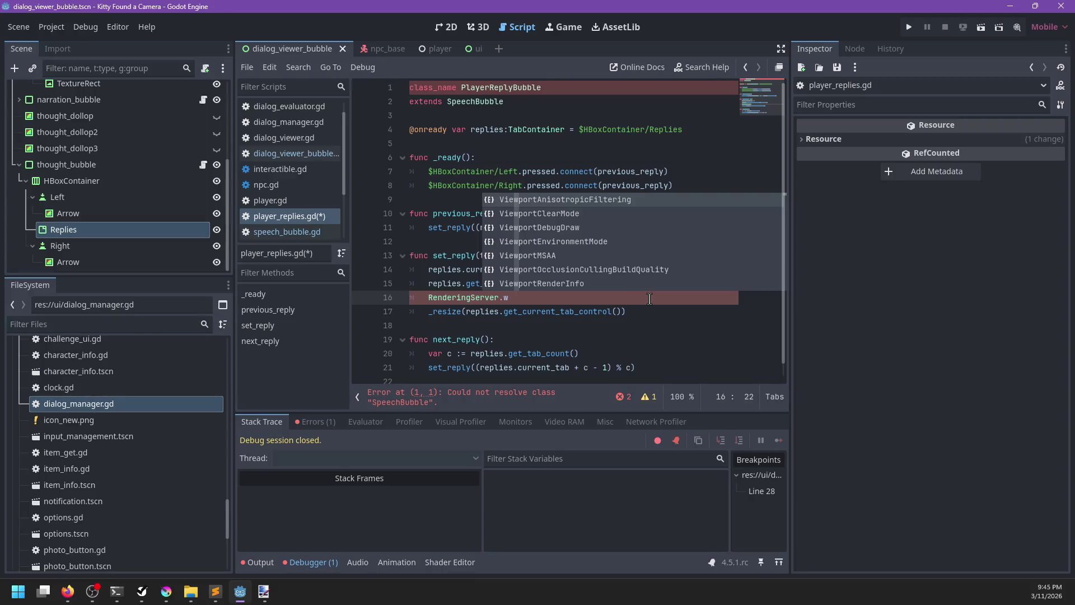
# Step: Make line 16 of set_reply 'await RenderingServer.frame_post_draw', save, and open speech_bubble.gd
pyautogui.press('BackSpace')
pyautogui.press('Home')
pyautogui.write('await')
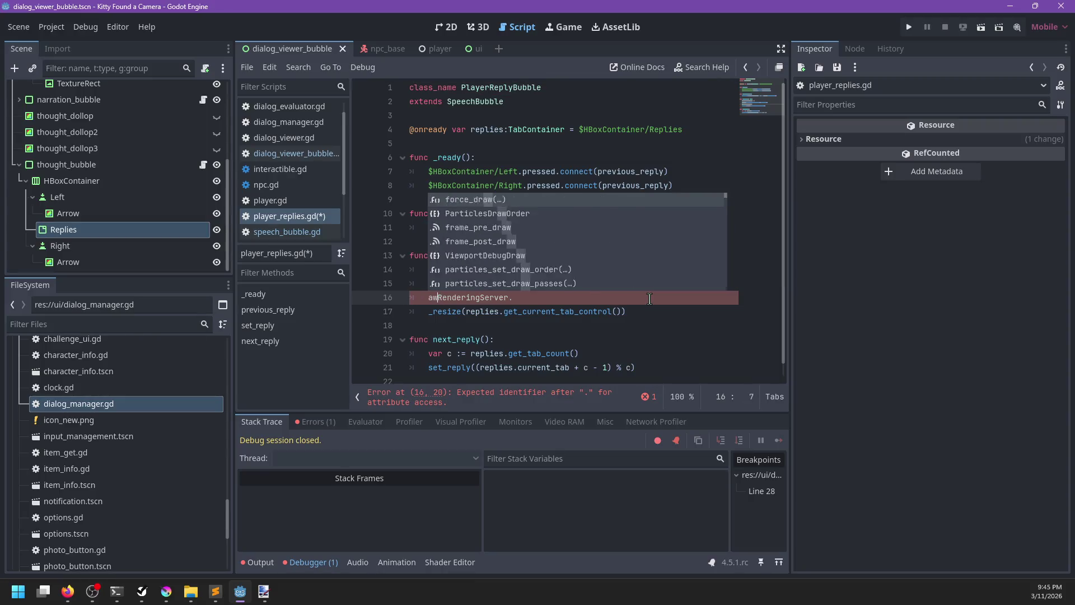
pyautogui.press('End')
pyautogui.write('post')
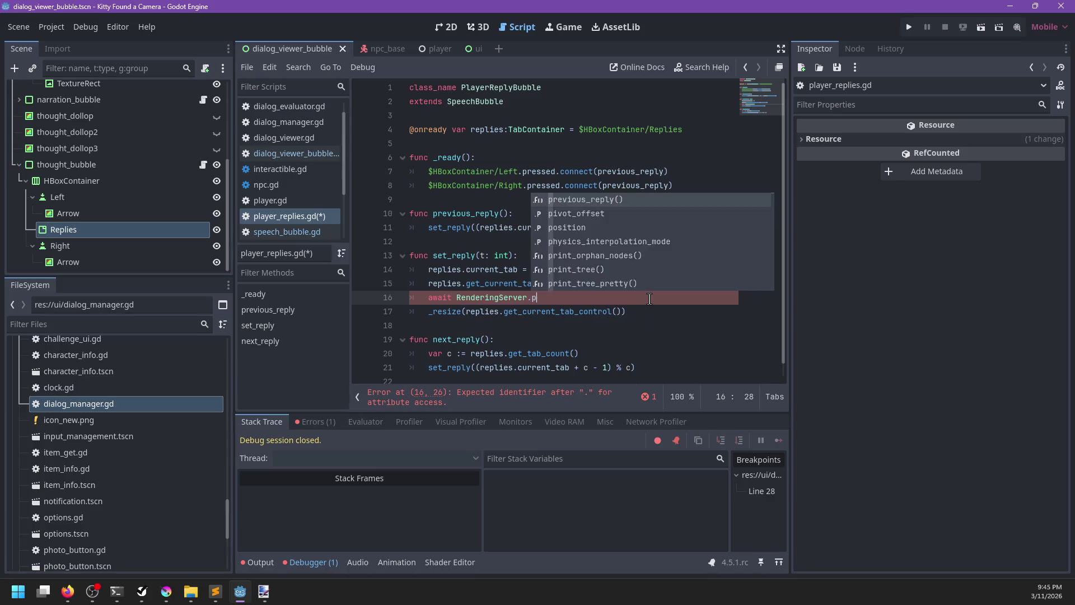
pyautogui.press('BackSpace')
pyautogui.press('BackSpace')
pyautogui.press('BackSpace')
pyautogui.write('fram')
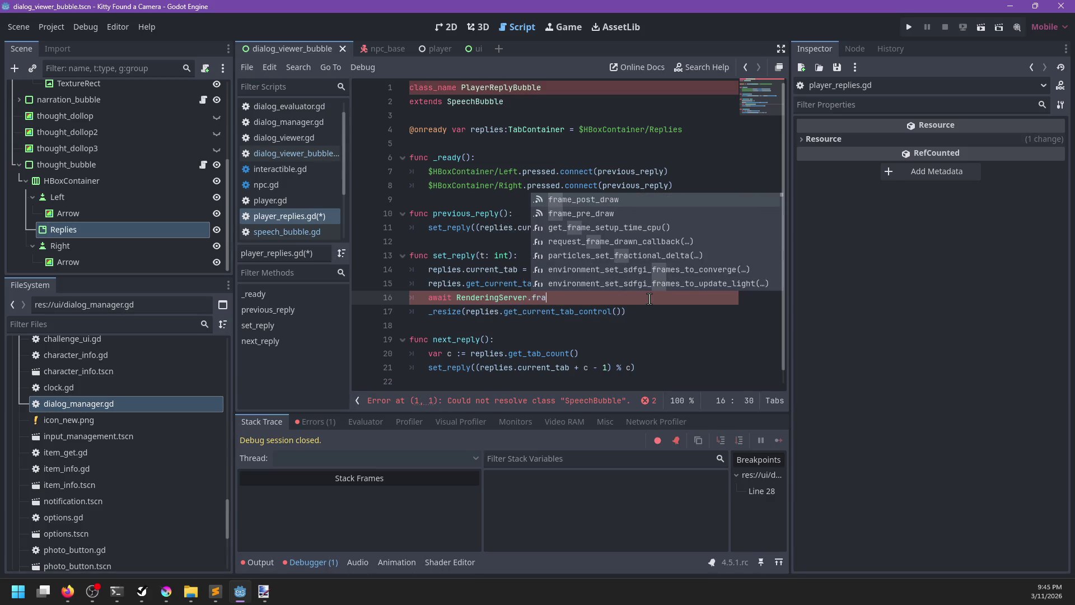
pyautogui.press('Return')
pyautogui.hotkey('ctrl', 's')
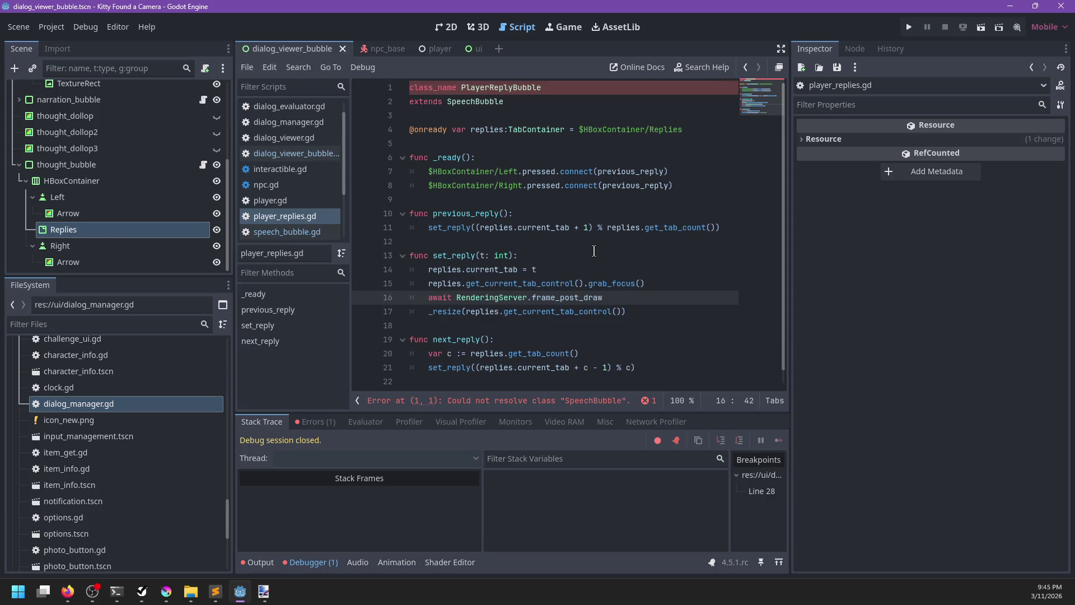
pyautogui.keyDown('ctrl'); pyautogui.click(483, 114); pyautogui.keyUp('ctrl')
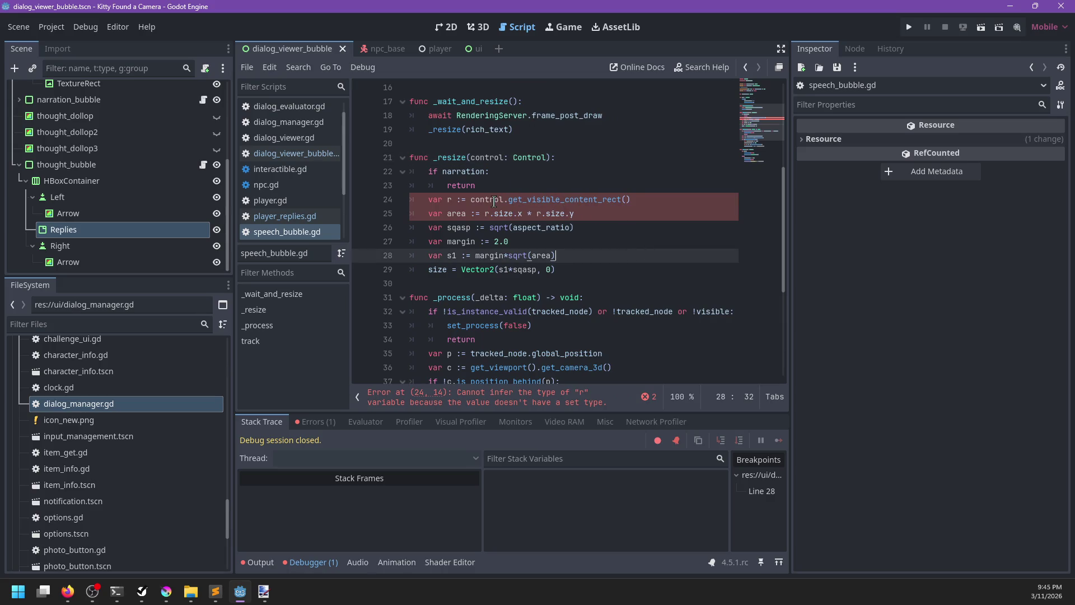
# Step: Change the _resize parameter type from Control to RichTextLabel, save, and return to player_replies.gd
pyautogui.click(481, 199)
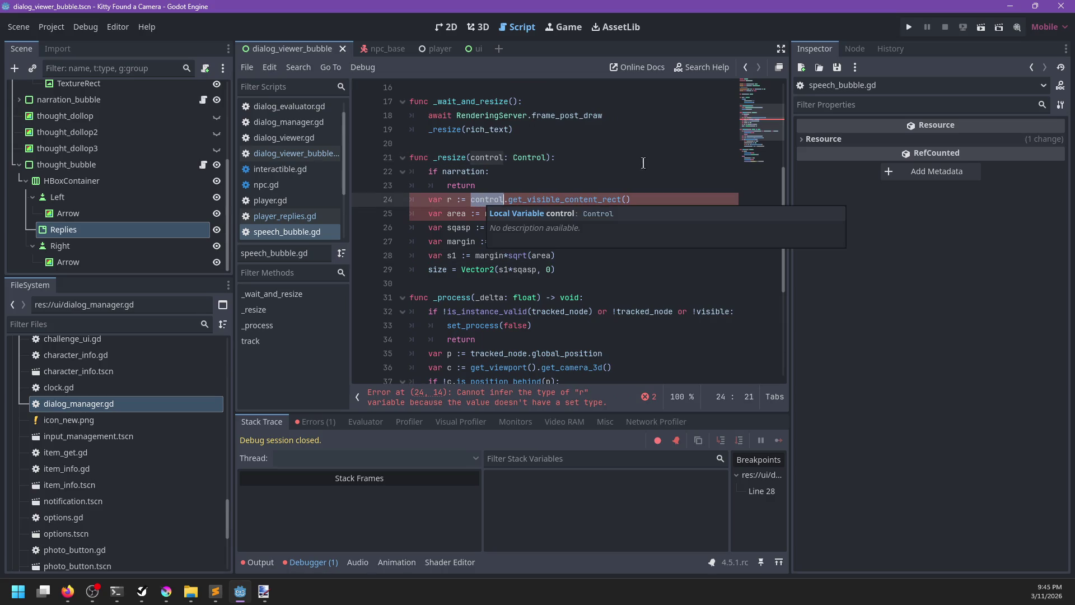
pyautogui.click(652, 191)
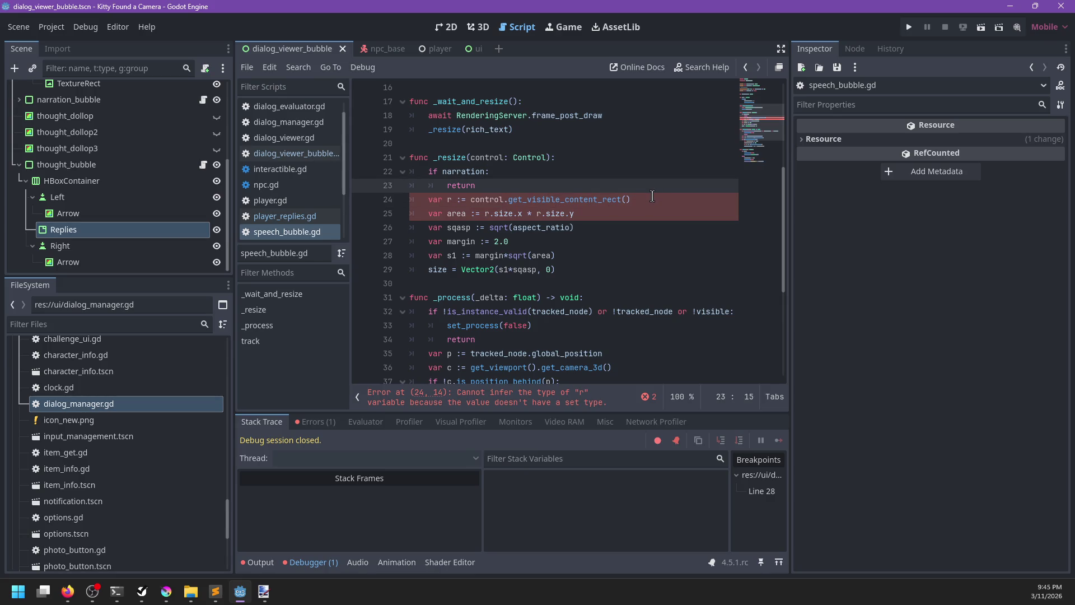
pyautogui.click(485, 202)
pyautogui.doubleClick(525, 159)
pyautogui.write('R')
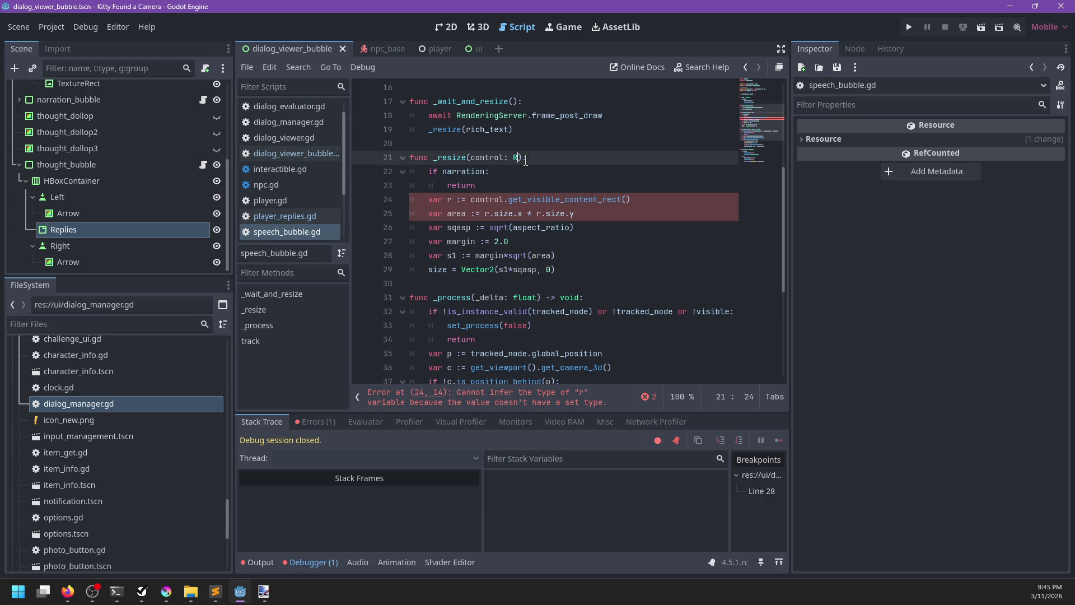
pyautogui.write('ich')
pyautogui.press('Return')
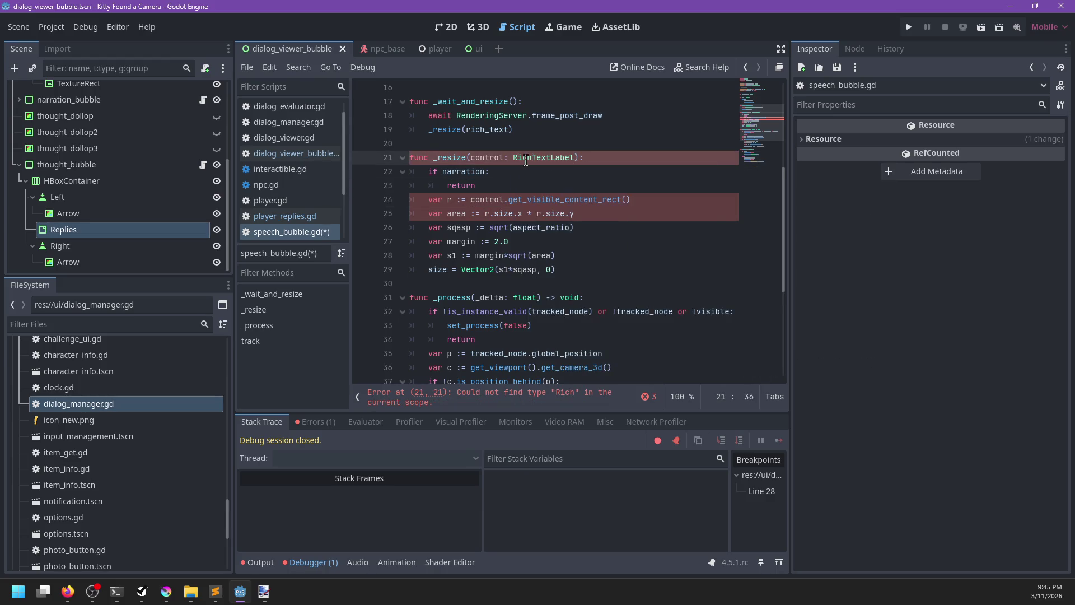
pyautogui.hotkey('ctrl', 's')
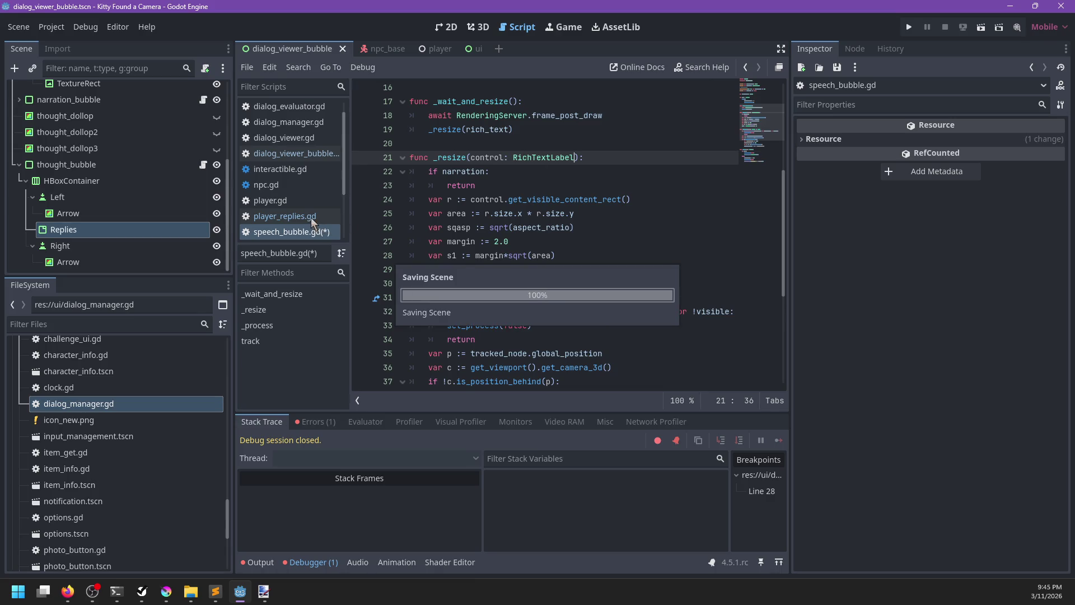
pyautogui.click(311, 218)
pyautogui.click(620, 311)
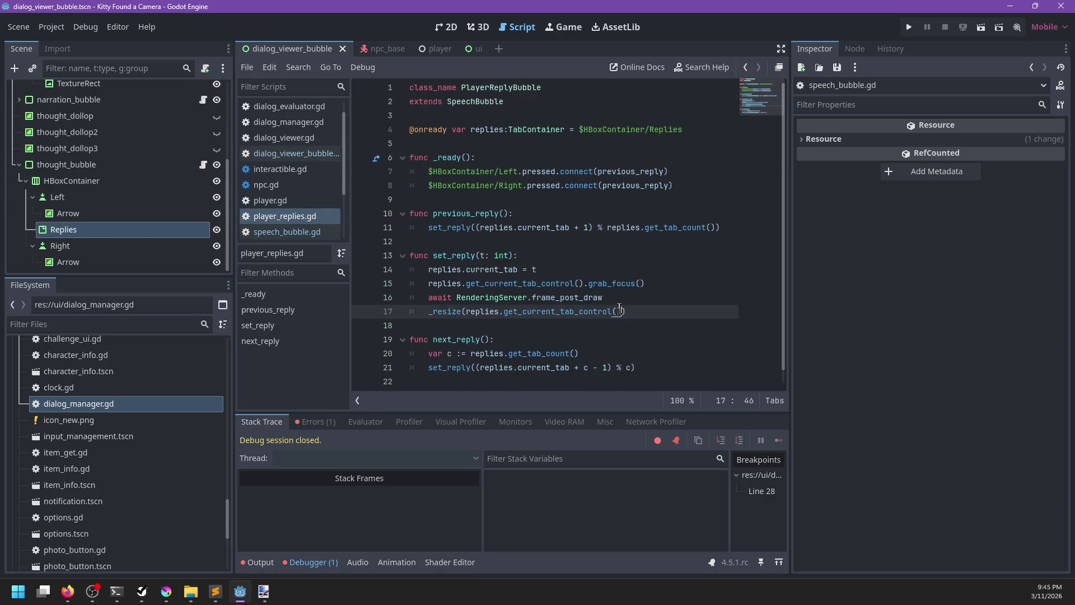
# Step: Append .get_child(0) to the _resize call on line 17
pyautogui.write('.get_child()0')
pyautogui.press('BackSpace')
pyautogui.press('Left')
pyautogui.write('0')
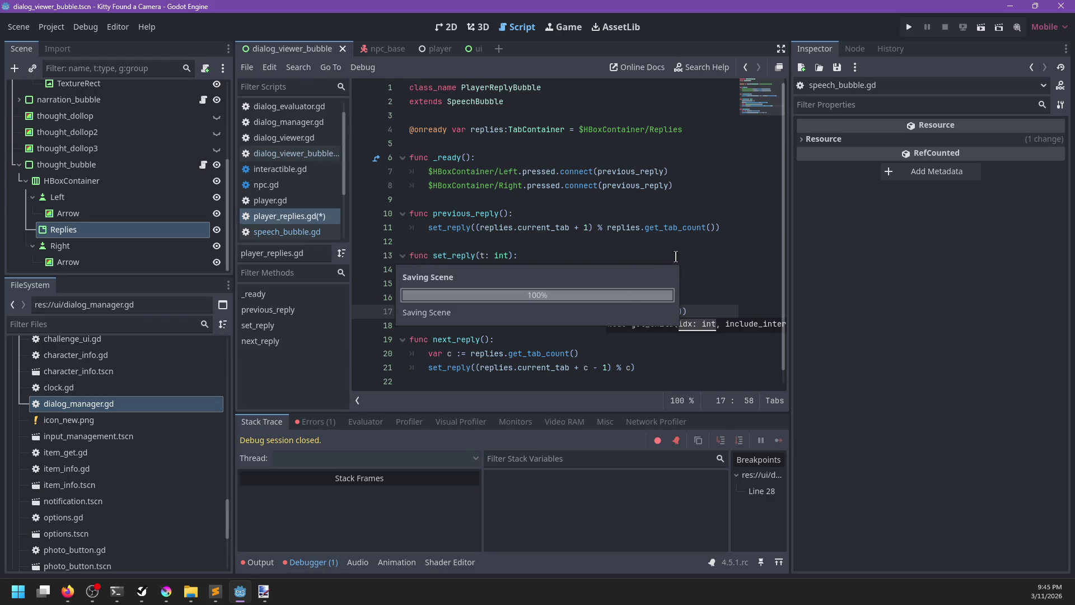
pyautogui.press('Escape')
# Step: Set a breakpoint on the _resize line and launch the game with F5
pyautogui.click(361, 312)
pyautogui.click(613, 259)
pyautogui.press('F5')
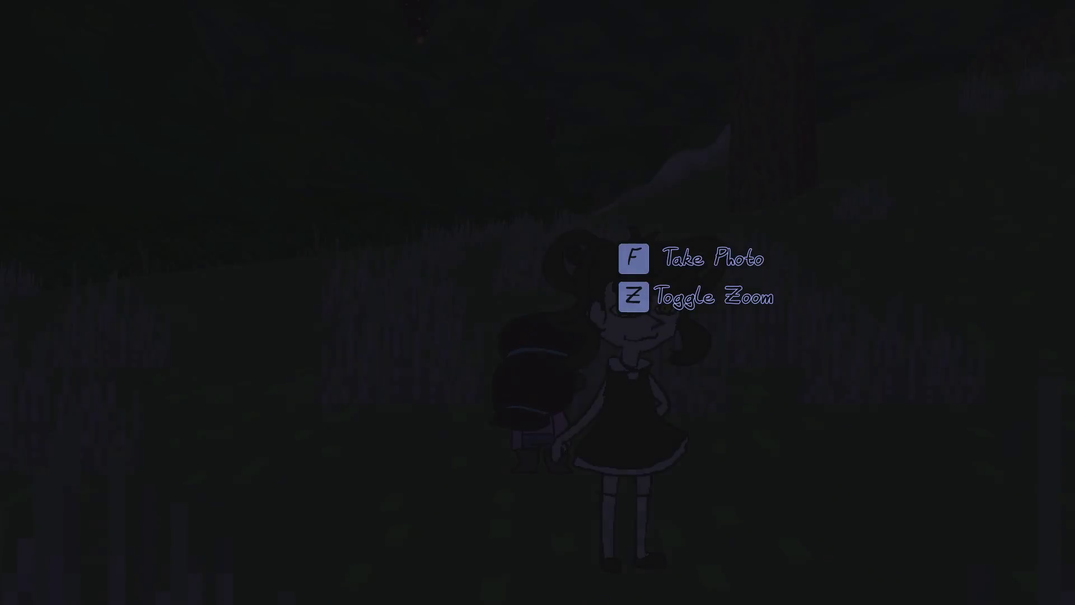
# Step: Start the villager dialogue, remove the line 28 breakpoint, and resume the game
pyautogui.press('Return')
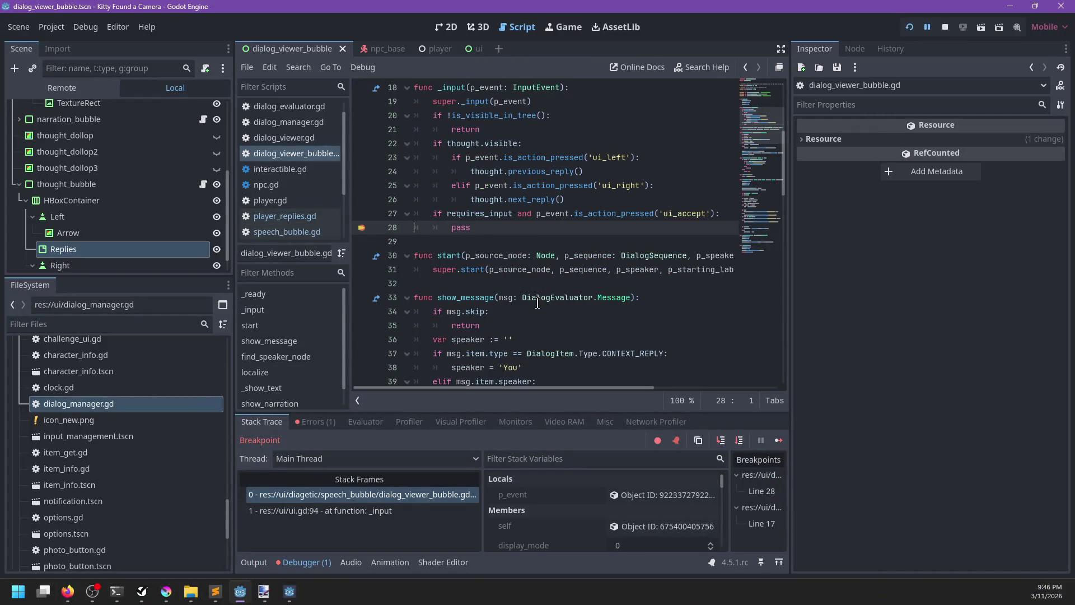
pyautogui.click(361, 229)
pyautogui.press('F12')
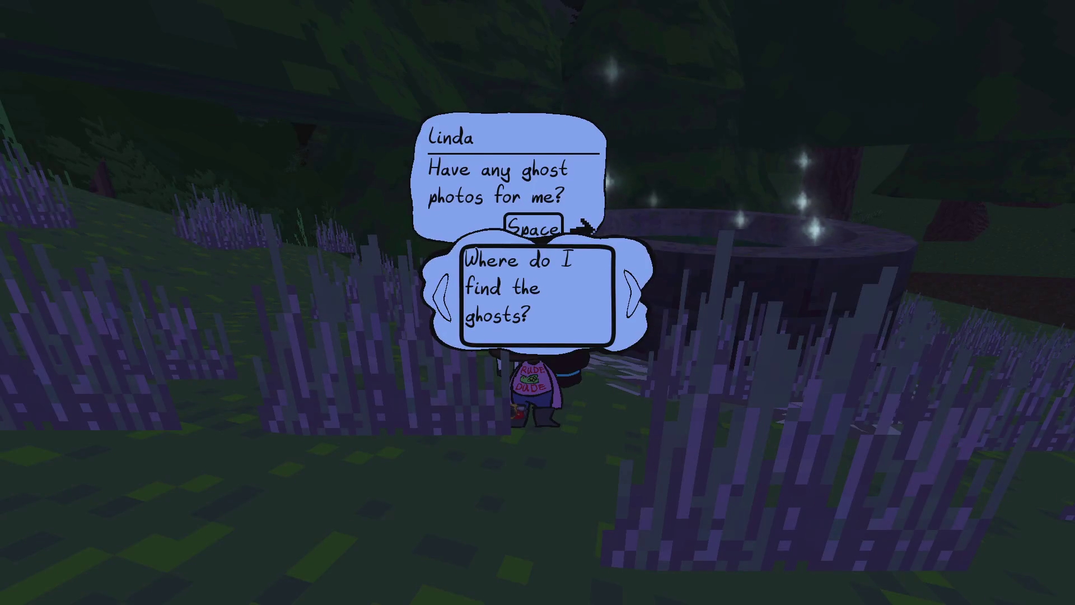
# Step: Switch player reply, step into _resize with F11/F10, resume, and show the Output log
pyautogui.press('Right')
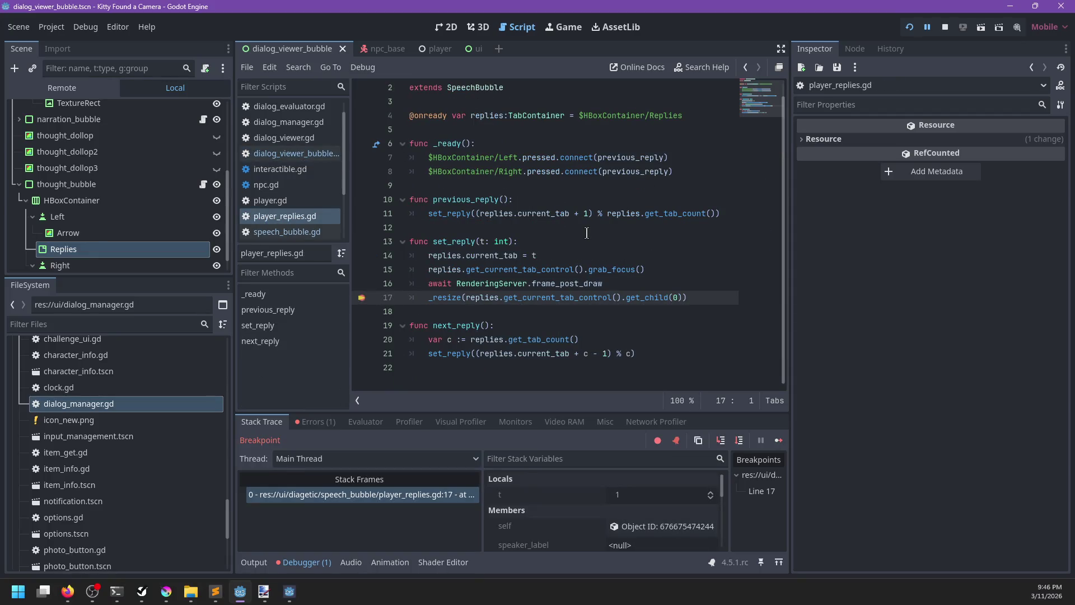
pyautogui.press('F11')
pyautogui.moveTo(478, 215)
pyautogui.press('F10')
pyautogui.press('F10')
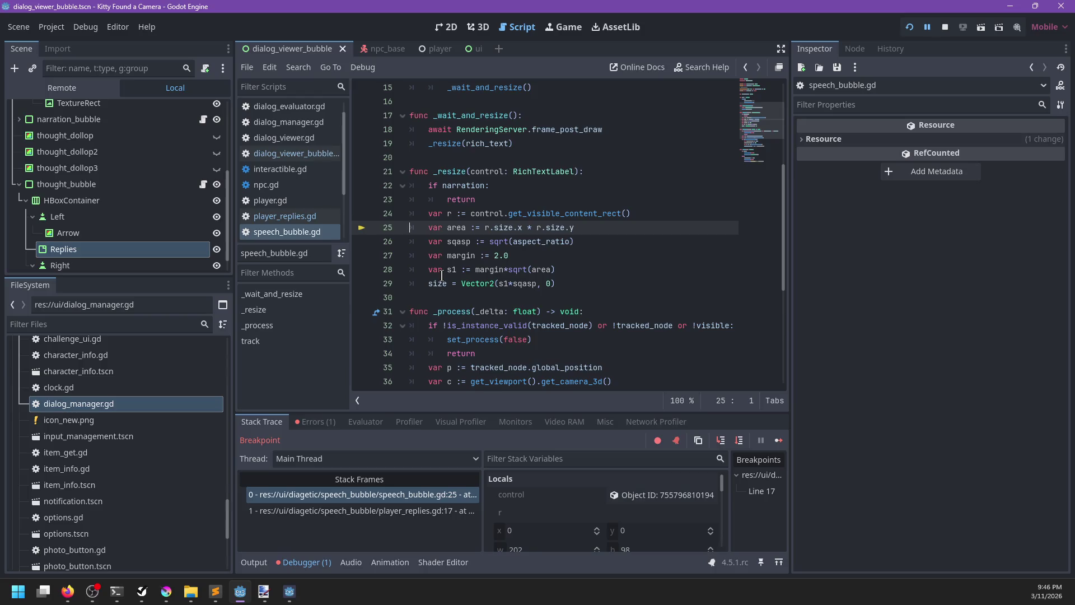
pyautogui.press('F12')
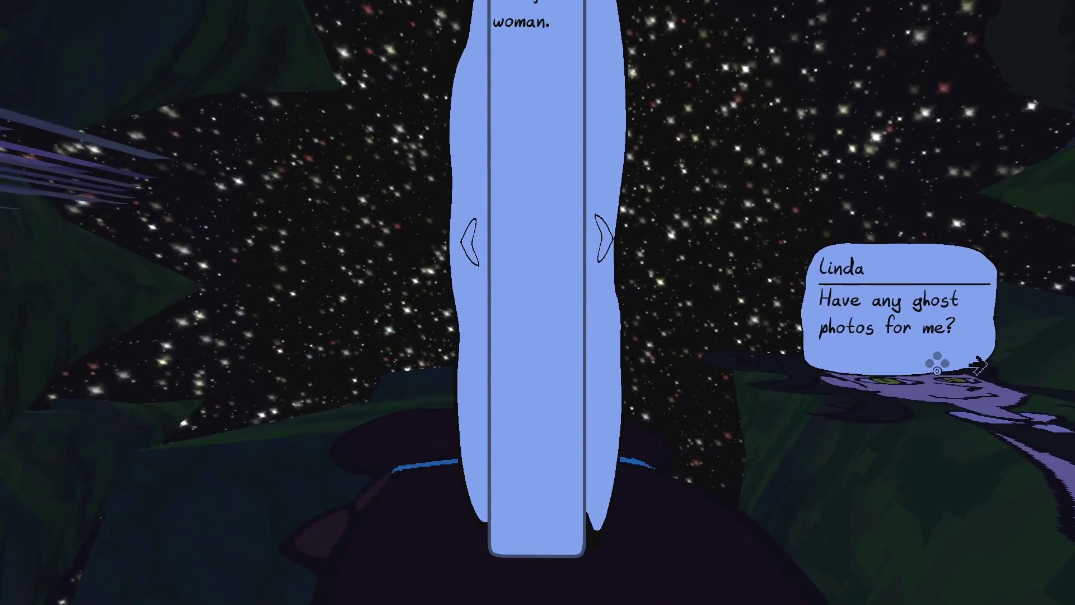
pyautogui.hotkey('alt', 'Tab')
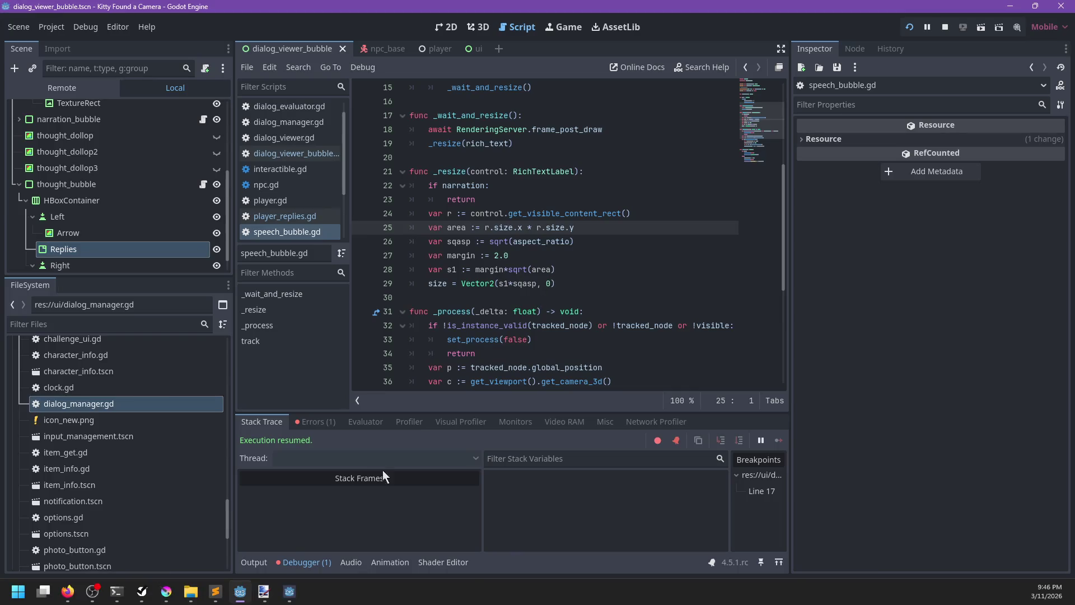
pyautogui.click(261, 563)
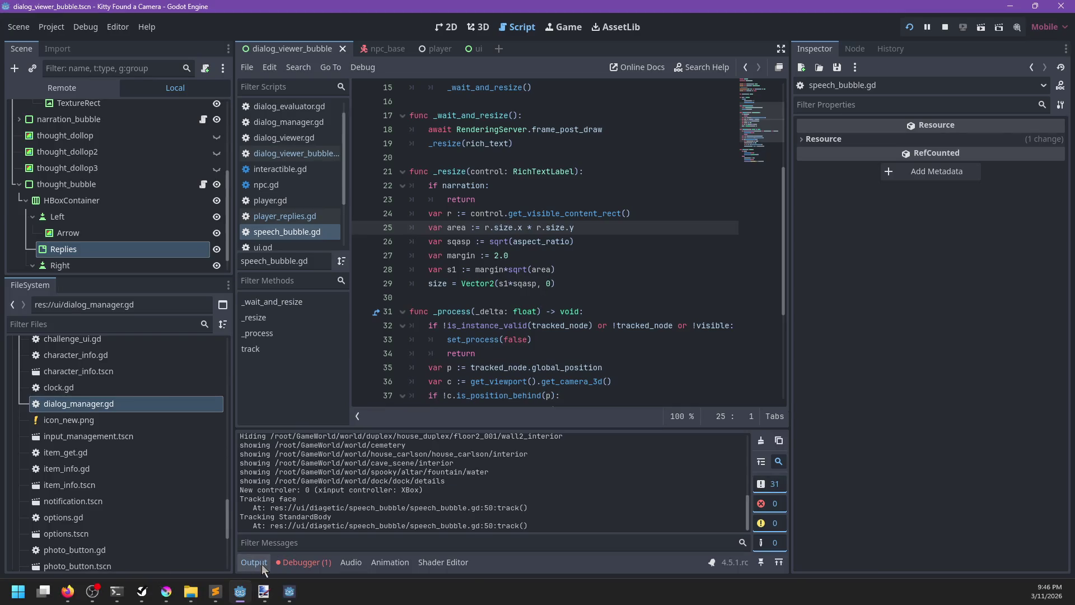
# Step: Add print(size) after the line 29 size assignment, save, and relaunch the game
pyautogui.click(576, 284)
pyautogui.press('Return')
pyautogui.write('print(size')
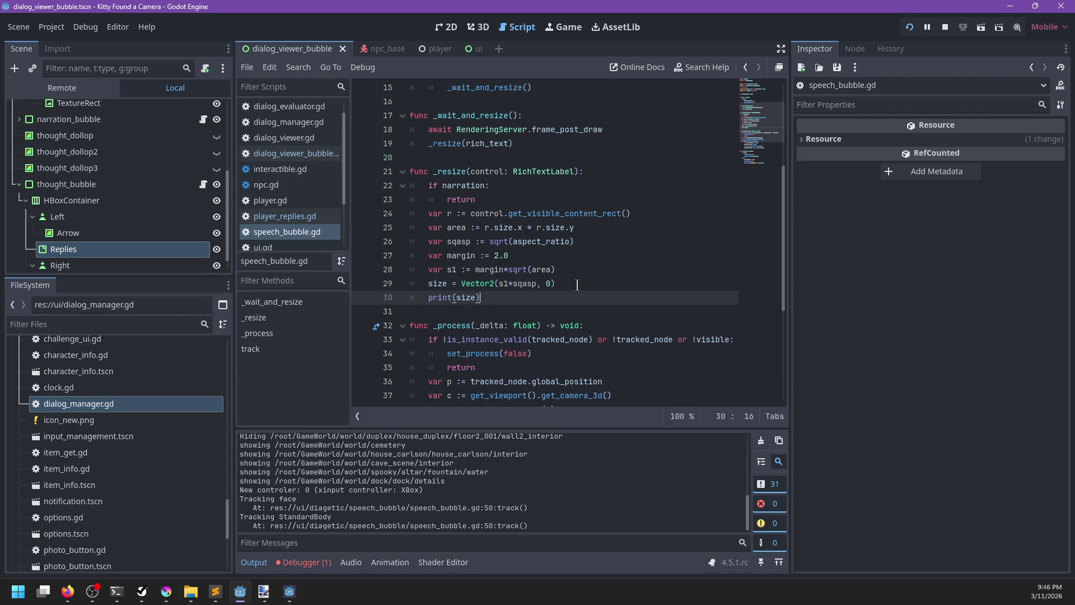
pyautogui.hotkey('ctrl', 's')
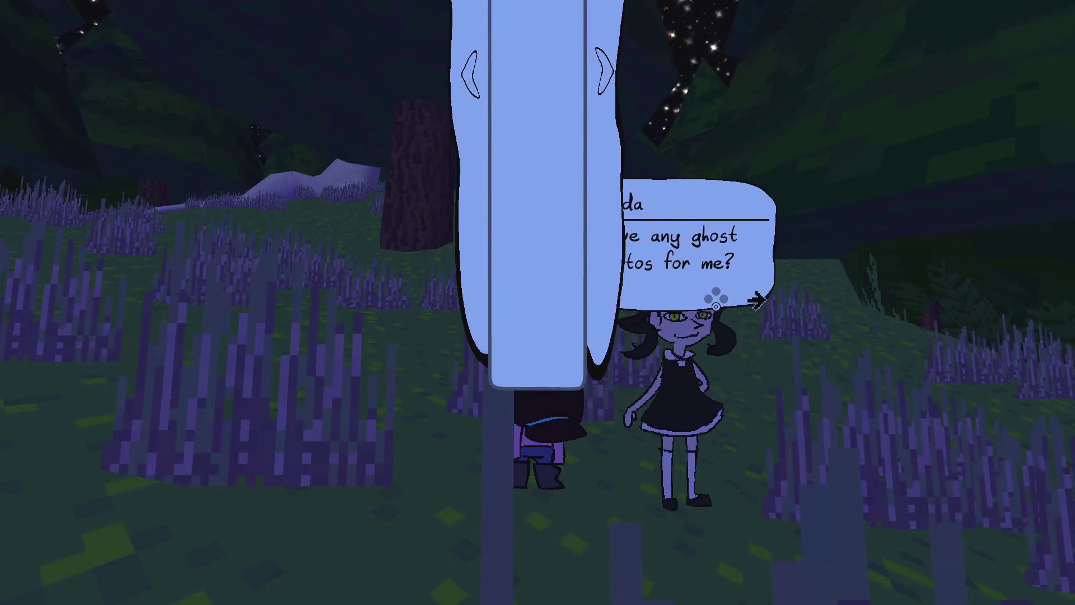
pyautogui.press('F8')
pyautogui.press('F5')
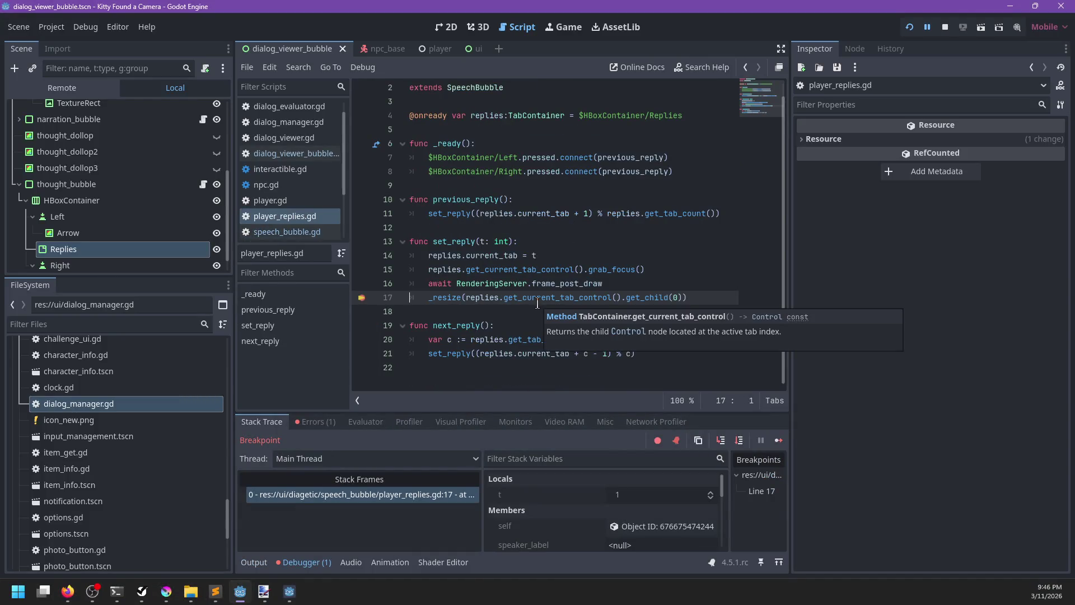
# Step: Step through _resize past the size assignment, then continue execution
pyautogui.press('F11')
pyautogui.press('F11')
pyautogui.press('F11')
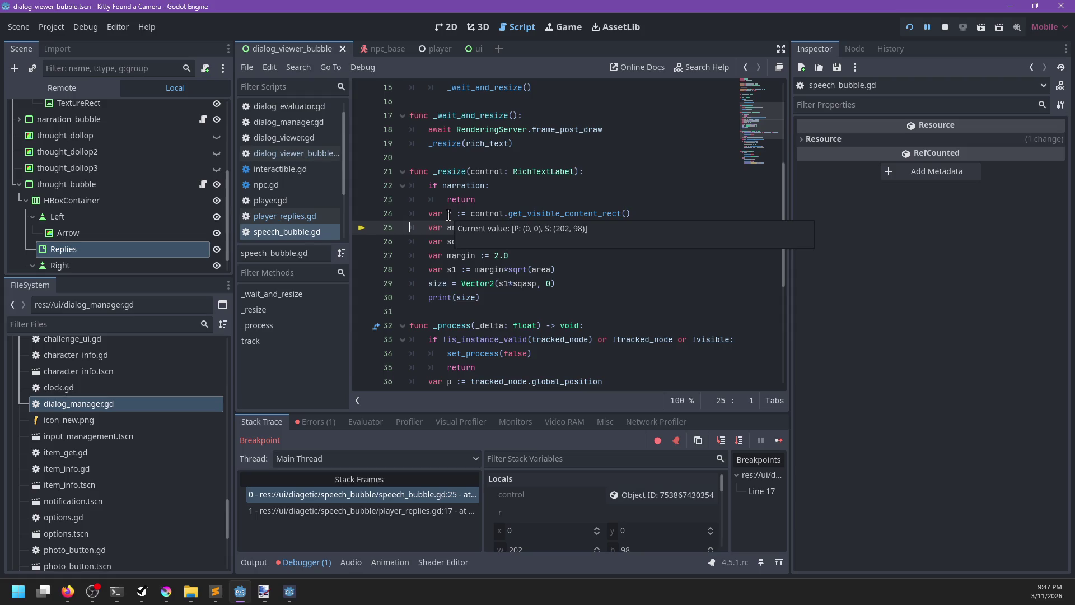
pyautogui.press('F11')
pyautogui.press('F11')
pyautogui.press('F11')
pyautogui.press('F11')
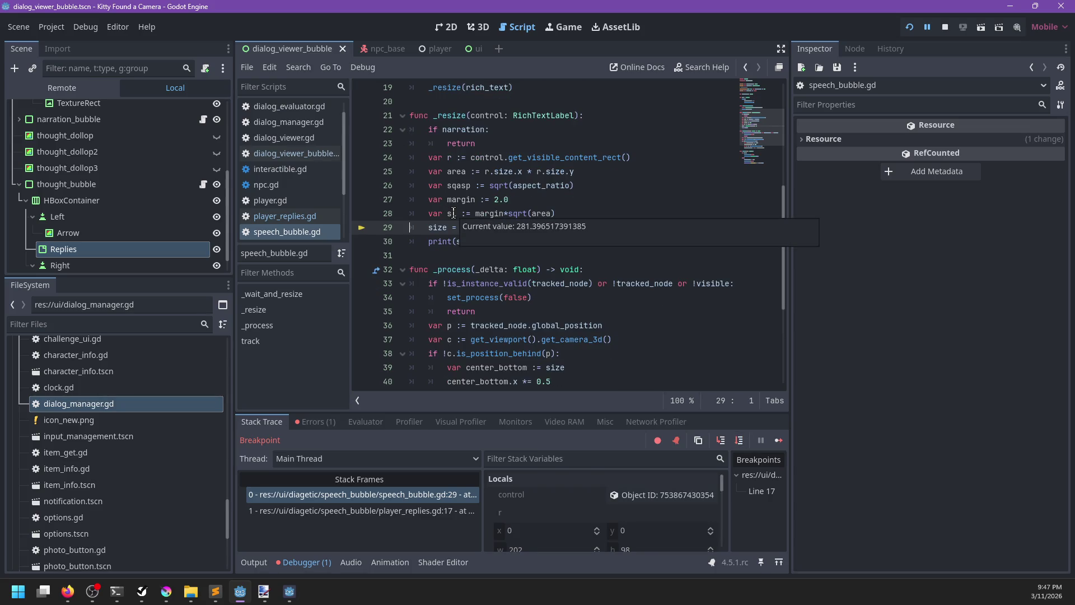
pyautogui.press('F11')
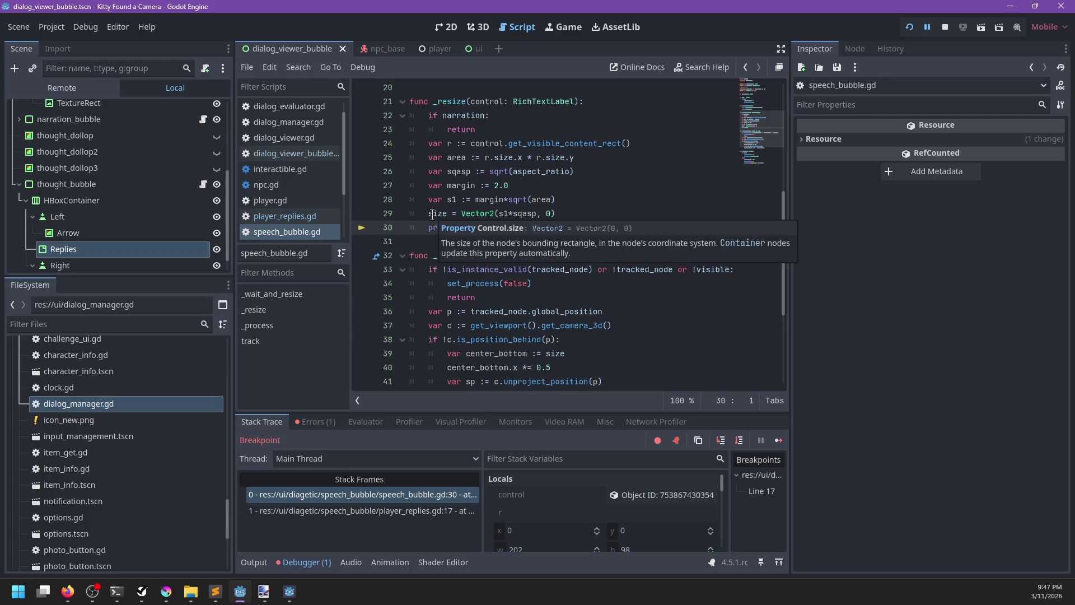
pyautogui.press('F12')
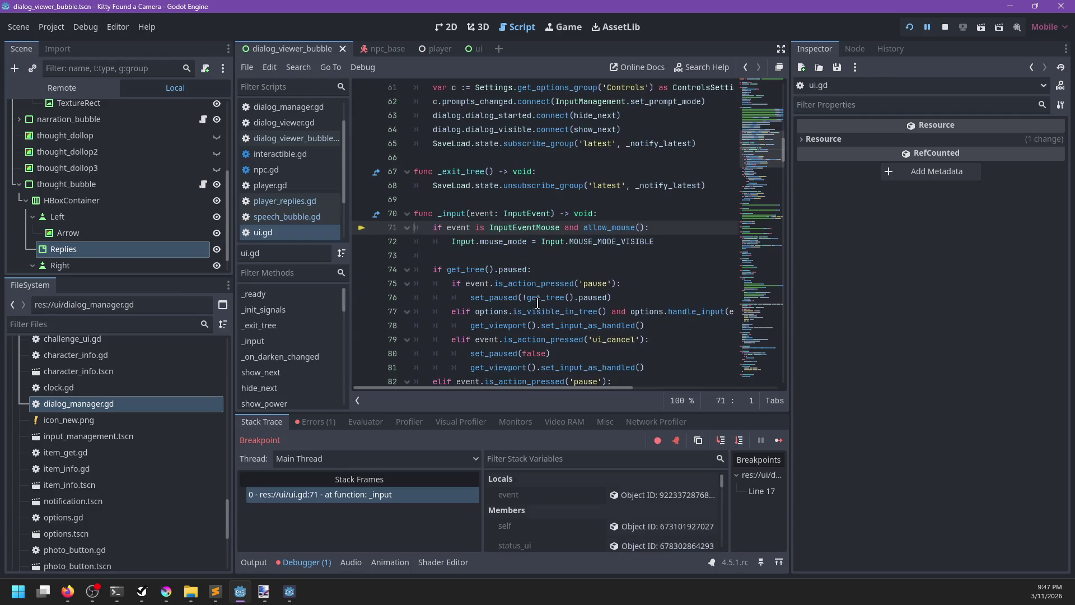
# Step: Check the Output log and Stack Trace, review speech_bubble.gd, then return to player_replies.gd
pyautogui.click(254, 562)
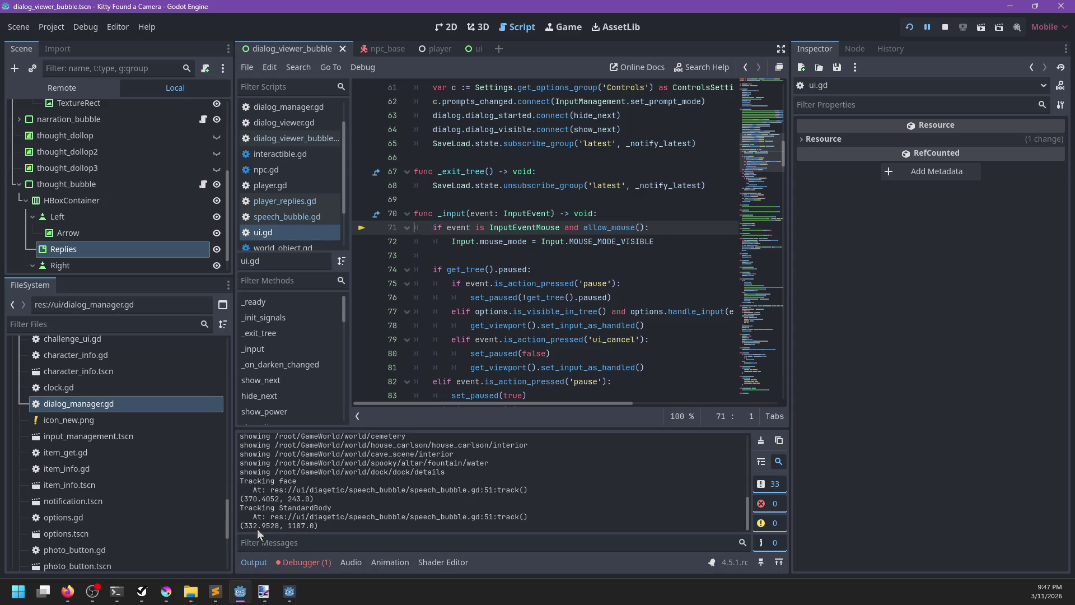
pyautogui.click(305, 562)
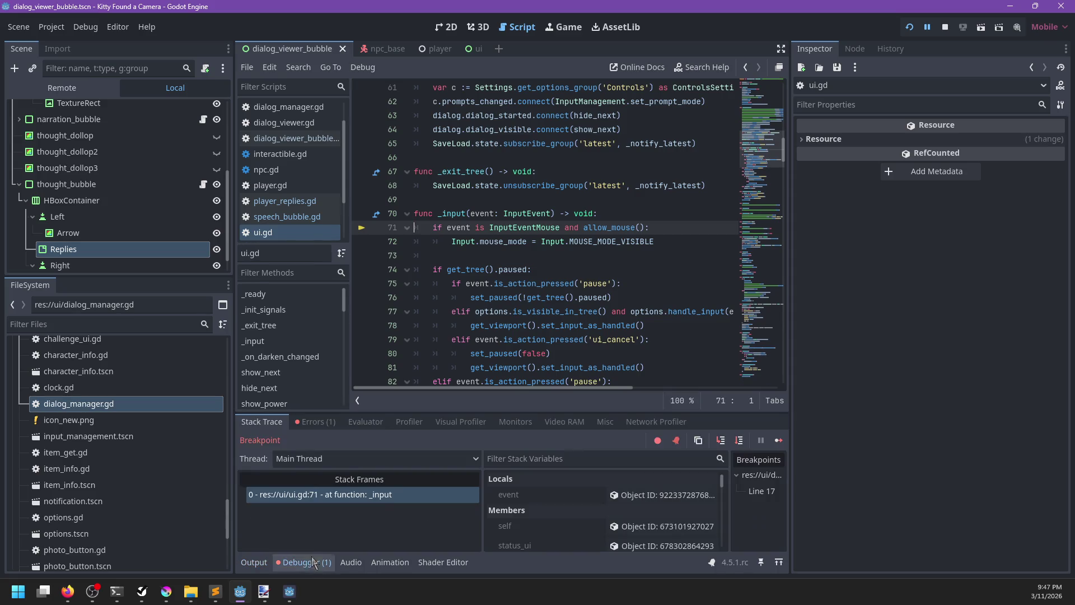
pyautogui.click(253, 562)
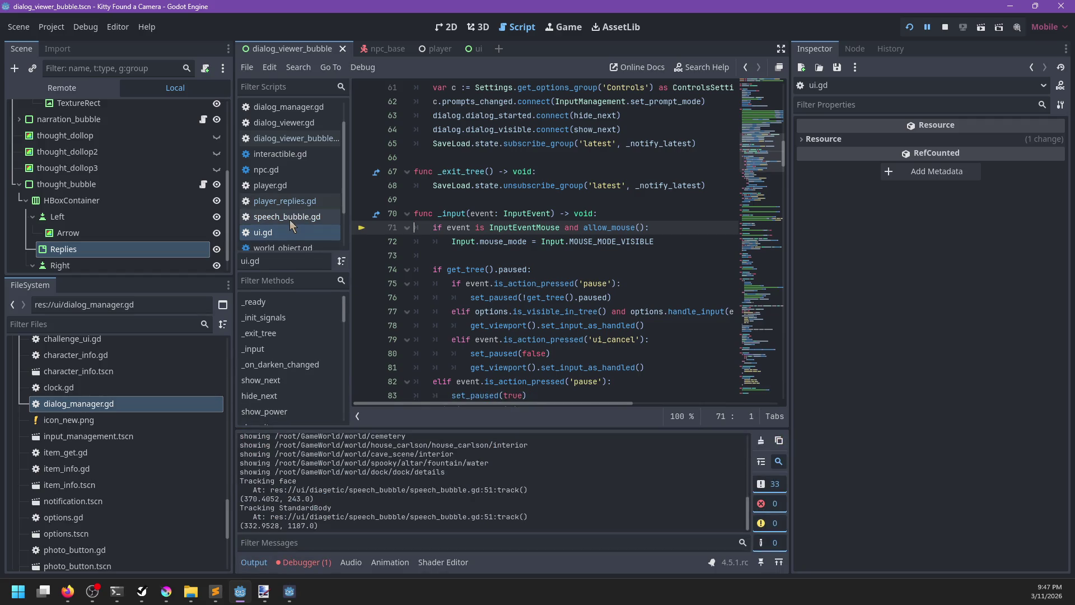
pyautogui.click(290, 219)
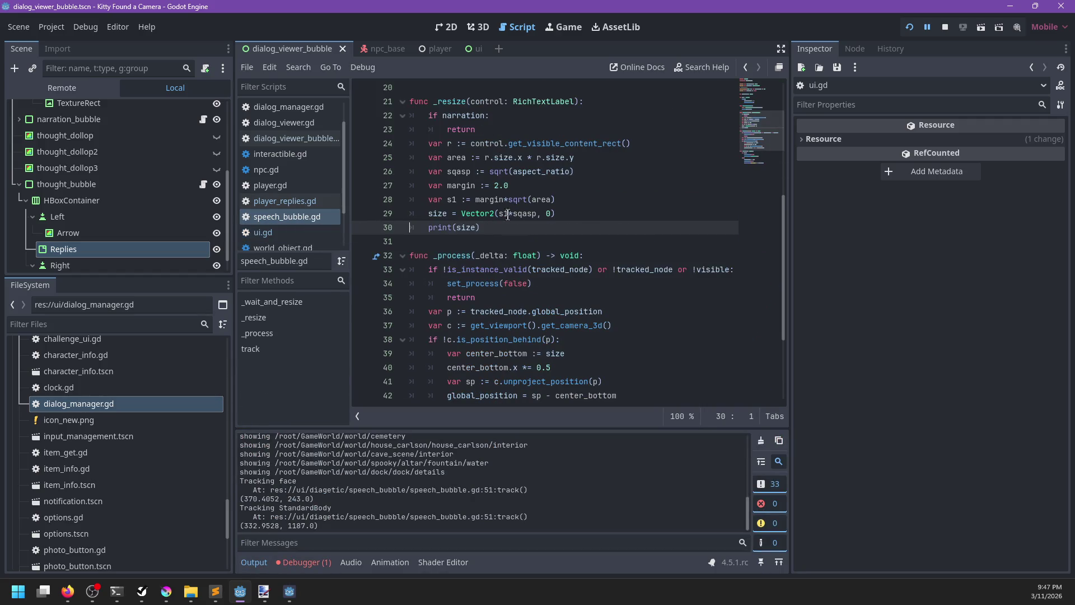
pyautogui.moveTo(511, 217)
pyautogui.click(304, 201)
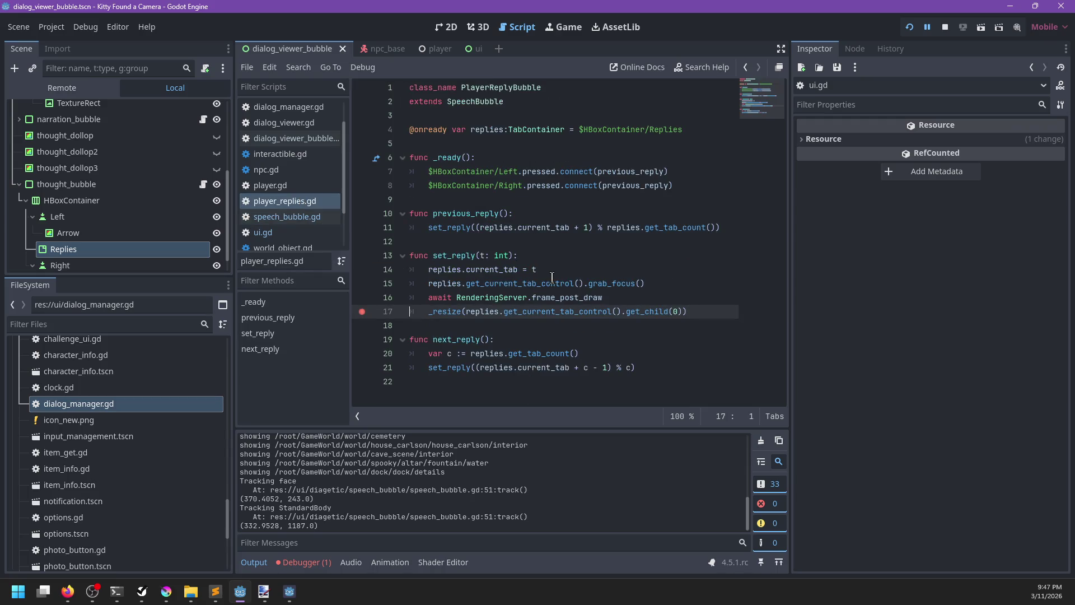
# Step: Call _apply_size() from set_reply and declare a new func _apply_size() below it, then save
pyautogui.click(538, 240)
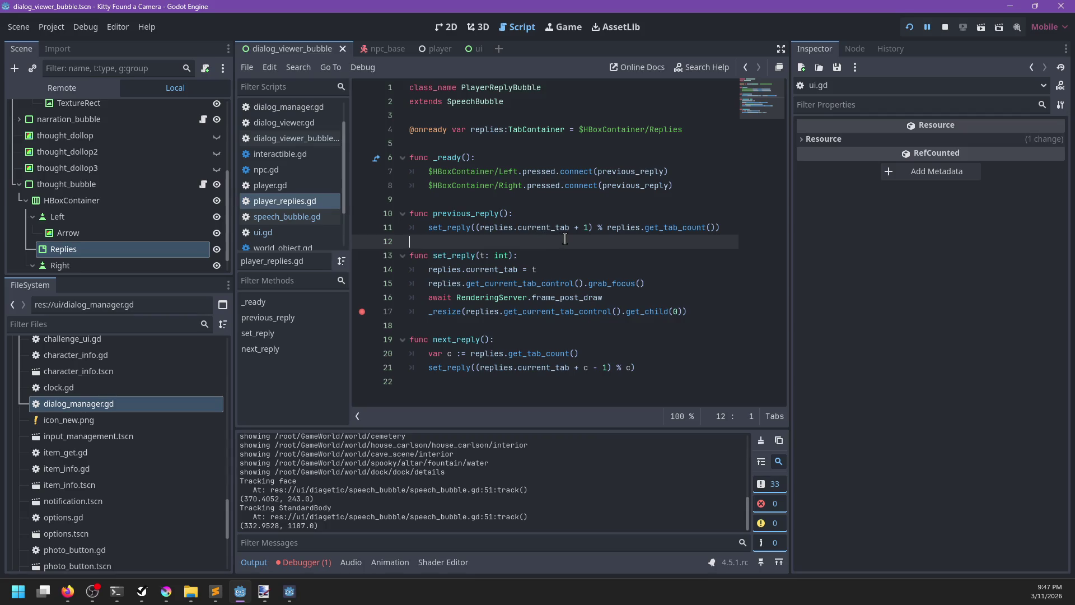
pyautogui.click(680, 296)
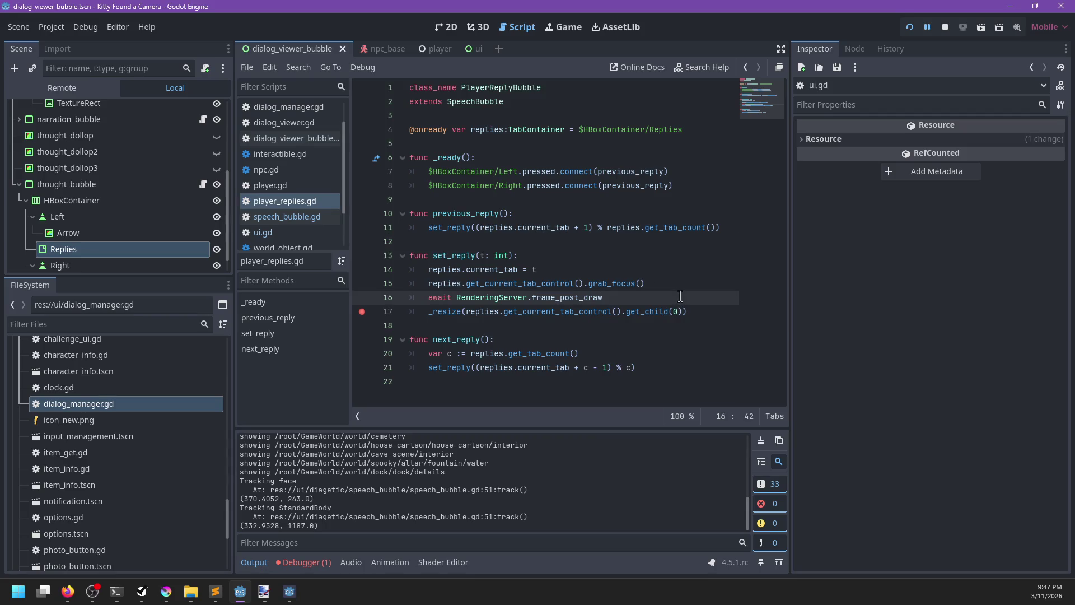
pyautogui.press('Return')
pyautogui.write('replies.c')
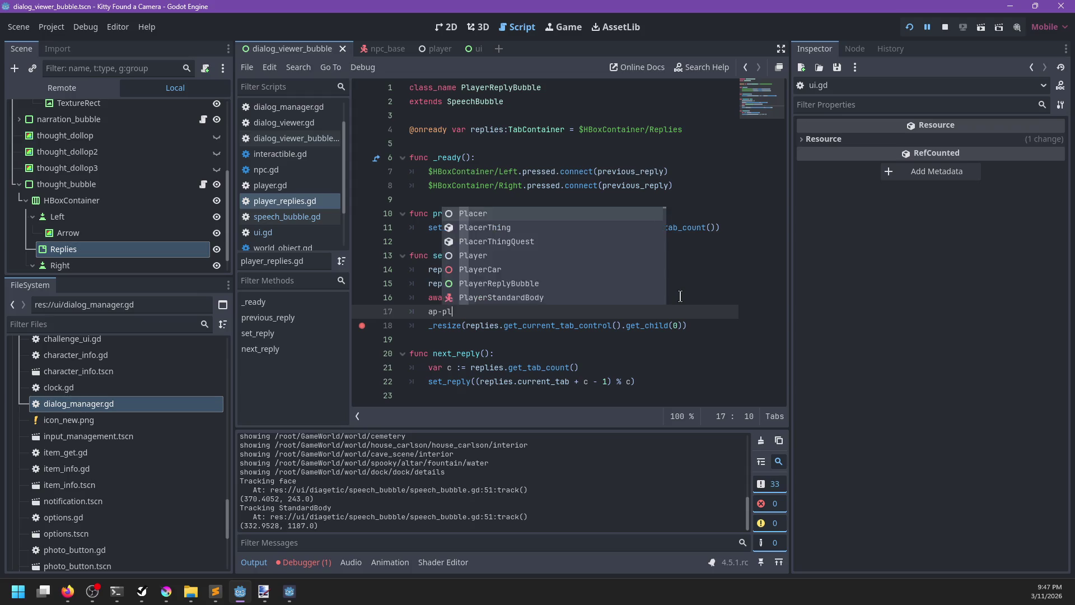
pyautogui.hotkey('ctrl', 'z')
pyautogui.write('pply_size()')
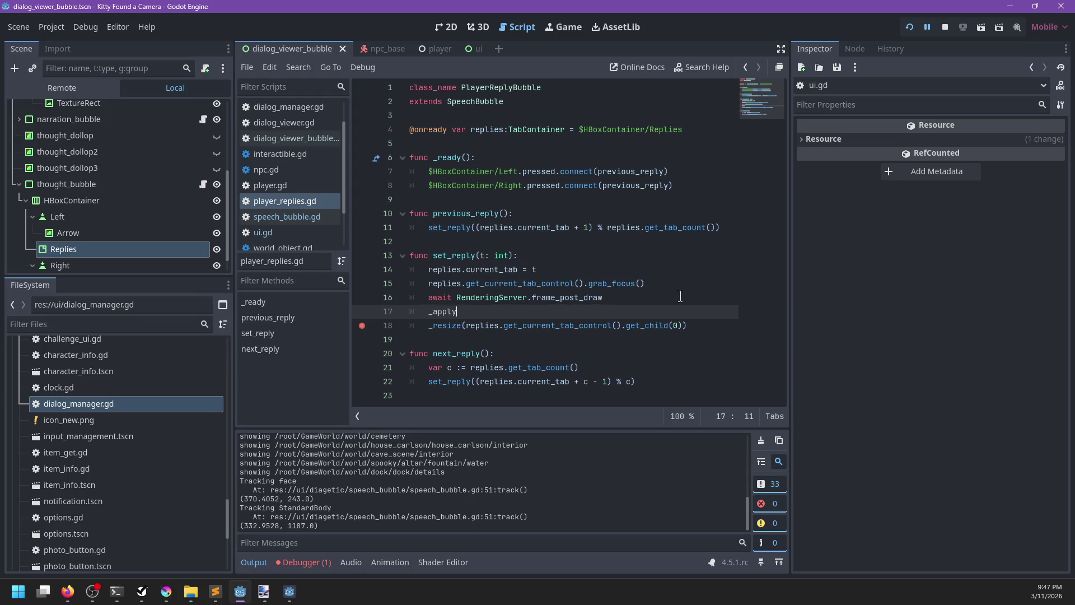
pyautogui.press('Return')
pyautogui.press('BackSpace')
pyautogui.press('Return')
pyautogui.write('func')
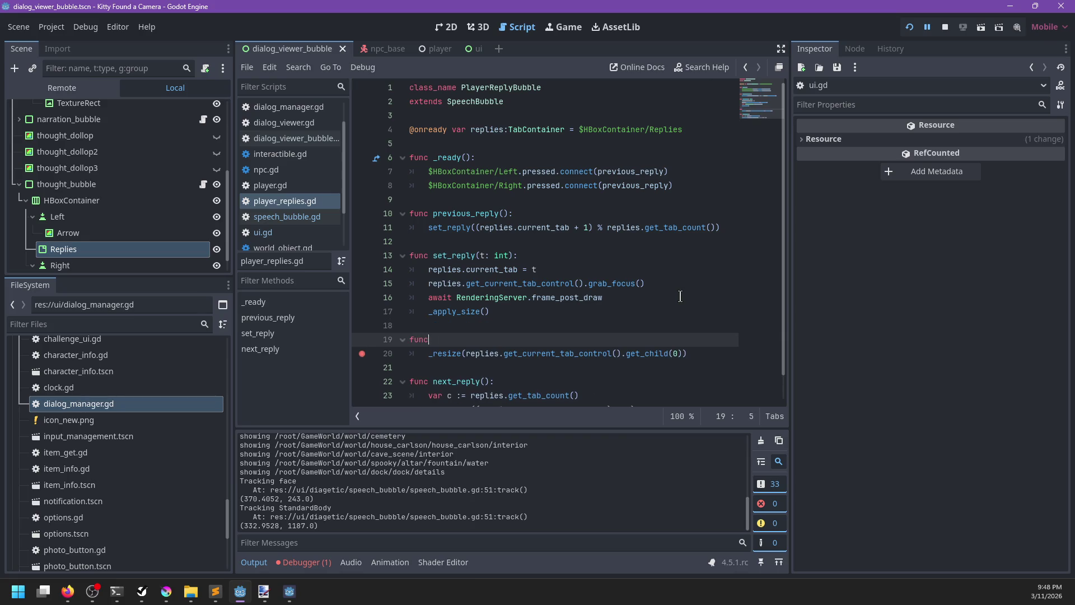
pyautogui.write(' _apply_size():')
pyautogui.hotkey('ctrl', 's')
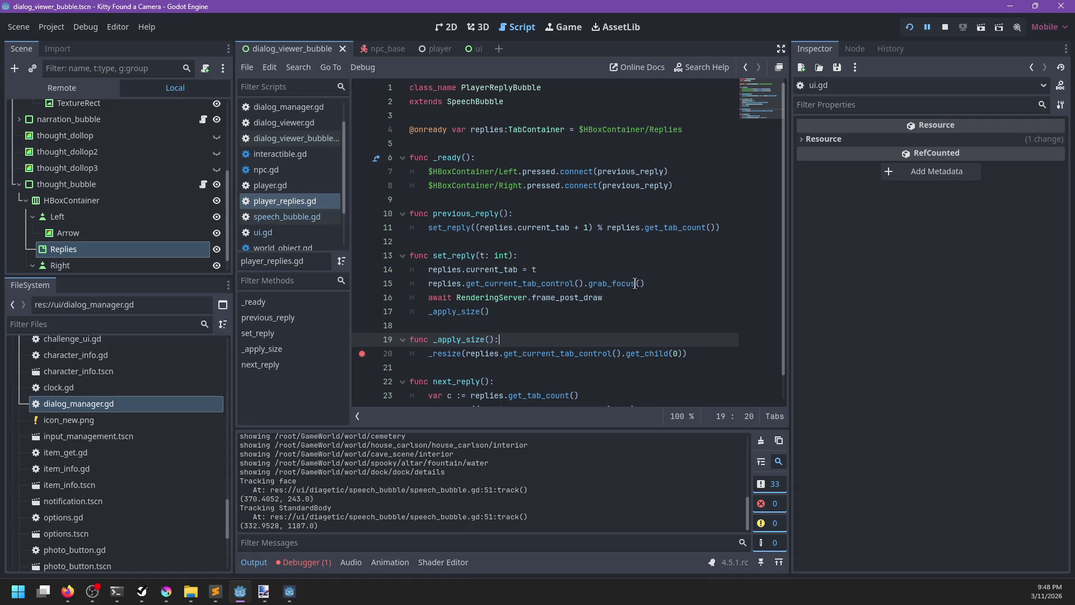
# Step: Move the await frame_post_draw line into _apply_size, save, and stop the running game
pyautogui.moveTo(608, 297); pyautogui.dragTo(663, 284)
pyautogui.hotkey('ctrl', 'x')
pyautogui.click(524, 325)
pyautogui.hotkey('ctrl', 'v')
pyautogui.hotkey('ctrl', 's')
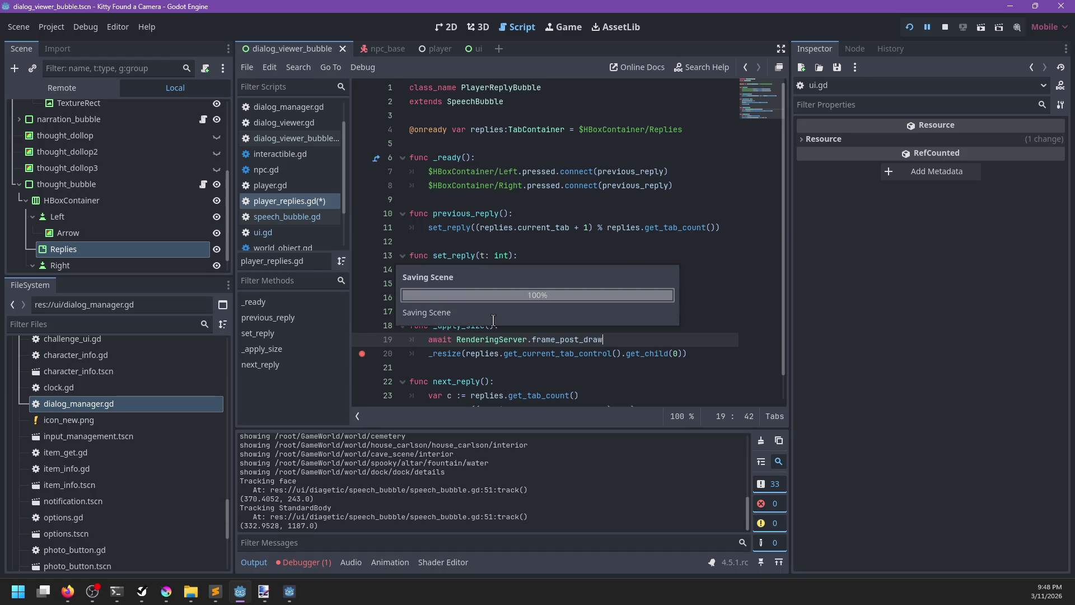
pyautogui.click(945, 27)
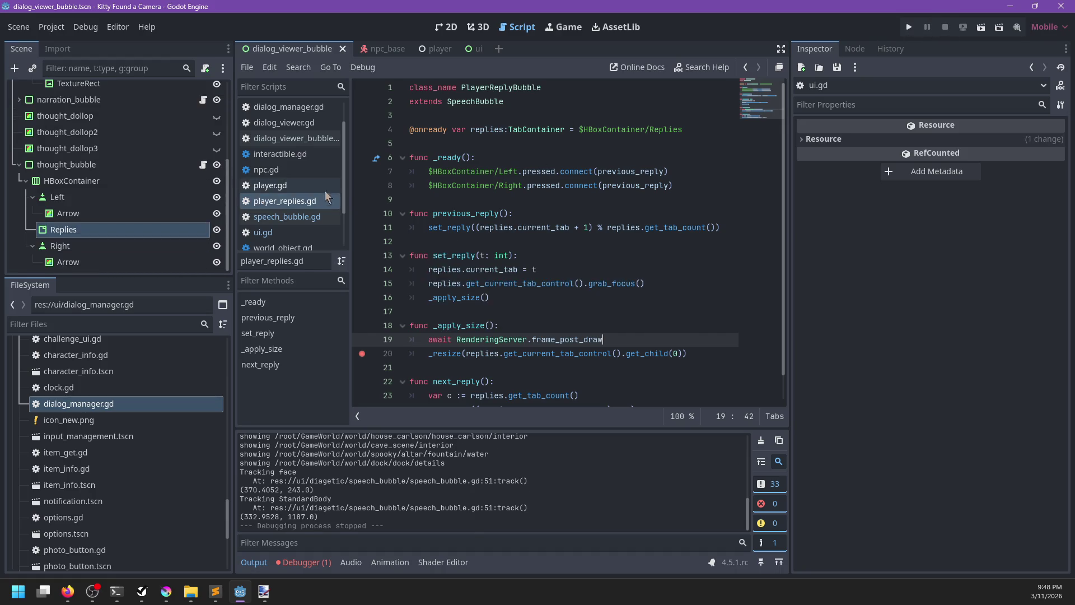
# Step: In dialog_viewer_bubble.gd, search for 'list' to locate the list_replies function
pyautogui.click(290, 139)
pyautogui.click(540, 255)
pyautogui.hotkey('ctrl', 'f')
pyautogui.moveTo(543, 257)
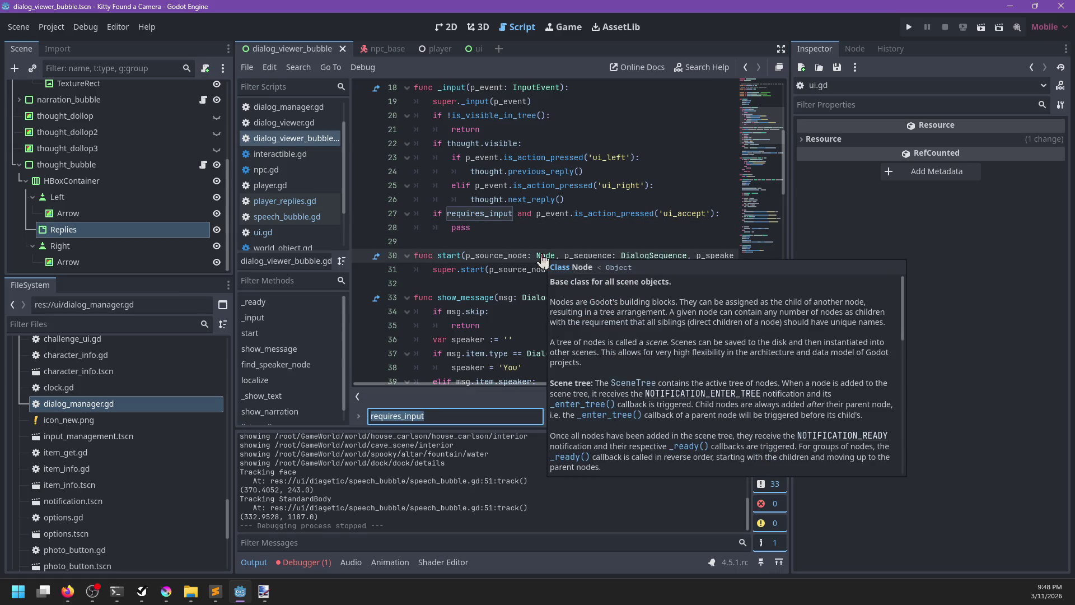
pyautogui.press('Escape')
pyautogui.scroll(-10, 552, 249)
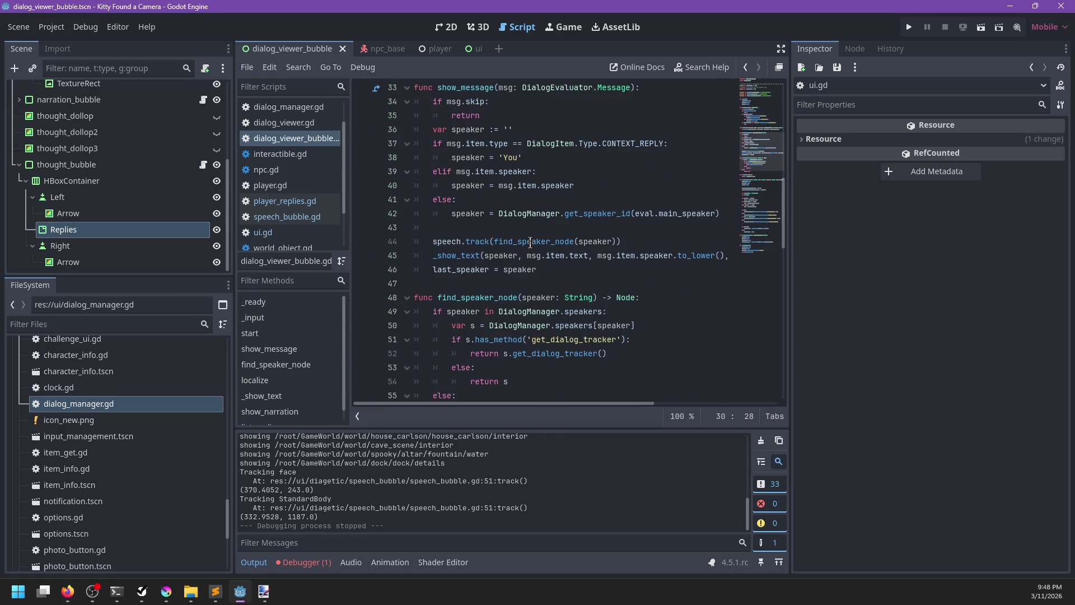
pyautogui.hotkey('ctrl', 'f')
pyautogui.write('list')
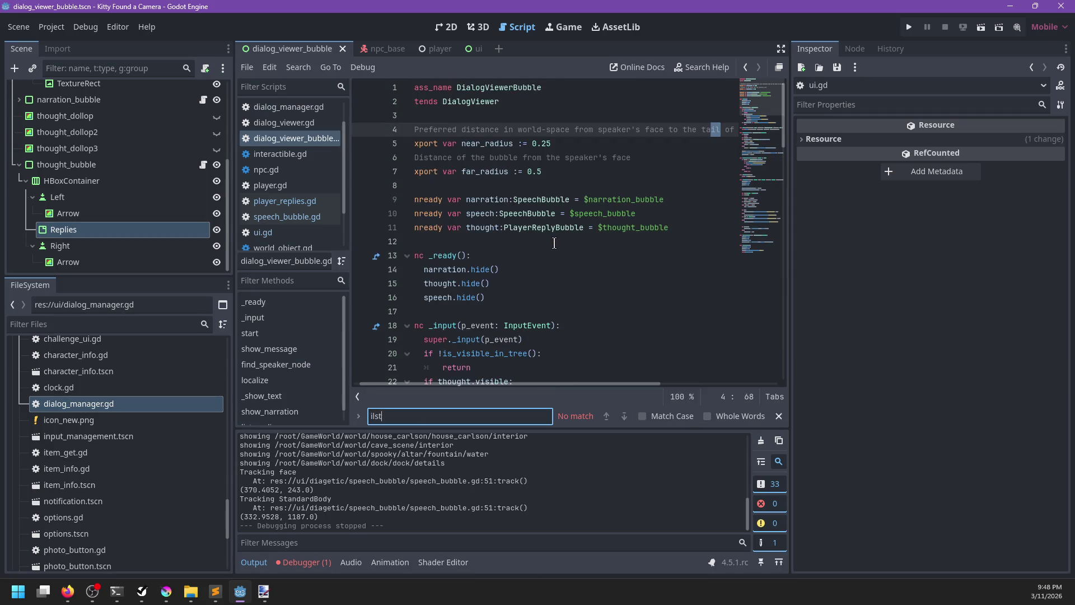
pyautogui.press('Escape')
# Step: Add thought._apply_size() after super.list_replies and launch the game with F5
pyautogui.press('Down')
pyautogui.press('Down')
pyautogui.press('Down')
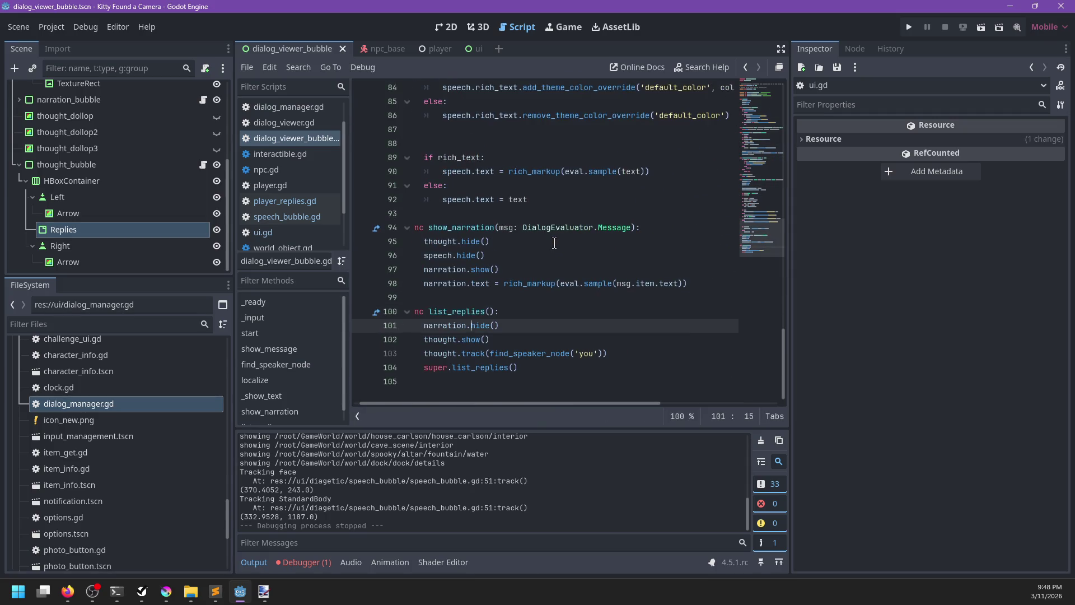
pyautogui.press('Up')
pyautogui.press('End')
pyautogui.press('Return')
pyautogui.write('thought.')
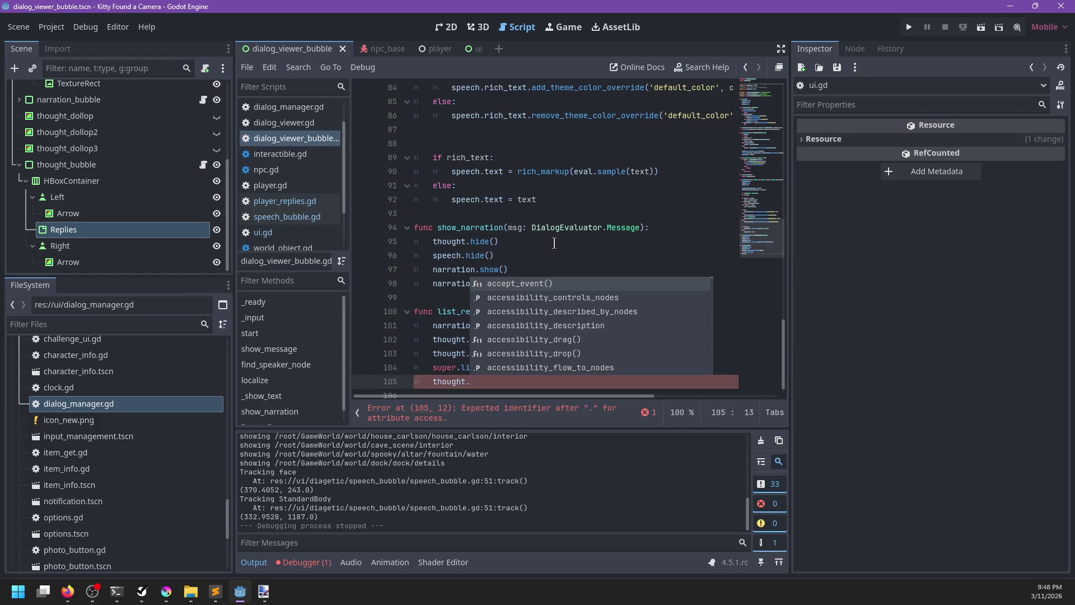
pyautogui.write('_app')
pyautogui.press('Return')
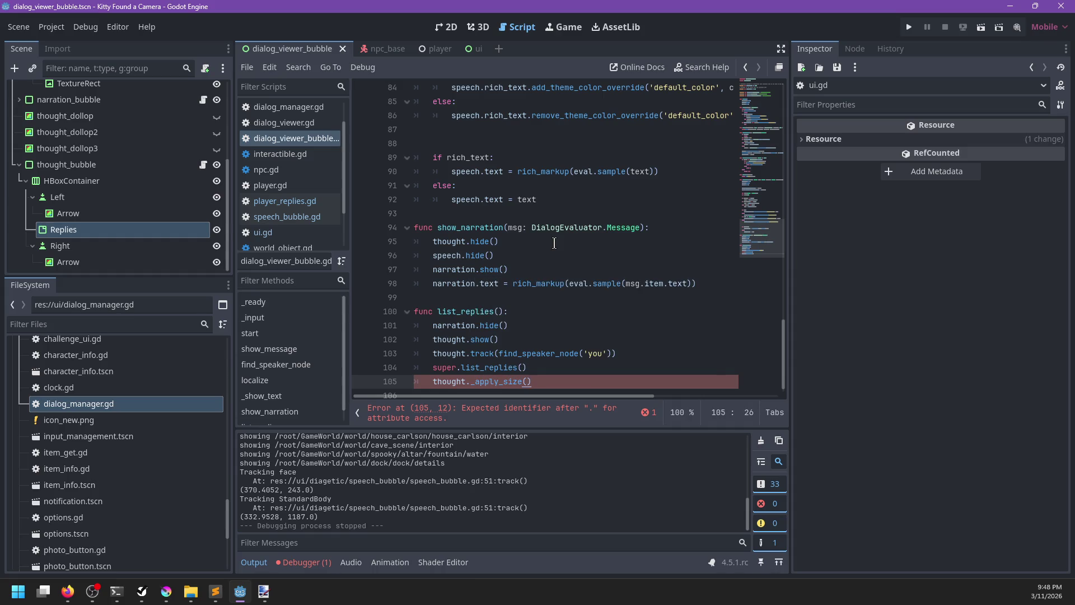
pyautogui.press('F5')
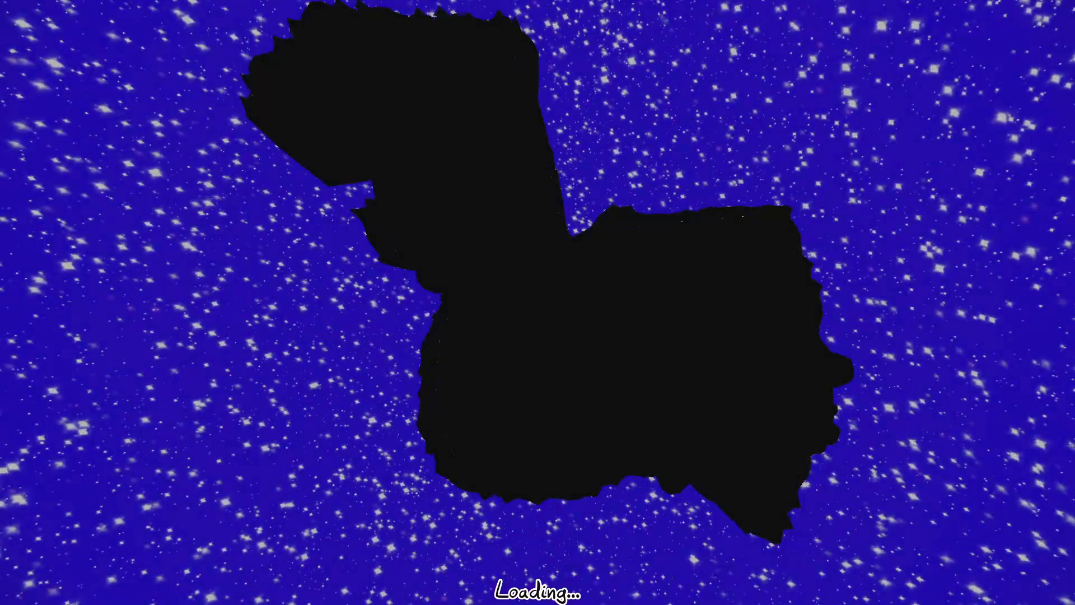
# Step: Talk to Linda, remove the line 20 breakpoint, and resume the game
pyautogui.press('2')
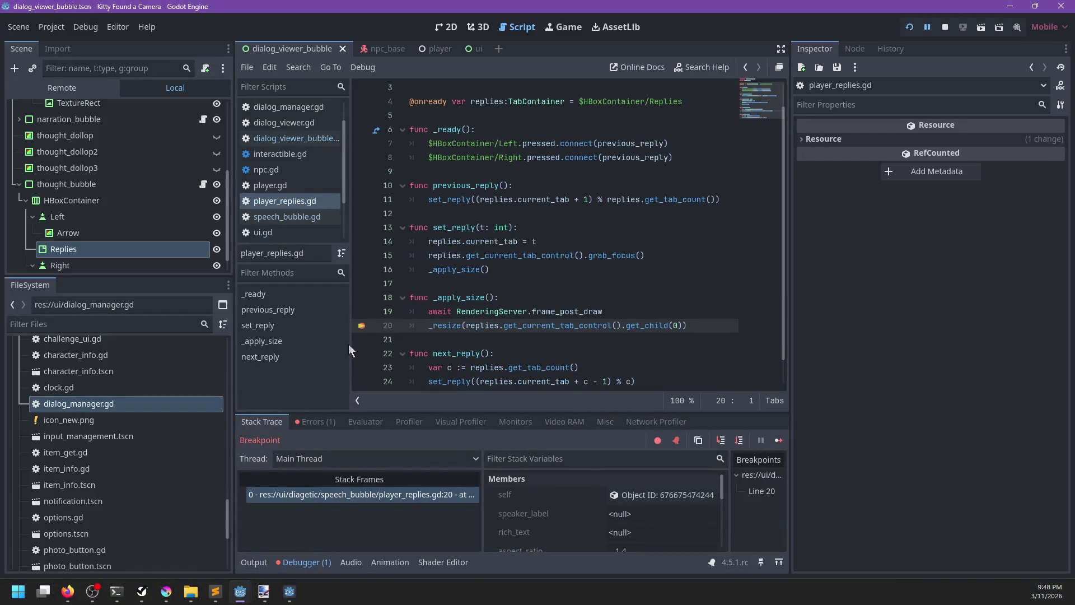
pyautogui.click(361, 325)
pyautogui.press('F12')
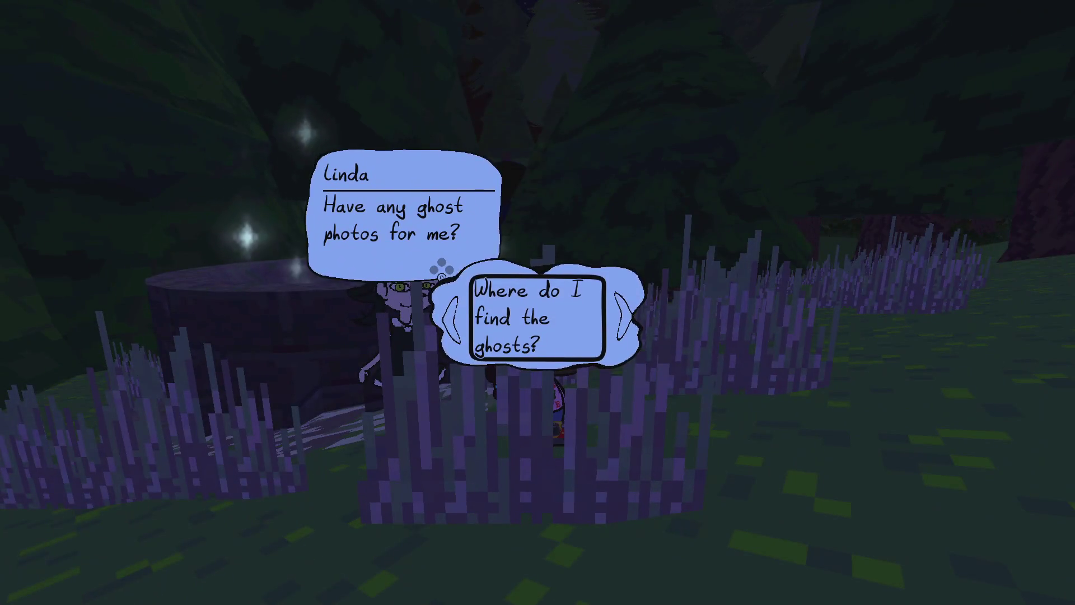
# Step: Cycle between the ghosts question and the long reply several times, then close the game
pyautogui.press('Right')
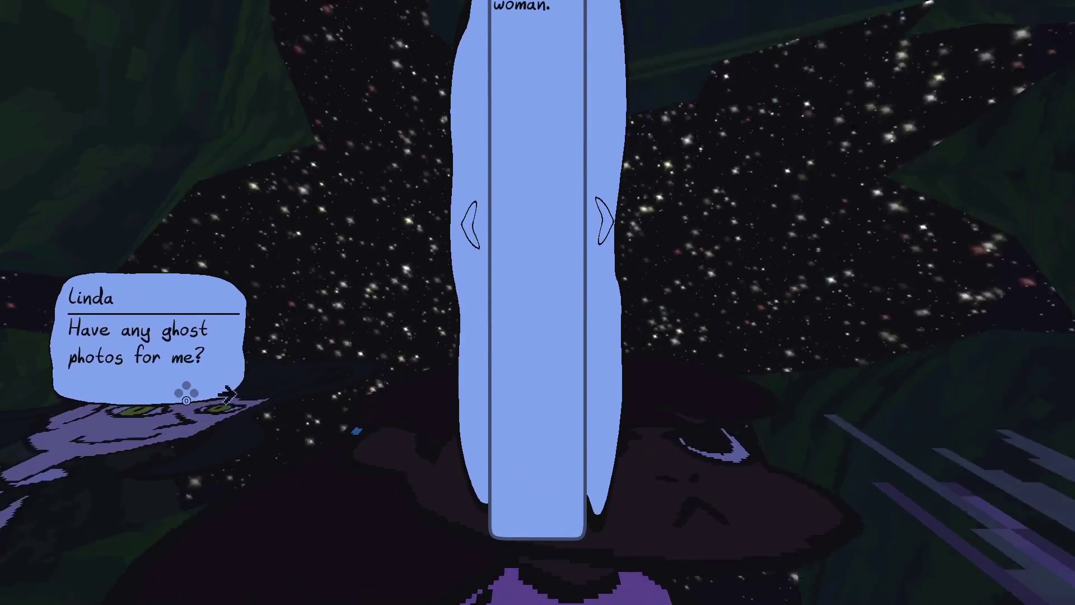
pyautogui.press('Left')
pyautogui.press('Right')
pyautogui.press('Left')
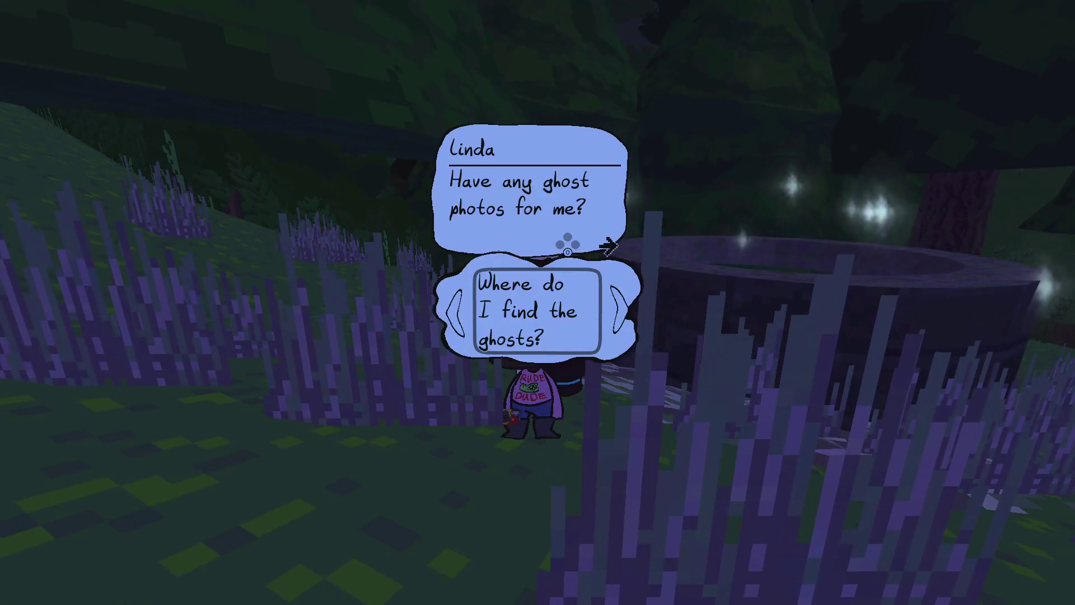
pyautogui.press('Right')
pyautogui.press('Left')
pyautogui.press('Right')
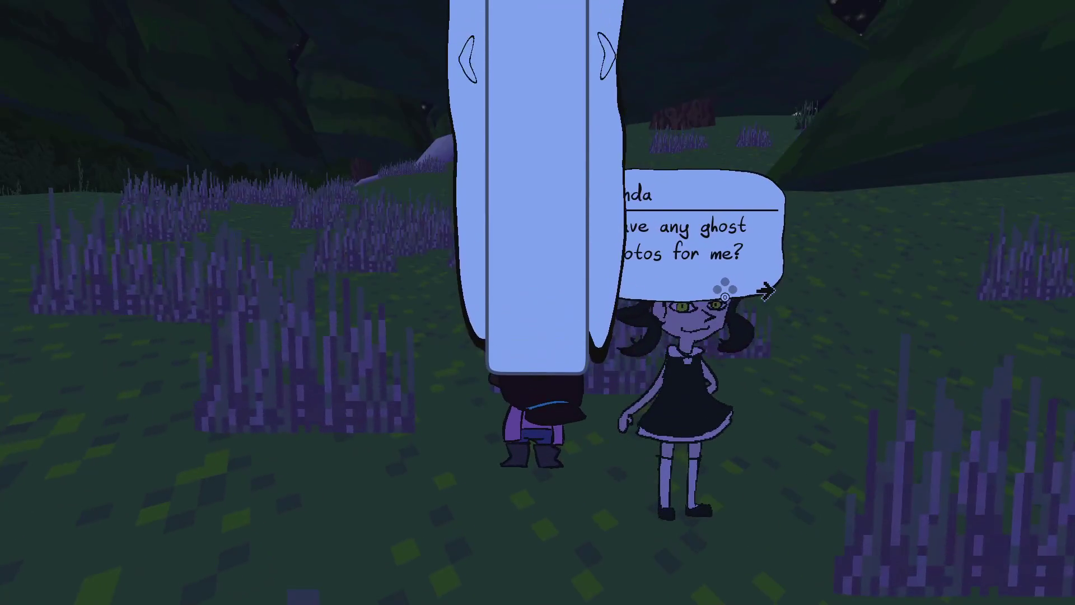
pyautogui.press('Left')
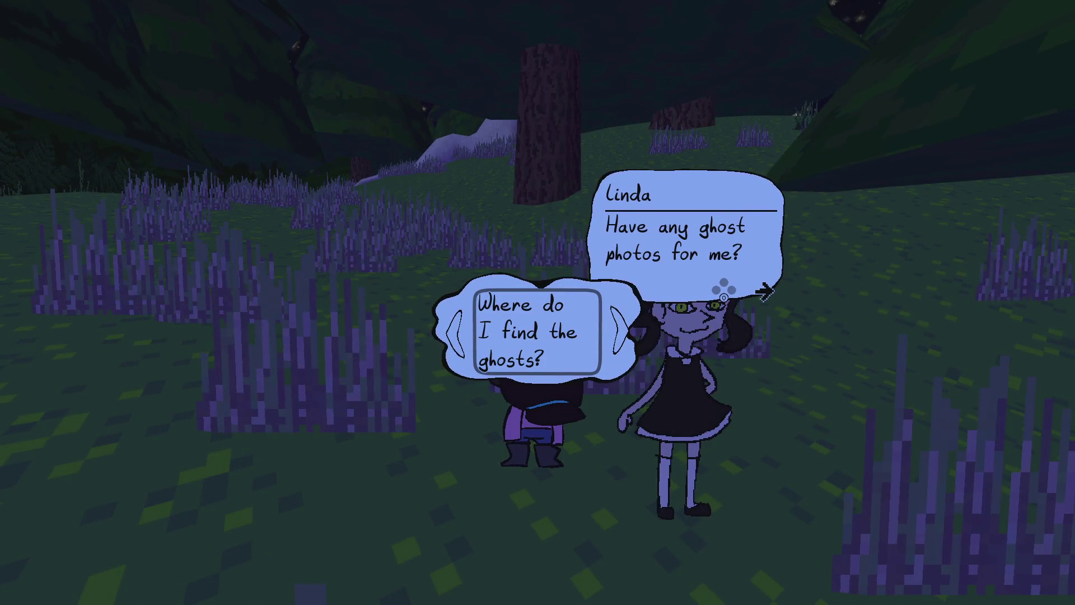
pyautogui.press('Right')
pyautogui.press('Left')
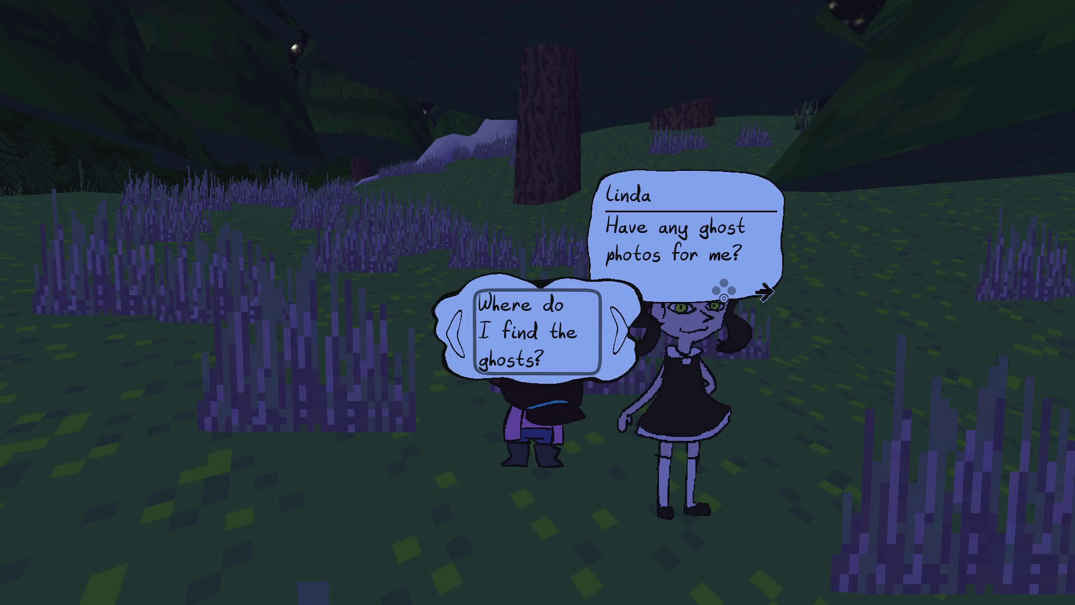
pyautogui.press('F8')
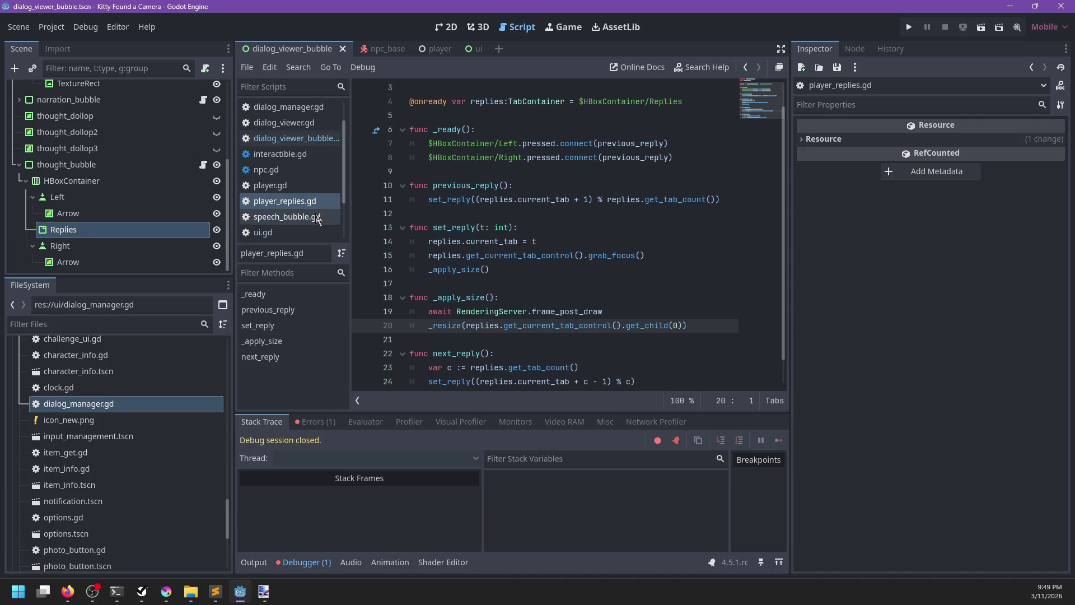
# Step: Look over speech_bubble.gd and player_replies.gd, then return to dialog_viewer_bubble.gd
pyautogui.scroll(-1, 621, 297)
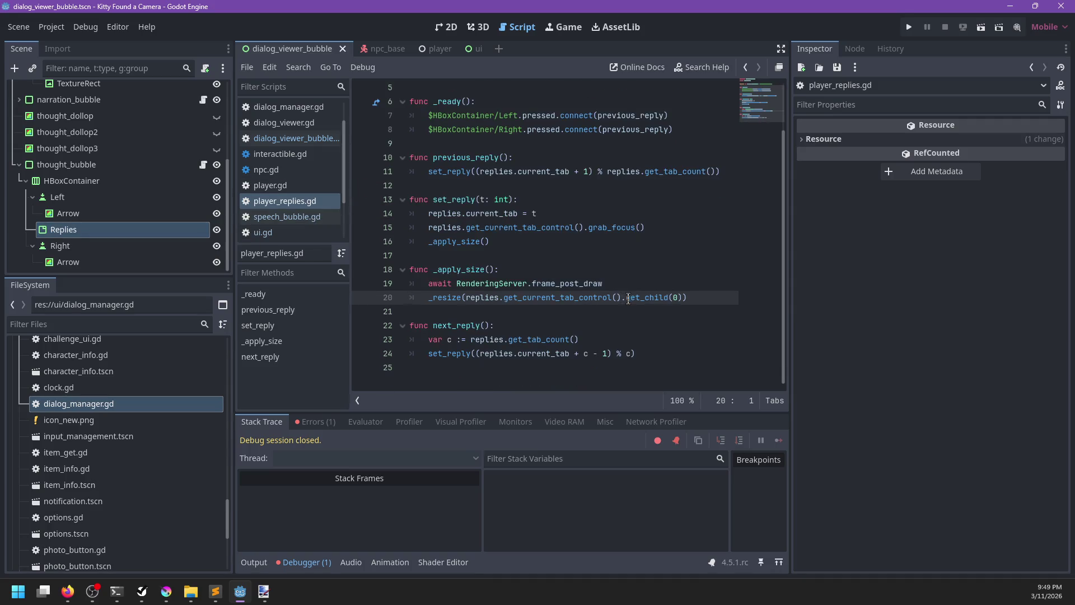
pyautogui.moveTo(569, 290)
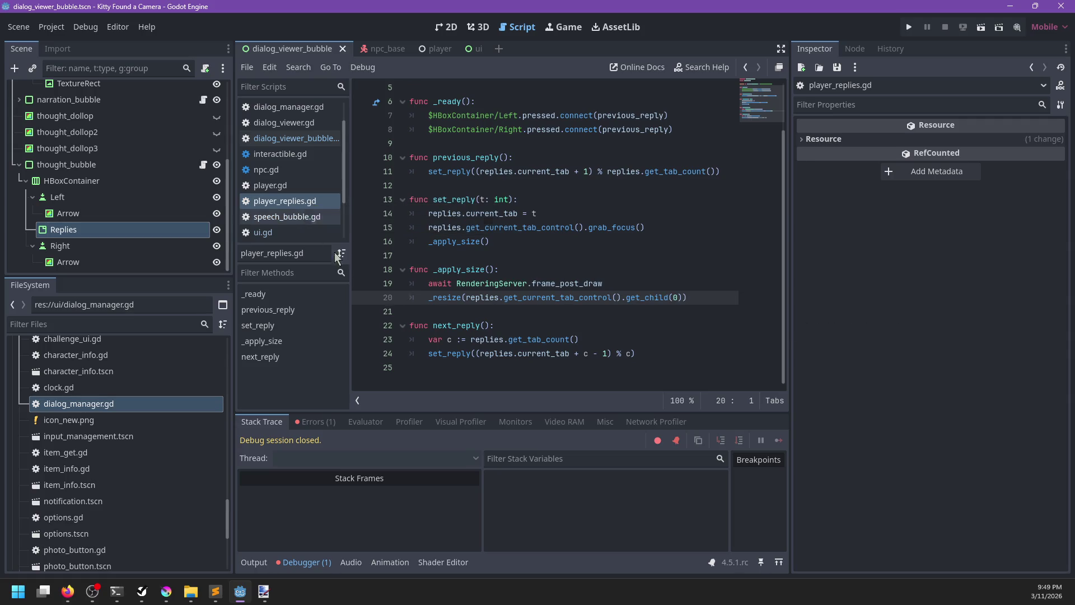
pyautogui.click(288, 216)
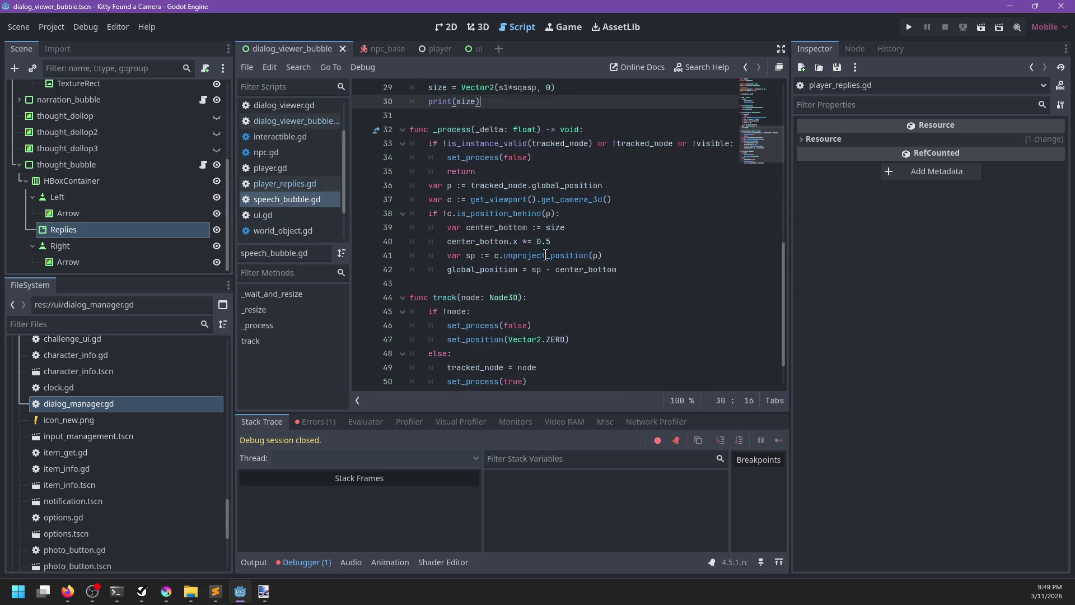
pyautogui.click(307, 186)
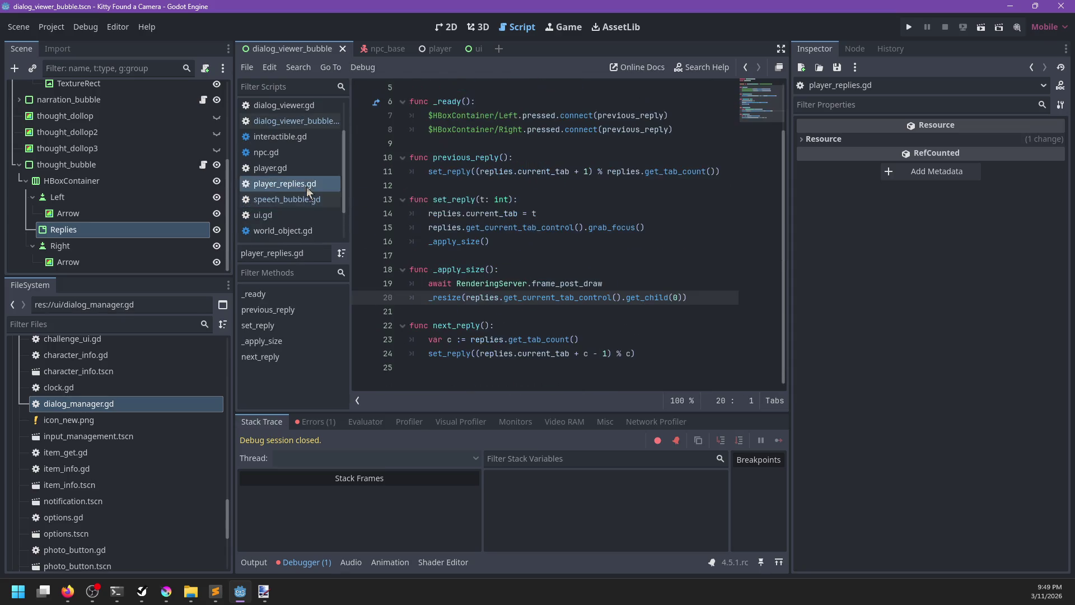
pyautogui.click(302, 122)
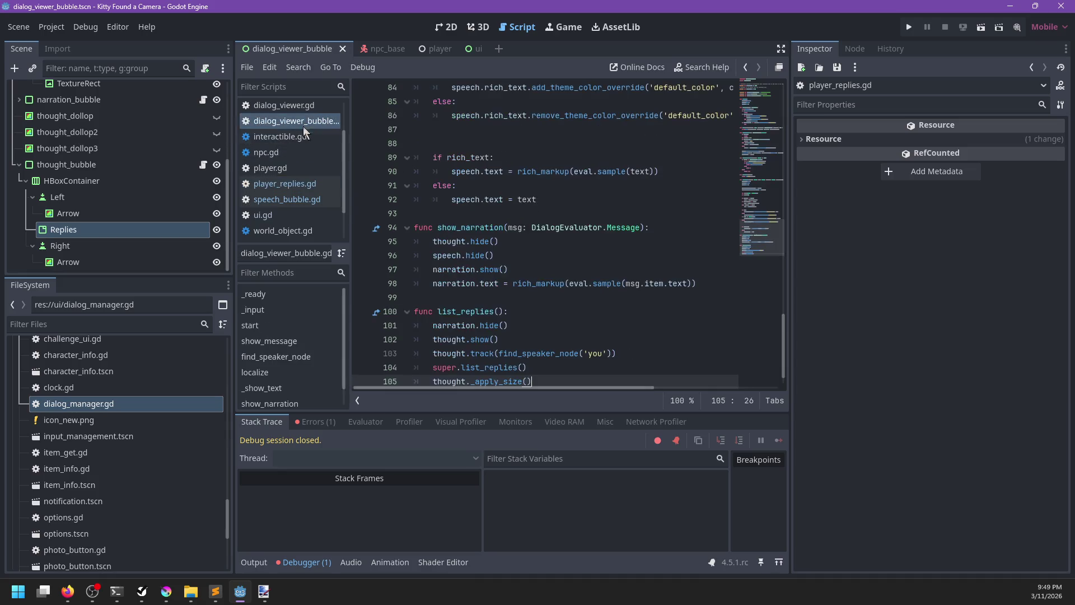
# Step: Write the loop 'for r:RichTextLabel in thought.replies.get_children():' in list_replies
pyautogui.click(631, 320)
pyautogui.press('Return')
pyautogui.write('for')
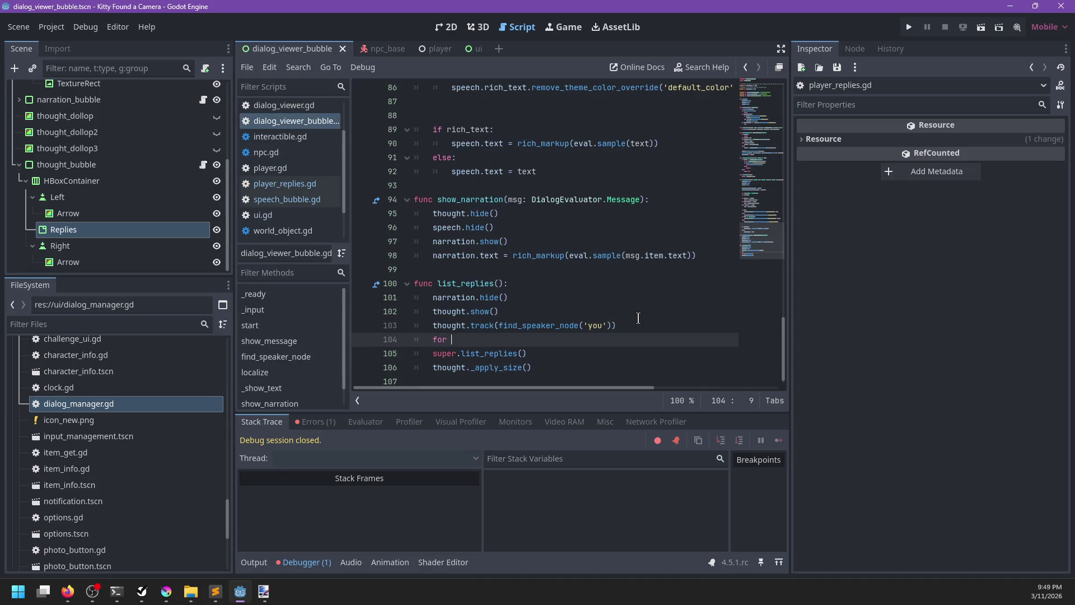
pyautogui.write(' r in thought.repl')
pyautogui.press('Return')
pyautogui.write('_children():')
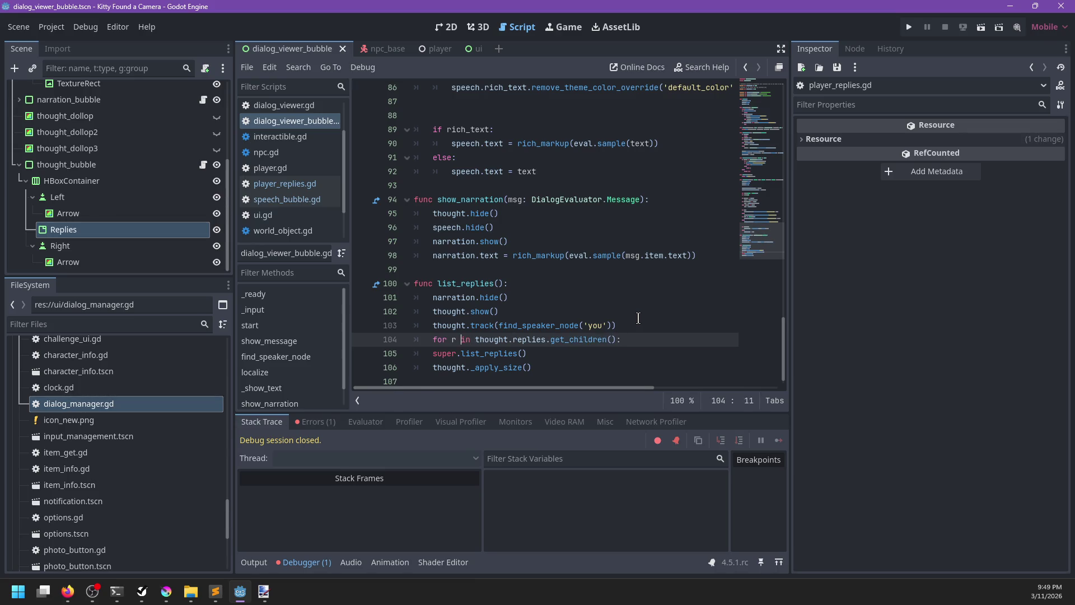
pyautogui.press('Left')
pyautogui.write(':RichText')
pyautogui.press('Return')
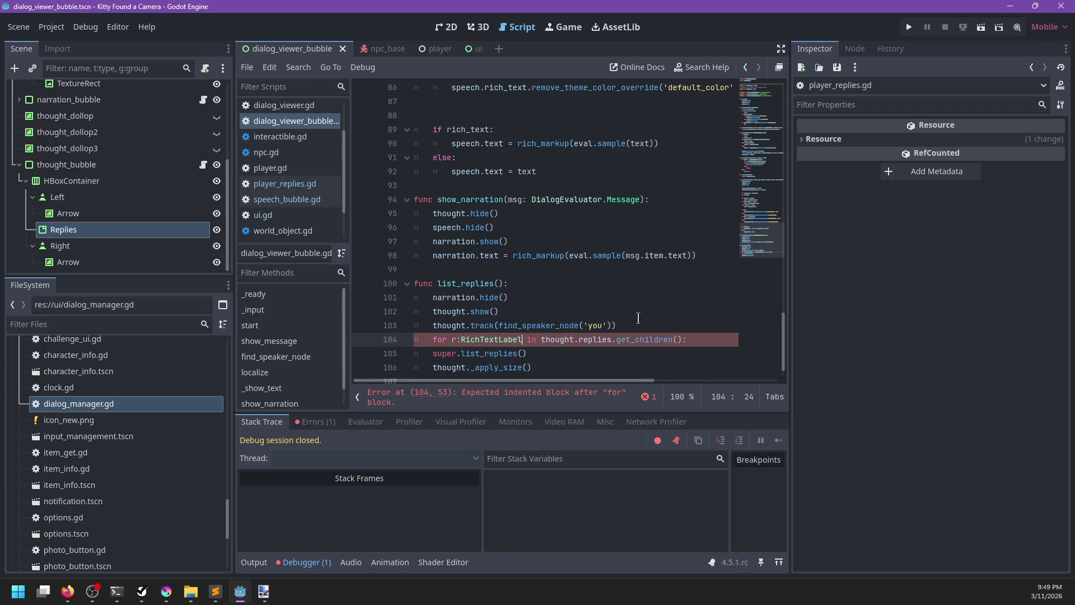
# Step: Move the loop below super.list_replies(), set r.fit_content = false inside, save and run
pyautogui.hotkey('alt', 'Down')
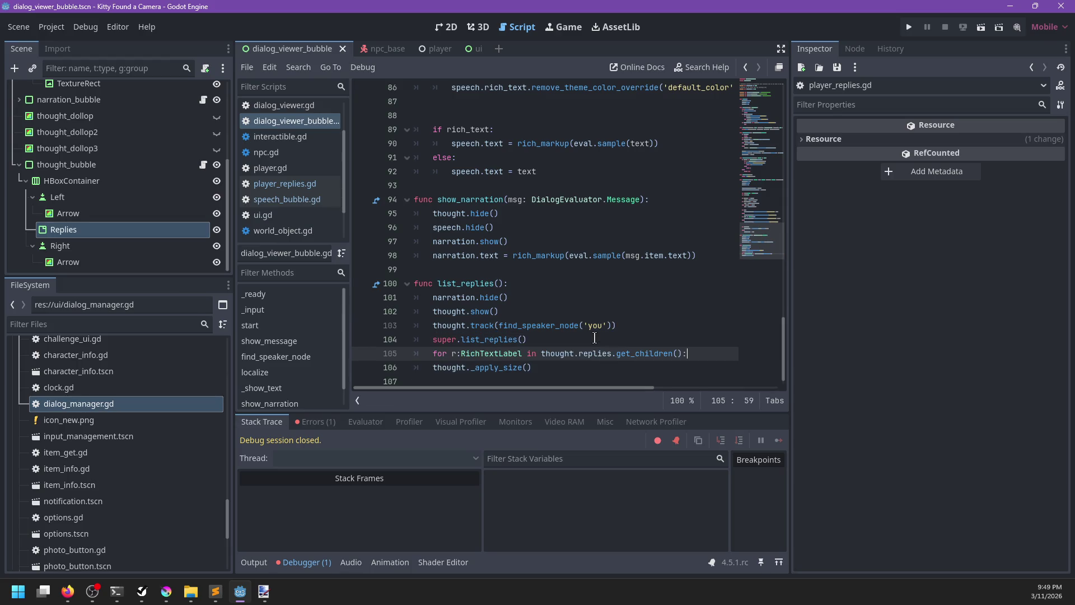
pyautogui.press('End')
pyautogui.press('Return')
pyautogui.write('fit')
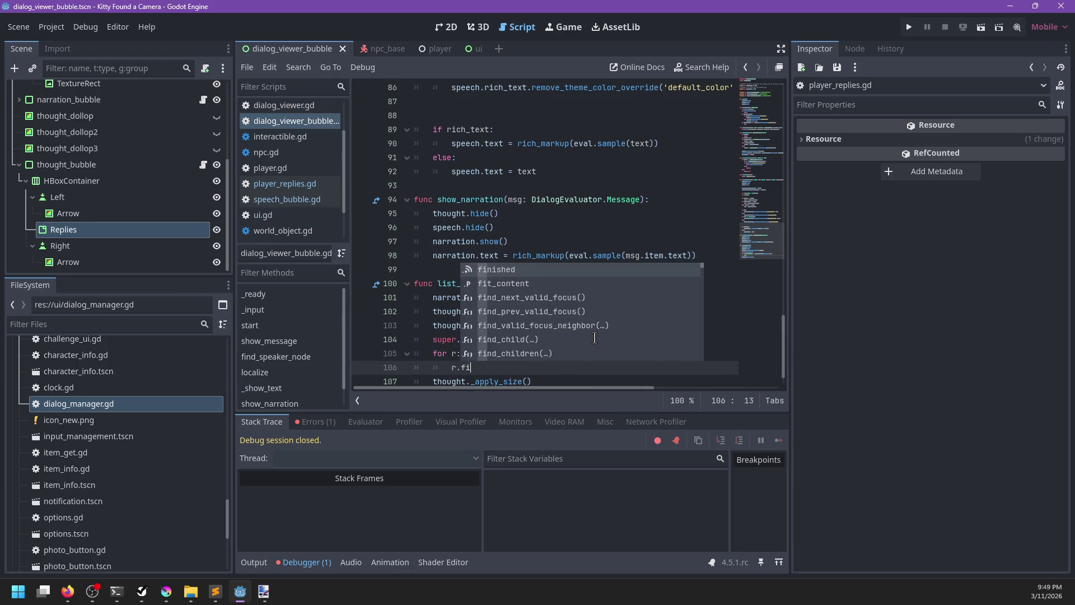
pyautogui.press('Return')
pyautogui.write('lse')
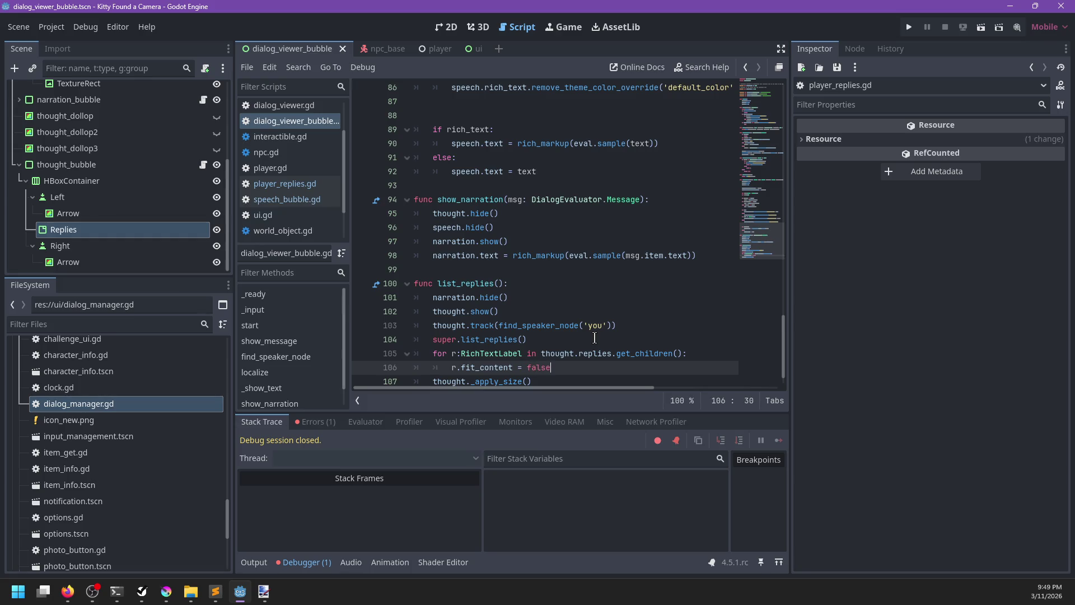
pyautogui.hotkey('ctrl', 's')
pyautogui.click(567, 344)
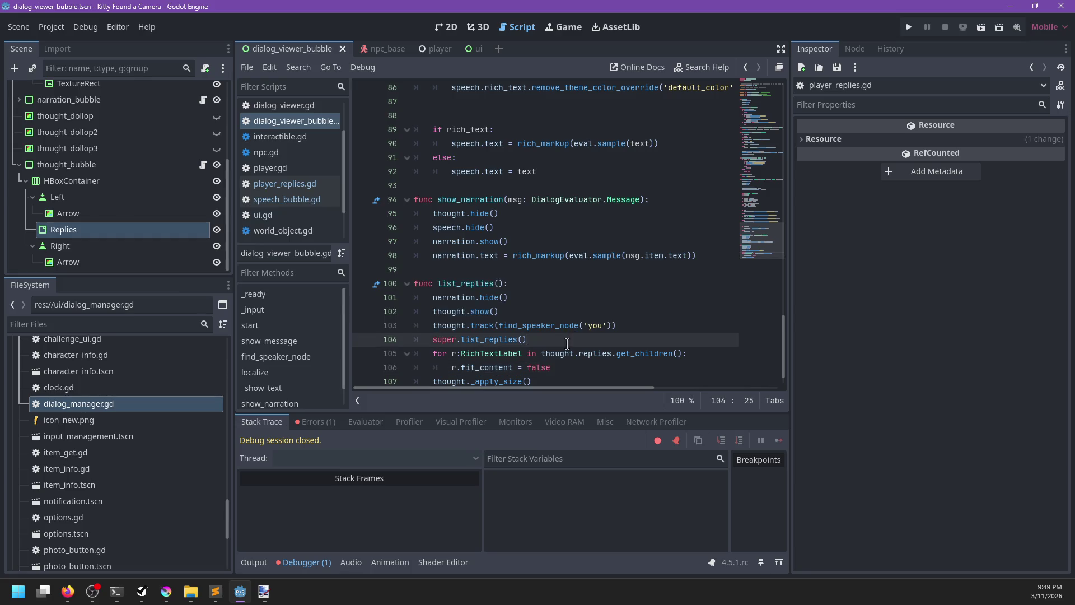
pyautogui.press('F5')
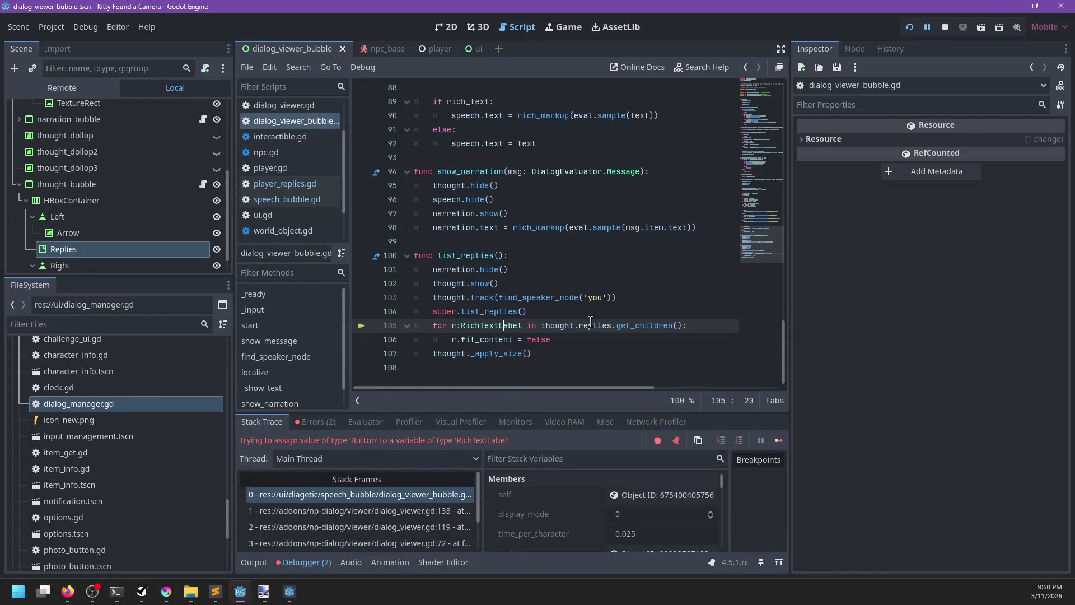
# Step: Change the list_replies loop variable's type from RichTextLabel to Button
pyautogui.doubleClick(513, 325)
pyautogui.write('Button')
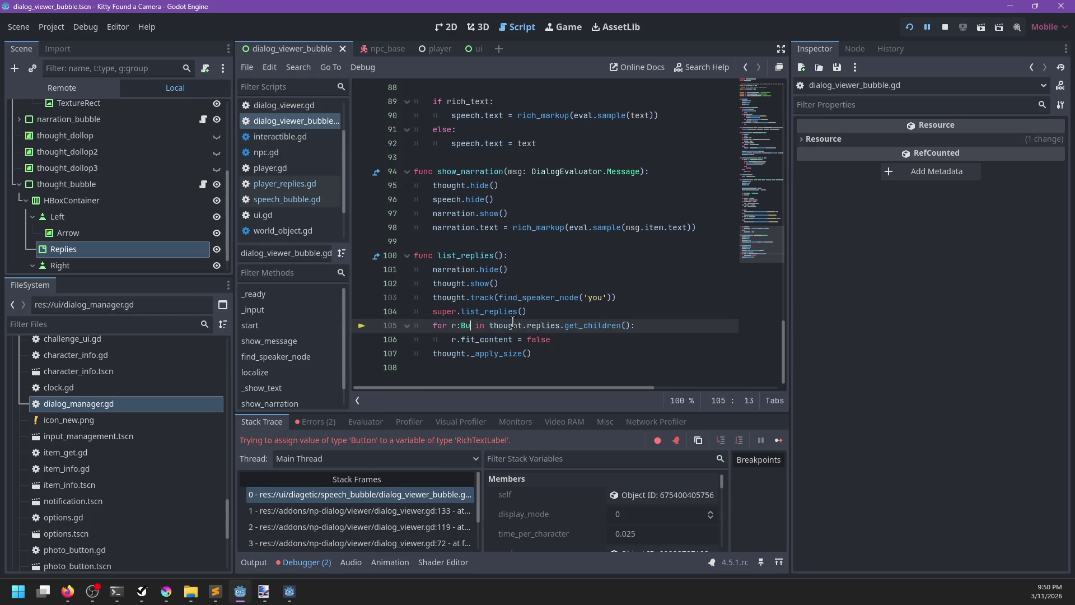
pyautogui.hotkey('ctrl', 'BackSpace')
pyautogui.write('Multili')
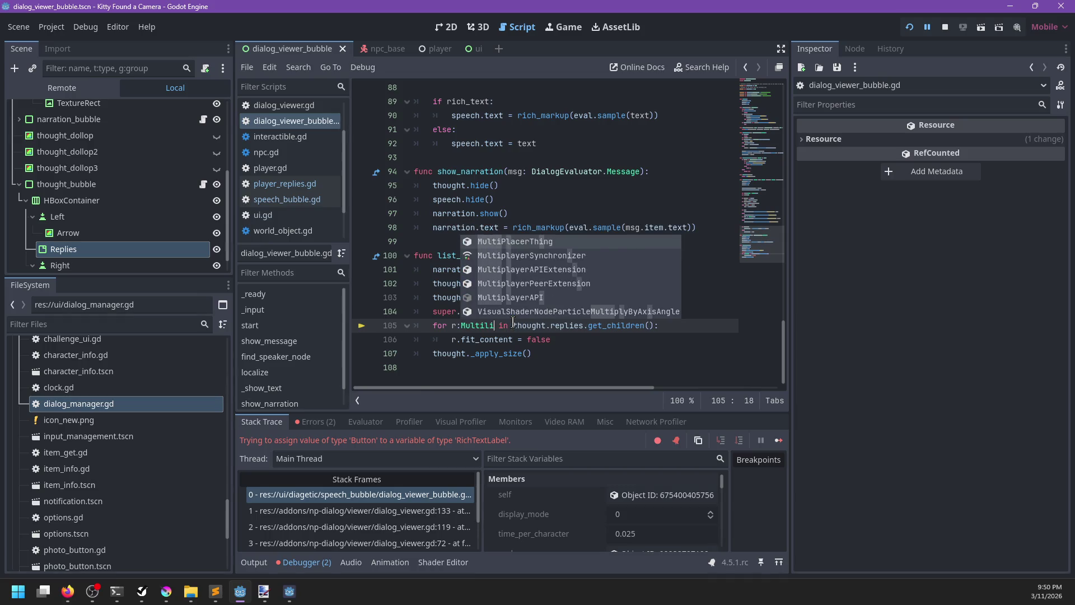
pyautogui.press('BackSpace')
pyautogui.press('BackSpace')
pyautogui.press('BackSpace')
pyautogui.write('Button')
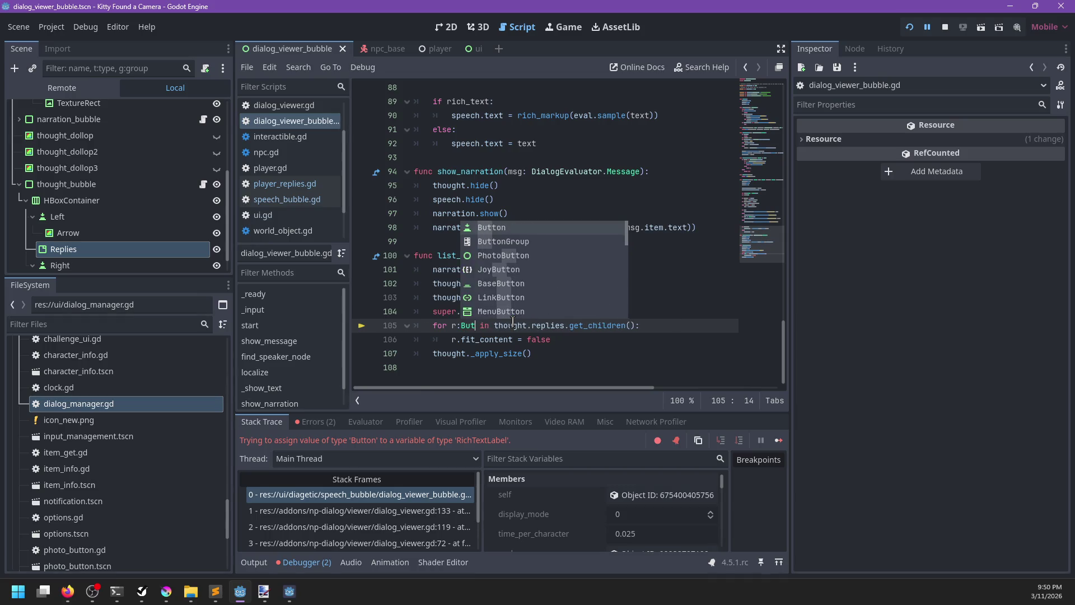
pyautogui.press('Escape')
pyautogui.press('Down')
pyautogui.press('Up')
pyautogui.press('Left')
pyautogui.press('Left')
pyautogui.press('Left')
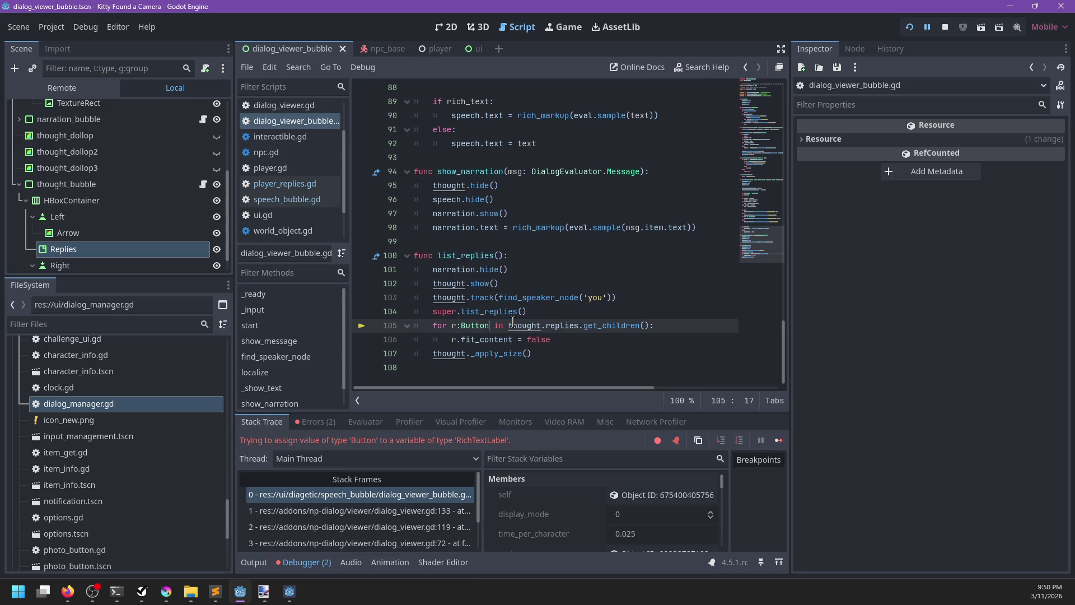
# Step: Add 'var r: RichTextLabel = b.get_child(0)' inside the loop and save the script
pyautogui.press('End')
pyautogui.press('Return')
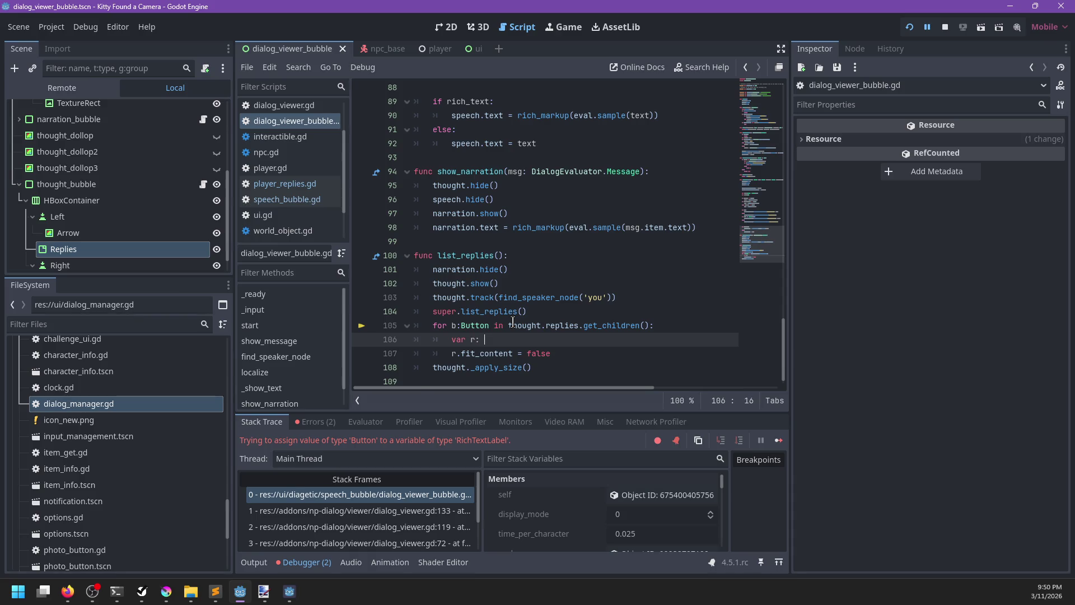
pyautogui.write('chTex')
pyautogui.press('Return')
pyautogui.hotkey('ctrl', 'BackSpace')
pyautogui.write('ch')
pyautogui.press('Return')
pyautogui.write('b.get')
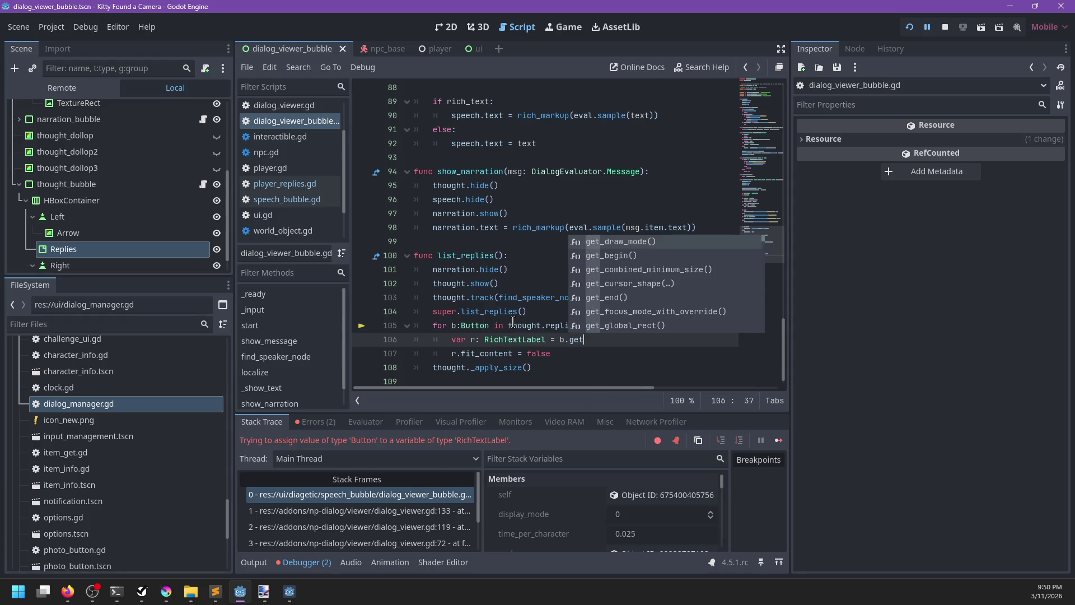
pyautogui.write('_child(0)')
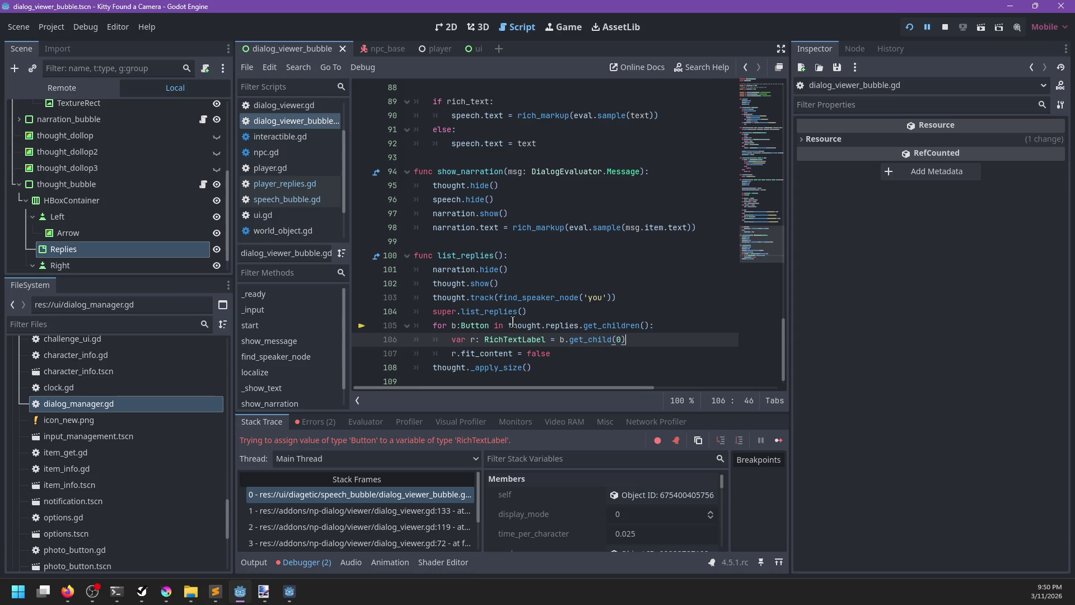
pyautogui.hotkey('ctrl', 's')
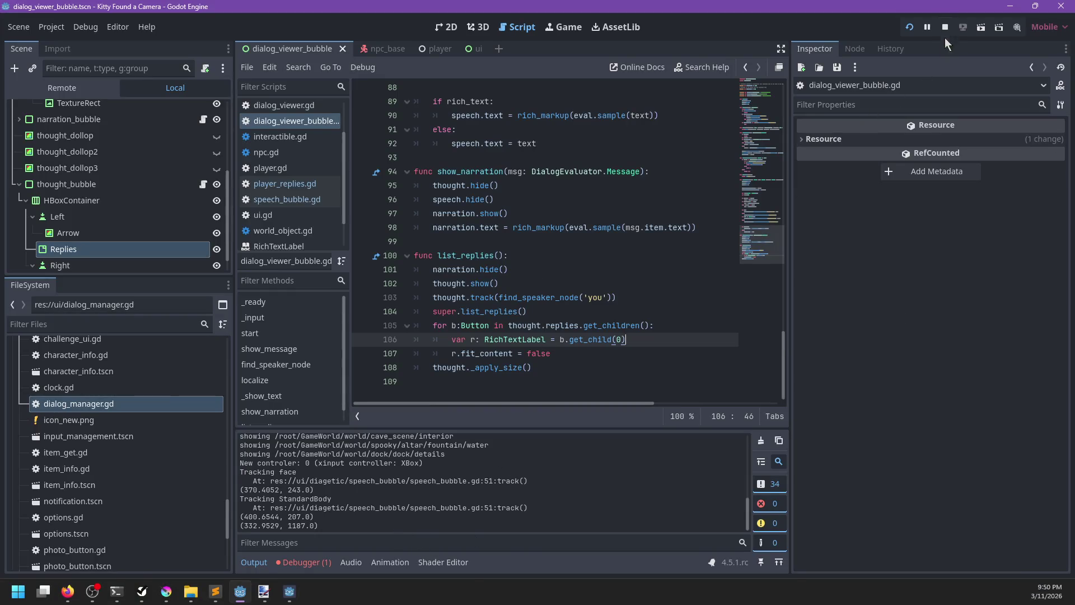
# Step: Stop the running game and check the logged 1187.0 size value
pyautogui.click(947, 27)
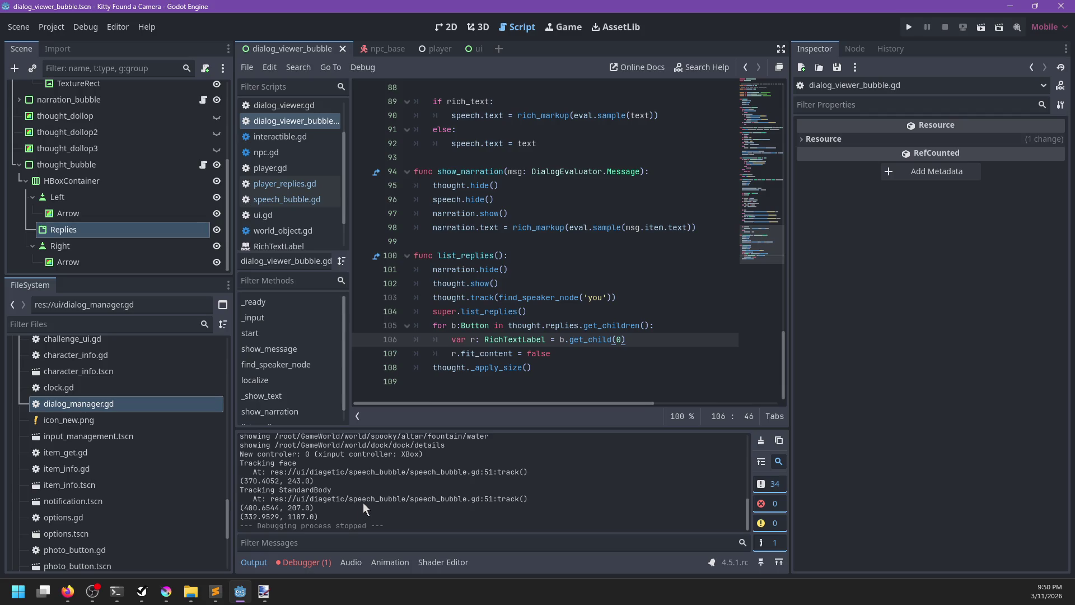
pyautogui.doubleClick(290, 516)
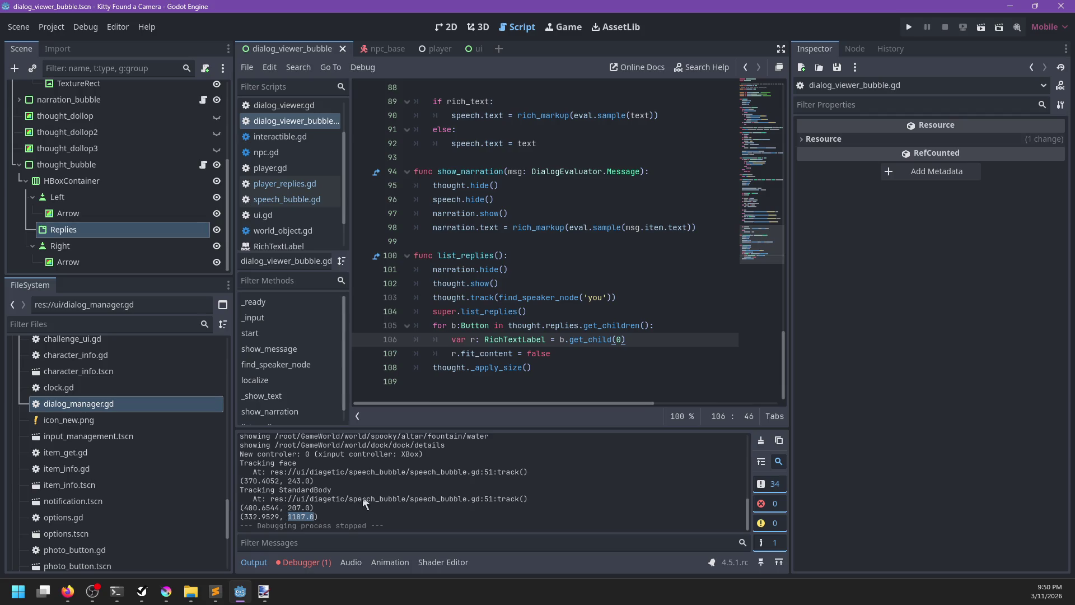
pyautogui.click(546, 327)
# Step: Scroll through list_replies in dialog_viewer_bubble.gd to review the updated loop
pyautogui.scroll(1, 563, 302)
pyautogui.scroll(13, 557, 300)
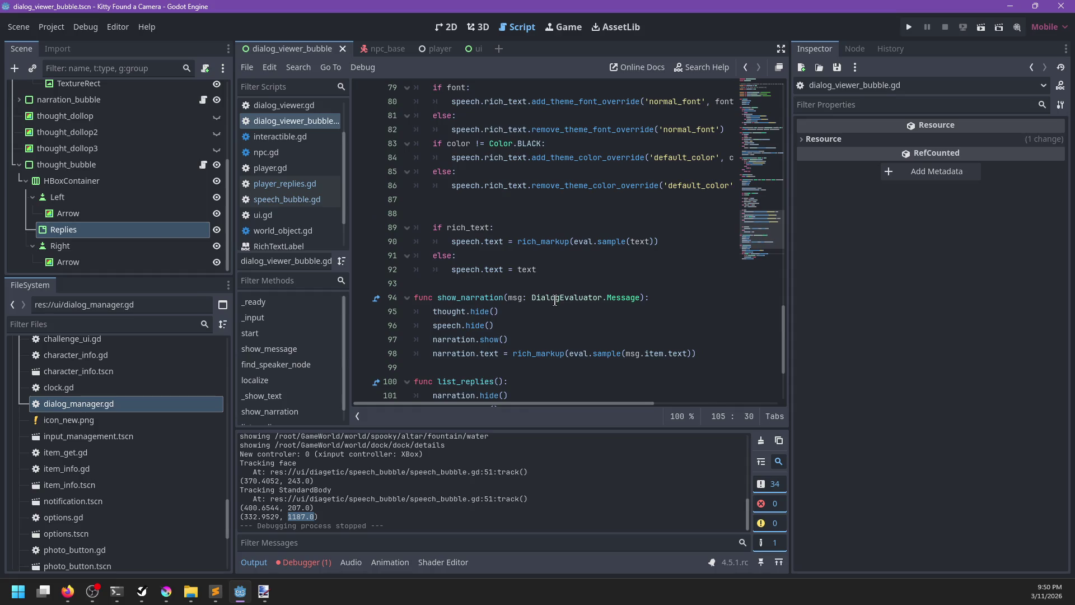
pyautogui.scroll(13, 552, 301)
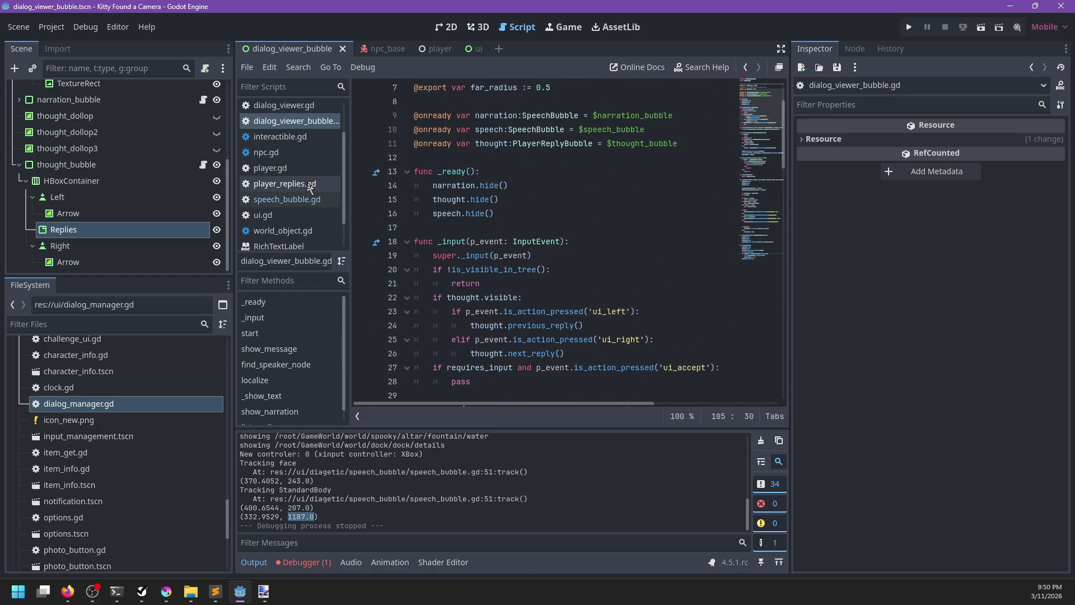
pyautogui.scroll(-4, 548, 203)
pyautogui.scroll(-20, 549, 203)
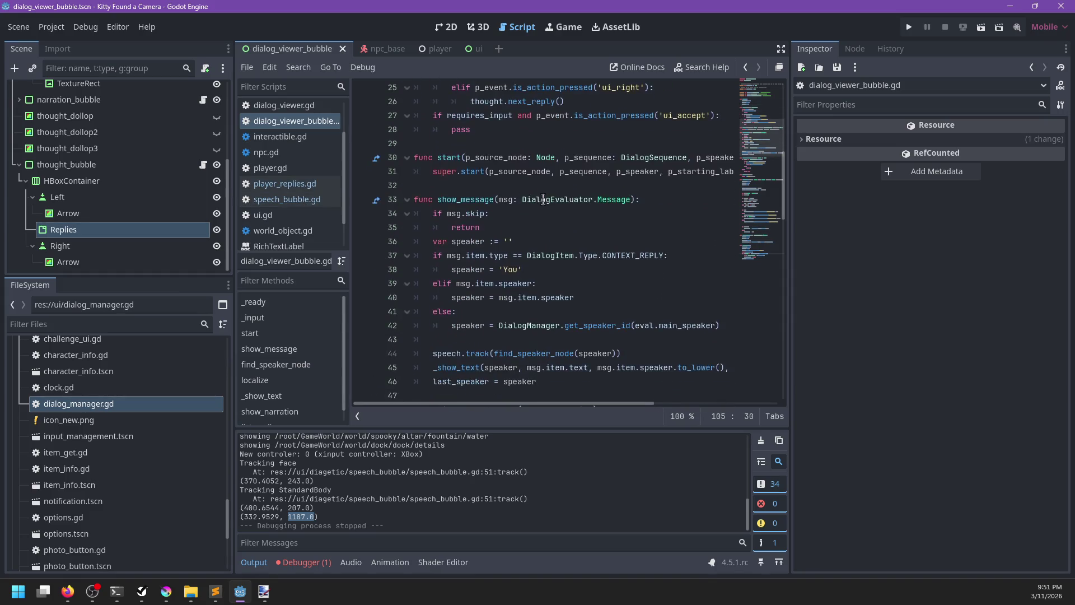
pyautogui.scroll(-1, 534, 202)
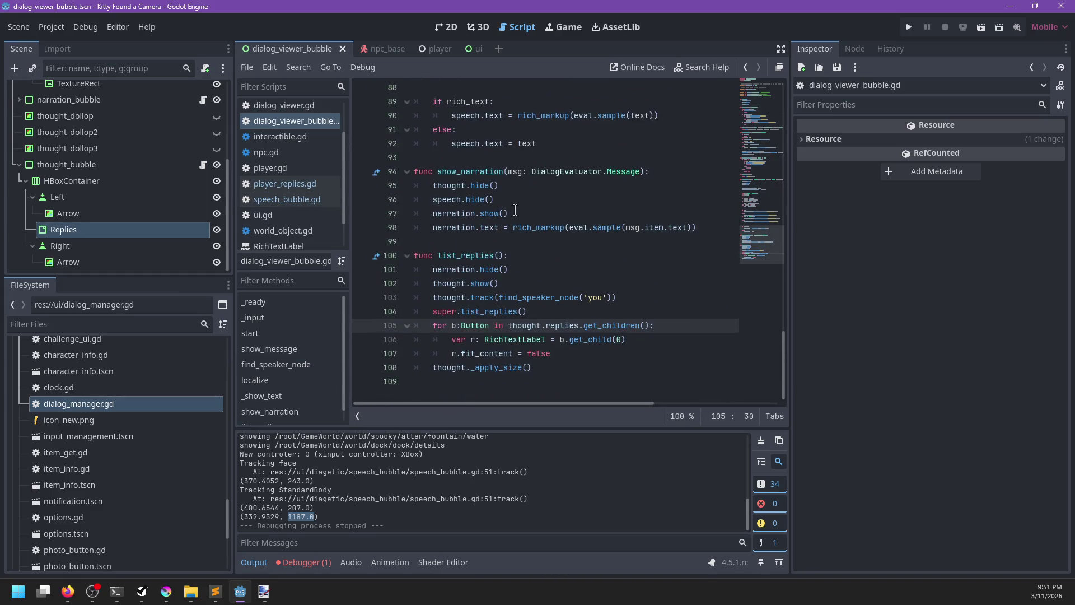
pyautogui.scroll(5, 510, 289)
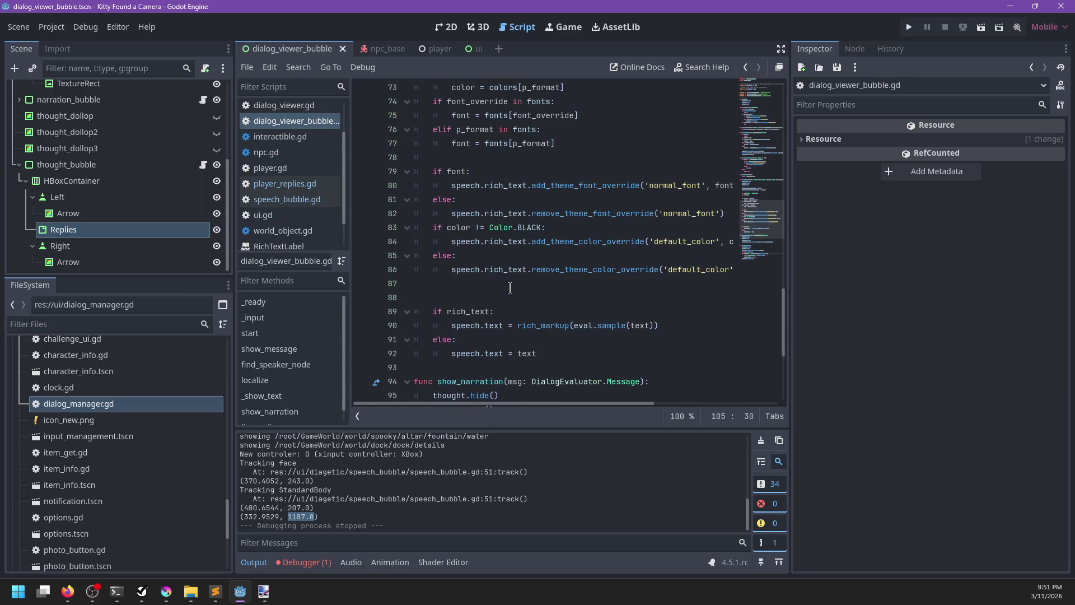
# Step: In speech_bubble.gd, rename the _wait_and_resize function to _apply_size
pyautogui.click(305, 185)
pyautogui.click(303, 200)
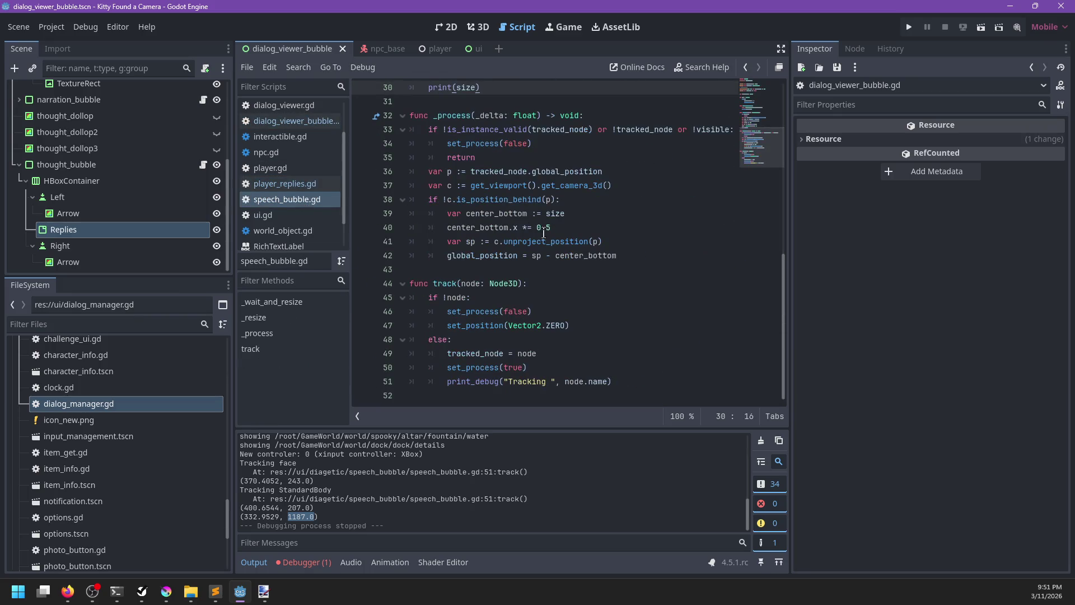
pyautogui.scroll(10, 544, 233)
pyautogui.scroll(-4, 540, 234)
pyautogui.click(479, 143)
pyautogui.doubleClick(485, 116)
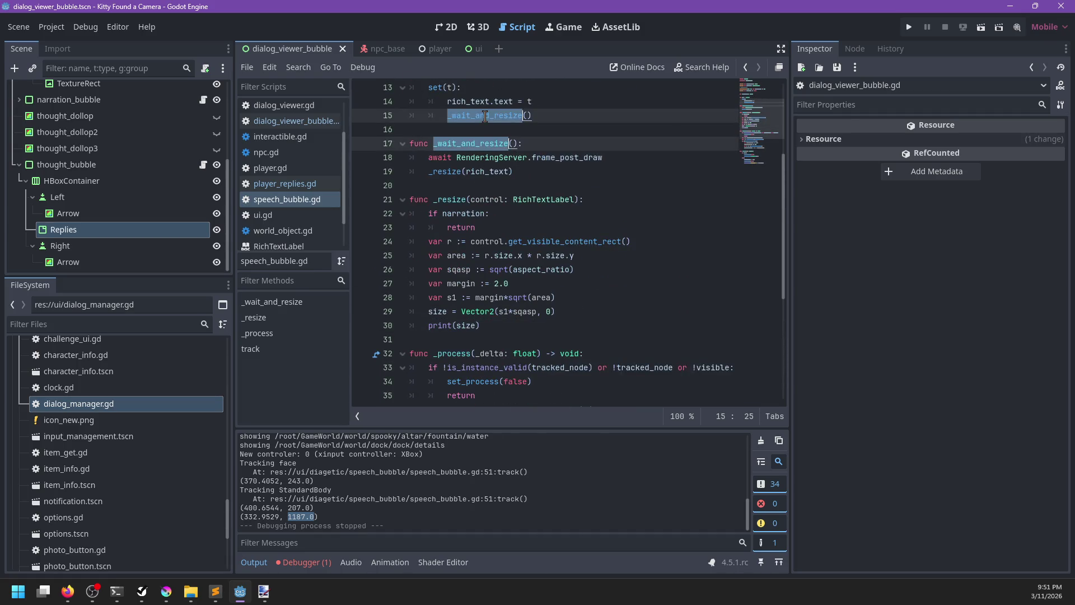
pyautogui.write('_apply_size')
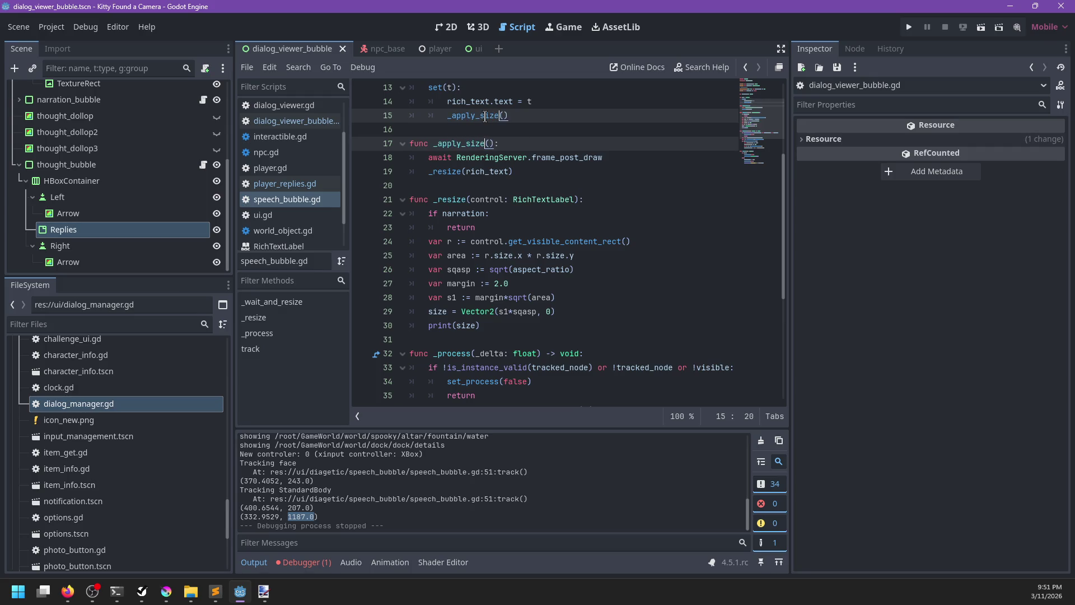
pyautogui.press('Escape')
# Step: Move the await line above the _apply_size() call, indent it, and save
pyautogui.scroll(2, 559, 178)
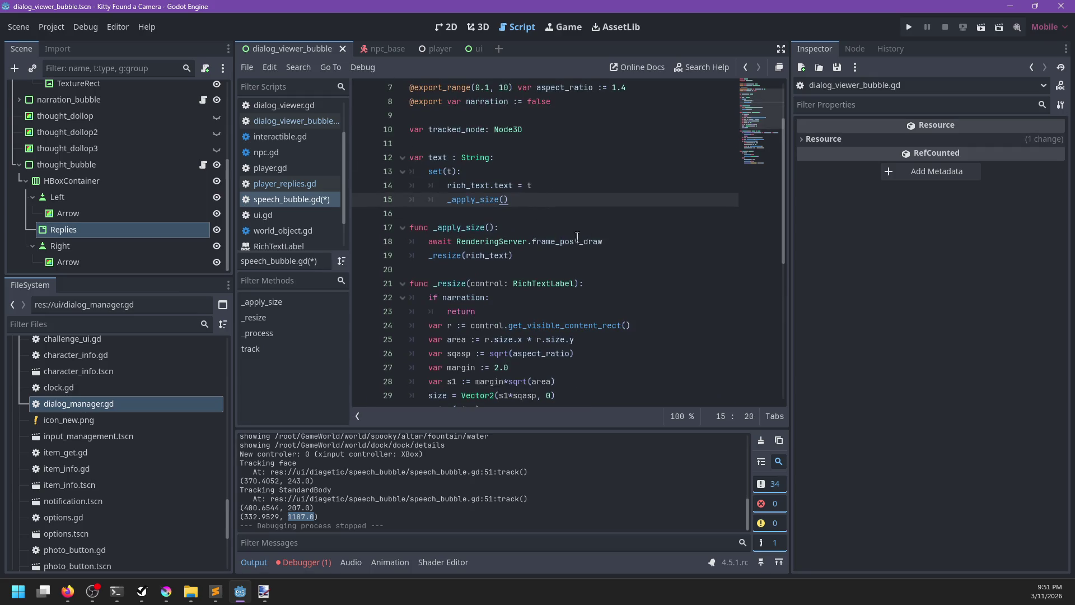
pyautogui.moveTo(609, 244); pyautogui.dragTo(612, 235)
pyautogui.hotkey('alt', 'Up')
pyautogui.hotkey('alt', 'Up')
pyautogui.hotkey('alt', 'Up')
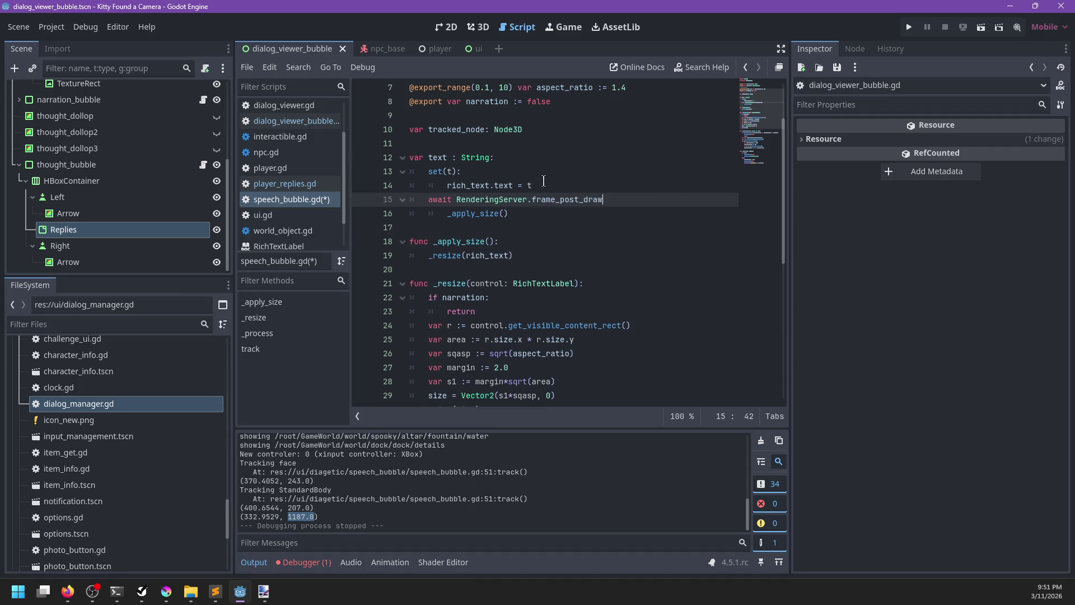
pyautogui.click(431, 202)
pyautogui.press('Tab')
pyautogui.click(546, 241)
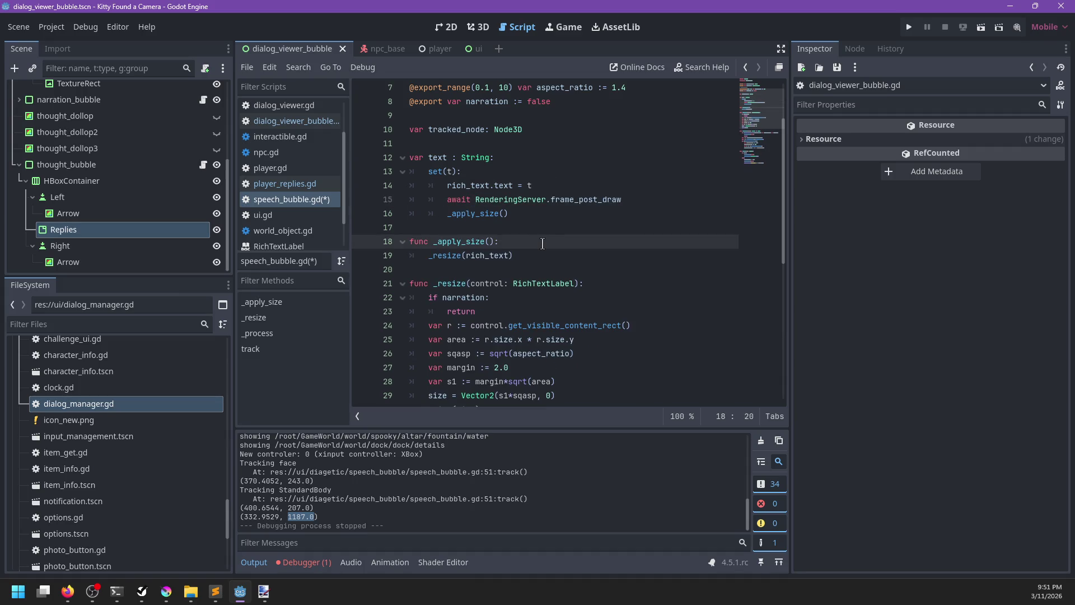
pyautogui.hotkey('ctrl', 's')
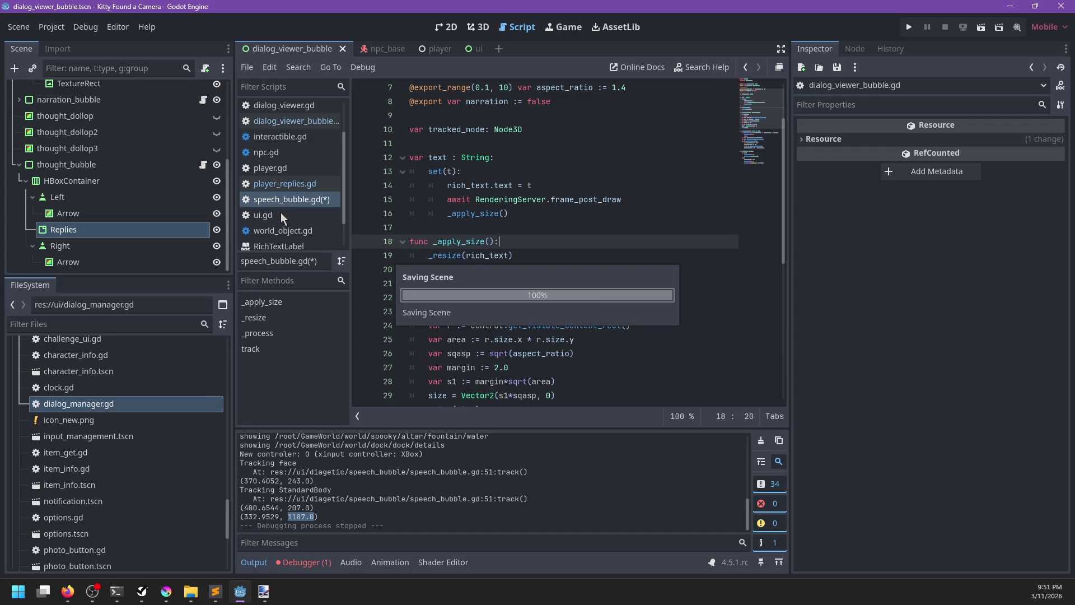
# Step: Append an _apply_size() call after the position update in _process and save
pyautogui.scroll(-7, 610, 262)
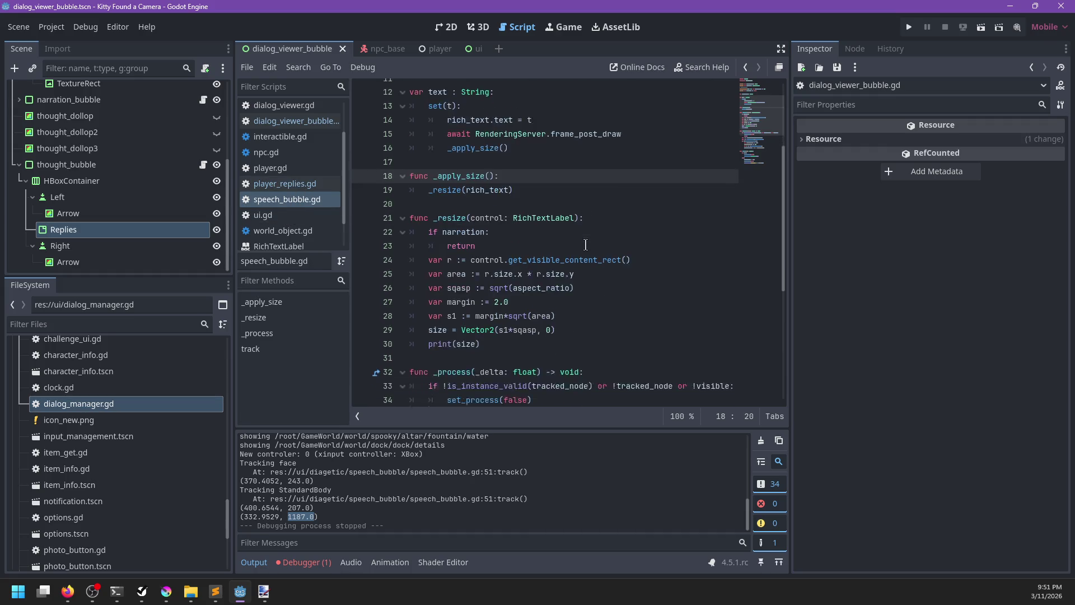
pyautogui.click(639, 273)
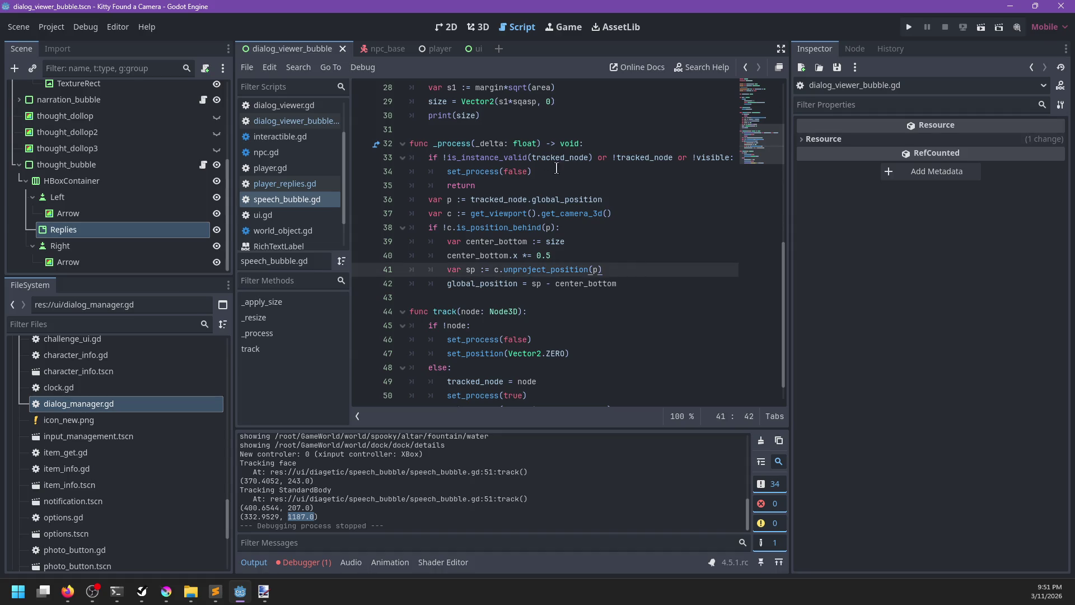
pyautogui.click(594, 135)
pyautogui.click(634, 280)
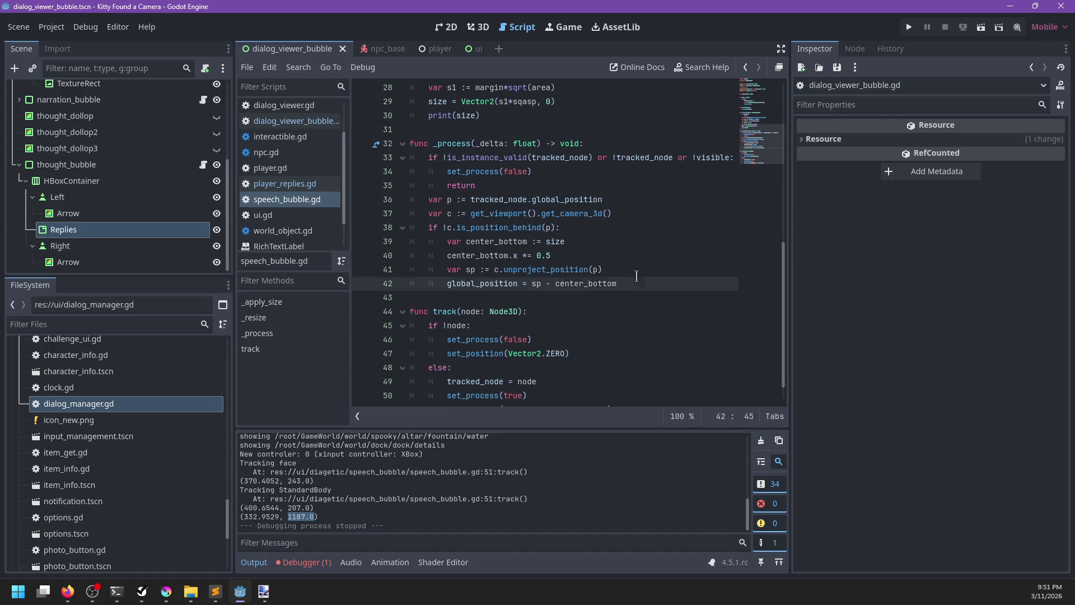
pyautogui.press('Return')
pyautogui.write('_a')
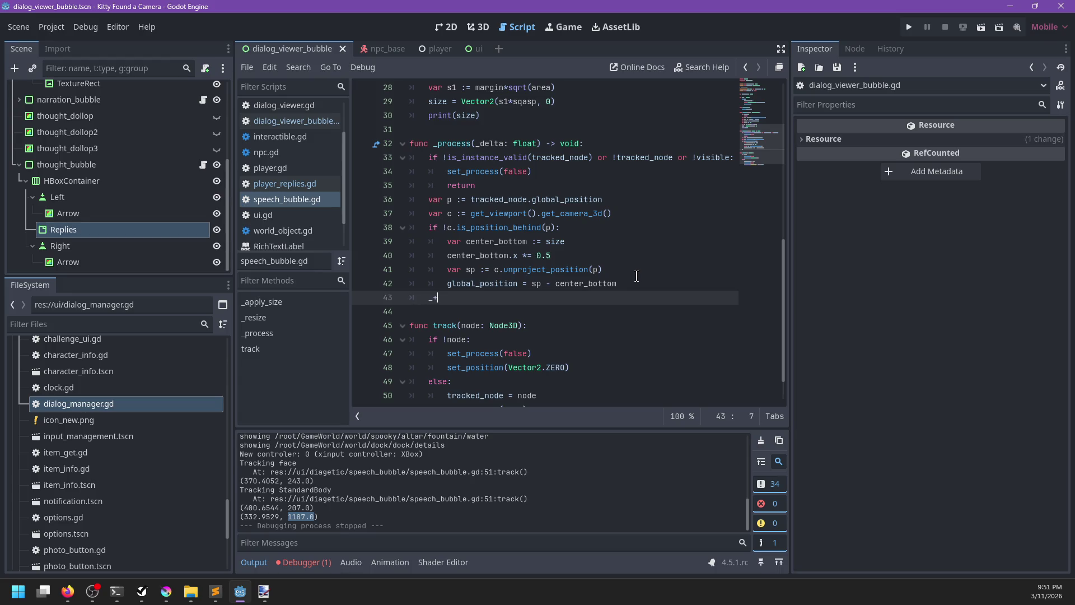
pyautogui.write('p')
pyautogui.press('Return')
pyautogui.hotkey('ctrl', 's')
pyautogui.scroll(5, 509, 244)
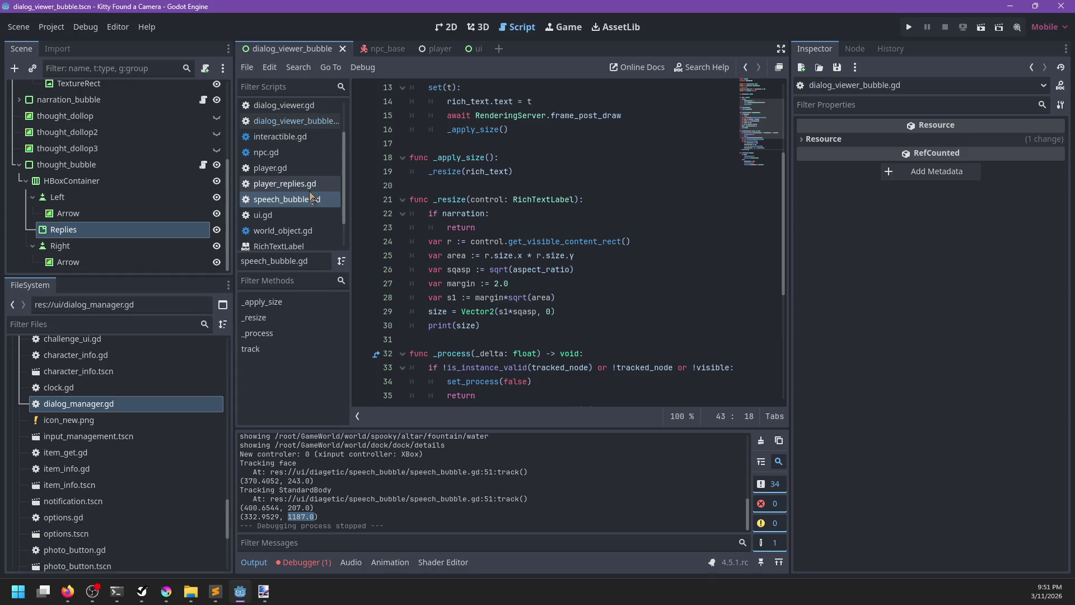
pyautogui.scroll(-1, 310, 192)
pyautogui.scroll(-1, 310, 193)
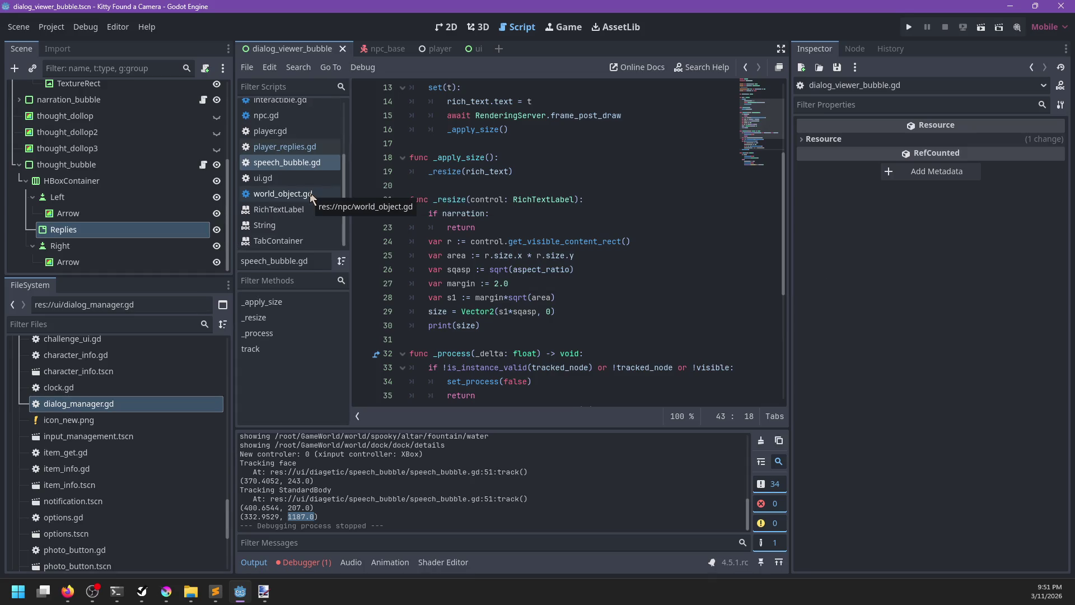
# Step: Delete the _apply_size function and its call from player_replies.gd and save
pyautogui.click(290, 147)
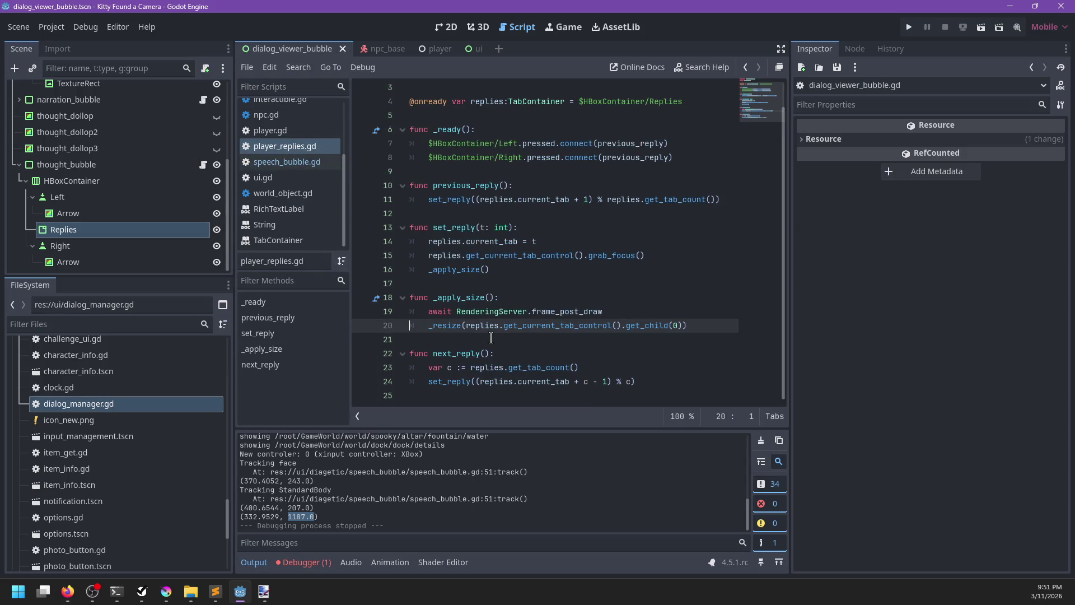
pyautogui.moveTo(698, 326); pyautogui.dragTo(518, 291)
pyautogui.press('BackSpace')
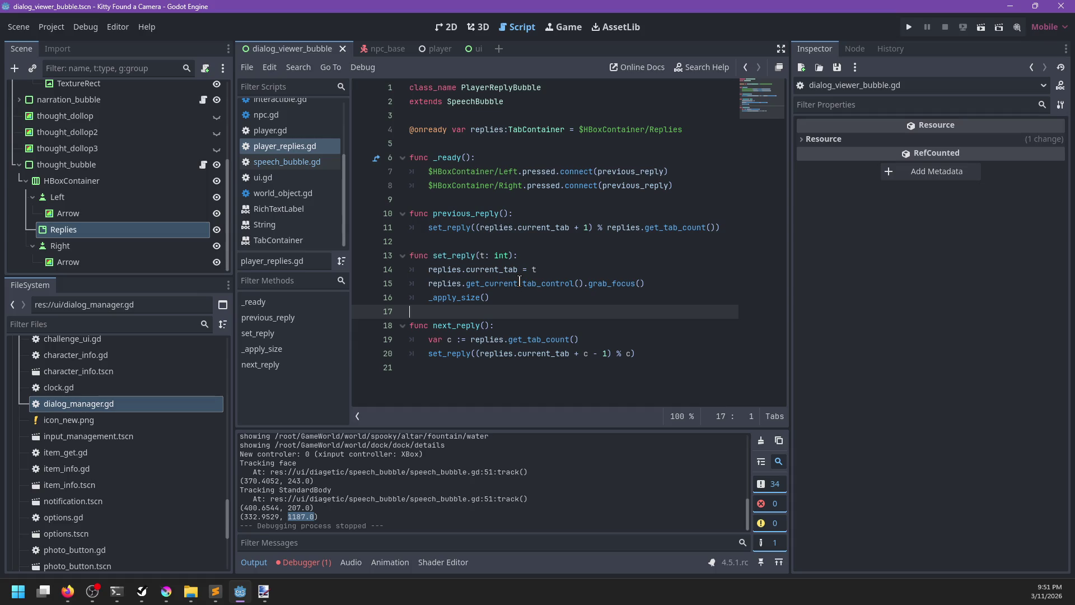
pyautogui.press('BackSpace')
pyautogui.hotkey('ctrl', 'shift', 'k')
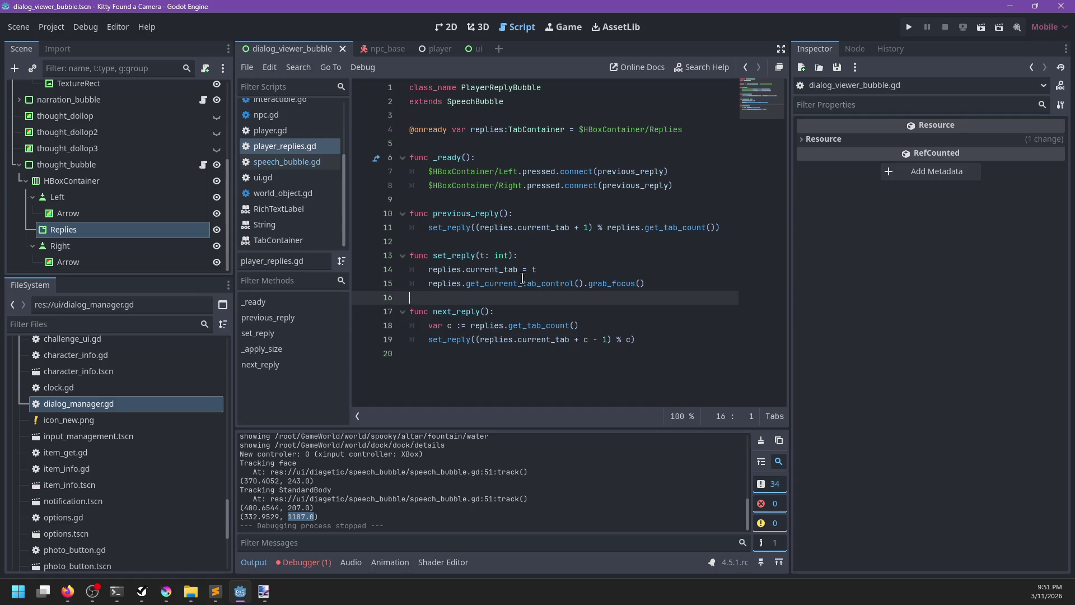
pyautogui.hotkey('ctrl', 's')
# Step: Search player.gd for any apply_size calls
pyautogui.click(269, 130)
pyautogui.hotkey('ctrl', 'f')
pyautogui.write('a')
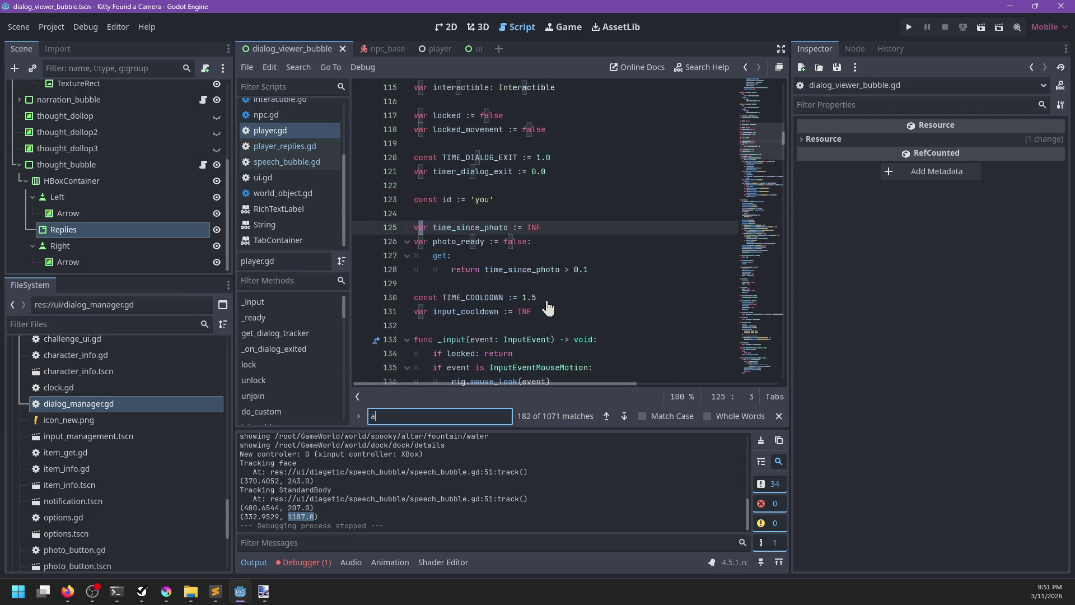
pyautogui.write('pply_si')
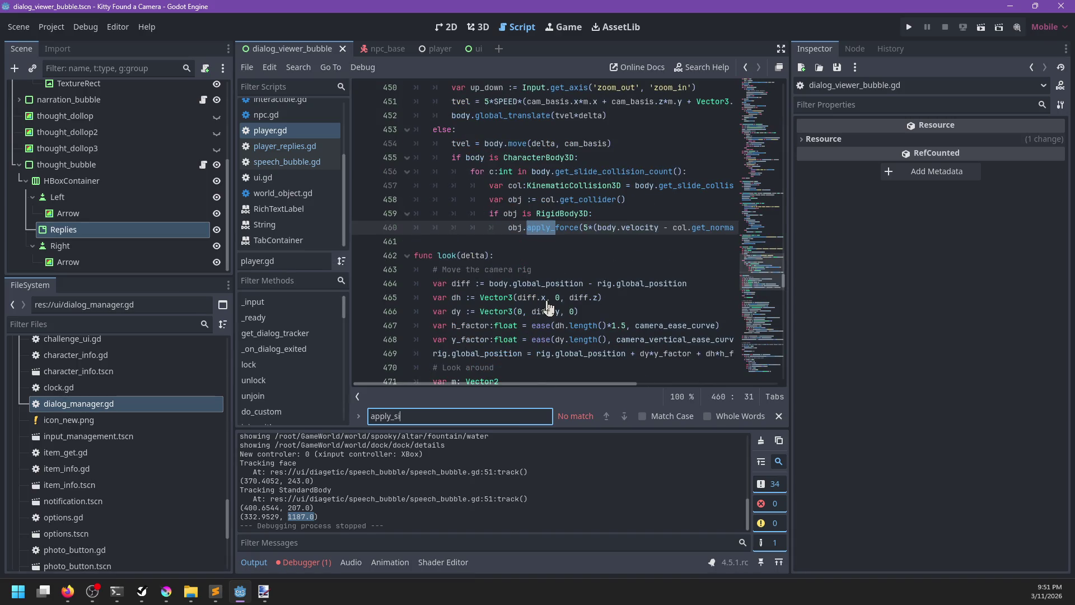
pyautogui.press('Escape')
pyautogui.scroll(3, 307, 219)
# Step: Delete the thought._apply_size() line from list_replies in dialog_viewer_bubble.gd and save
pyautogui.click(306, 171)
pyautogui.hotkey('ctrl', 'f')
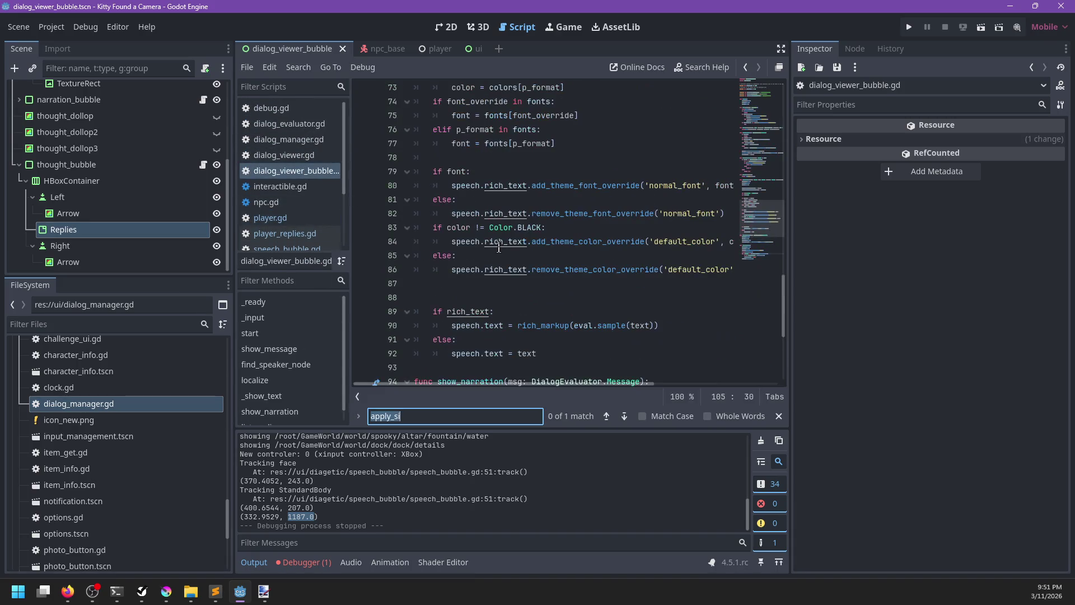
pyautogui.write('apply_')
pyautogui.press('Escape')
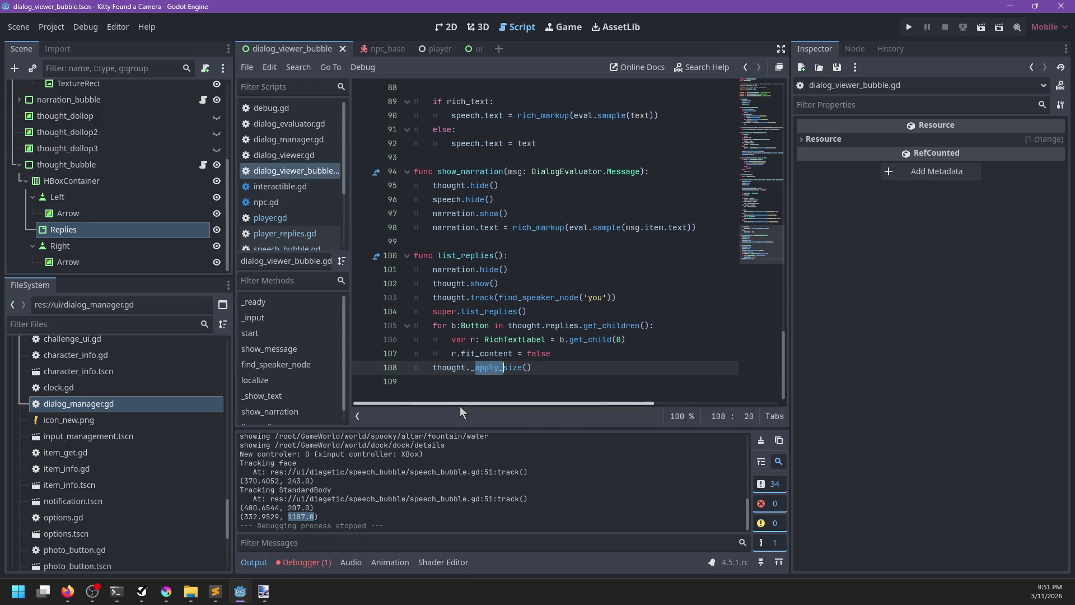
pyautogui.click(405, 370)
pyautogui.press('BackSpace')
pyautogui.press('BackSpace')
pyautogui.hotkey('ctrl', 'f')
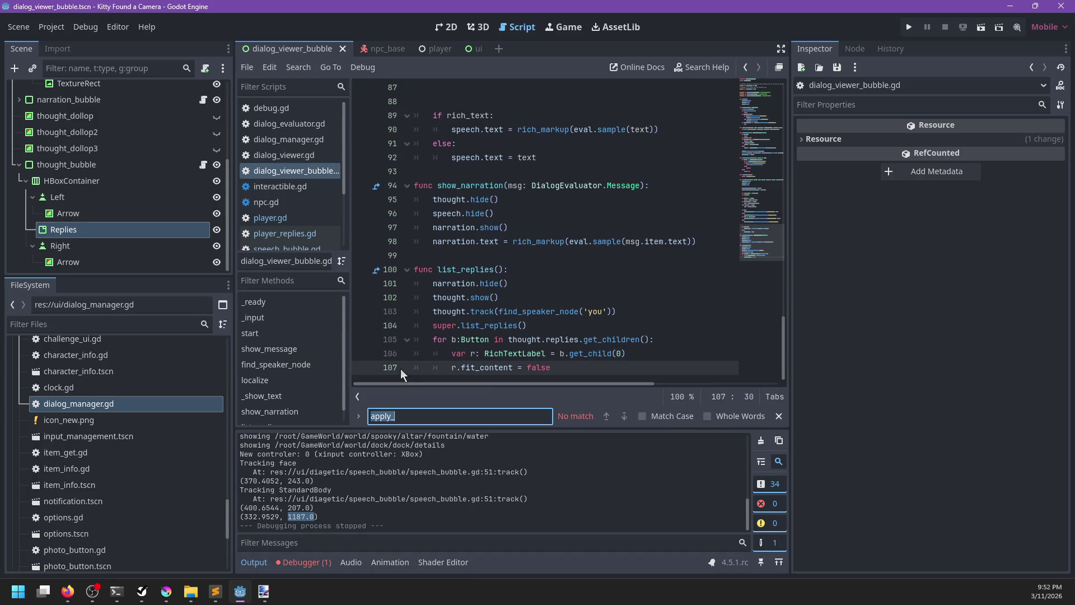
pyautogui.press('Escape')
pyautogui.scroll(15, 492, 325)
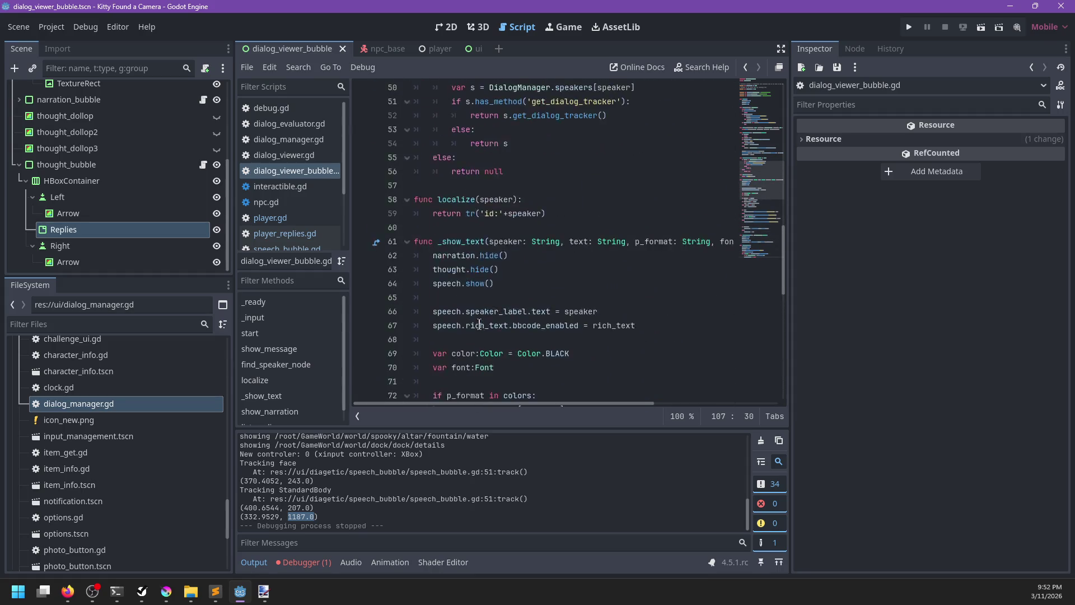
pyautogui.hotkey('ctrl', 's')
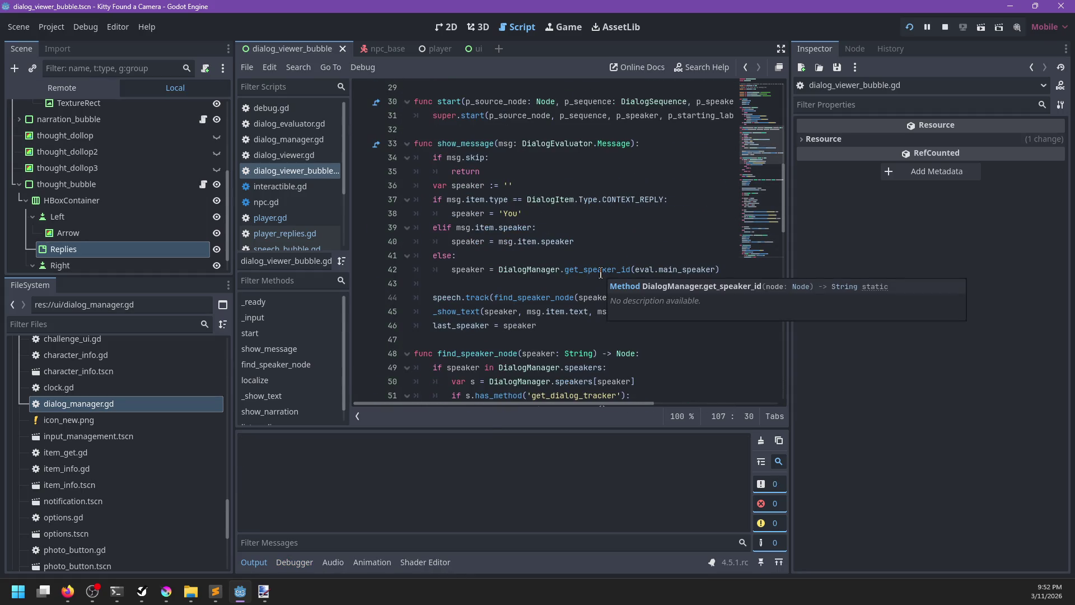
# Step: Run the game and follow the crash's stack trace through speech_bubble.gd lines 24, 19 and 43
pyautogui.press('F5')
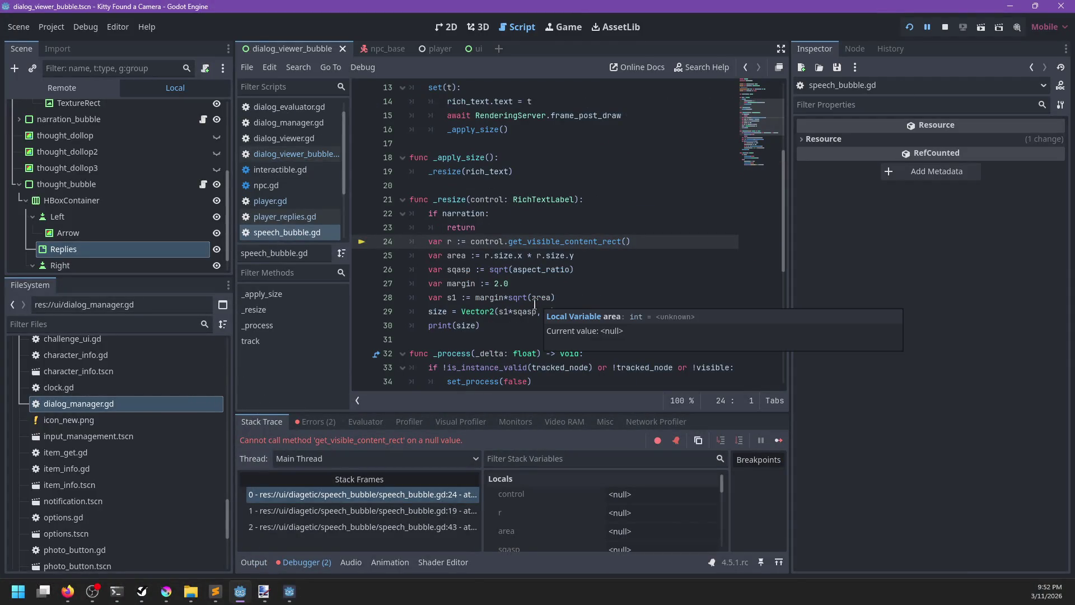
pyautogui.click(364, 511)
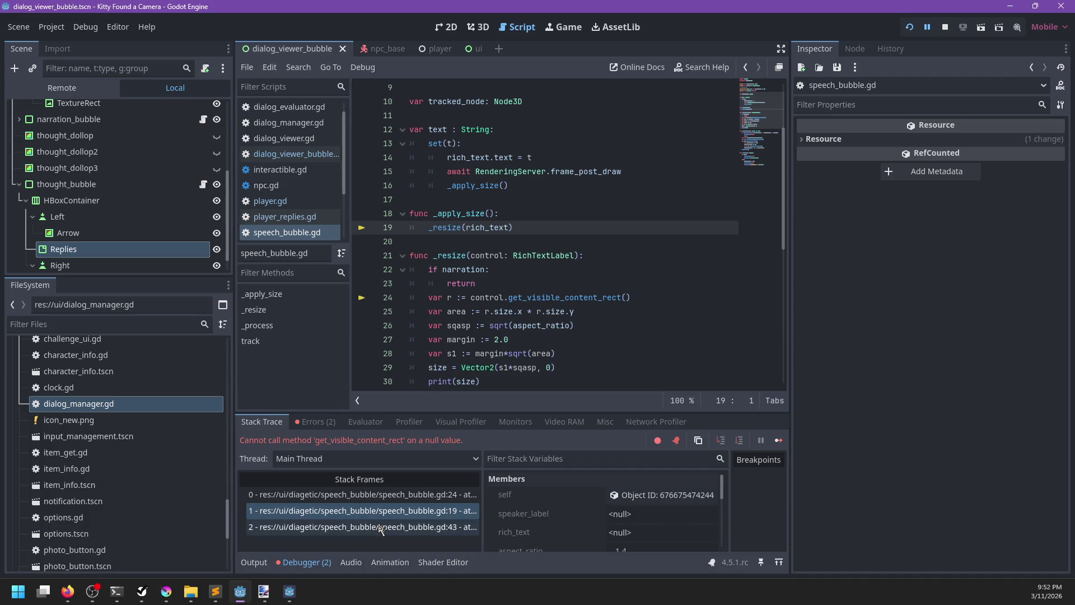
pyautogui.click(380, 528)
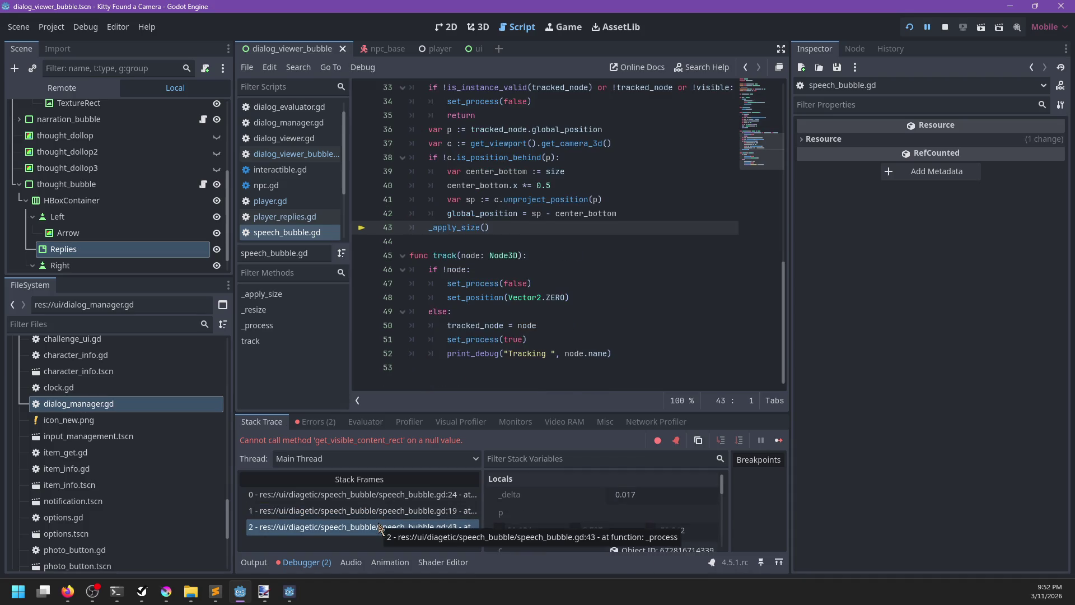
pyautogui.click(384, 511)
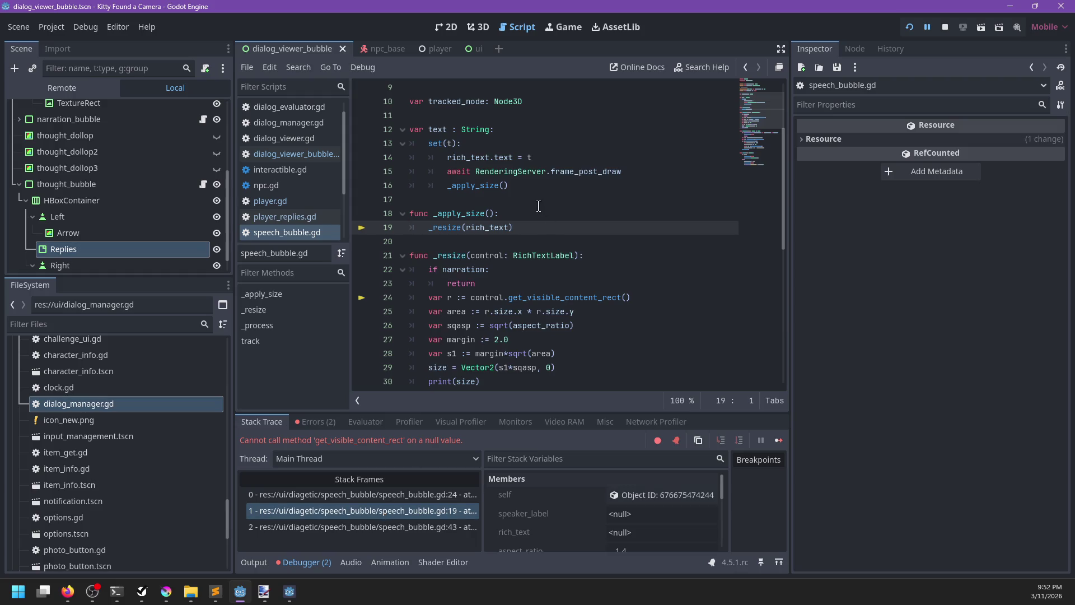
pyautogui.moveTo(539, 206); pyautogui.dragTo(530, 205)
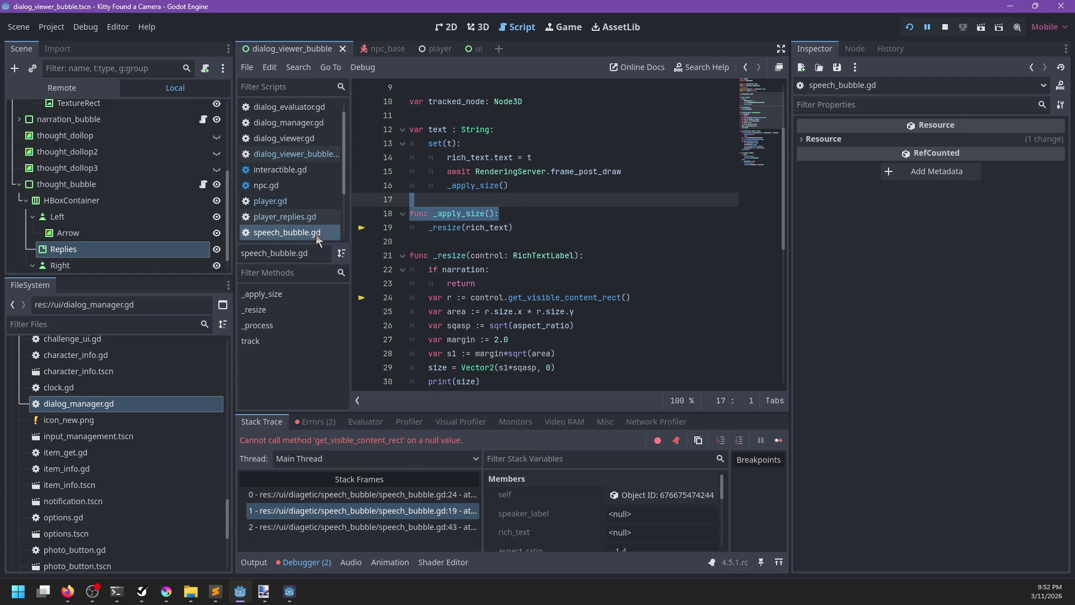
pyautogui.scroll(-2, 316, 234)
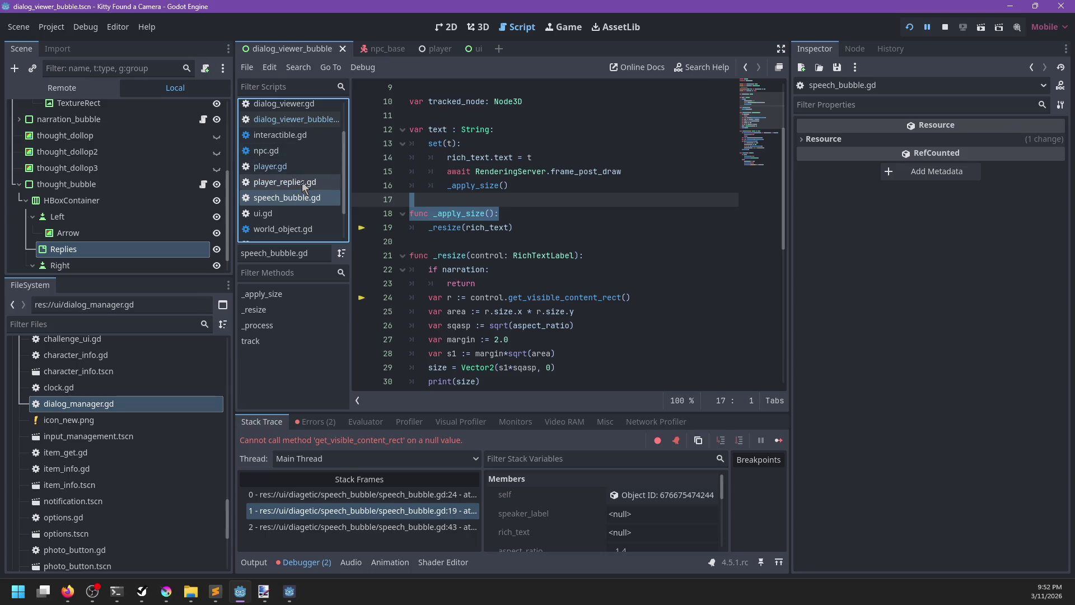
pyautogui.click(302, 185)
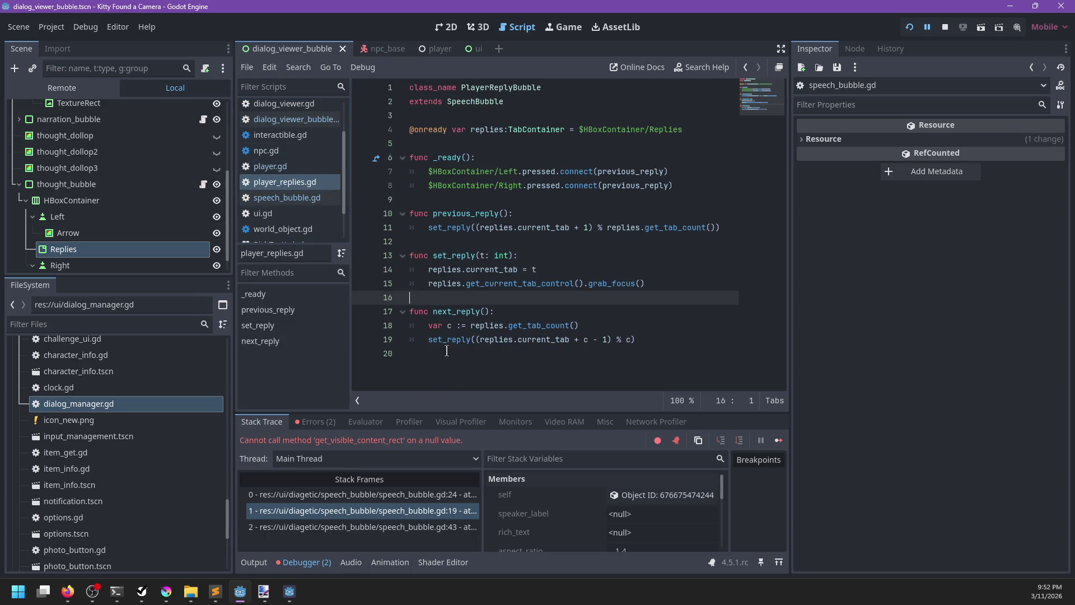
# Step: Add an _apply_size function to player_replies.gd that resizes replies.get_current_tab_control().get_child(0)
pyautogui.scroll(3, 290, 177)
pyautogui.scroll(-2, 290, 178)
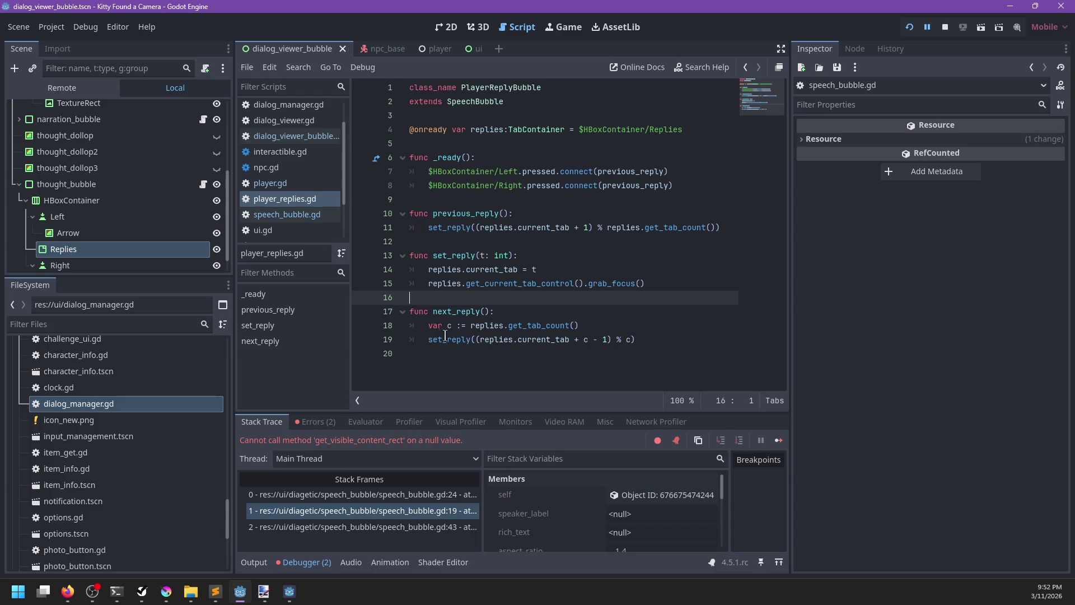
pyautogui.click(455, 354)
pyautogui.press('Return')
pyautogui.write('func _apply_size():')
pyautogui.press('Return')
pyautogui.write('resize(')
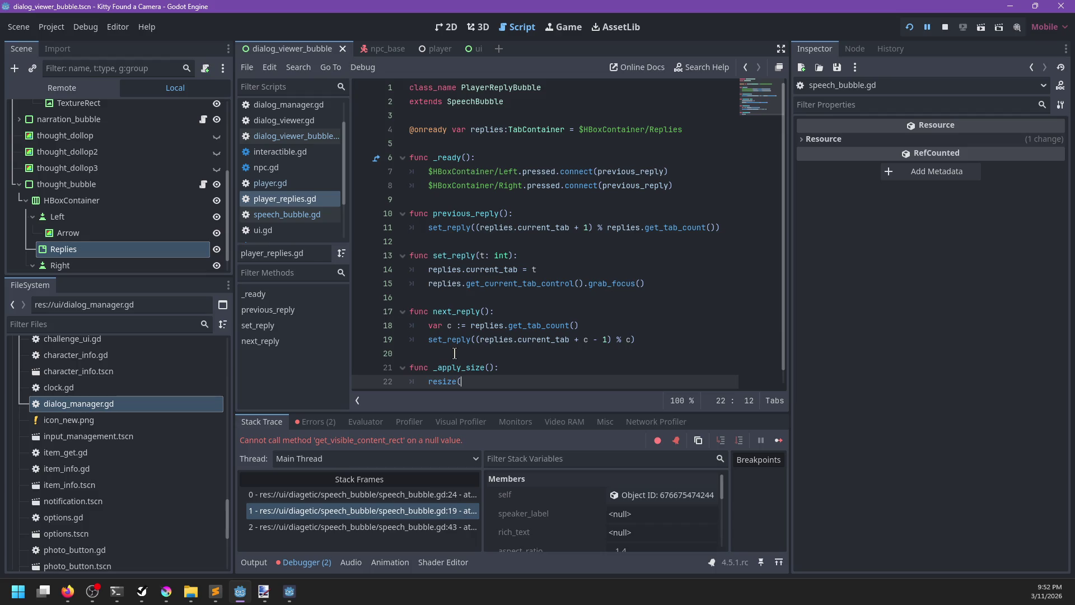
pyautogui.write('repl')
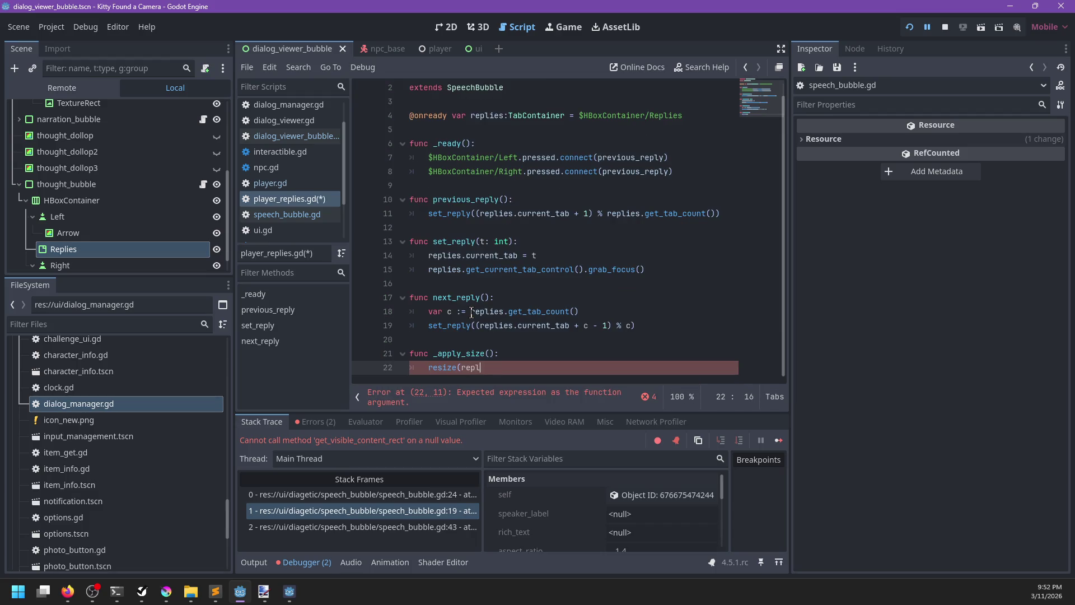
pyautogui.write('ies.get_cu')
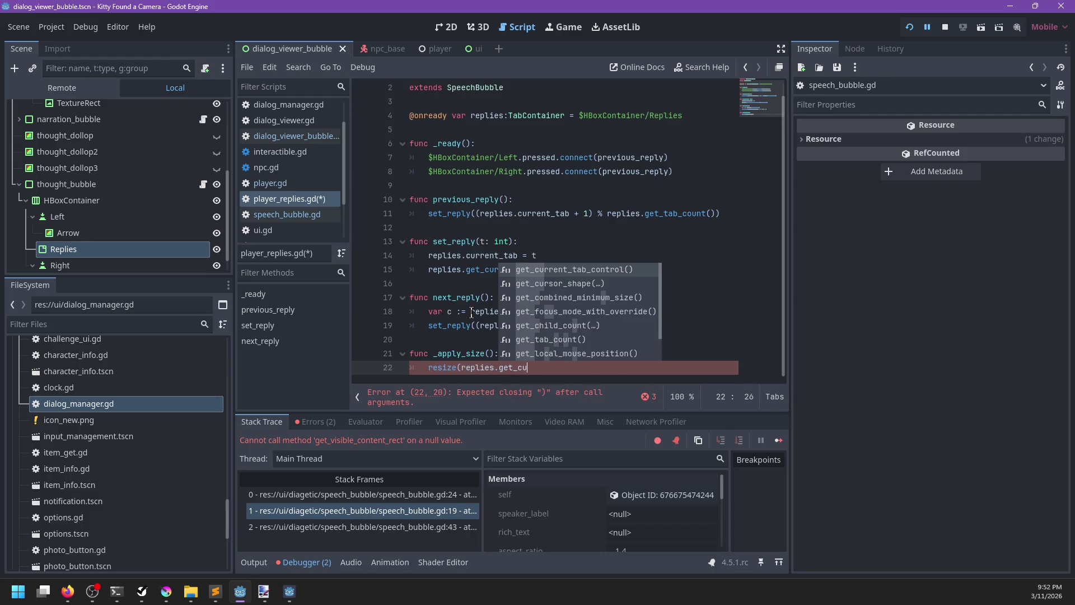
pyautogui.press('Return')
pyautogui.write('.get_child(0')
pyautogui.hotkey('ctrl', 's')
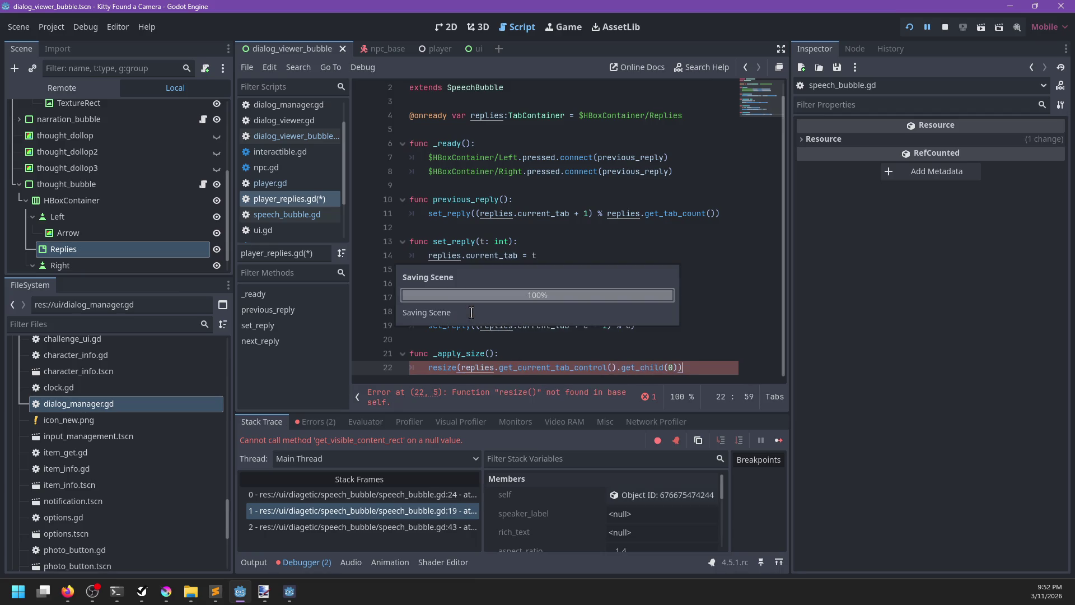
# Step: Correct the call name to _resize, save, and run the game
pyautogui.hotkey('ctrl', 'Left')
pyautogui.hotkey('ctrl', 'Left')
pyautogui.hotkey('ctrl', 'Left')
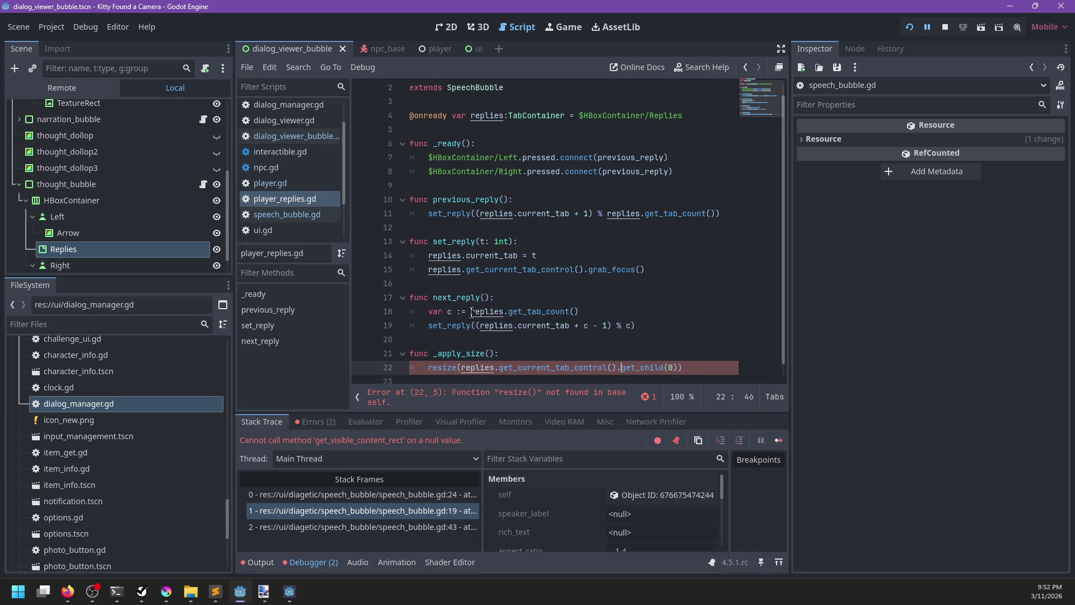
pyautogui.press('Home')
pyautogui.write('_')
pyautogui.hotkey('ctrl', 's')
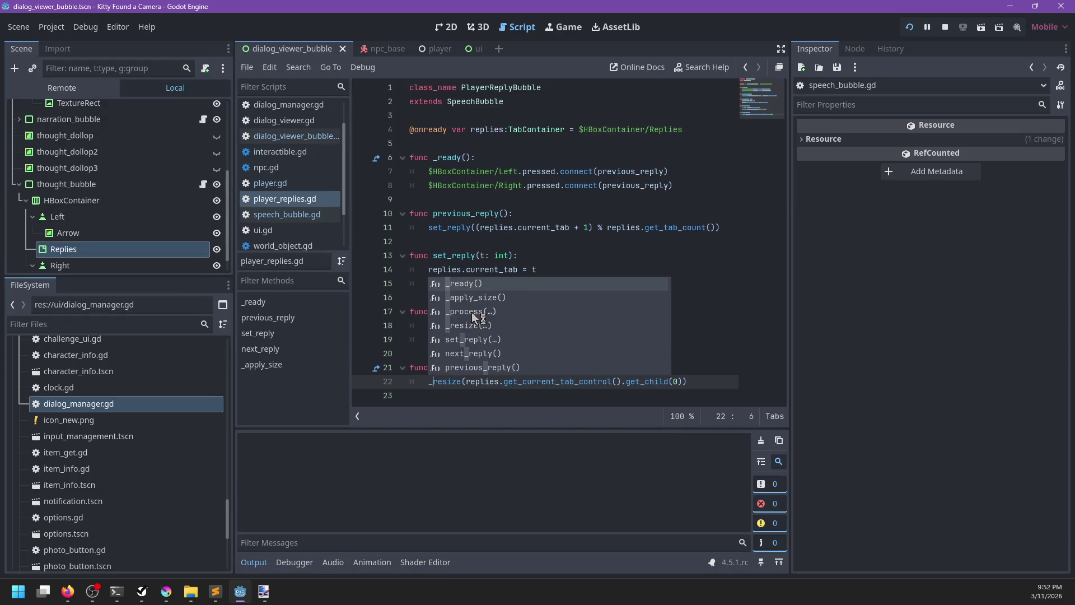
pyautogui.press('F5')
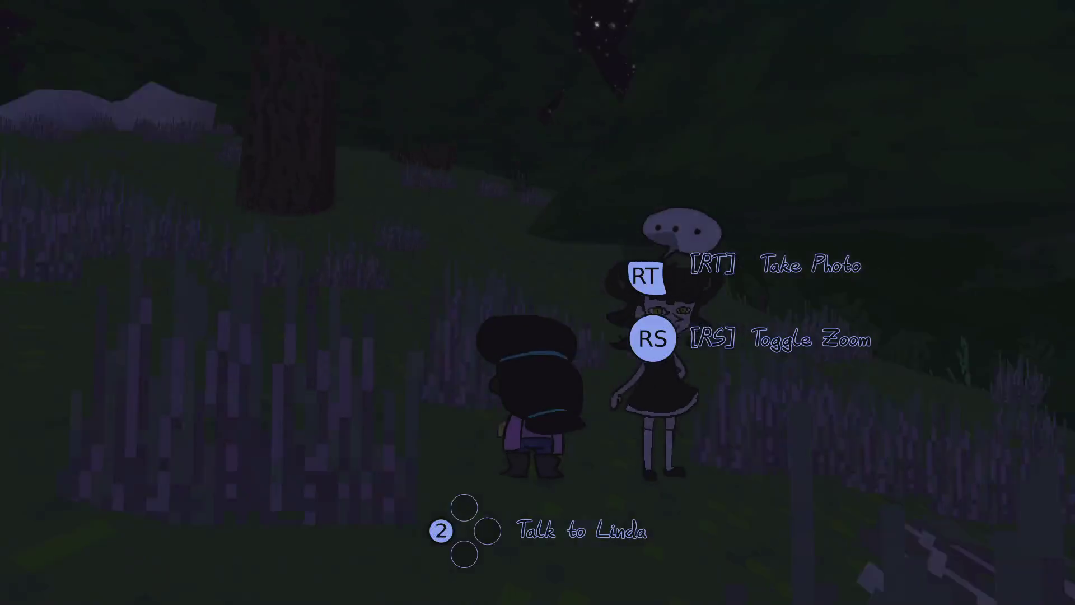
# Step: Talk to the NPC to bring up the reply bubble, then return to the editor
pyautogui.press('2')
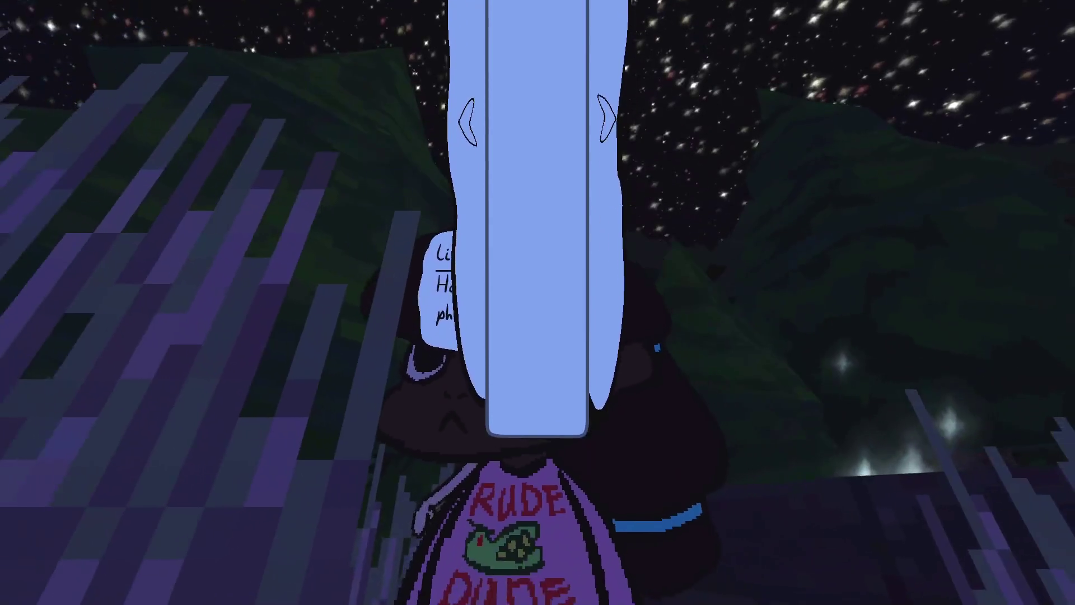
pyautogui.hotkey('alt', 'Tab')
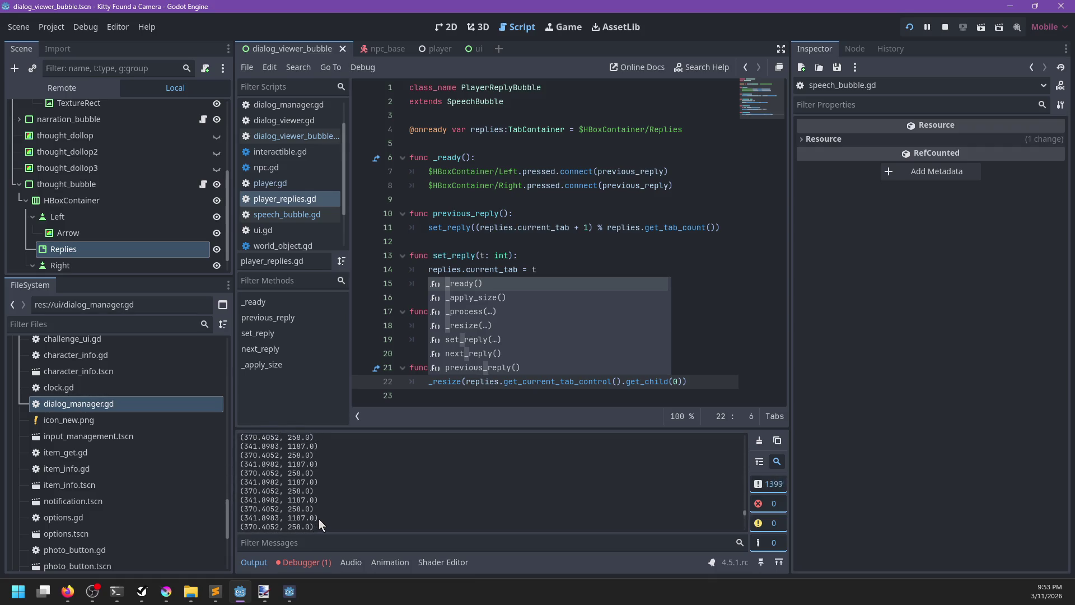
pyautogui.press('Escape')
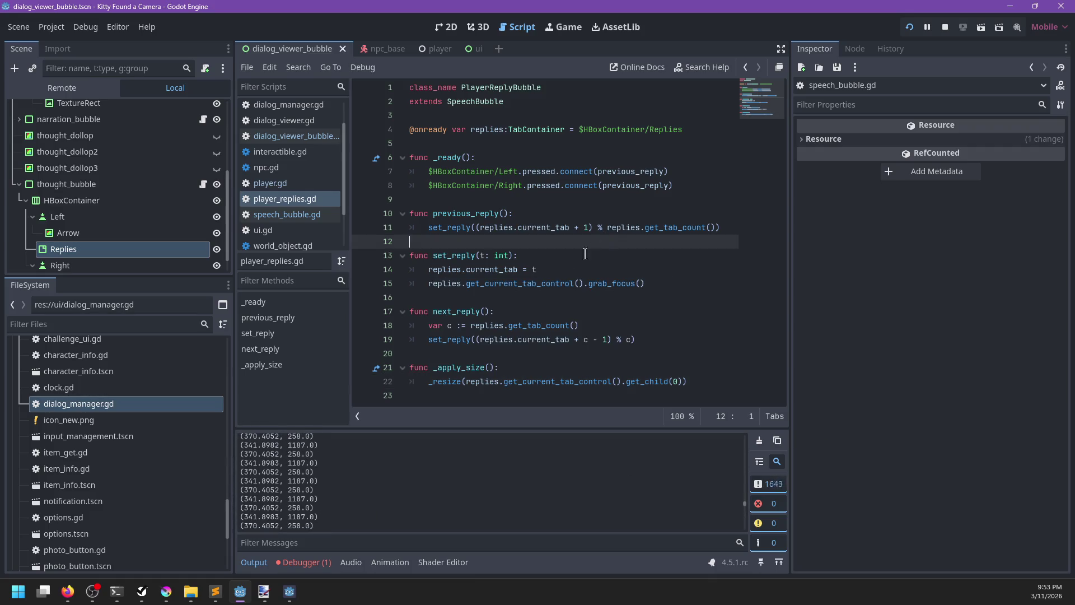
# Step: Comment out print(size) in _resize, save, clear the output log, and run the game
pyautogui.keyDown('ctrl'); pyautogui.click(448, 381); pyautogui.keyUp('ctrl')
pyautogui.moveTo(538, 352); pyautogui.dragTo(560, 337)
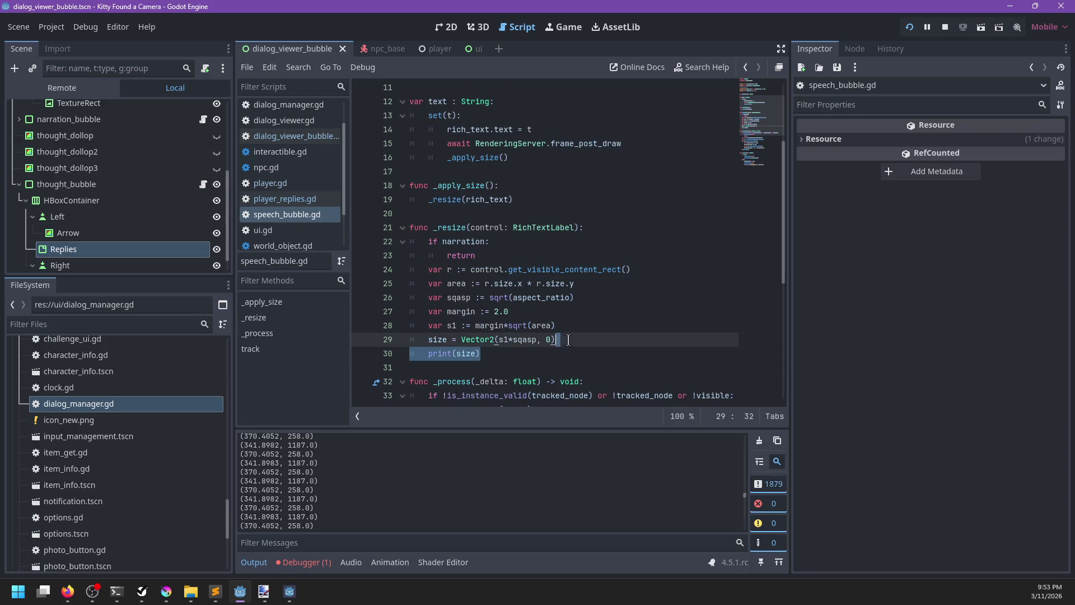
pyautogui.press('BackSpace')
pyautogui.hotkey('ctrl', 's')
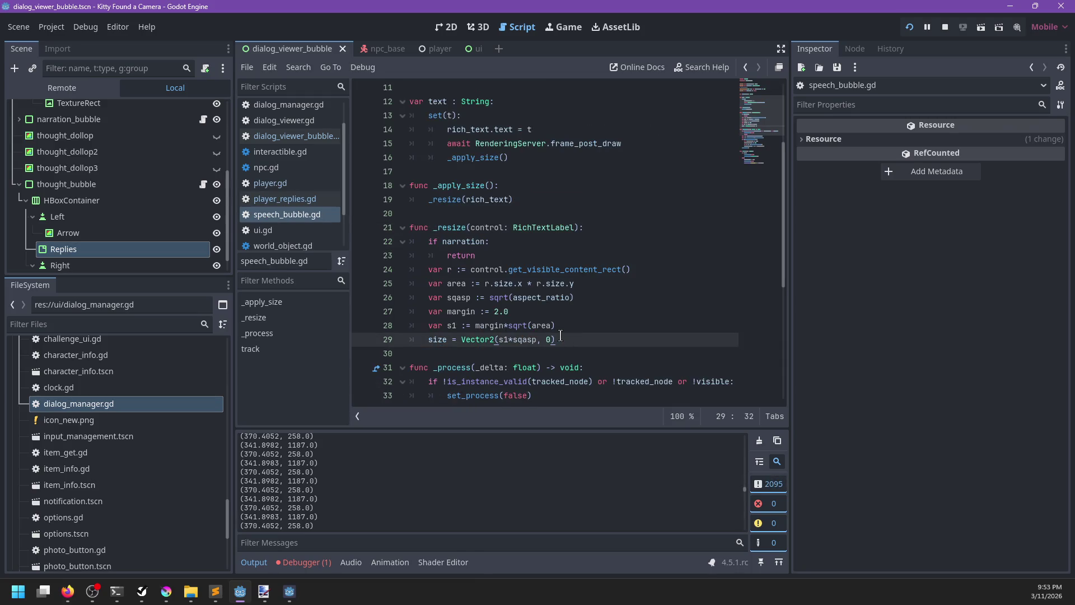
pyautogui.click(760, 441)
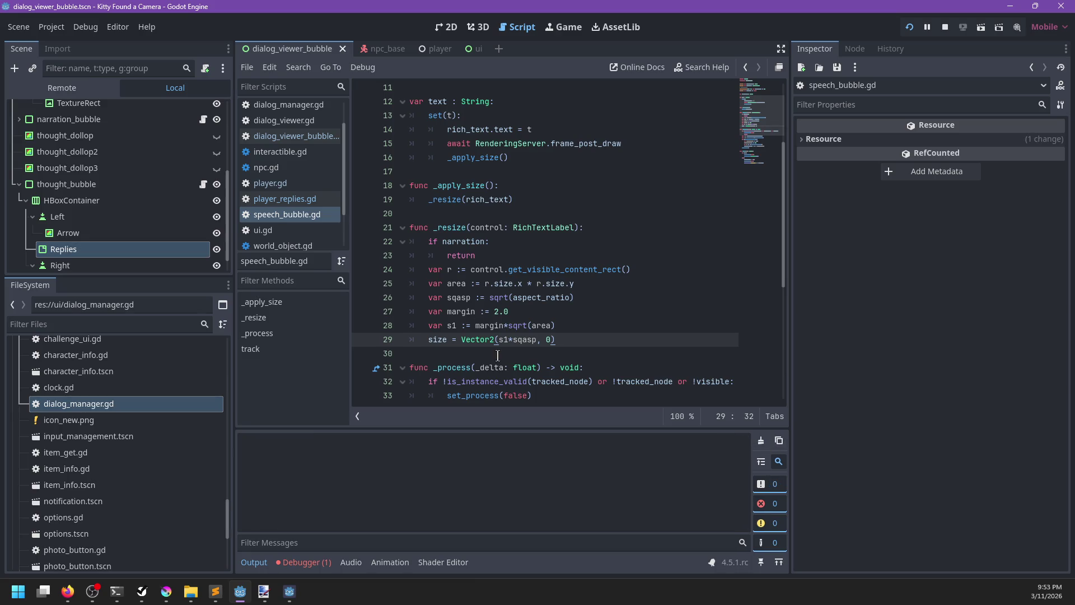
pyautogui.doubleClick(477, 340)
pyautogui.hotkey('ctrl', 'z')
pyautogui.hotkey('ctrl', 'k')
pyautogui.hotkey('ctrl', 's')
pyautogui.click(517, 353)
pyautogui.press('F5')
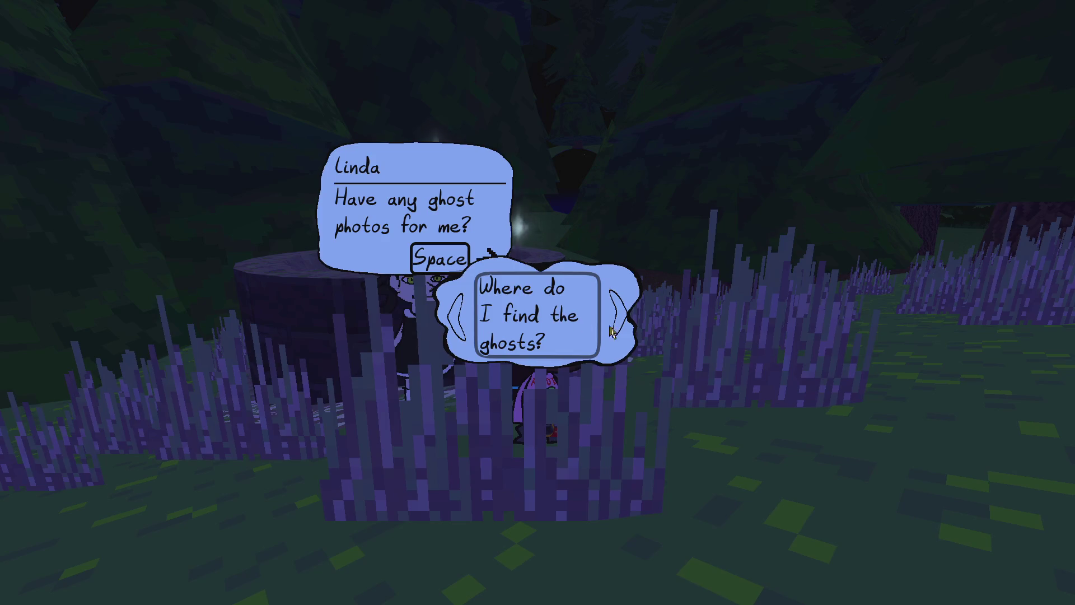
# Step: Advance the conversation to the reply choice, then stop the game with F8
pyautogui.press('space')
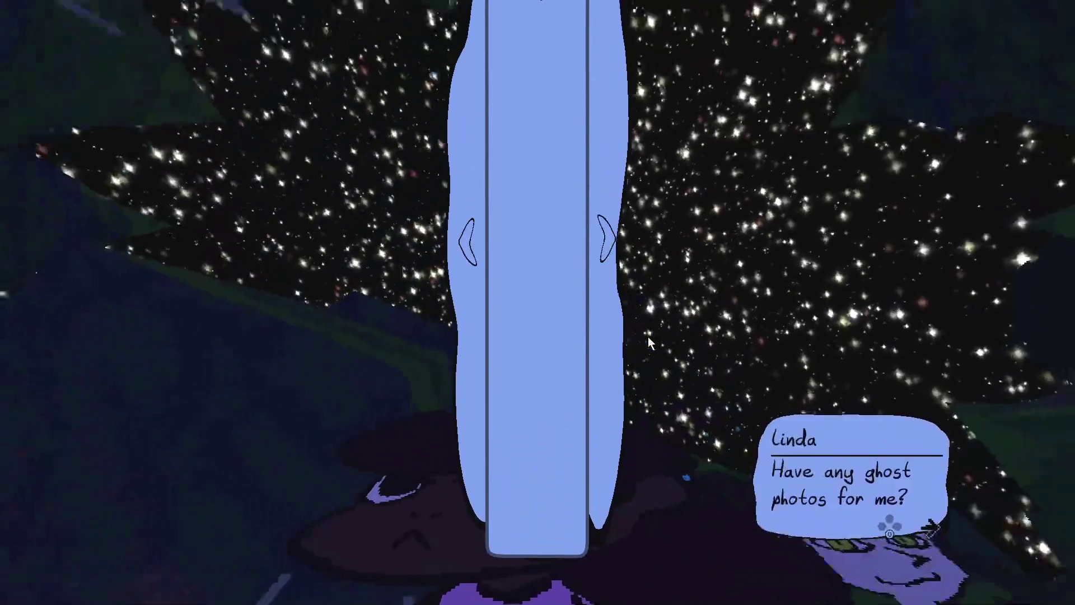
pyautogui.press('F8')
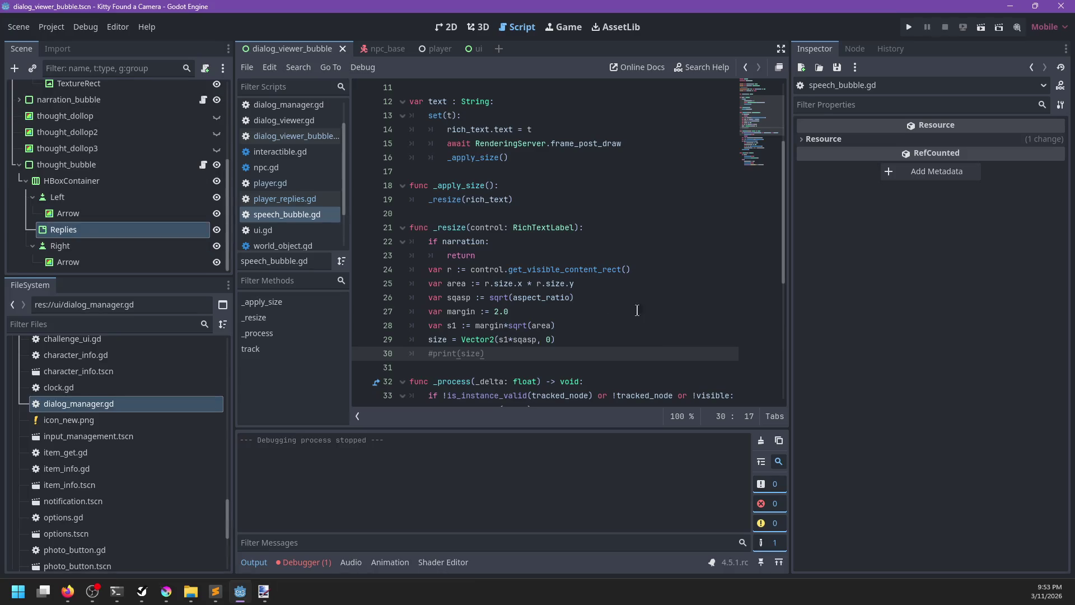
# Step: Switch to the Firefox window showing the 'richtextlabel godot too big' search results
pyautogui.moveTo(160, 592)
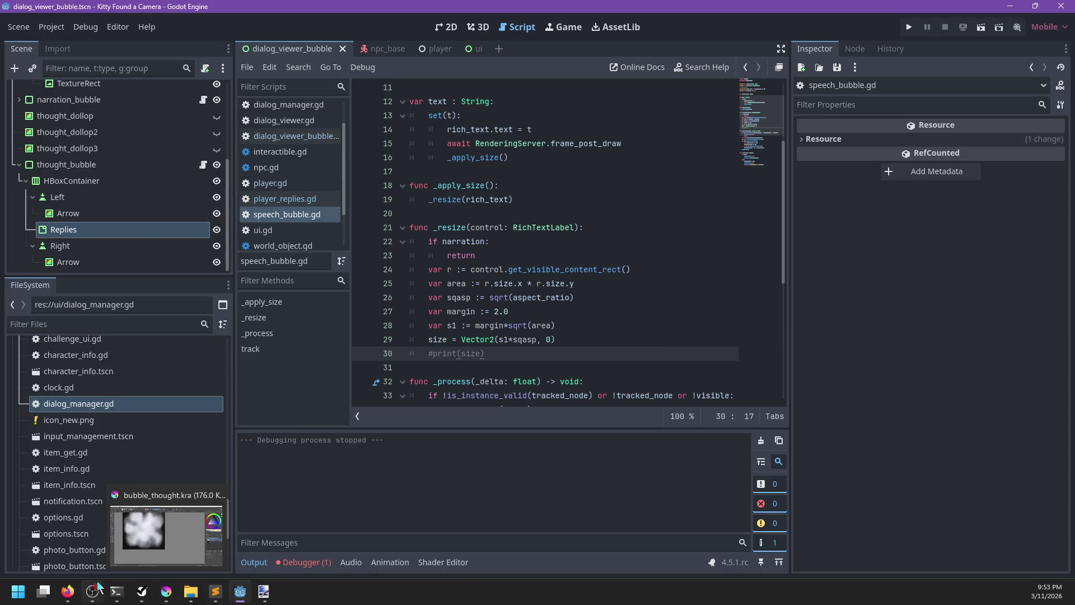
pyautogui.click(67, 591)
pyautogui.click(62, 518)
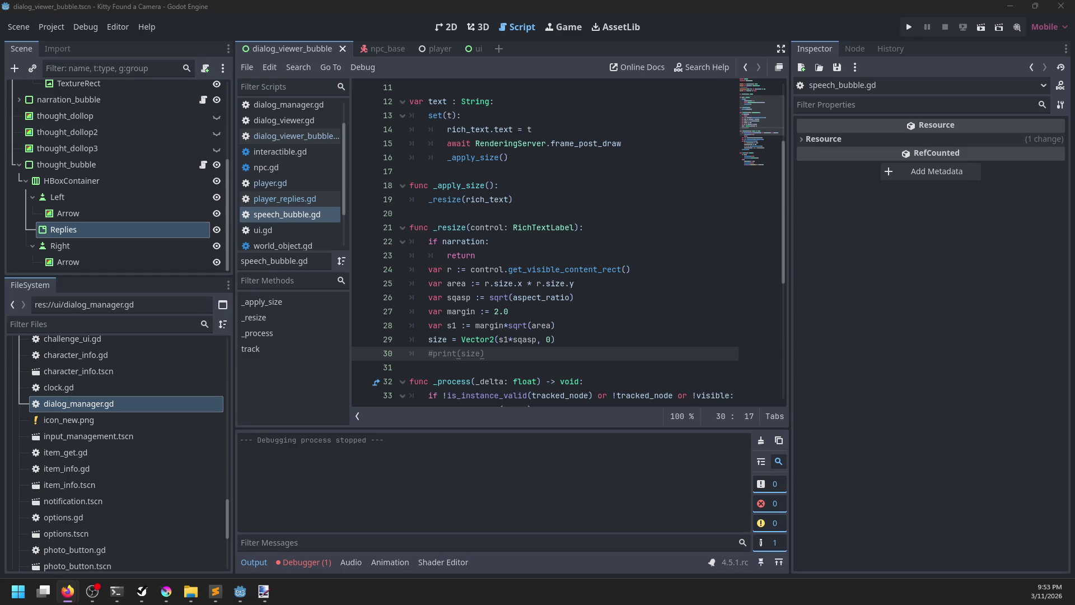
pyautogui.hotkey('alt', 'Tab')
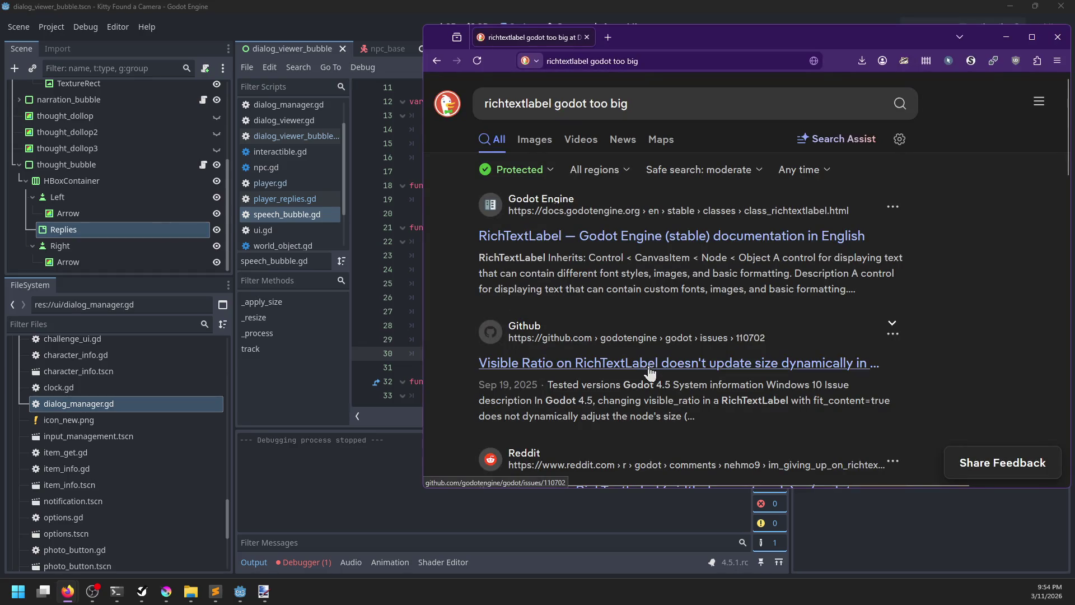
# Step: Glance at the GitHub issue, then open the Reddit thread 'I'm giving up on RichTextLabel (width does not scale)'
pyautogui.click(651, 368)
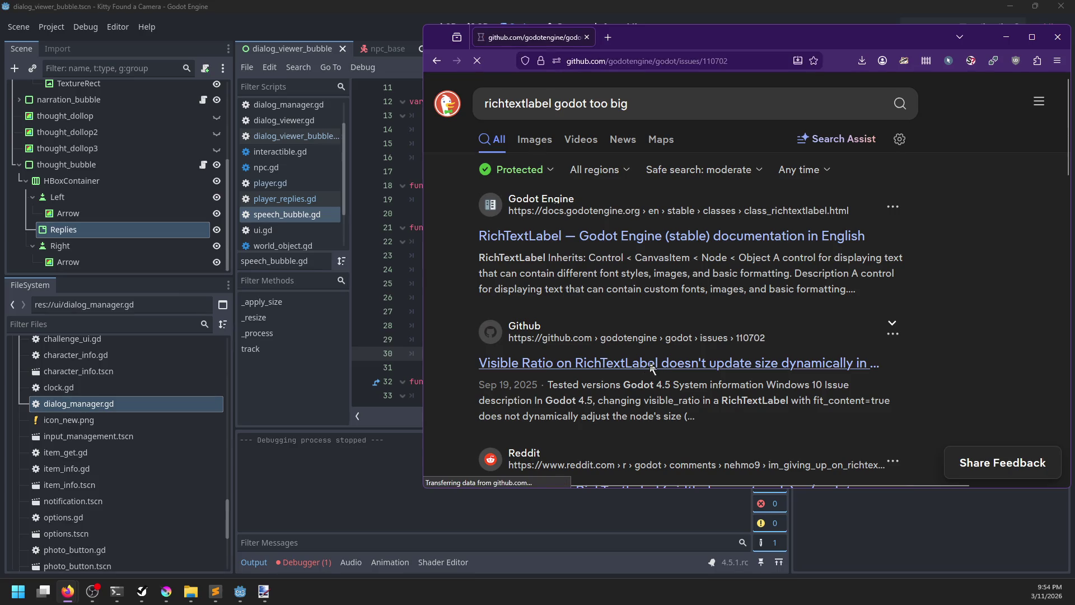
pyautogui.hotkey('alt', 'Left')
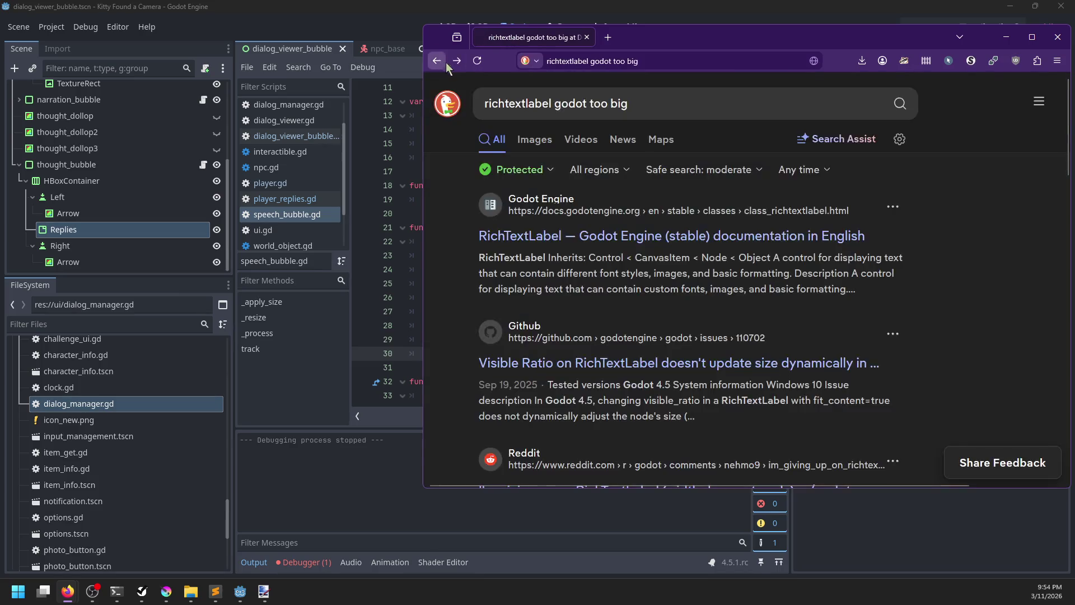
pyautogui.scroll(-5, 560, 263)
pyautogui.click(552, 255)
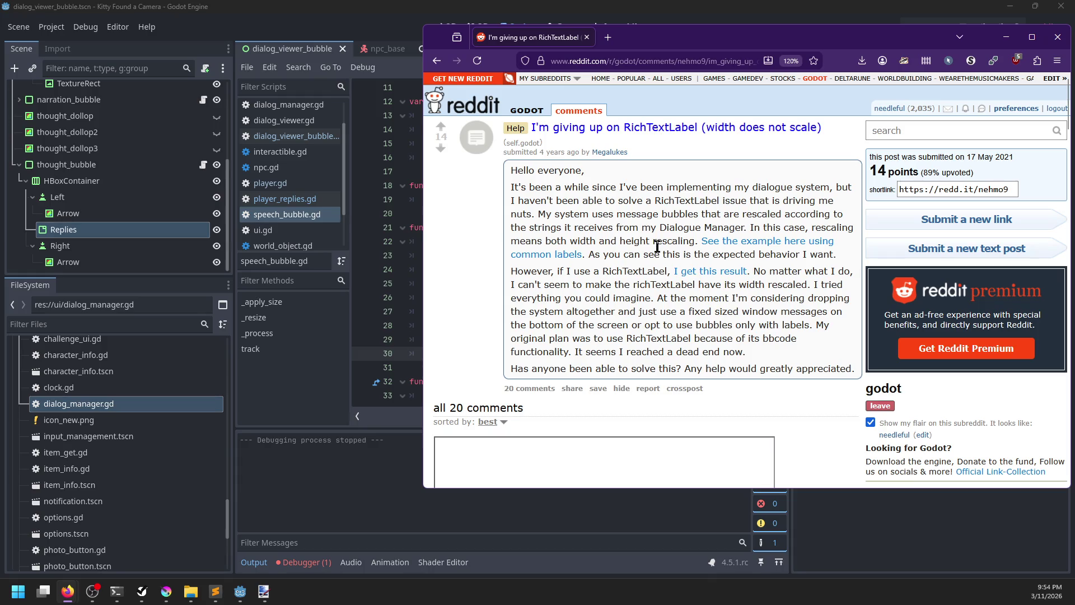
# Step: Play the thread's common-labels example GIF on Imgur, then return to the Reddit post
pyautogui.middleClick(556, 257)
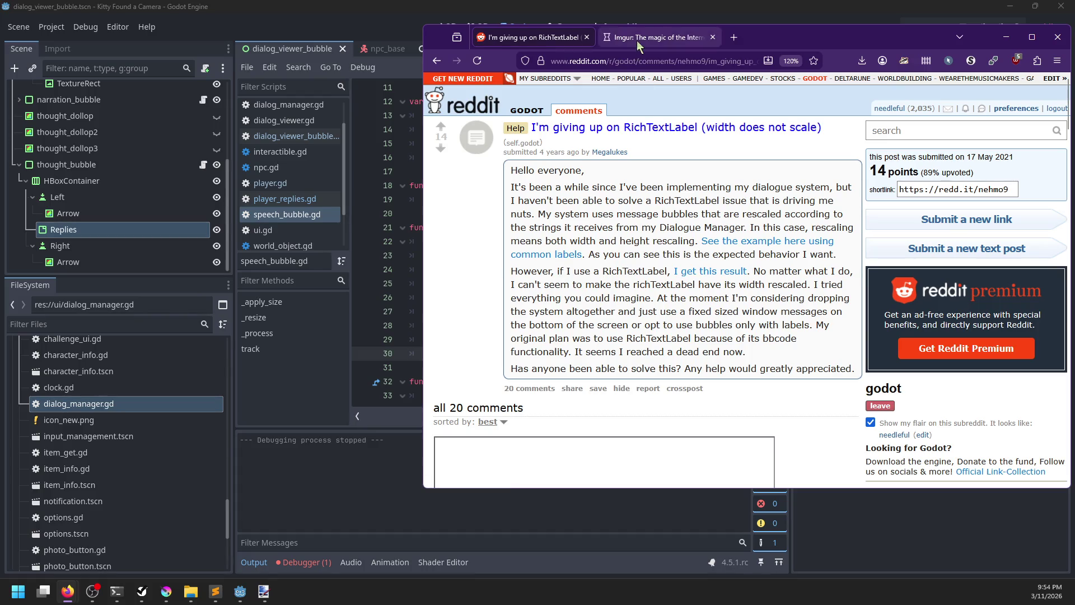
pyautogui.click(637, 38)
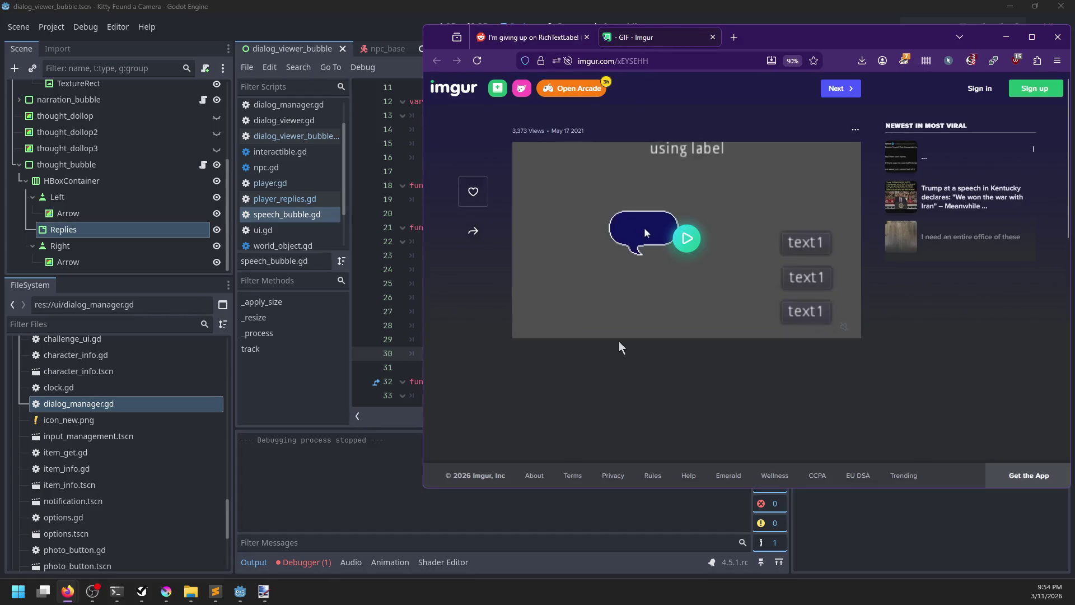
pyautogui.click(692, 244)
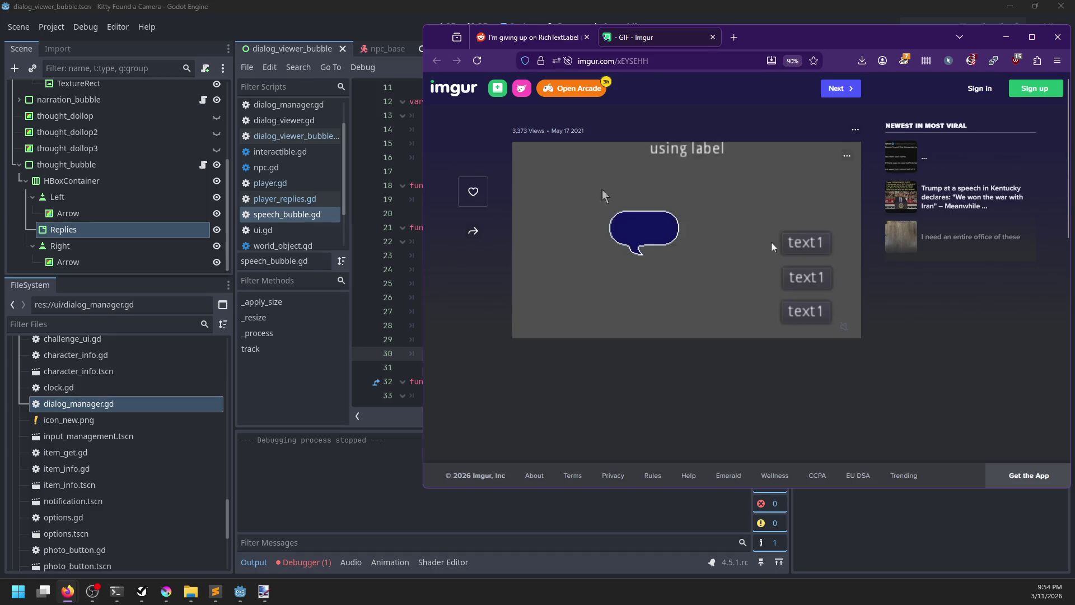
pyautogui.click(552, 40)
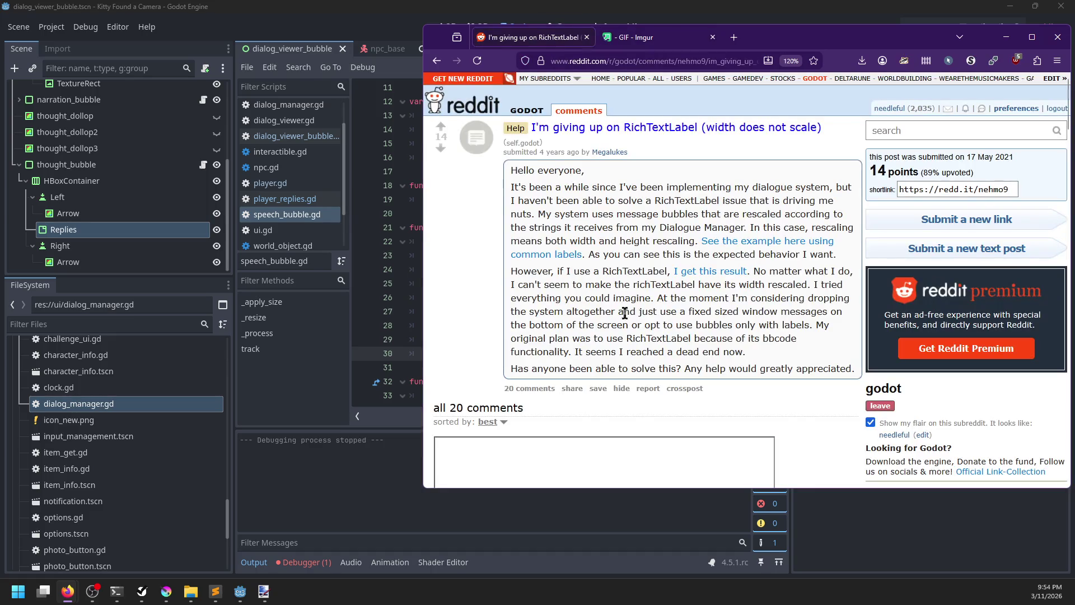
# Step: Play the RichTextLabel result example GIF on Imgur, close the older GIF tab, and return to Reddit
pyautogui.middleClick(700, 273)
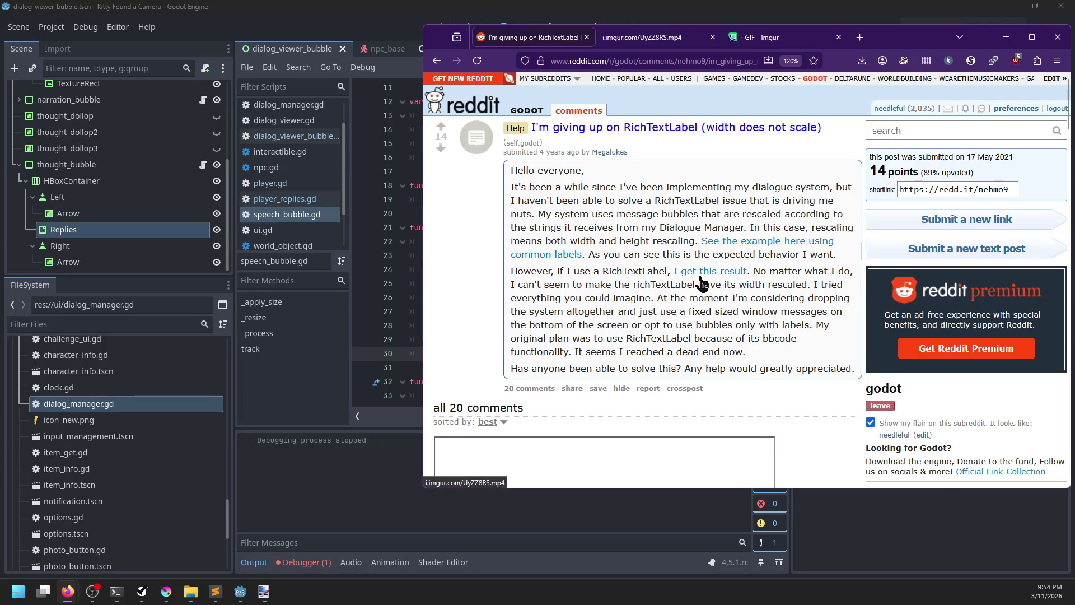
pyautogui.click(633, 43)
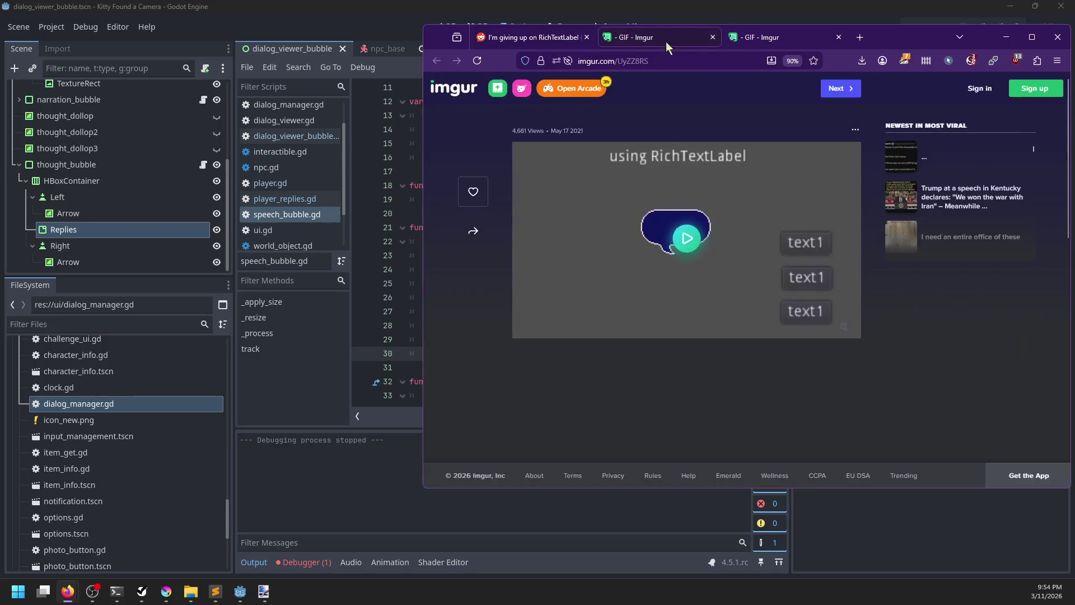
pyautogui.click(838, 37)
pyautogui.click(687, 238)
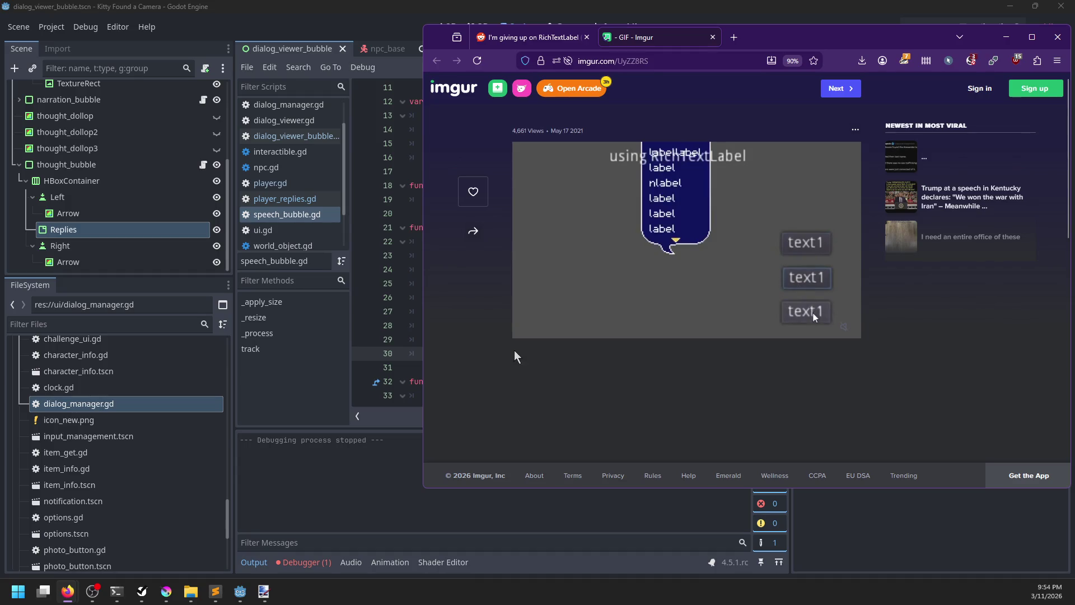
pyautogui.moveTo(521, 333)
pyautogui.click(529, 37)
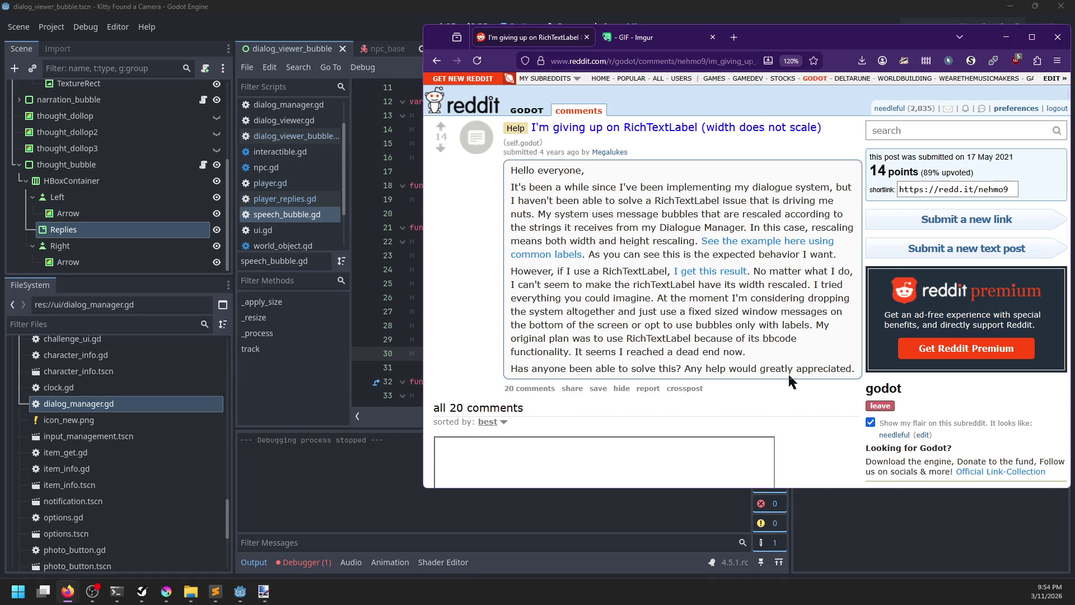
pyautogui.scroll(-2, 789, 374)
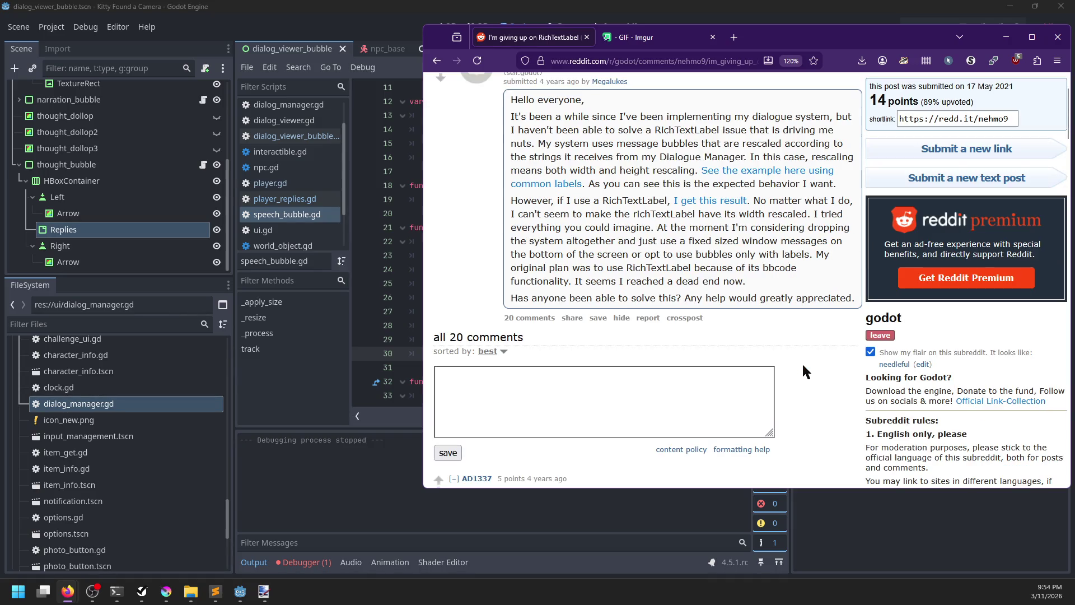
pyautogui.scroll(-6, 818, 344)
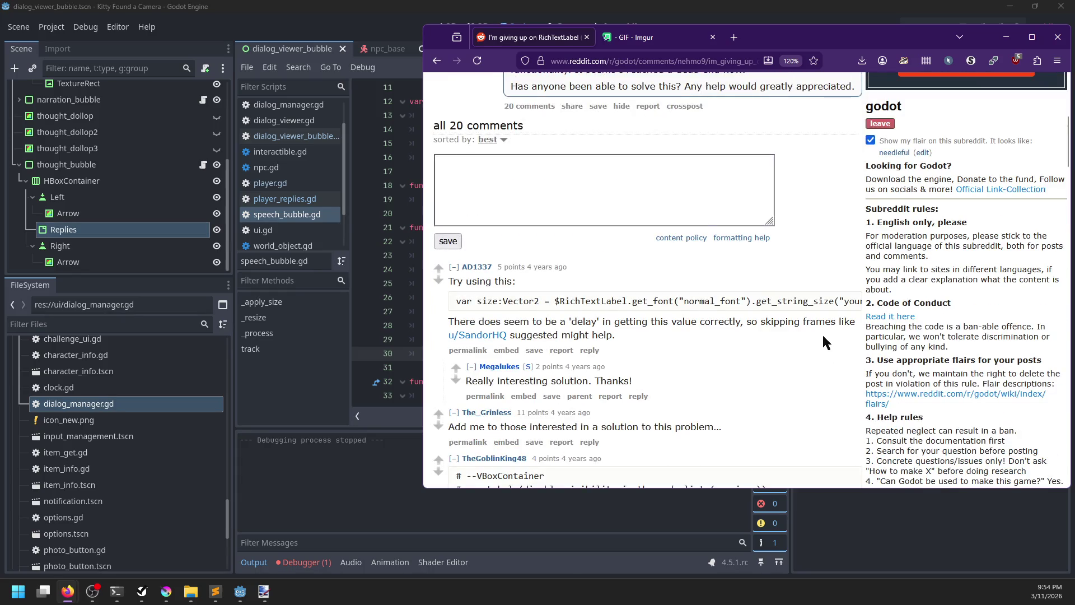
pyautogui.moveTo(678, 297)
pyautogui.mouseDown()
pyautogui.moveTo(770, 312)
pyautogui.moveTo(602, 308)
pyautogui.moveTo(763, 309)
pyautogui.mouseUp()
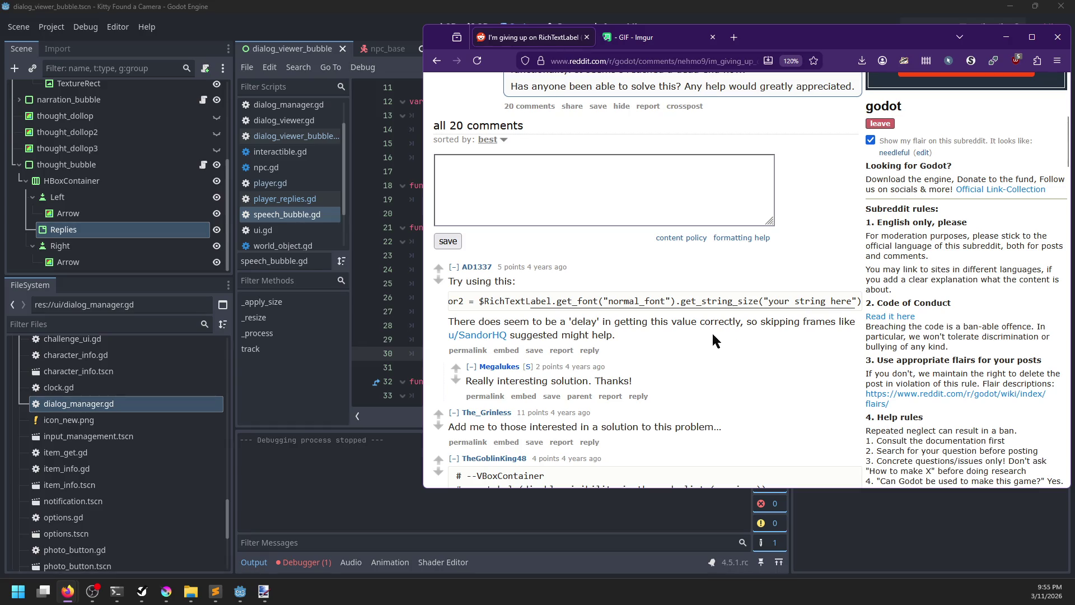
pyautogui.scroll(-3, 721, 330)
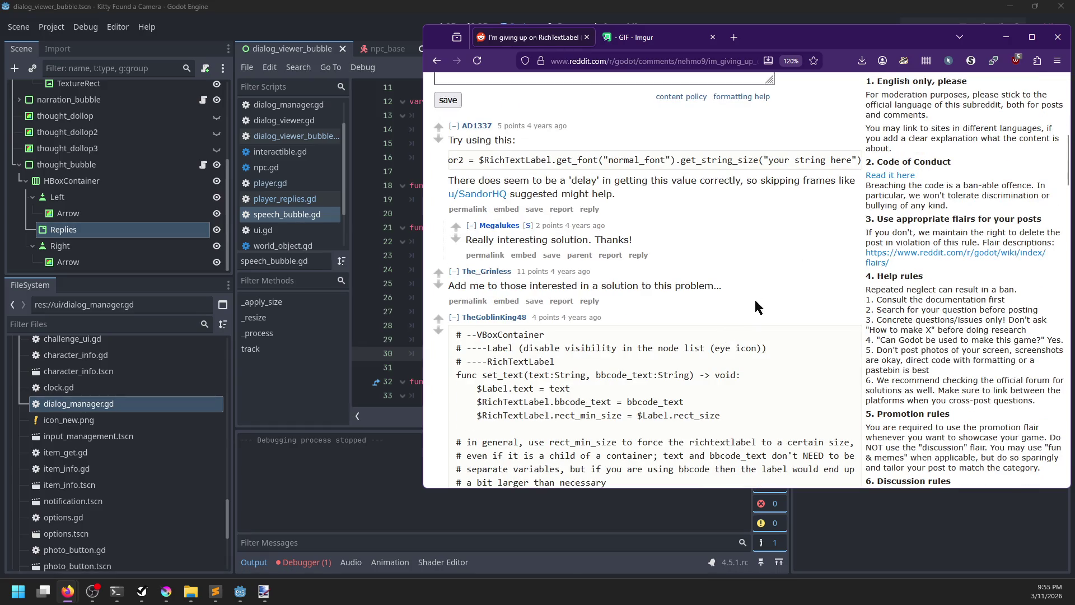
pyautogui.scroll(-1, 767, 292)
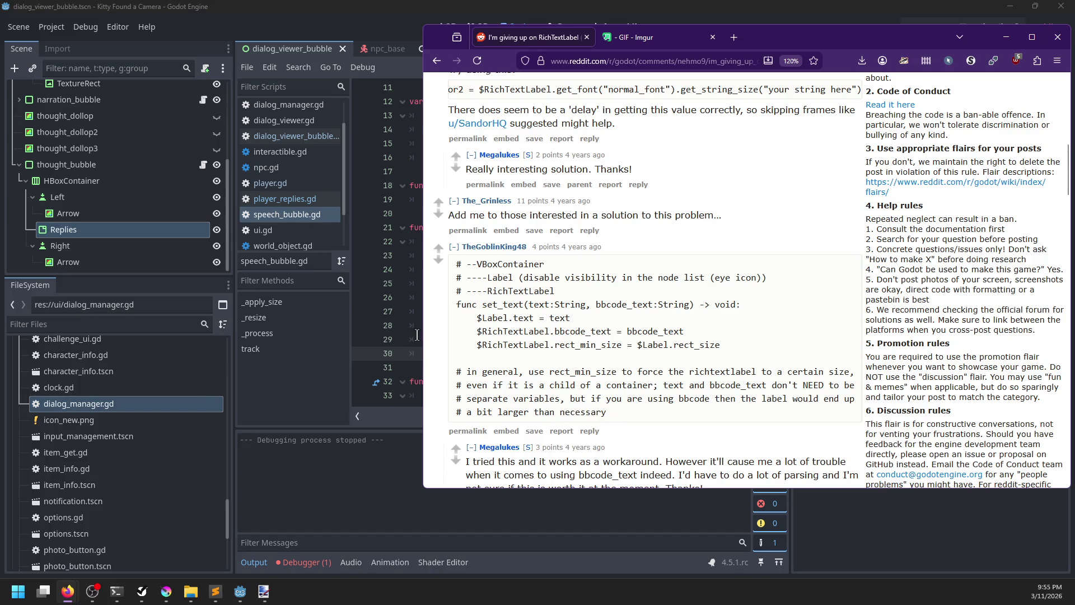
pyautogui.click(393, 331)
# Step: On line 29 set control.custom_minimum_size instead of size, picking it from autocomplete
pyautogui.doubleClick(441, 340)
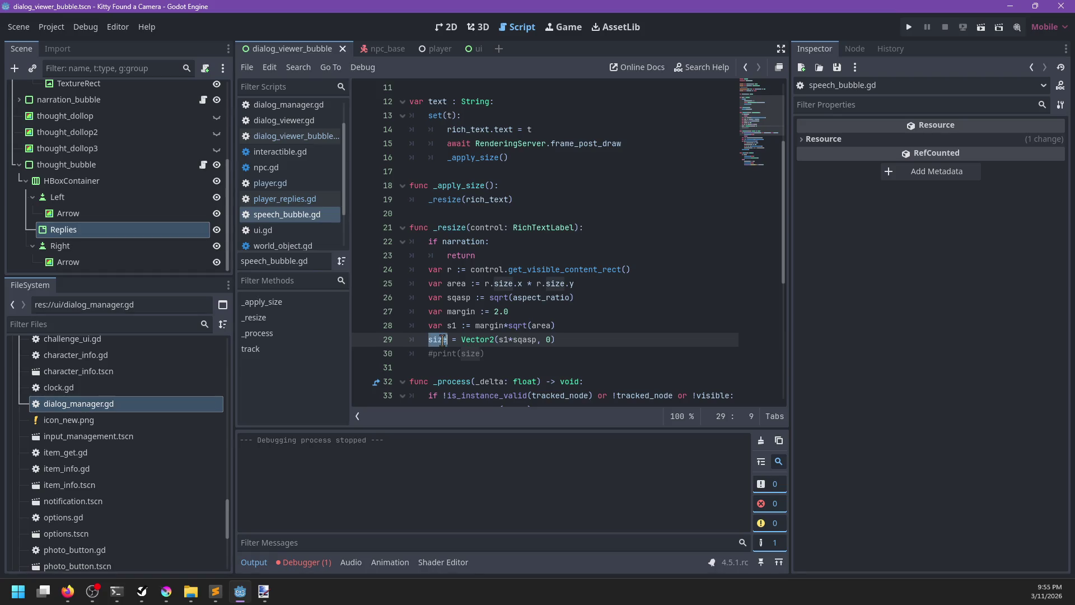
pyautogui.write('rect_m')
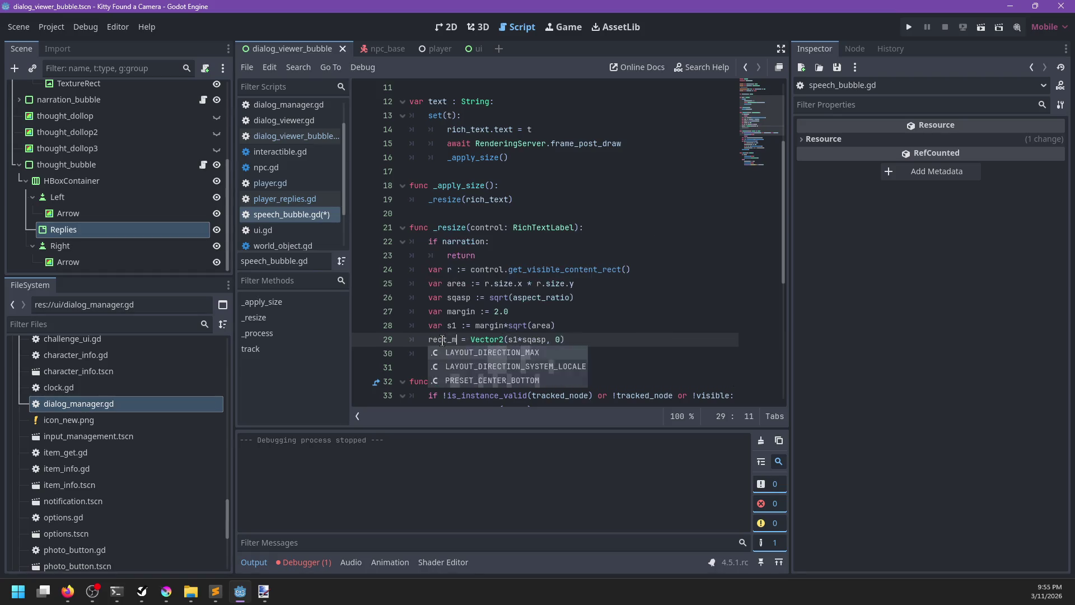
pyautogui.press('Escape')
pyautogui.hotkey('ctrl', 'z')
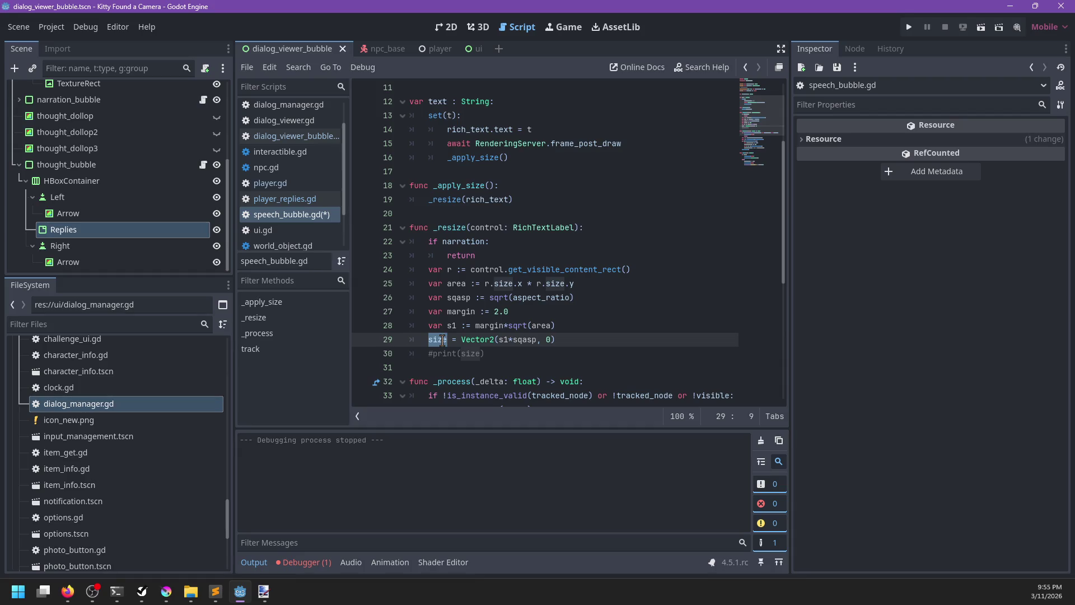
pyautogui.write('con')
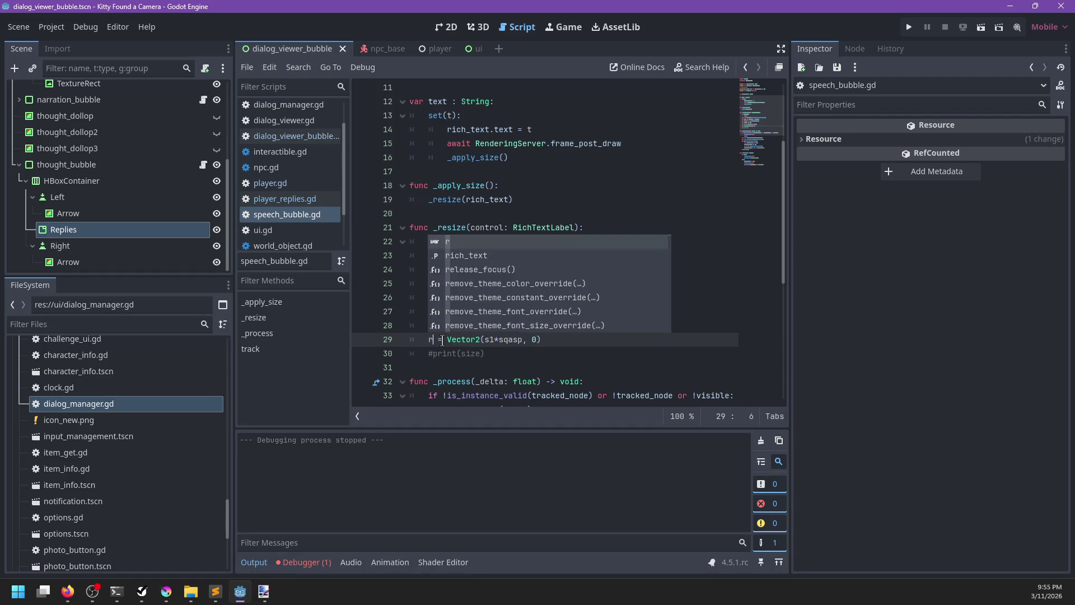
pyautogui.write('trol.rect')
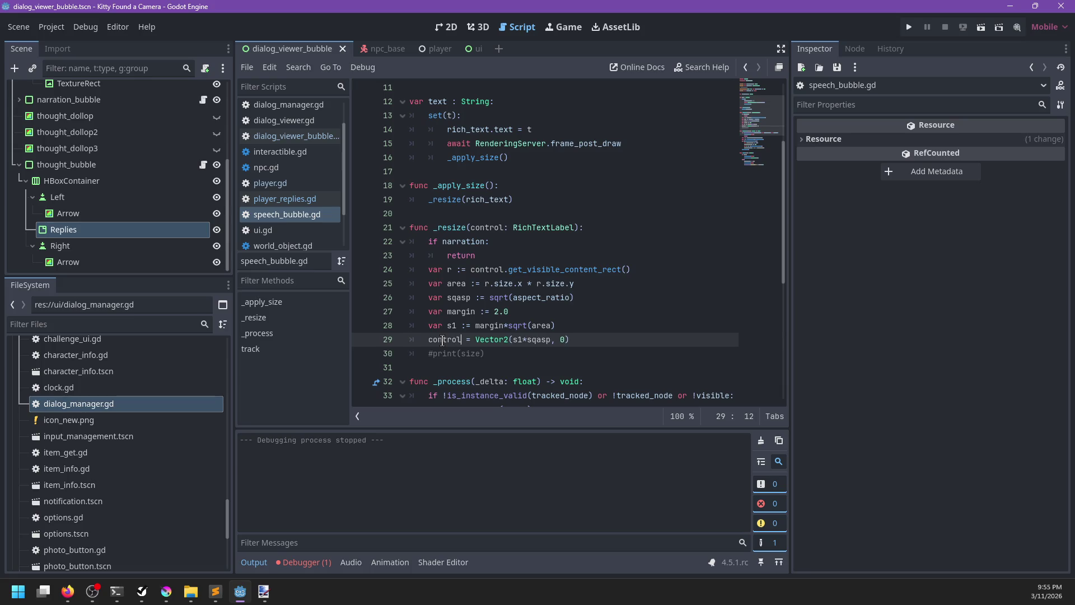
pyautogui.write('_min_size')
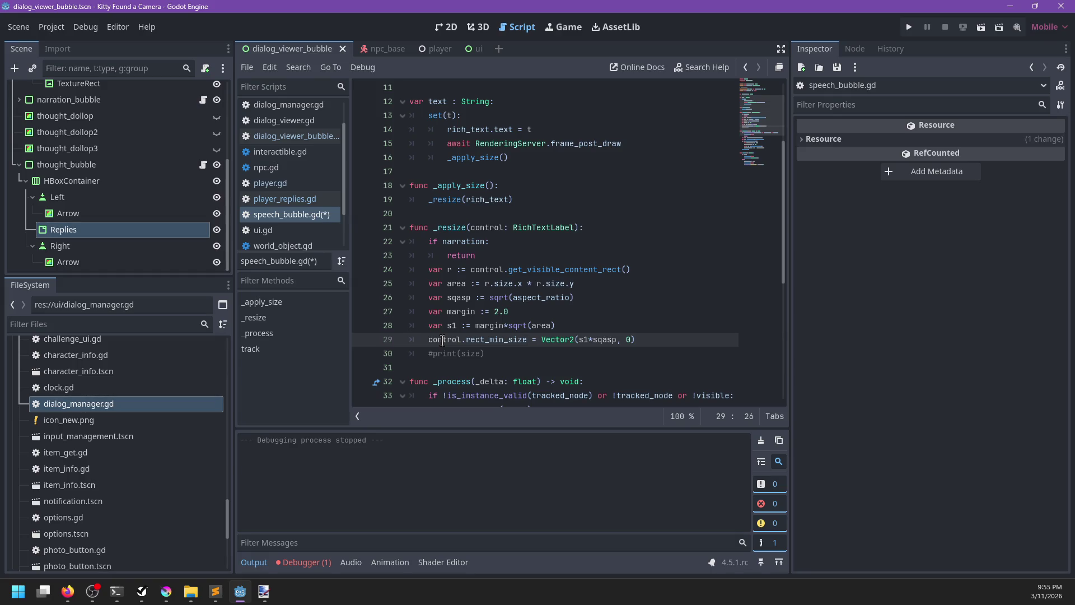
pyautogui.hotkey('ctrl', 'BackSpace')
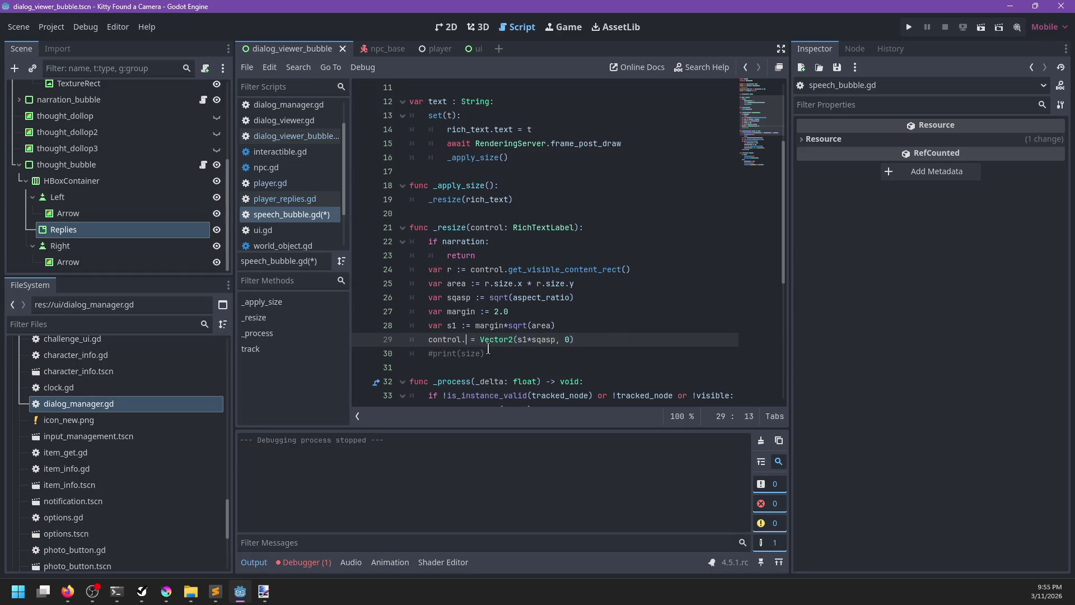
pyautogui.write('min')
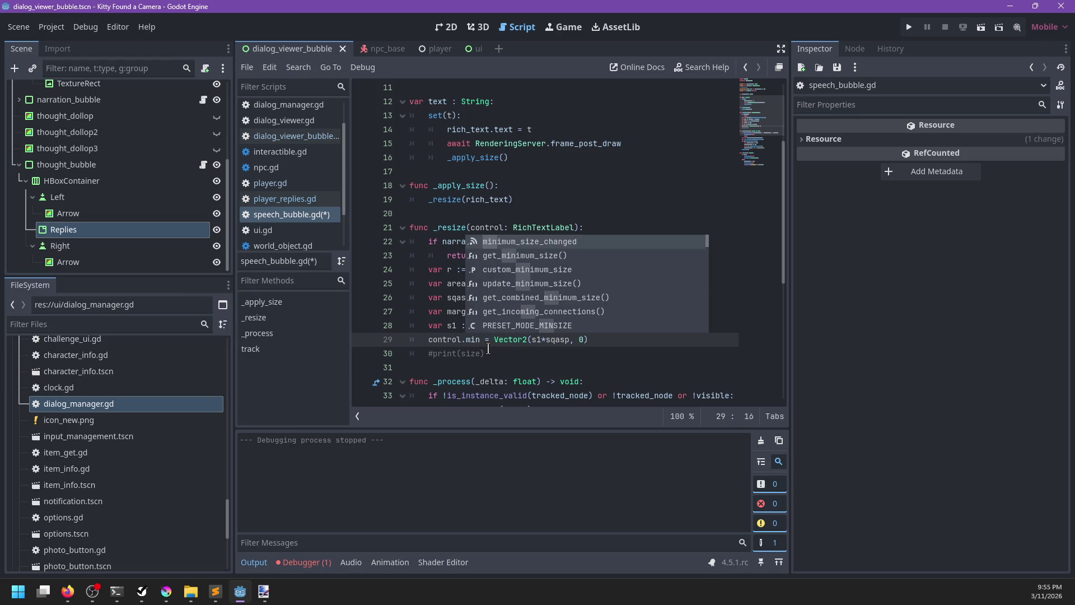
pyautogui.press('Down')
pyautogui.press('Down')
pyautogui.press('Return')
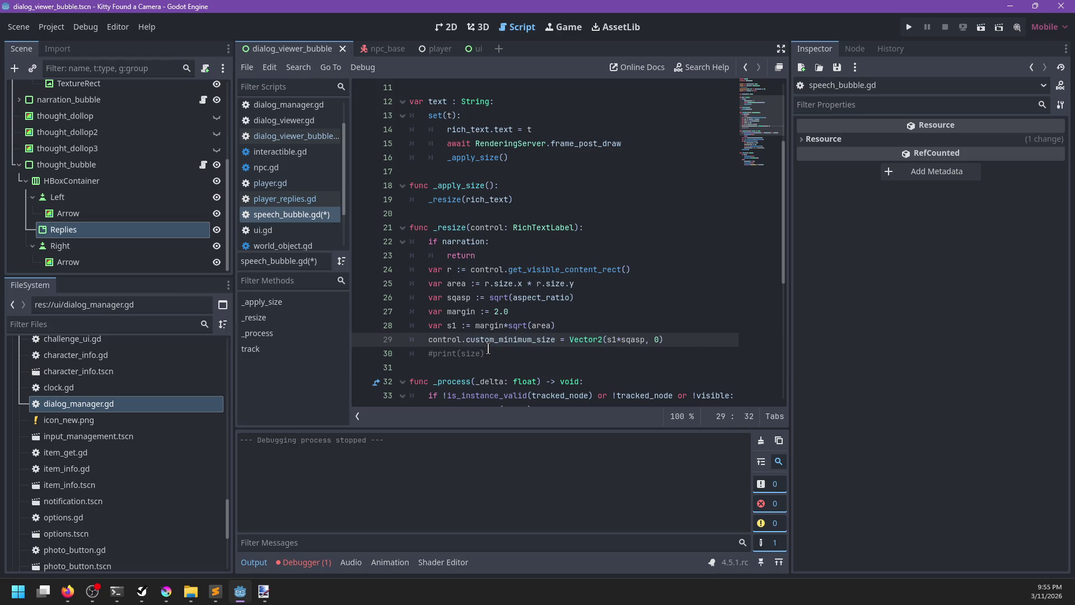
# Step: Remove 'margin*' from the s1 calculation on line 28 so s1 is plain sqrt(area)
pyautogui.hotkey('ctrl', 'Right')
pyautogui.hotkey('ctrl', 'Right')
pyautogui.hotkey('ctrl', 'Right')
pyautogui.press('Up')
pyautogui.press('Up')
pyautogui.press('Down')
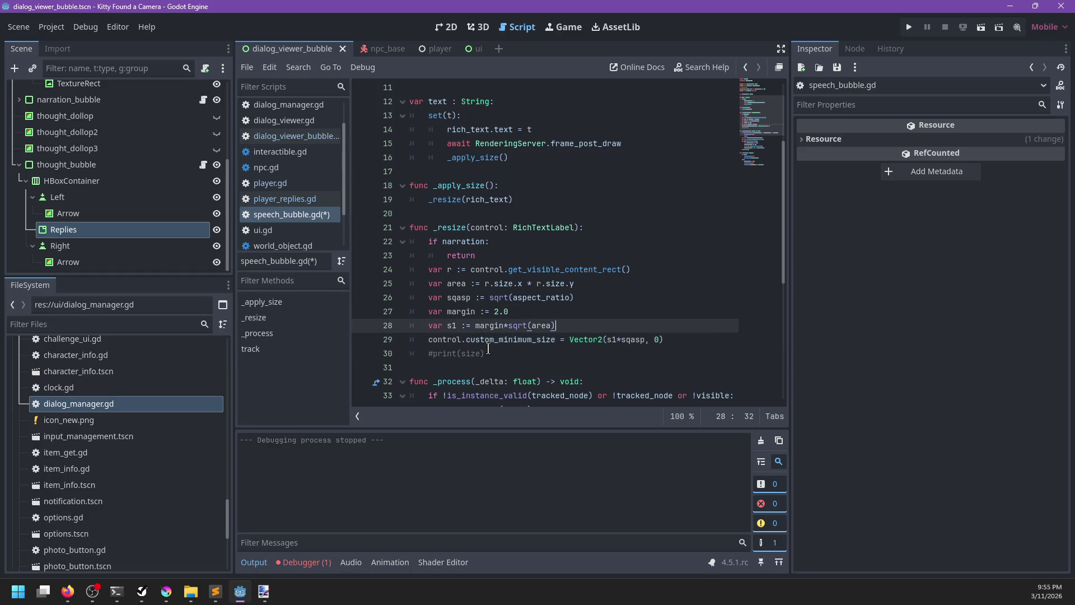
pyautogui.hotkey('ctrl', 'shift', 'Left')
pyautogui.hotkey('ctrl', 'shift', 'Left')
pyautogui.press('BackSpace')
pyautogui.press('Down')
pyautogui.hotkey('ctrl', 'Right')
pyautogui.hotkey('ctrl', 'Right')
pyautogui.hotkey('ctrl', 'Right')
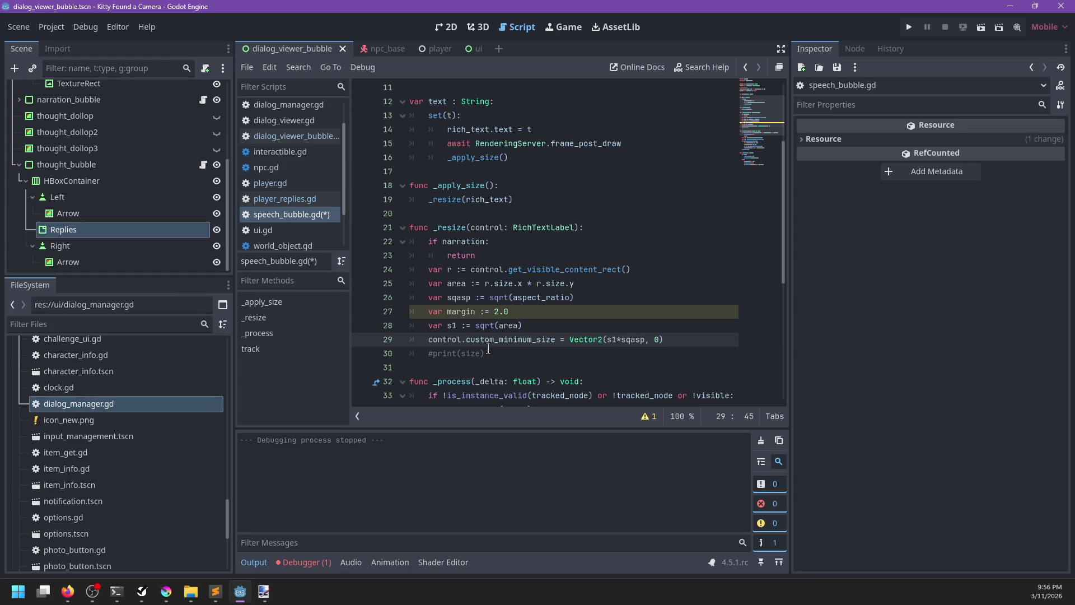
# Step: Start a new line below line 29 beginning 'size = Vector2(custom'
pyautogui.press('End')
pyautogui.press('Return')
pyautogui.write('size = Vector2(c')
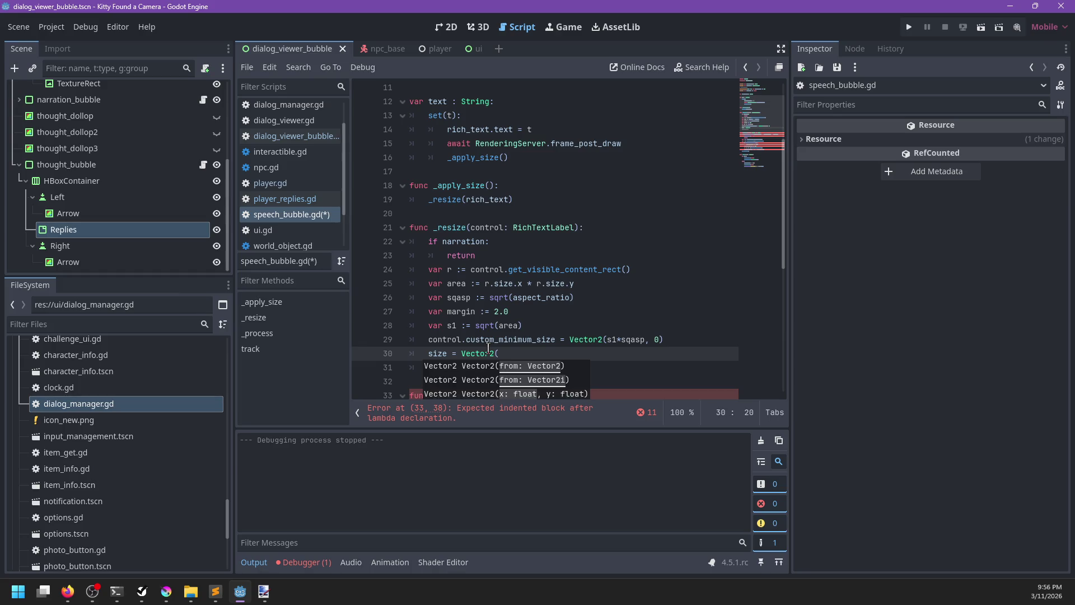
pyautogui.write('ustom')
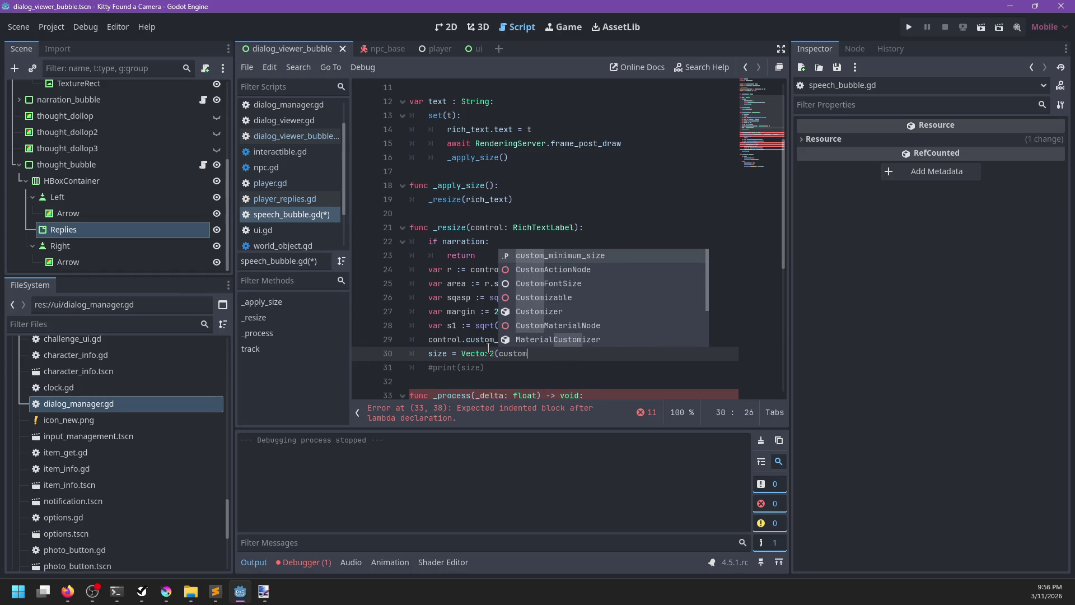
# Step: Replace the mistyped 'custom' on line 30 with margin*s1*sqasp, 0)
pyautogui.press('BackSpace')
pyautogui.press('BackSpace')
pyautogui.press('BackSpace')
pyautogui.write('margin*')
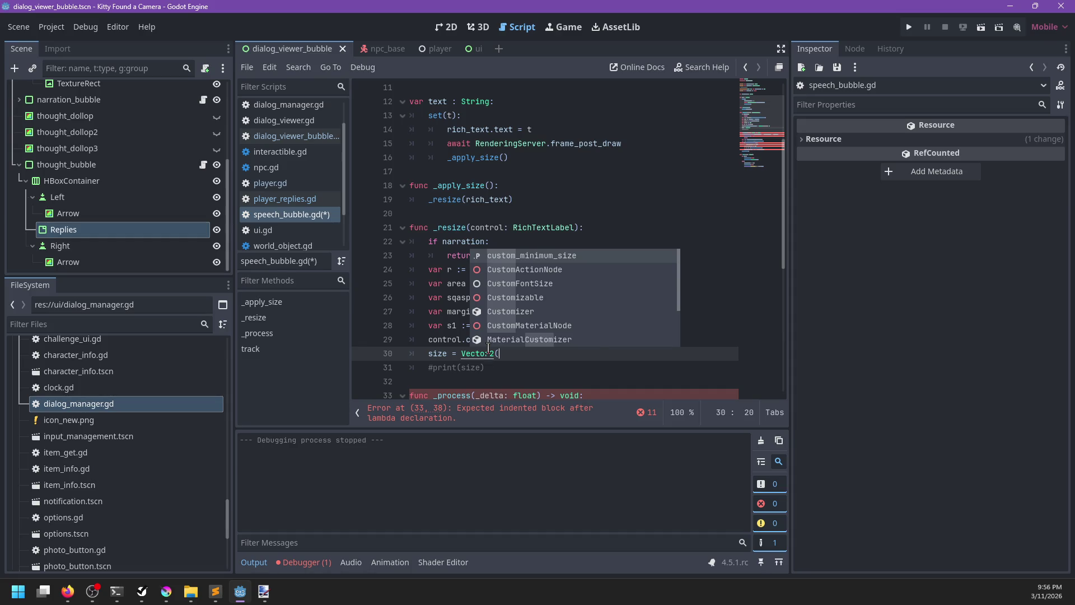
pyautogui.write('s1*s')
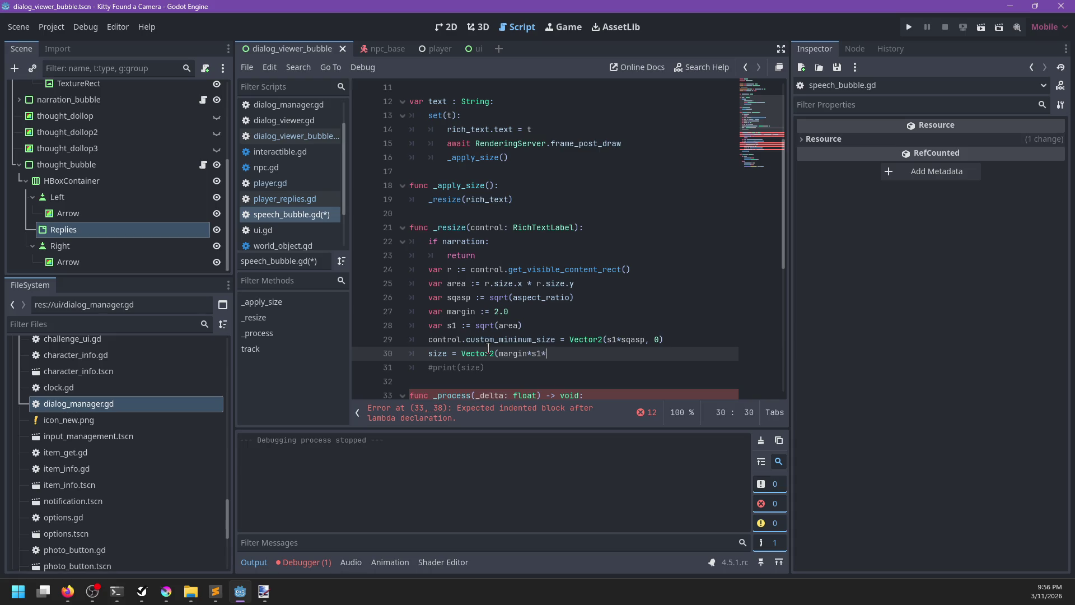
pyautogui.write('qasp, ')
pyautogui.write('0)')
# Step: Save, run the game and talk to the NPC; the reply bubble appears as a tall narrow column
pyautogui.hotkey('ctrl', 's')
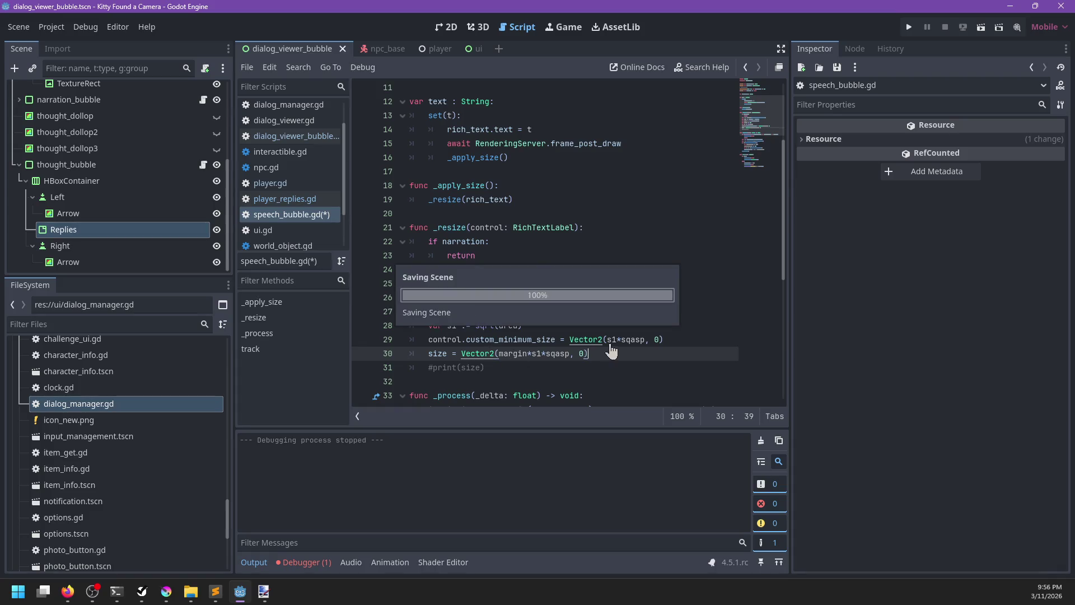
pyautogui.click(531, 354)
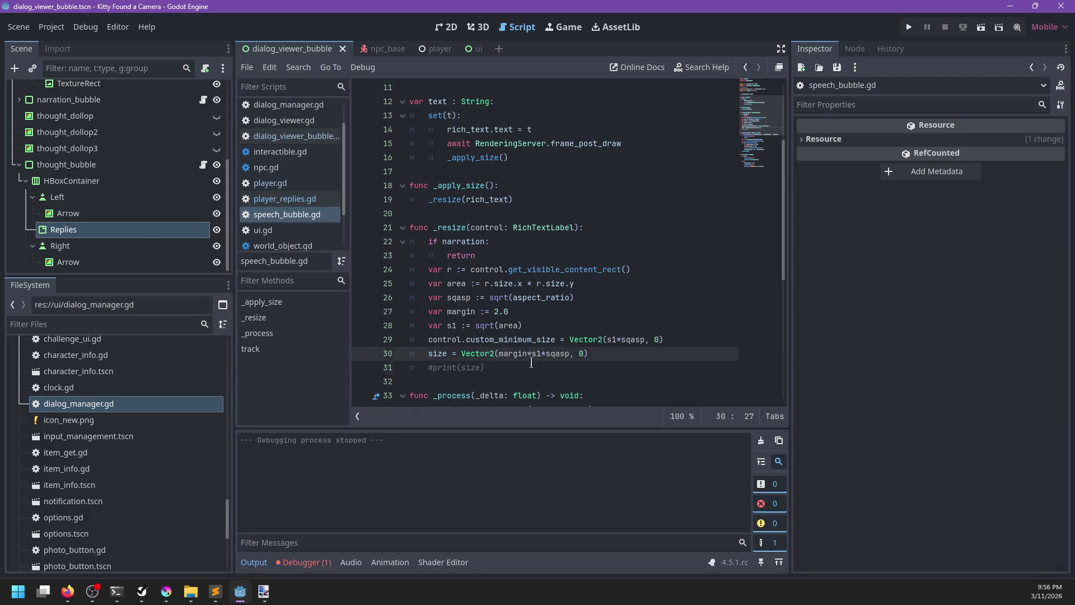
pyautogui.click(531, 363)
pyautogui.press('F5')
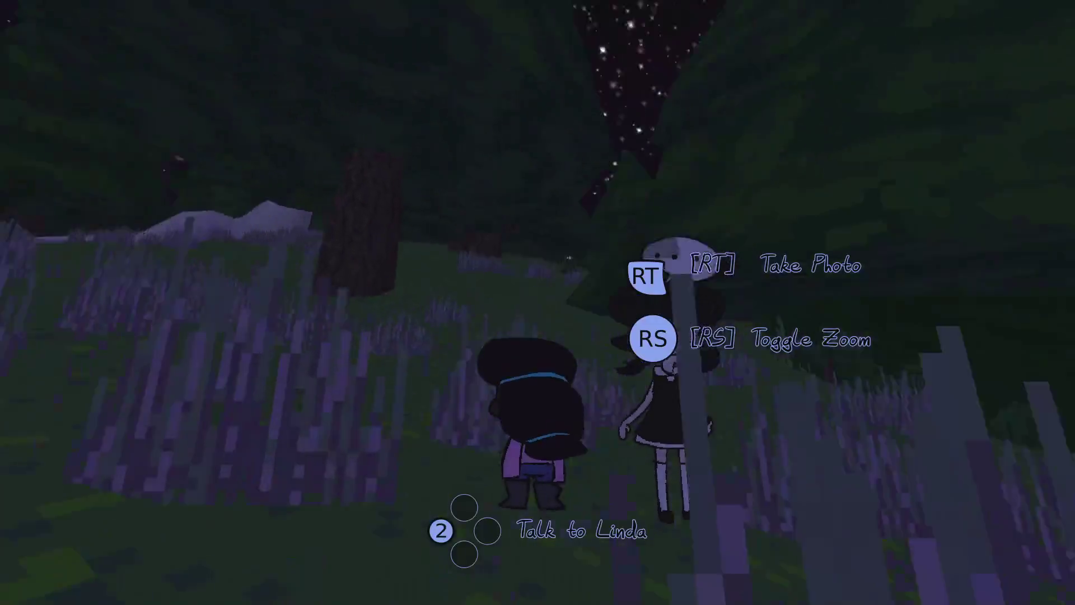
pyautogui.press('e')
pyautogui.press('e')
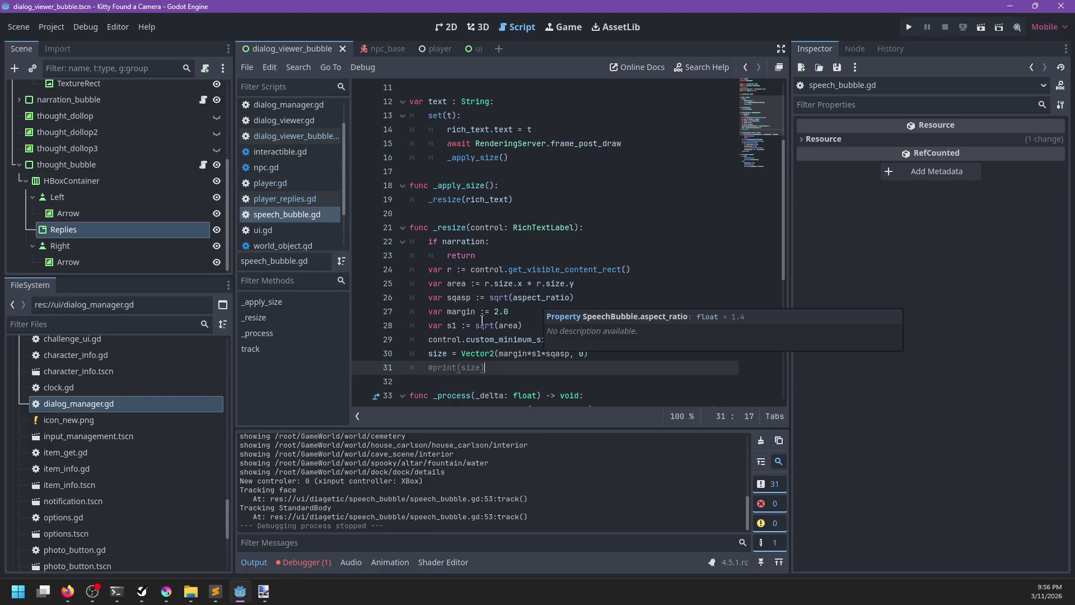
pyautogui.click(492, 339)
pyautogui.doubleClick(493, 339)
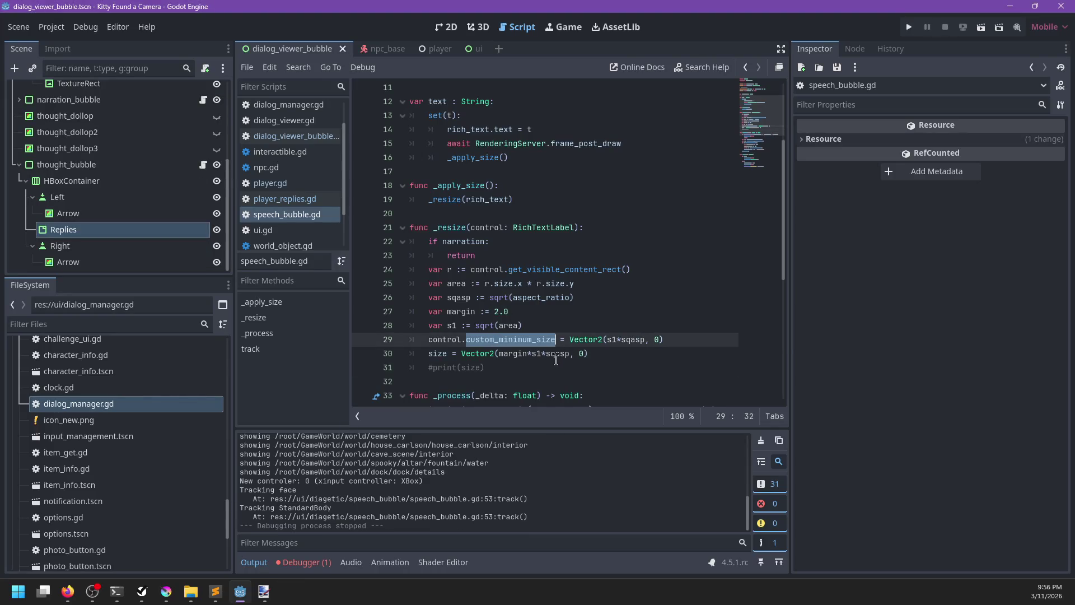
pyautogui.moveTo(68, 592)
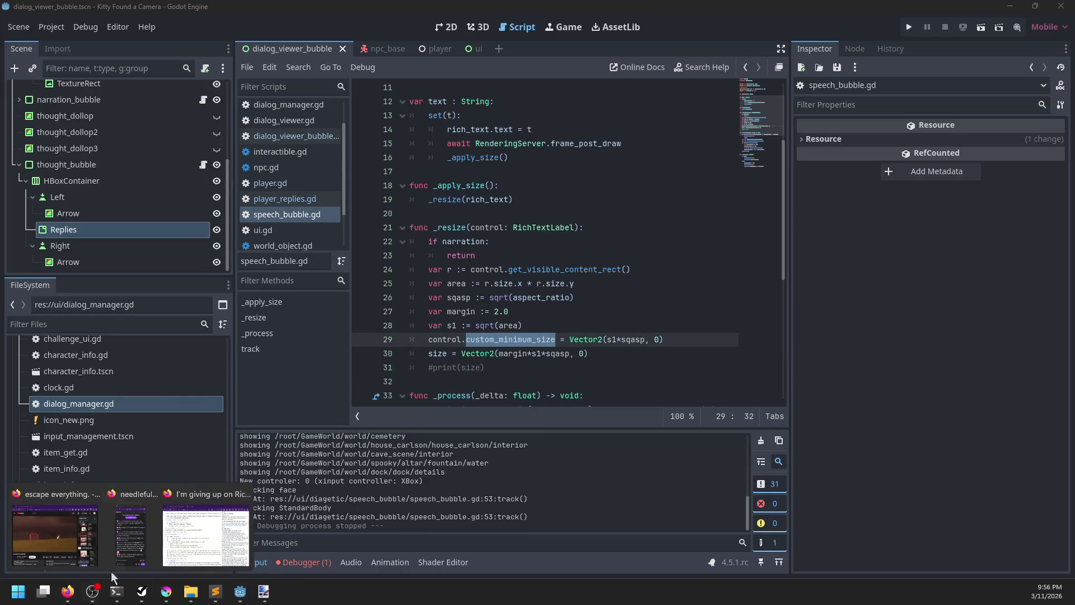
pyautogui.click(208, 532)
pyautogui.click(405, 347)
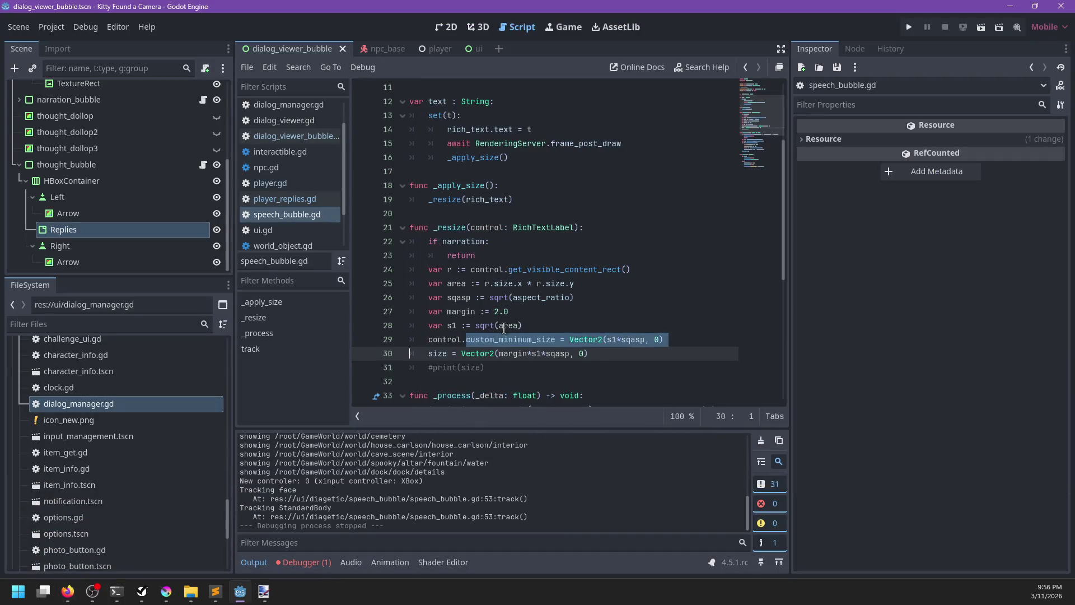
pyautogui.click(557, 318)
pyautogui.scroll(-2, 557, 318)
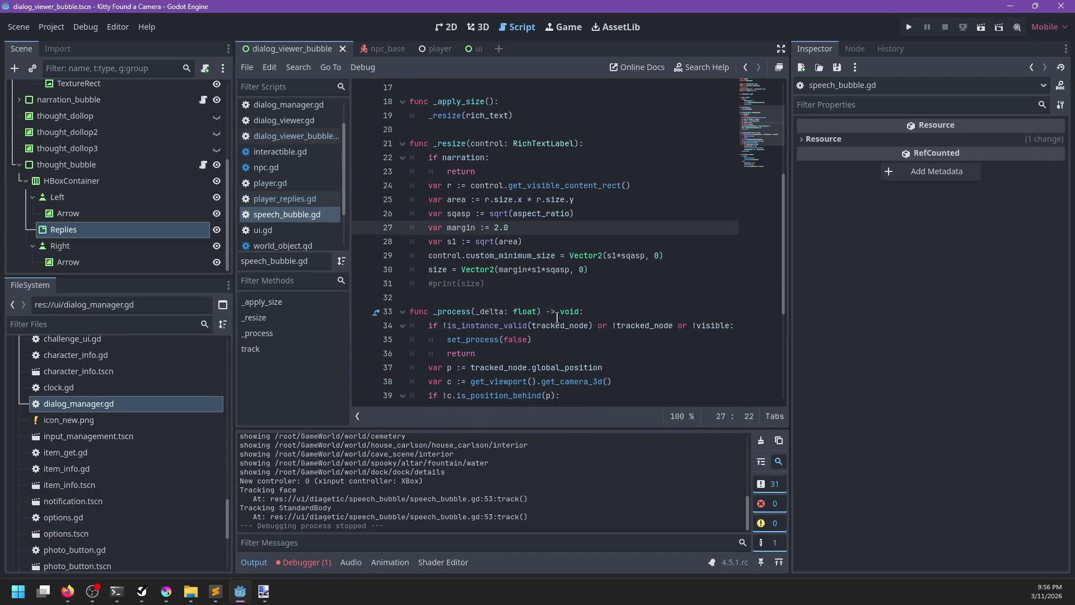
pyautogui.scroll(-5, 557, 317)
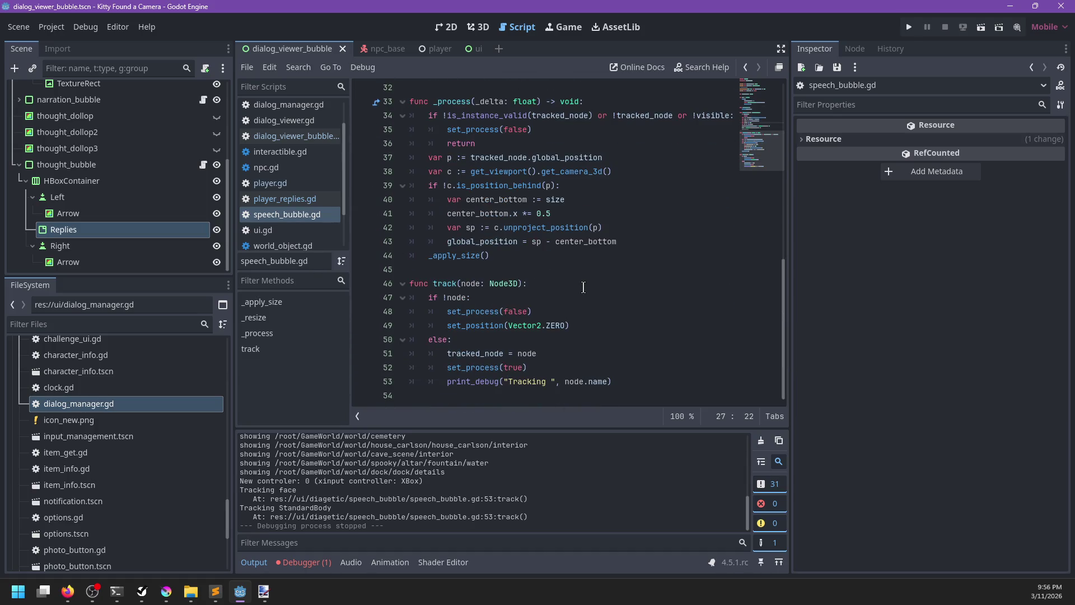
pyautogui.scroll(5, 576, 290)
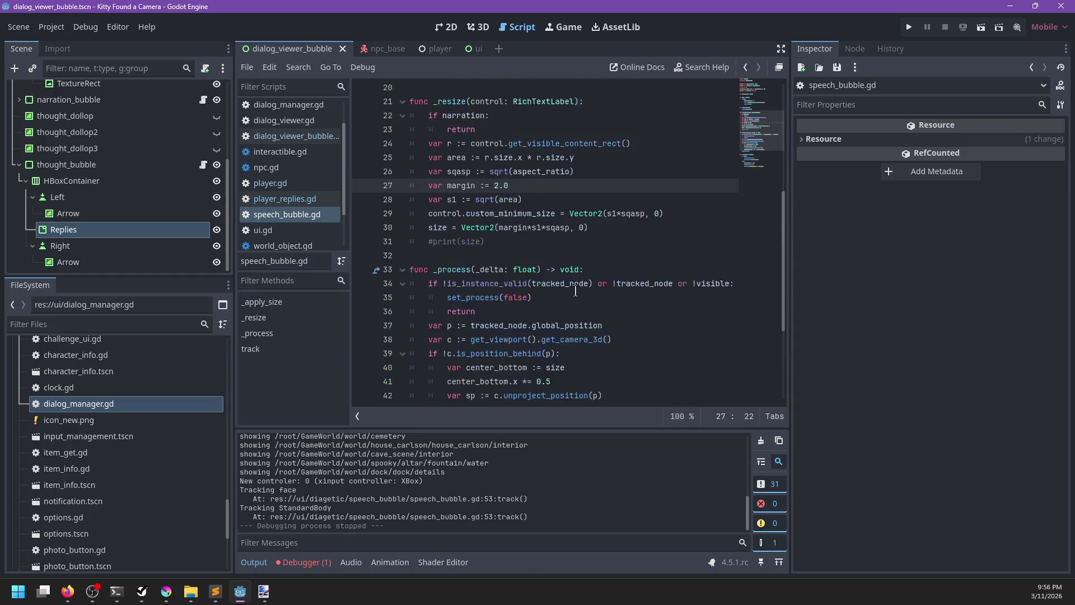
pyautogui.scroll(2, 575, 290)
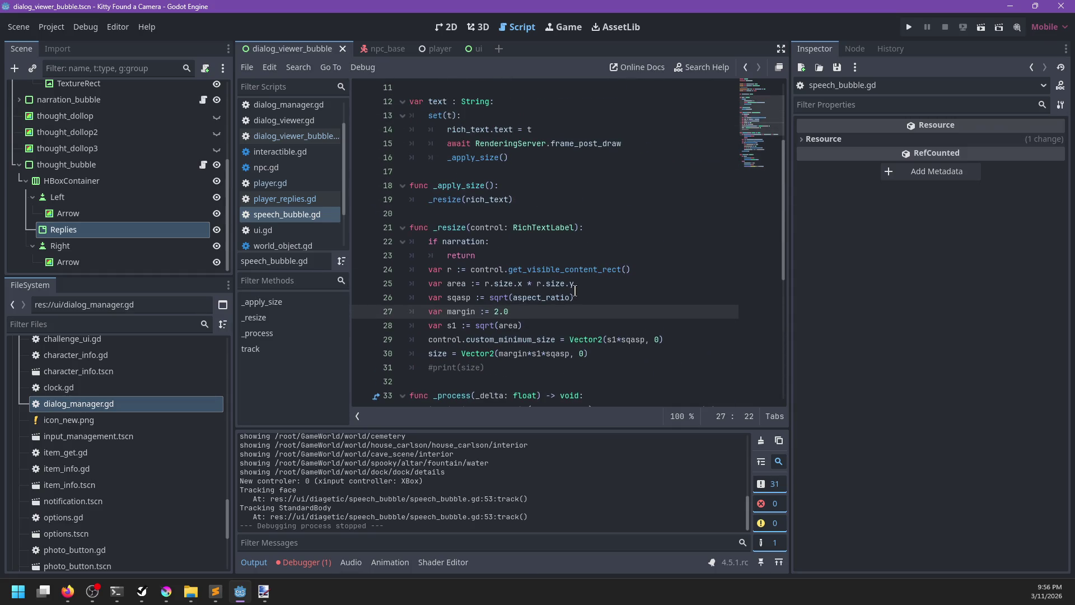
pyautogui.scroll(3, 576, 291)
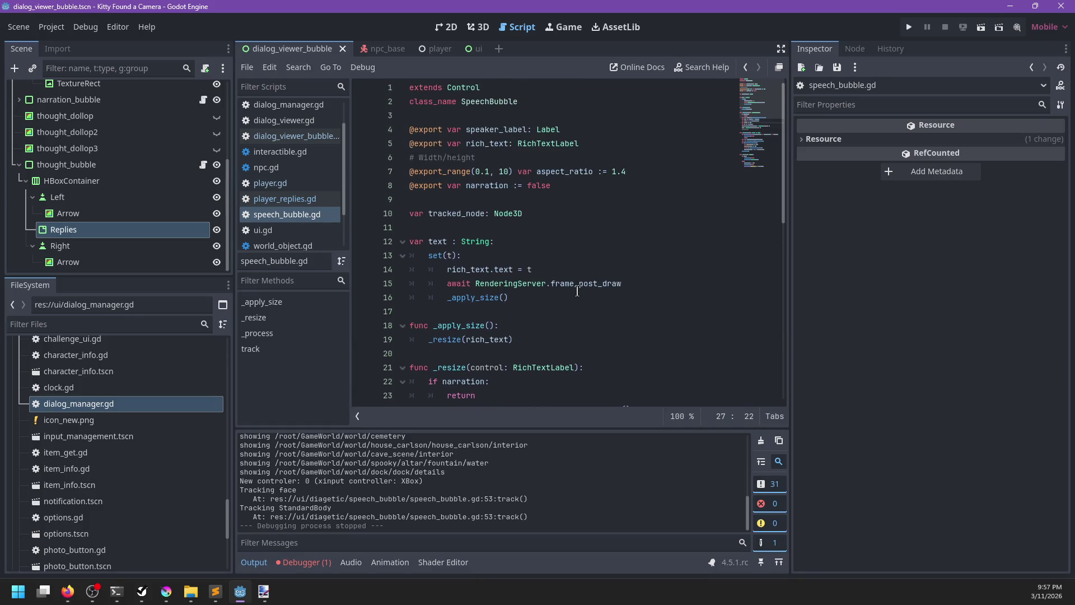
pyautogui.scroll(-8, 565, 295)
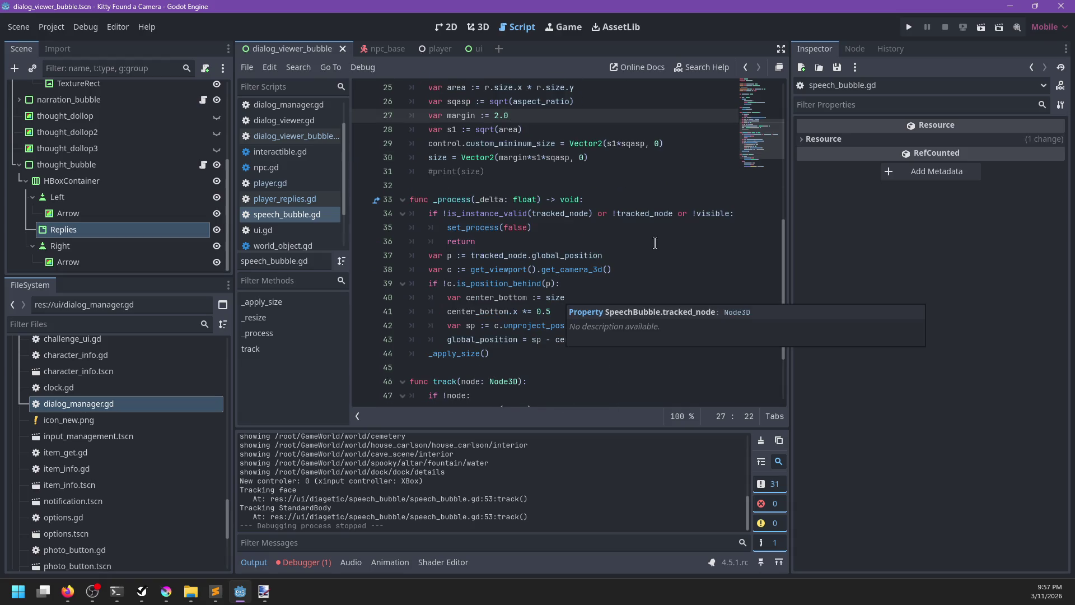
pyautogui.scroll(-2, 629, 249)
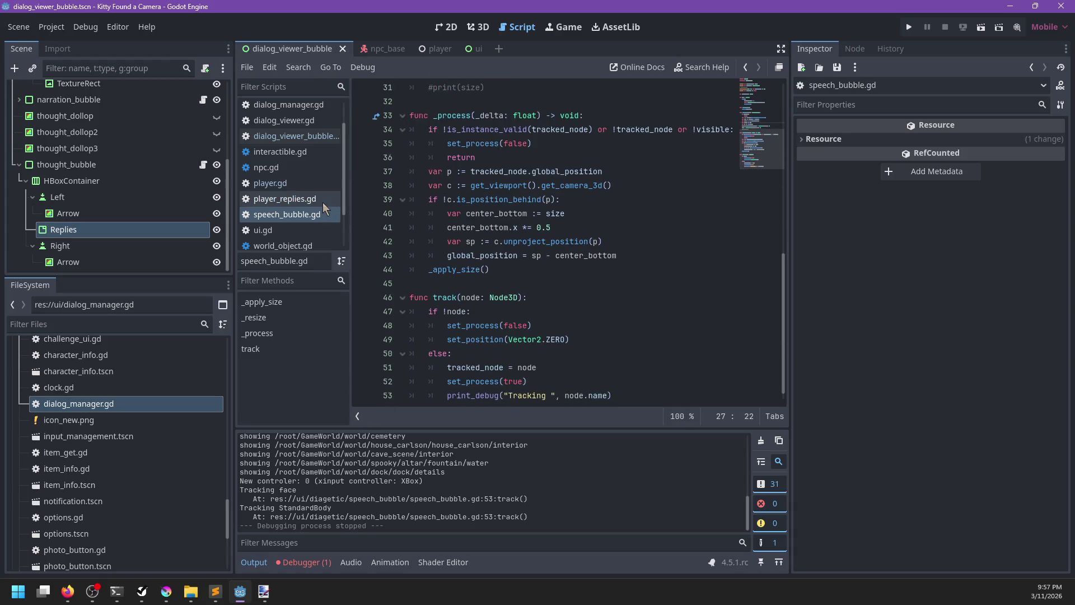
pyautogui.scroll(1, 587, 265)
pyautogui.scroll(-2, 586, 266)
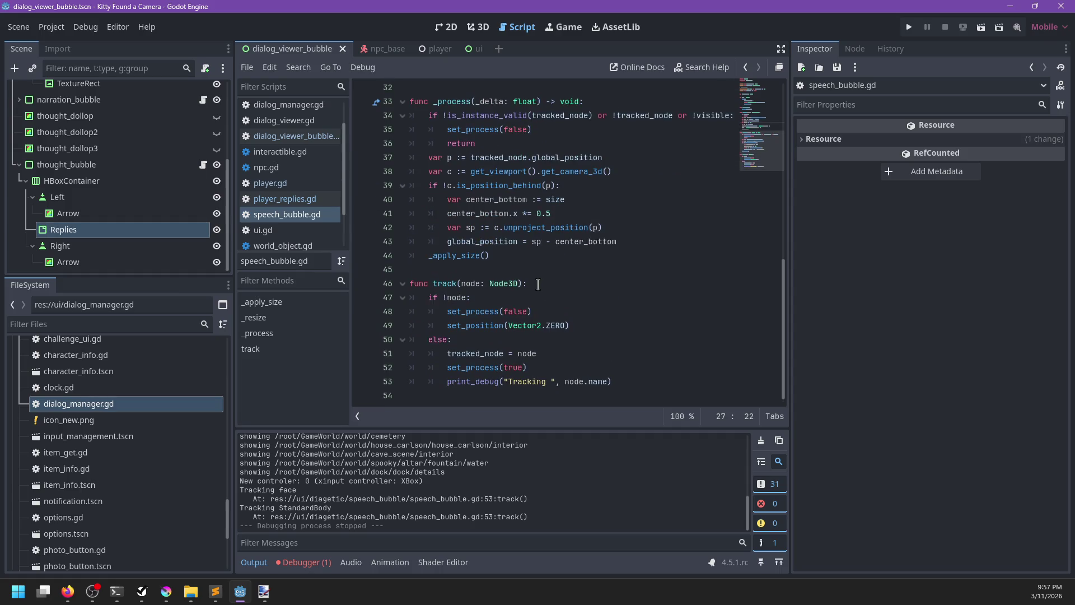
pyautogui.scroll(7, 536, 284)
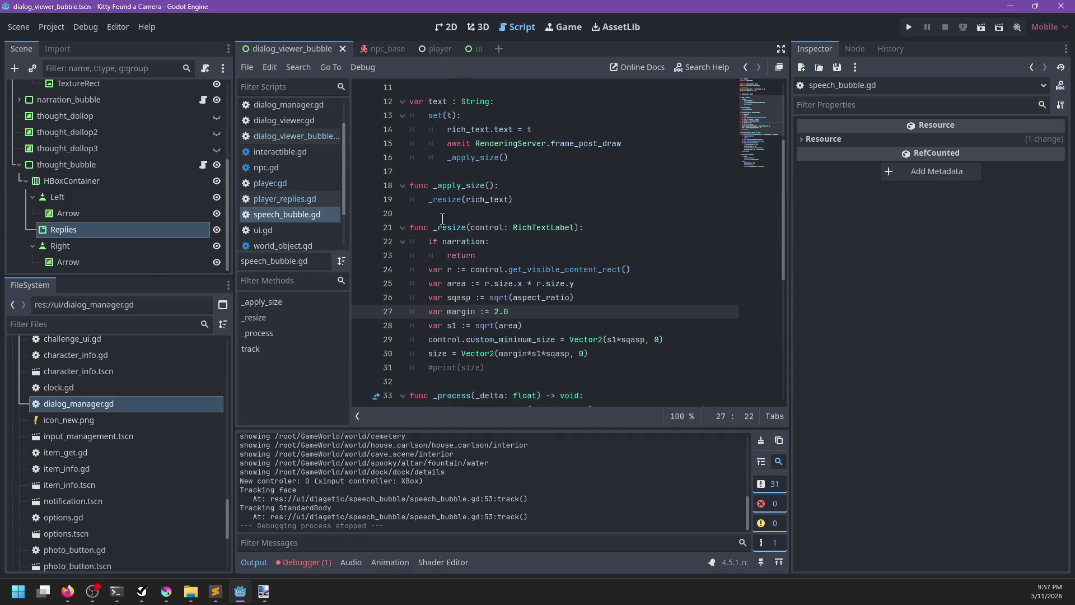
pyautogui.click(307, 201)
# Step: Comment out the _resize call in speech_bubble.gd, put pass below it, and save
pyautogui.click(429, 382)
pyautogui.write('#')
pyautogui.press('End')
pyautogui.press('Return')
pyautogui.write('pass')
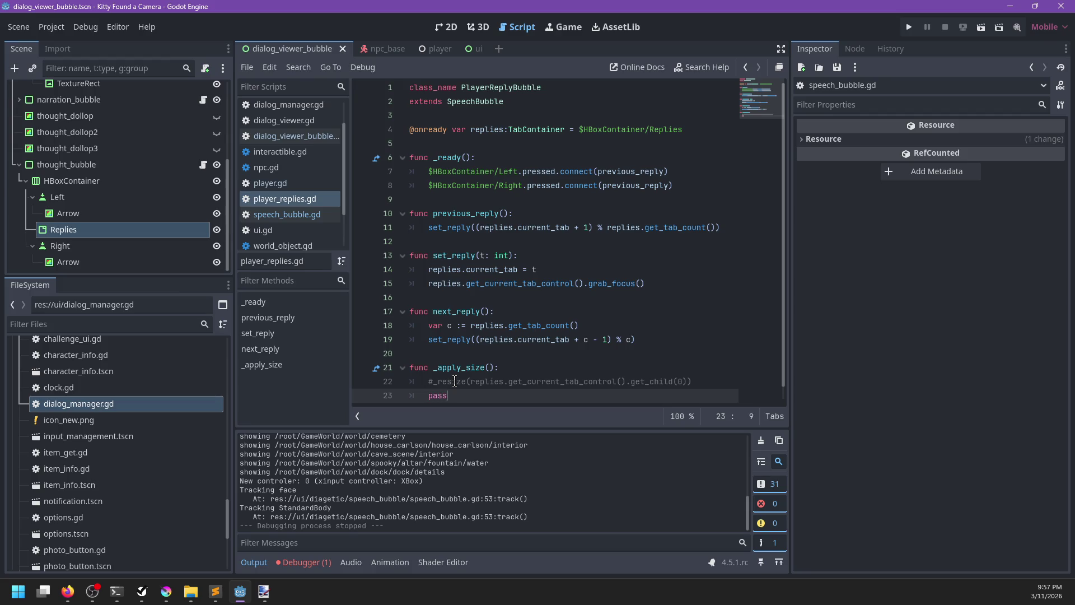
pyautogui.scroll(2, 269, 143)
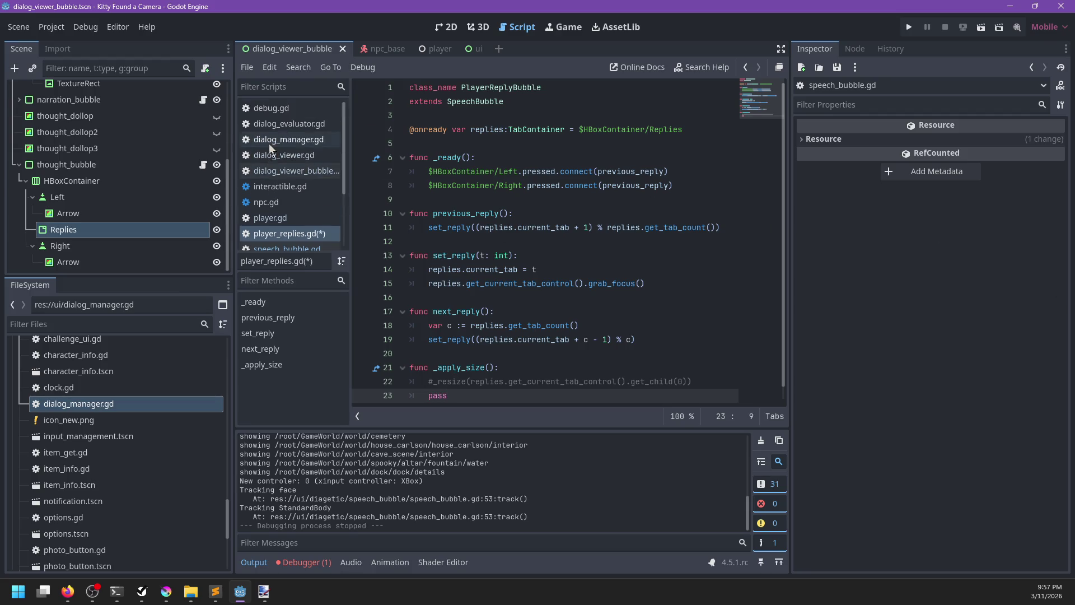
pyautogui.hotkey('ctrl', 's')
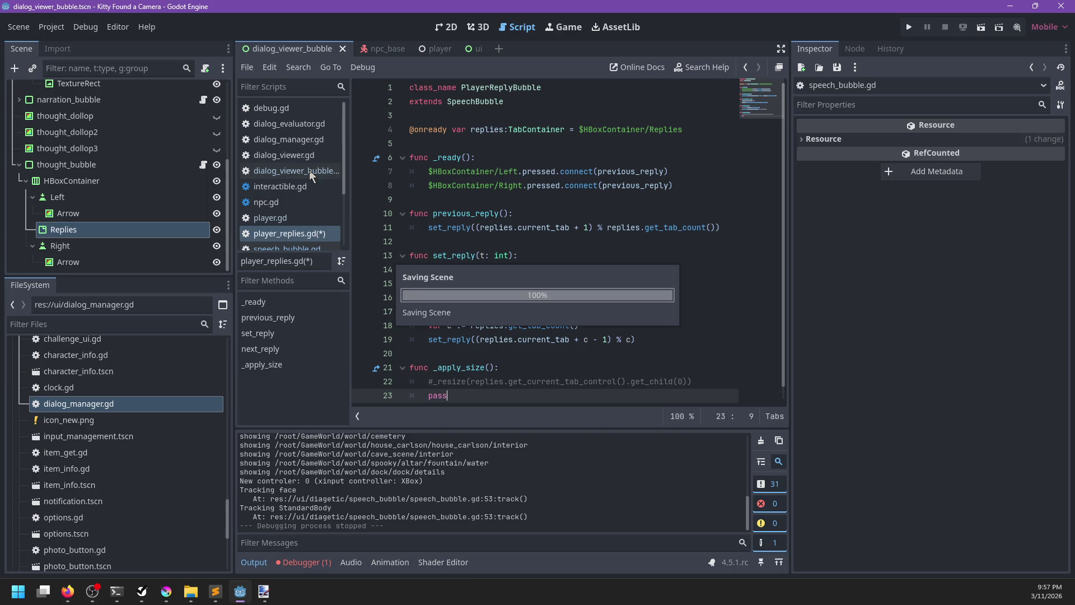
# Step: In dialog_viewer_bubble.gd add r.queue_free() on line 108, save, and run the project
pyautogui.click(309, 170)
pyautogui.scroll(-5, 561, 269)
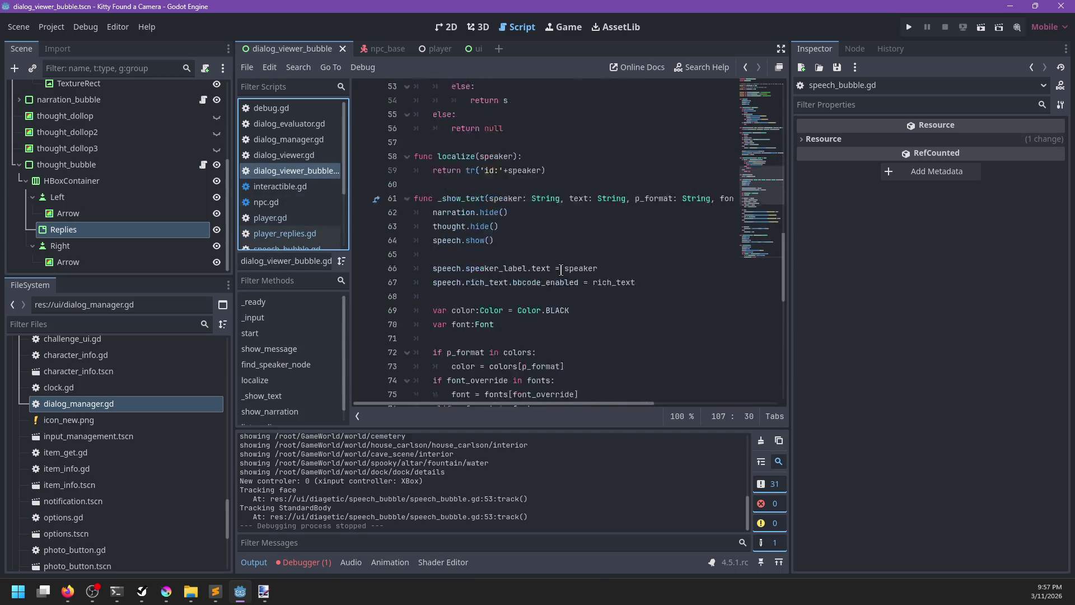
pyautogui.scroll(-10, 560, 269)
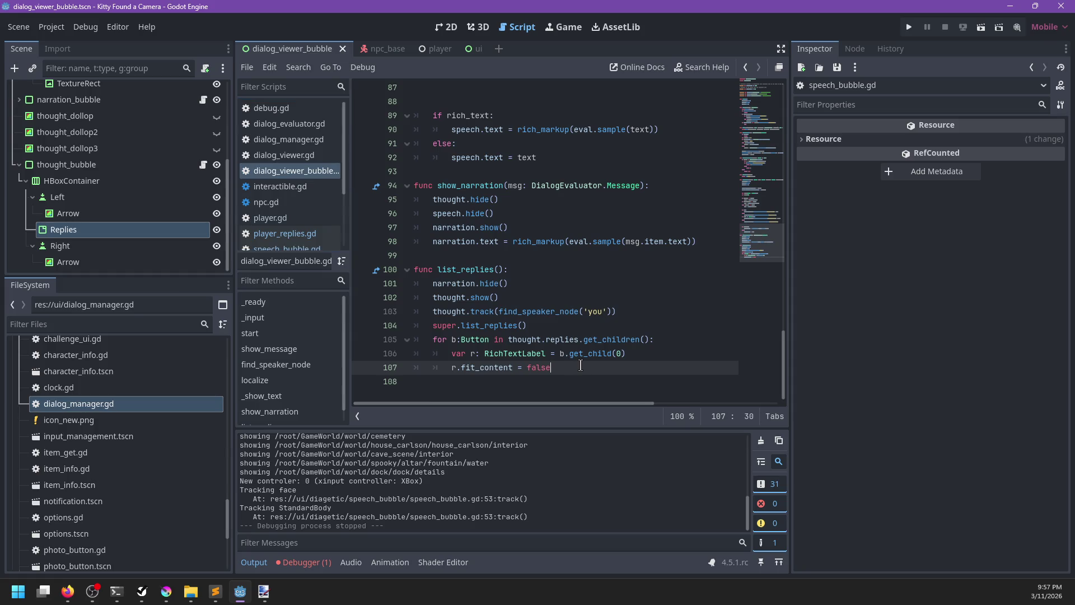
pyautogui.press('Return')
pyautogui.write('r.que')
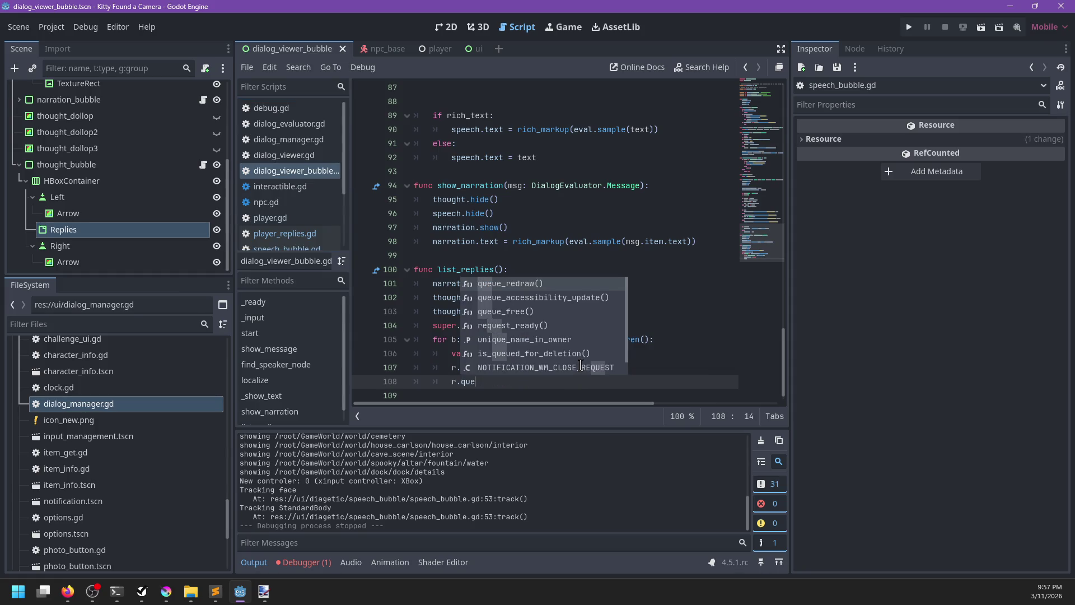
pyautogui.press('Down')
pyautogui.press('Down')
pyautogui.press('Return')
pyautogui.hotkey('ctrl', 's')
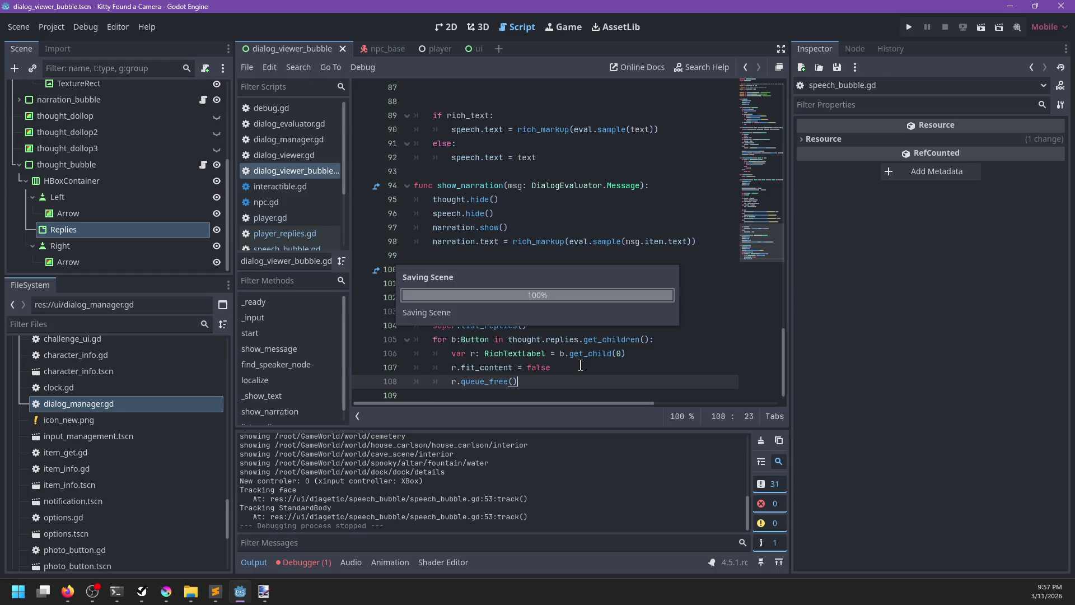
pyautogui.press('F5')
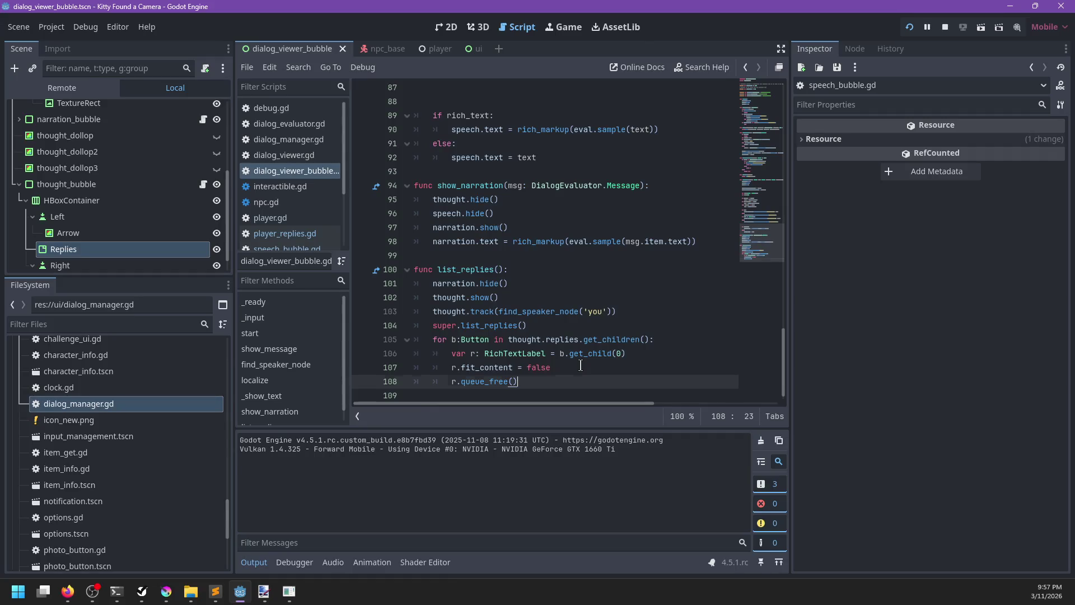
# Step: Add line 109 b.text = debug below the queue_free call
pyautogui.press('Return')
pyautogui.write('b.text = ')
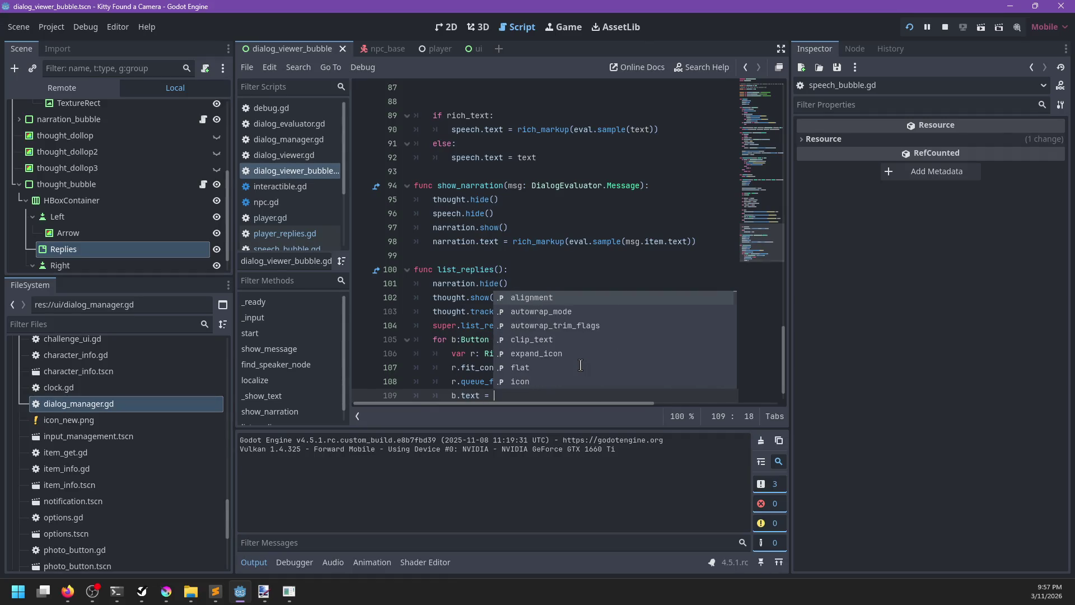
pyautogui.write('debug')
pyautogui.press('F5')
pyautogui.press('BackSpace')
pyautogui.press('BackSpace')
pyautogui.press('BackSpace')
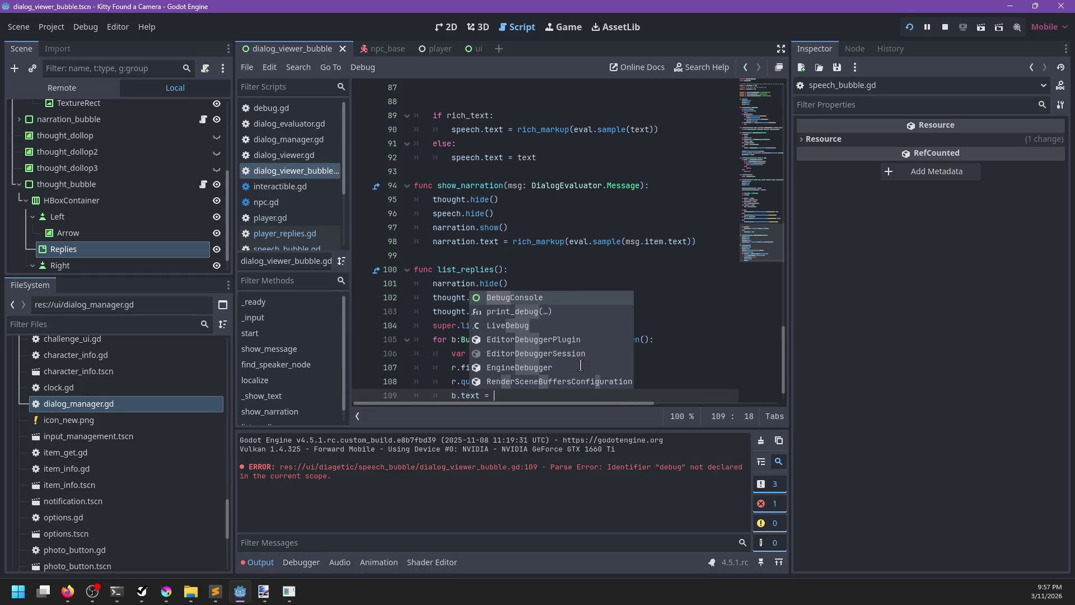
# Step: Quote the value as 'debug', run the game and talk to Linda to see the debug reply
pyautogui.write("'debug'")
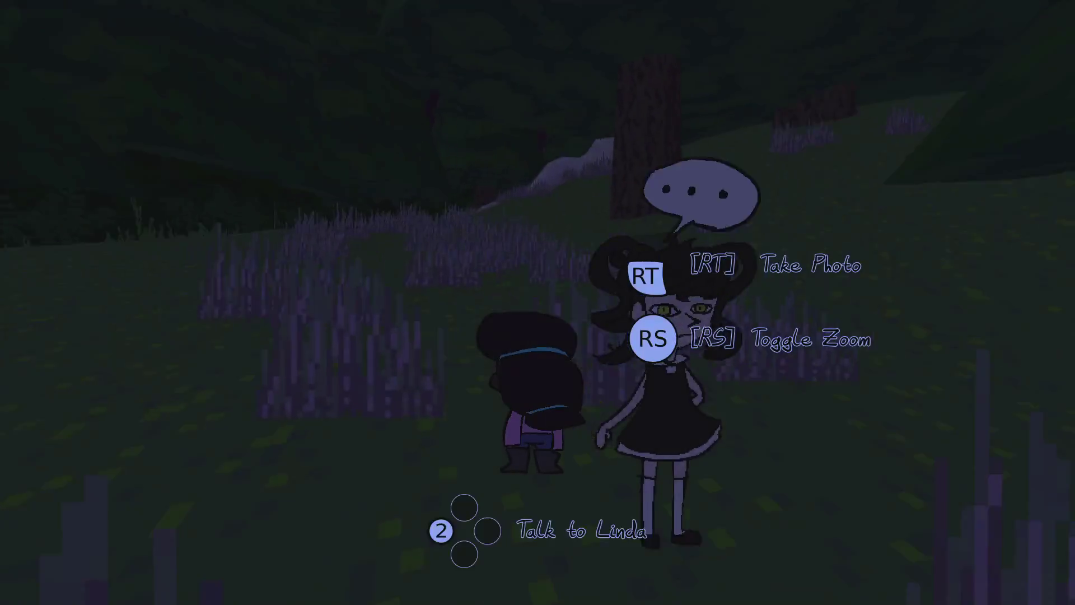
pyautogui.press('e')
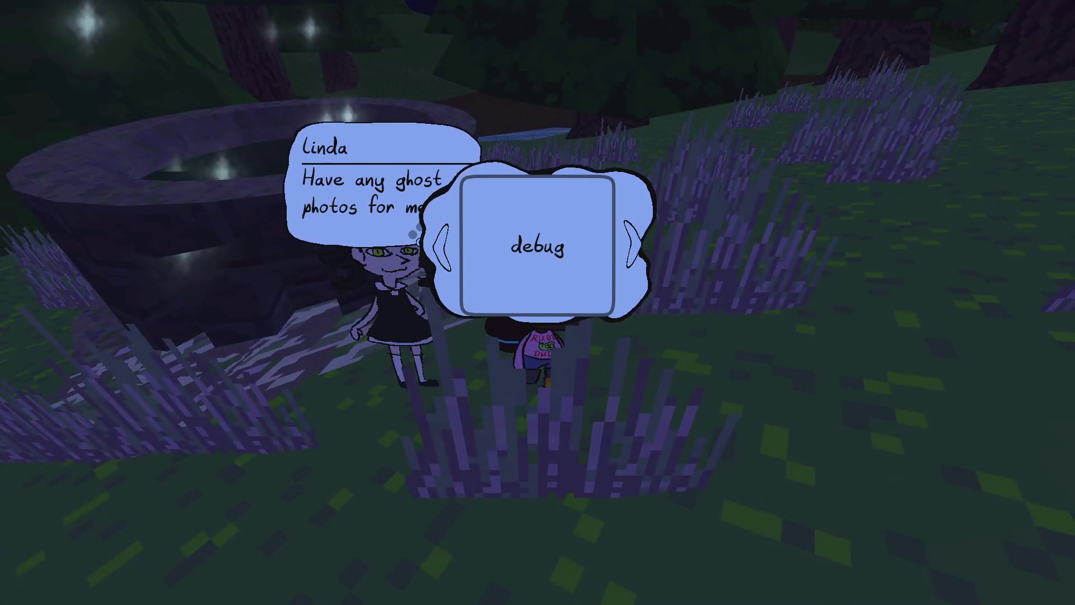
pyautogui.hotkey('alt', 'Tab')
pyautogui.scroll(4, 515, 286)
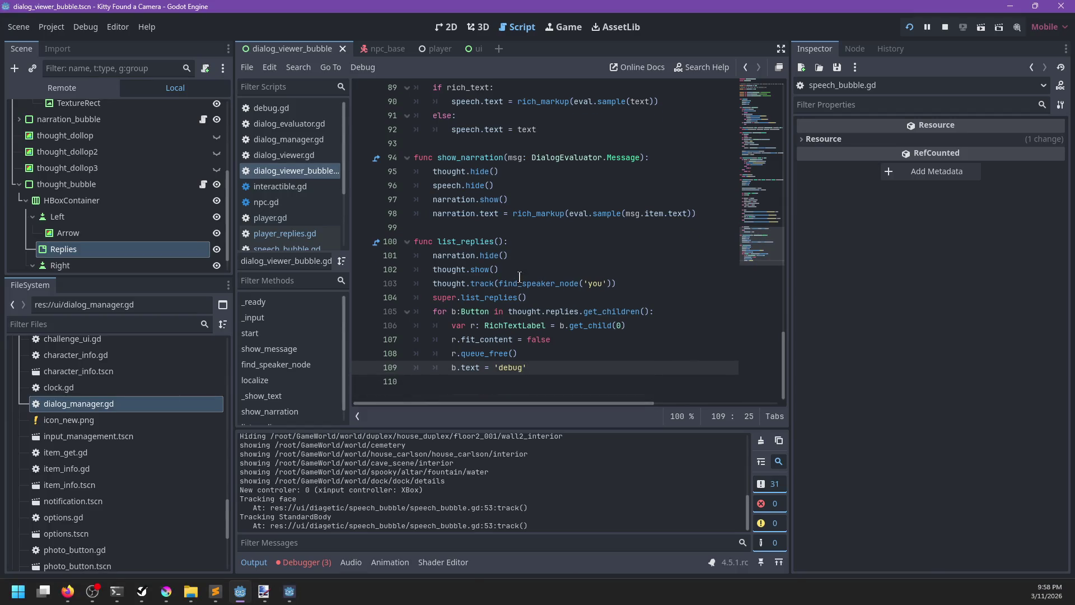
# Step: Change line 109 to b.text = 'debug '+str(hash(b)), save, and run the game
pyautogui.scroll(-4, 520, 270)
pyautogui.write('+b')
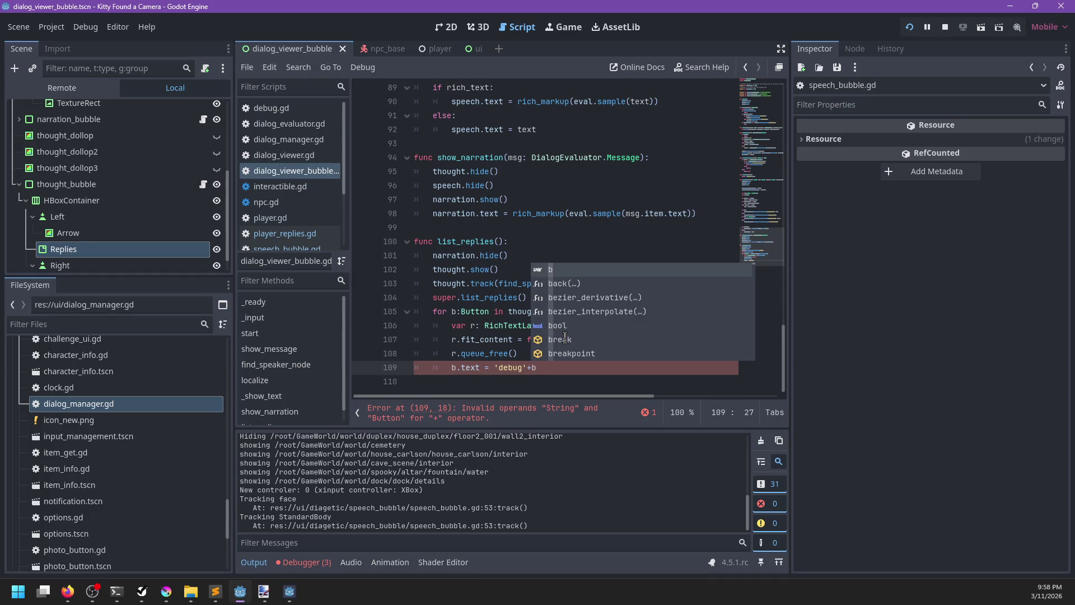
pyautogui.press('BackSpace')
pyautogui.write('hash(b)')
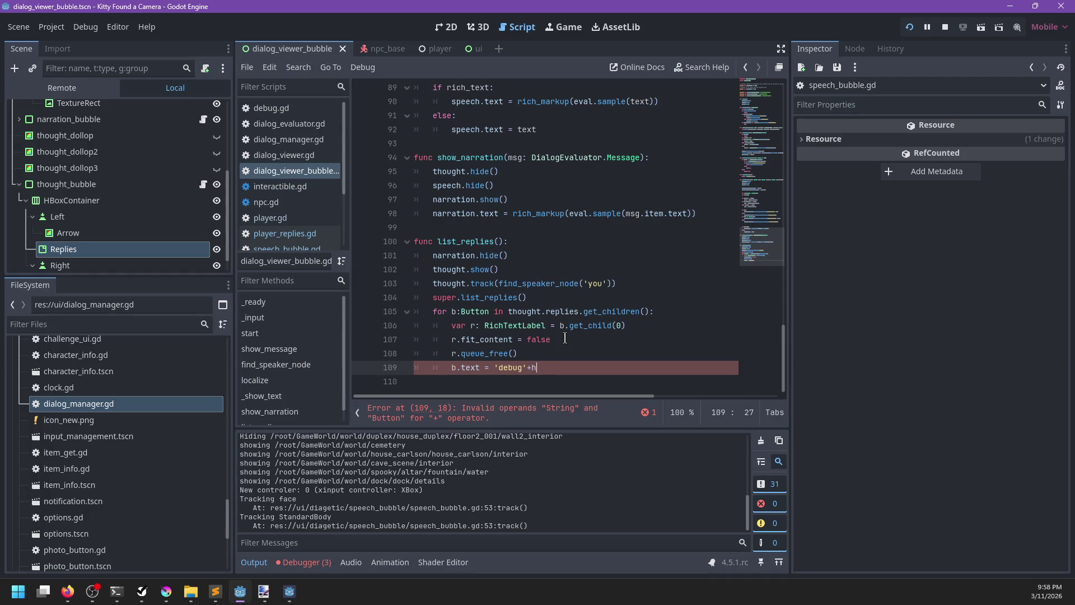
pyautogui.press('Left')
pyautogui.press('Left')
pyautogui.press('Left')
pyautogui.hotkey('ctrl', 's')
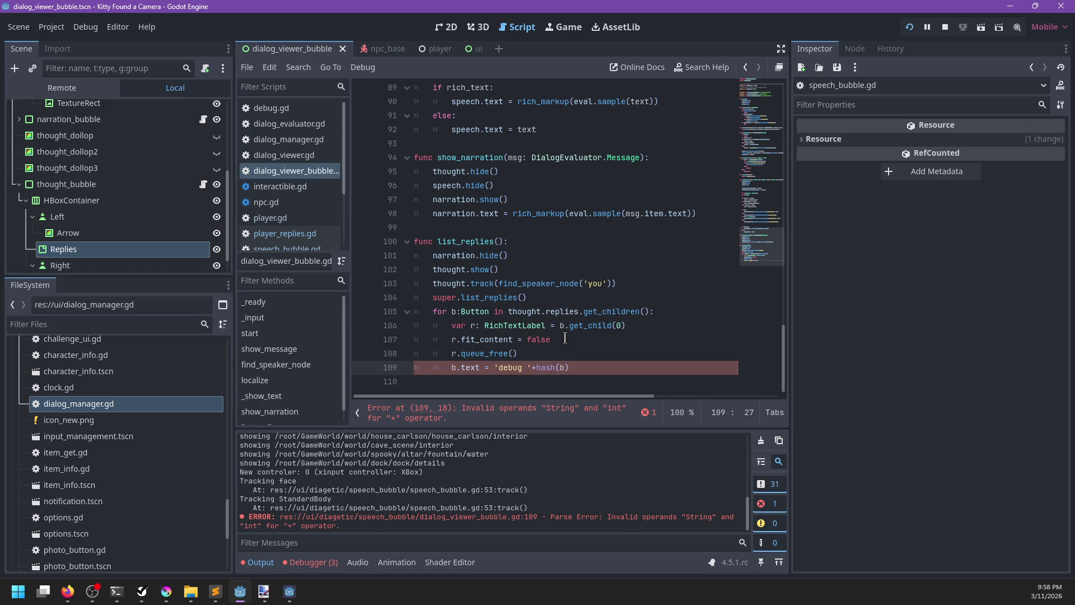
pyautogui.press('Left')
pyautogui.press('Left')
pyautogui.press('Left')
pyautogui.write('str')
pyautogui.write('(')
pyautogui.press('End')
pyautogui.write(')')
pyautogui.press('F5')
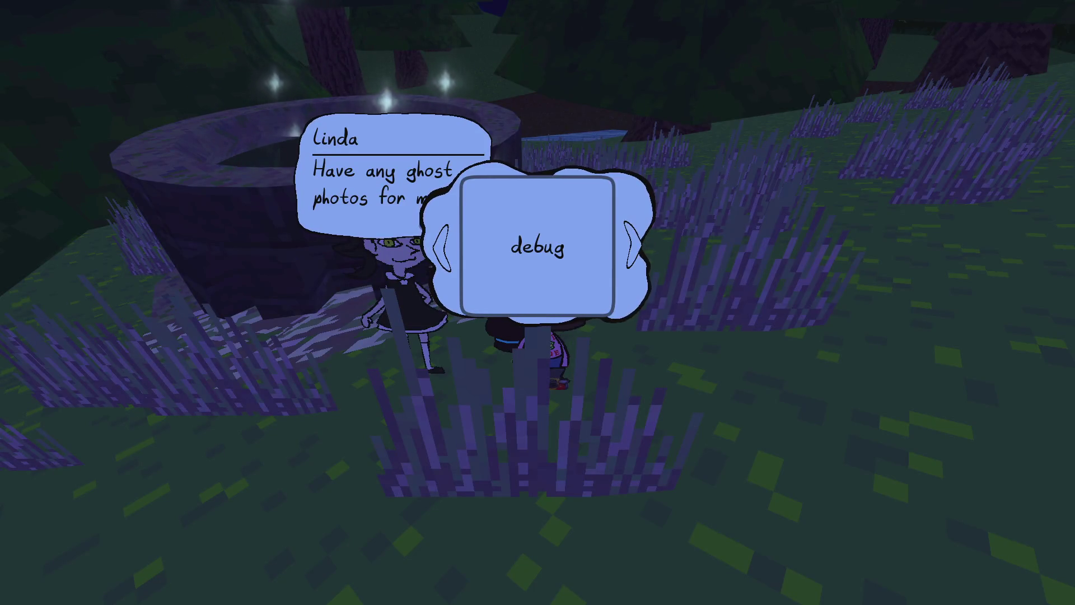
pyautogui.press('Escape')
pyautogui.press('Escape')
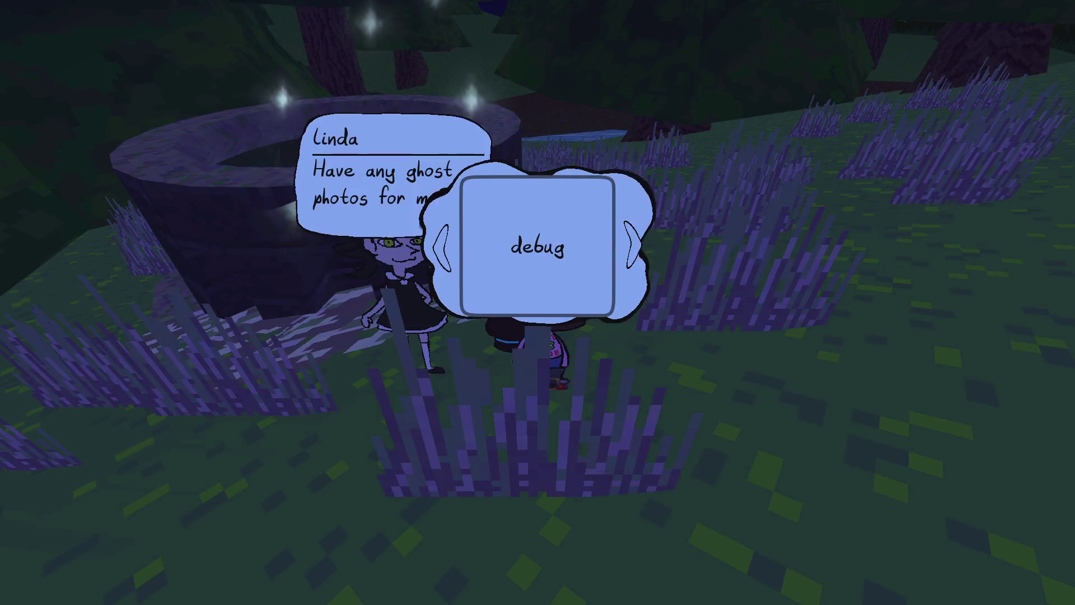
pyautogui.press('F8')
pyautogui.press('F5')
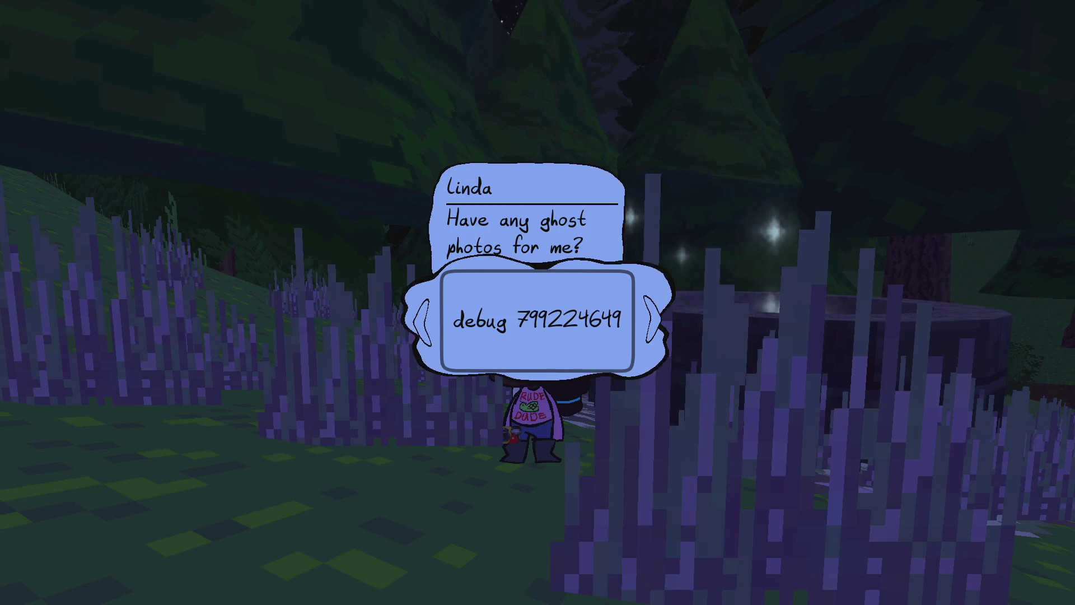
pyautogui.press('Right')
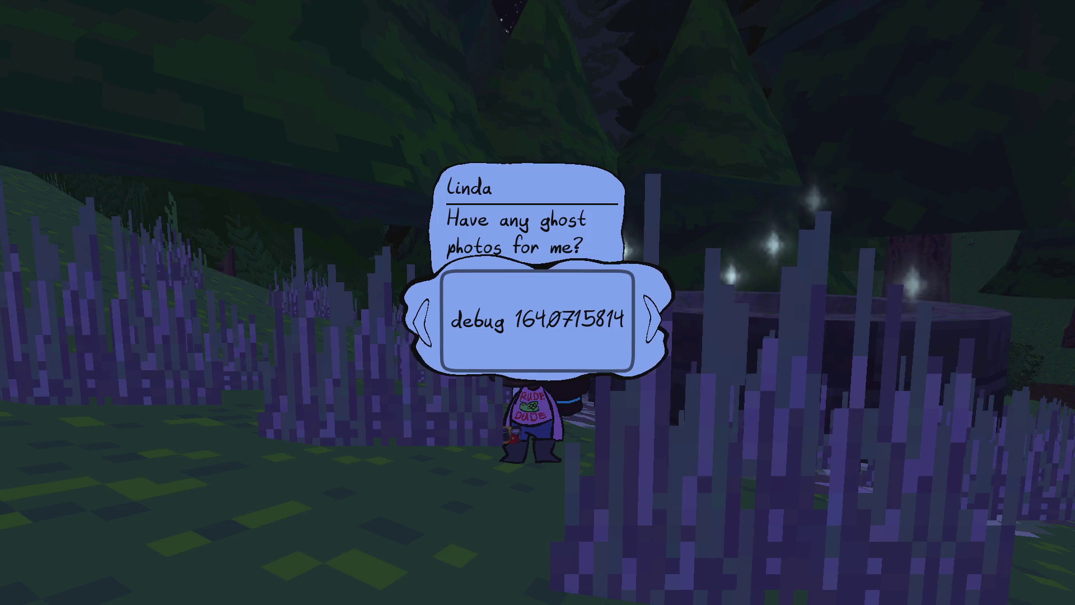
pyautogui.press('Left')
pyautogui.hotkey('alt', 'Tab')
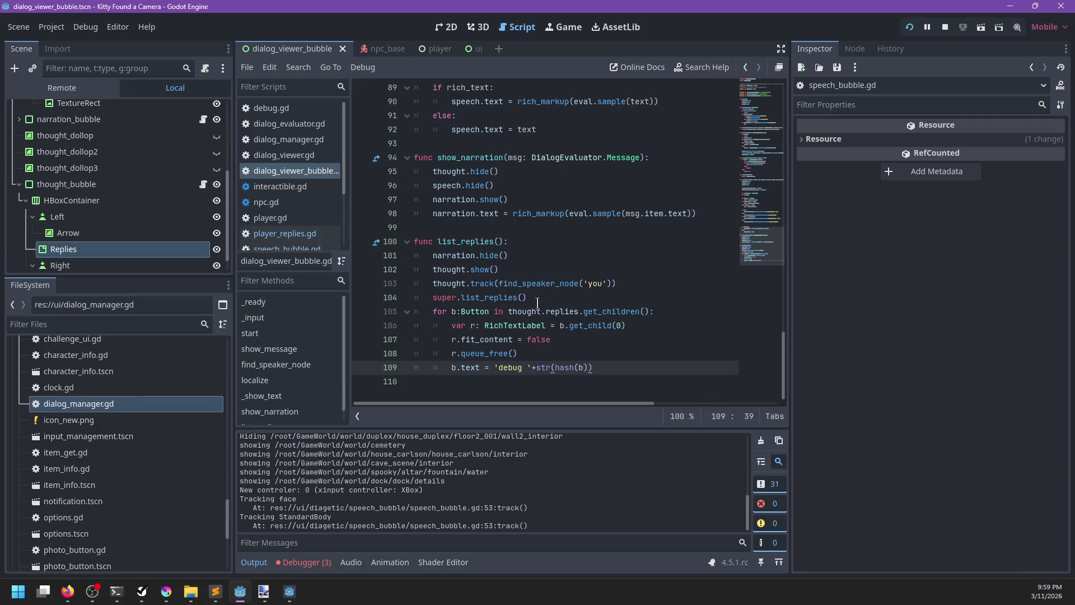
# Step: Delete the 'r.fit_content = false' line and its leftover blank line from list_replies
pyautogui.press('Up')
pyautogui.press('Up')
pyautogui.press('Up')
pyautogui.press('End')
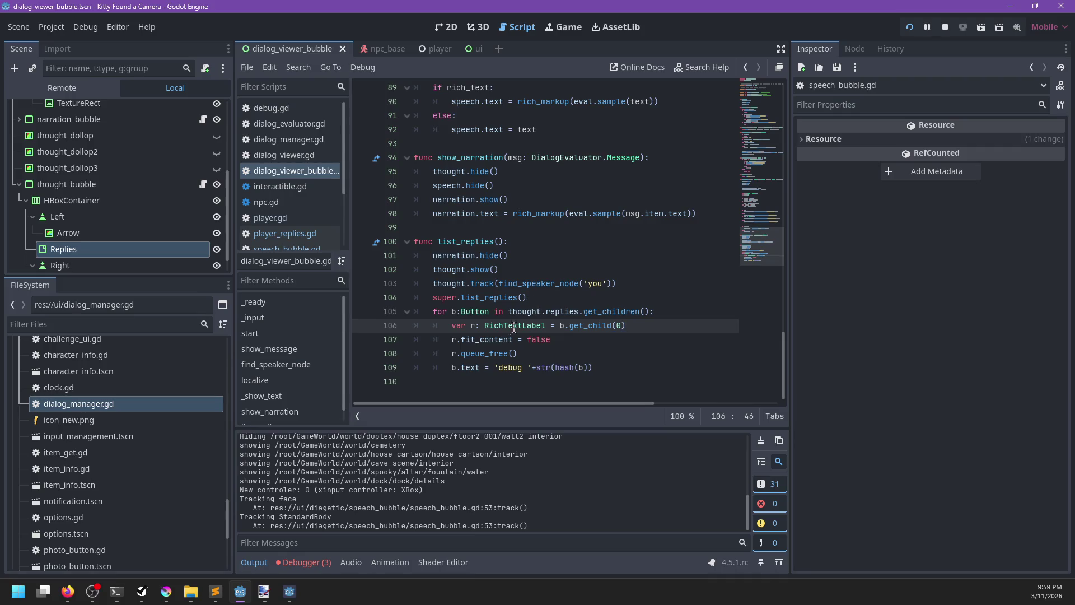
pyautogui.doubleClick(486, 340)
pyautogui.click(573, 339)
pyautogui.hotkey('ctrl', 'shift', 'Left')
pyautogui.hotkey('ctrl', 'shift', 'Left')
pyautogui.hotkey('ctrl', 'shift', 'Left')
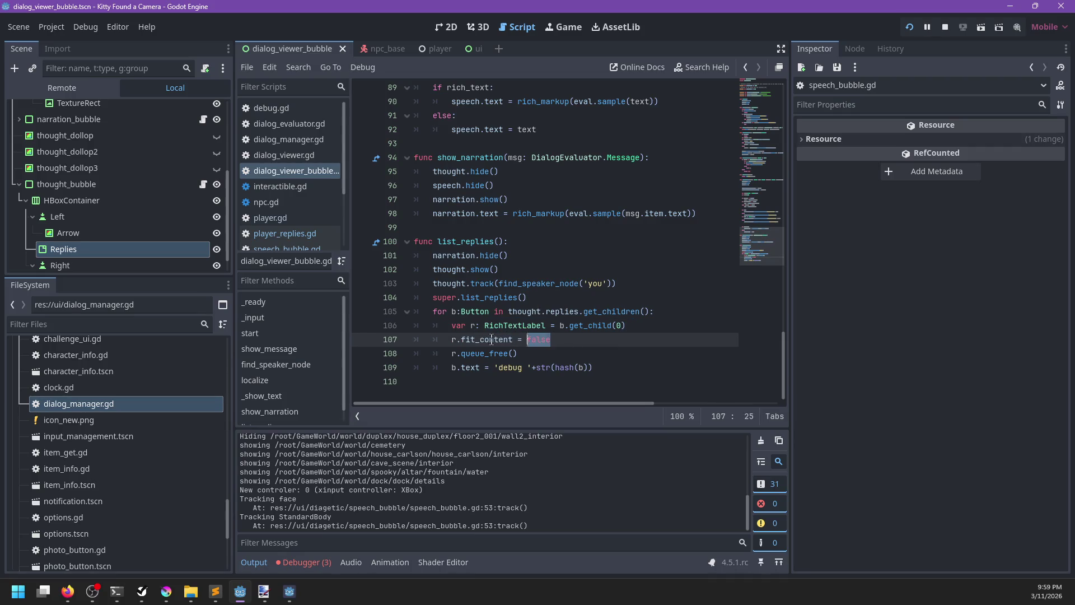
pyautogui.press('BackSpace')
pyautogui.press('Delete')
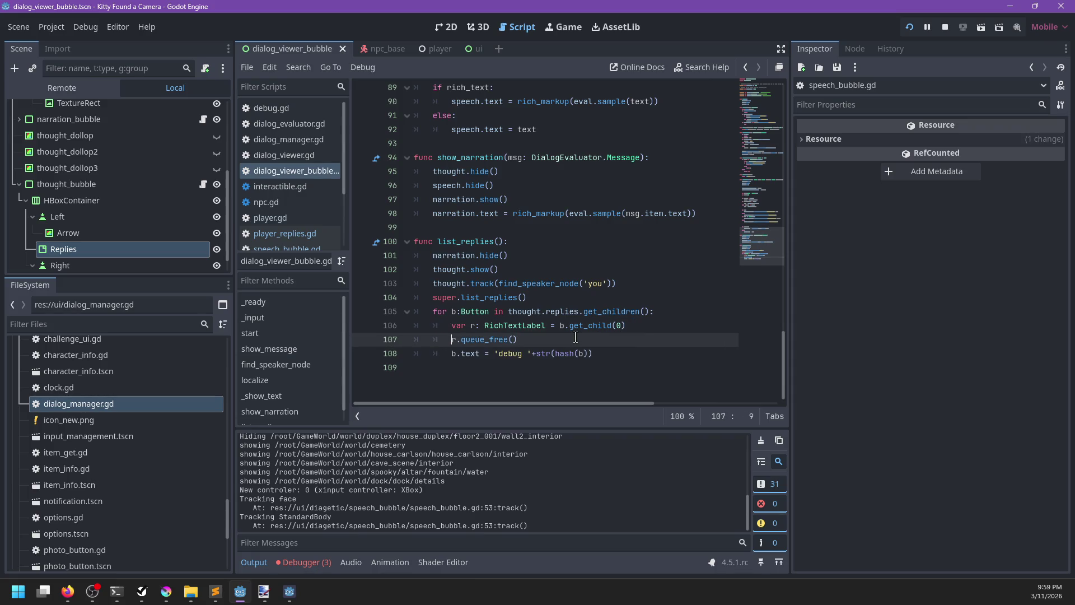
# Step: Comment out the queue_free and b.text lines in the loop and save
pyautogui.write('#')
pyautogui.press('Down')
pyautogui.write('#')
pyautogui.hotkey('ctrl', 's')
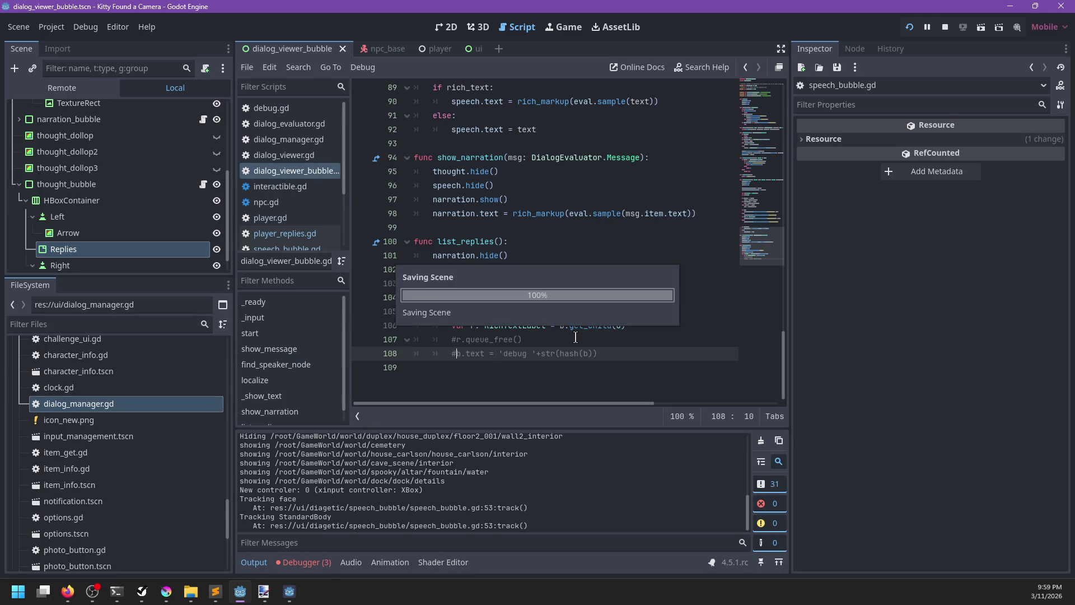
pyautogui.press('Up')
pyautogui.press('Up')
pyautogui.press('Up')
pyautogui.press('Home')
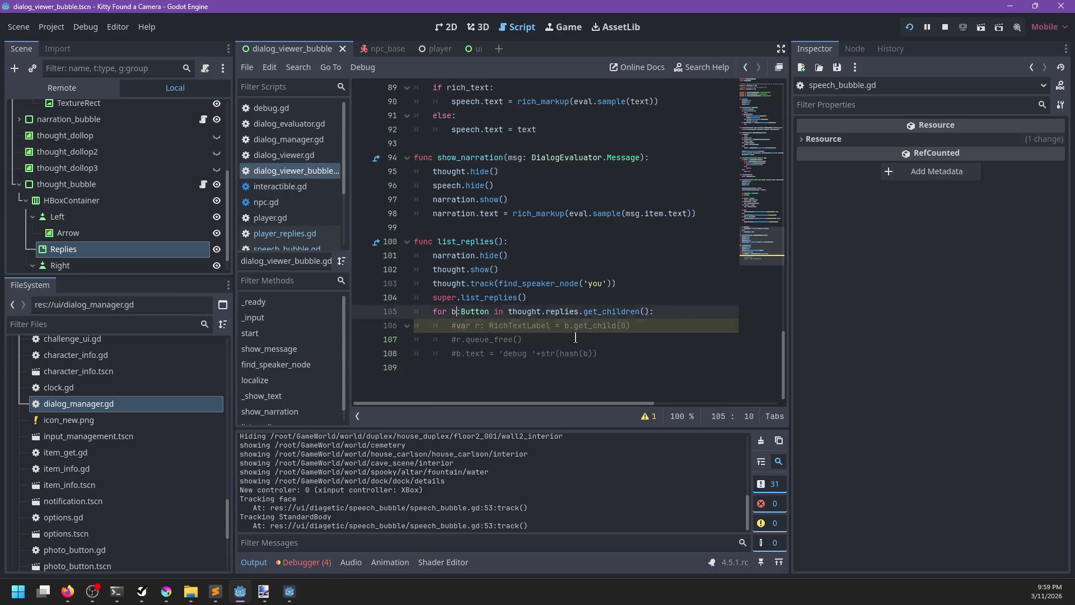
# Step: Comment out the line-105 reply loop, save, and play-test to see the tall empty reply bubble
pyautogui.write('#')
pyautogui.hotkey('ctrl', 's')
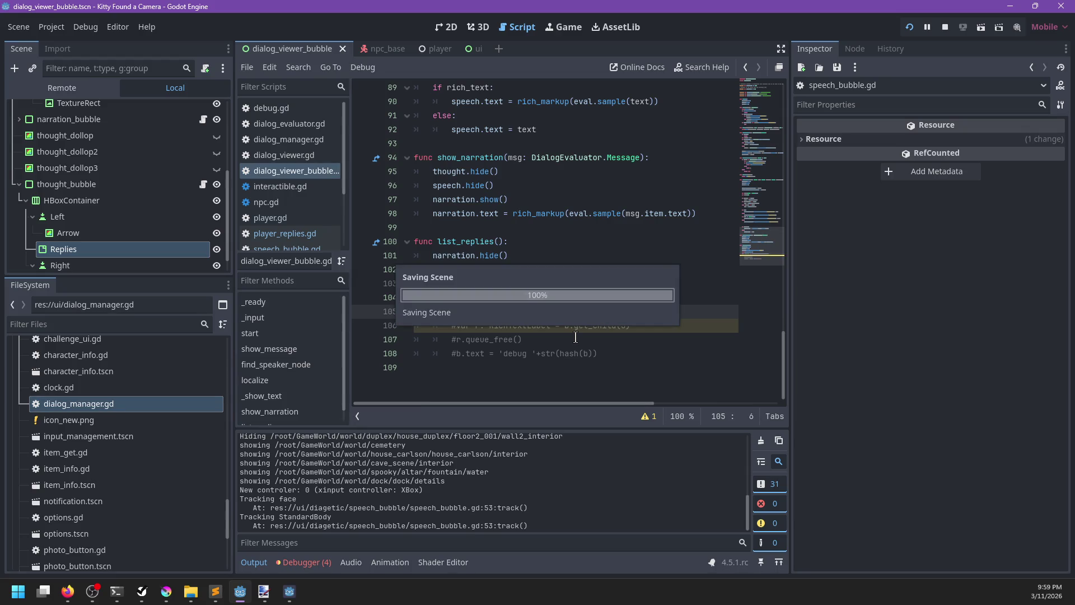
pyautogui.press('F5')
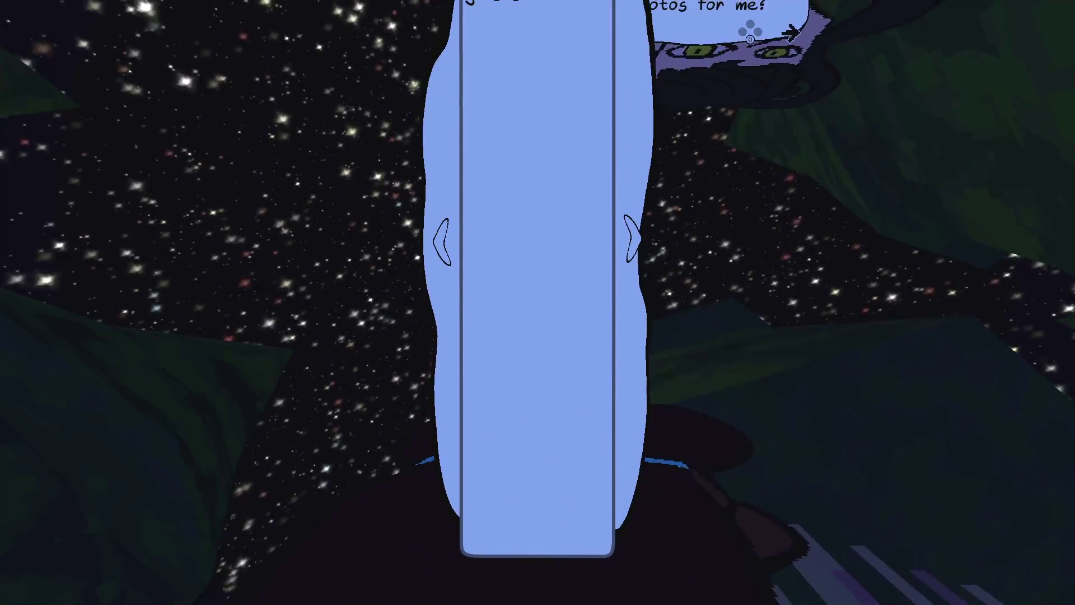
pyautogui.press('F8')
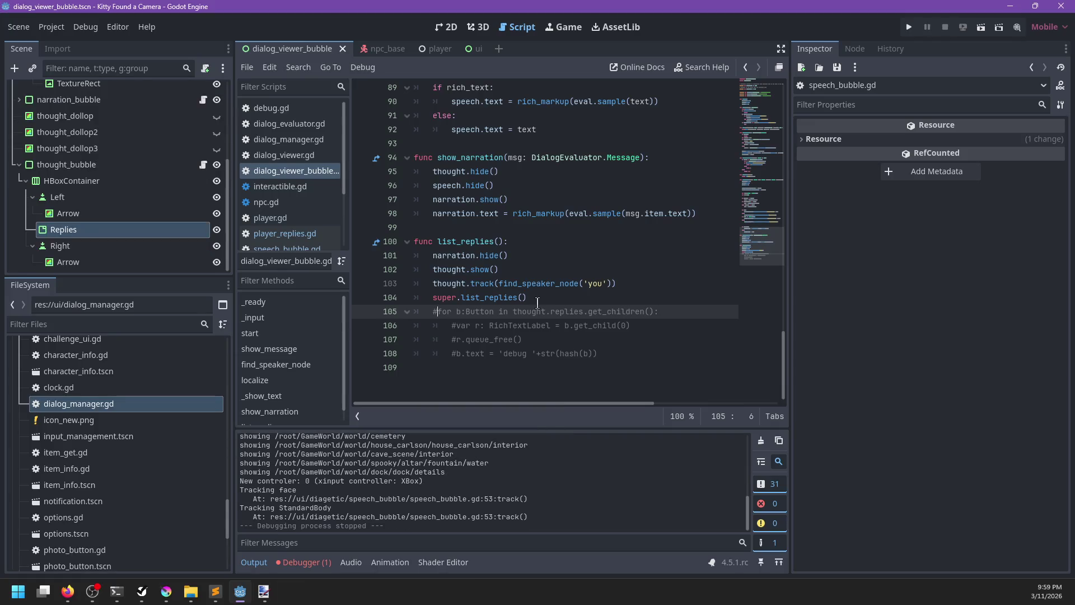
# Step: Restore the fit_content-false loop, comment out r.queue_free() and the b.text debug line, then relaunch the game
pyautogui.hotkey('ctrl', 'z')
pyautogui.hotkey('ctrl', 'z')
pyautogui.hotkey('ctrl', 'z')
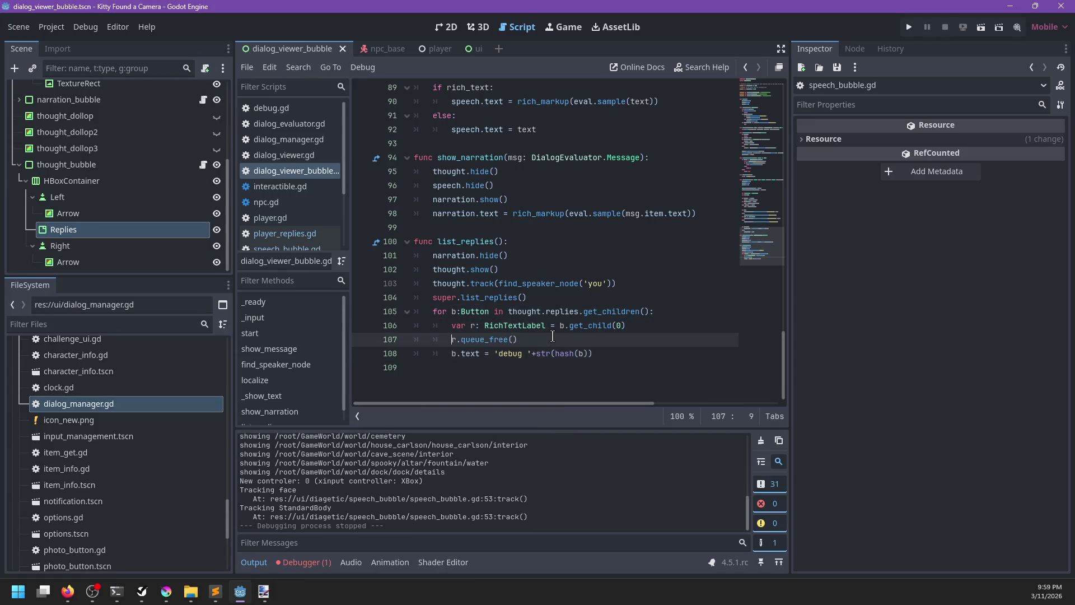
pyautogui.click(479, 353)
pyautogui.hotkey('ctrl', 'k')
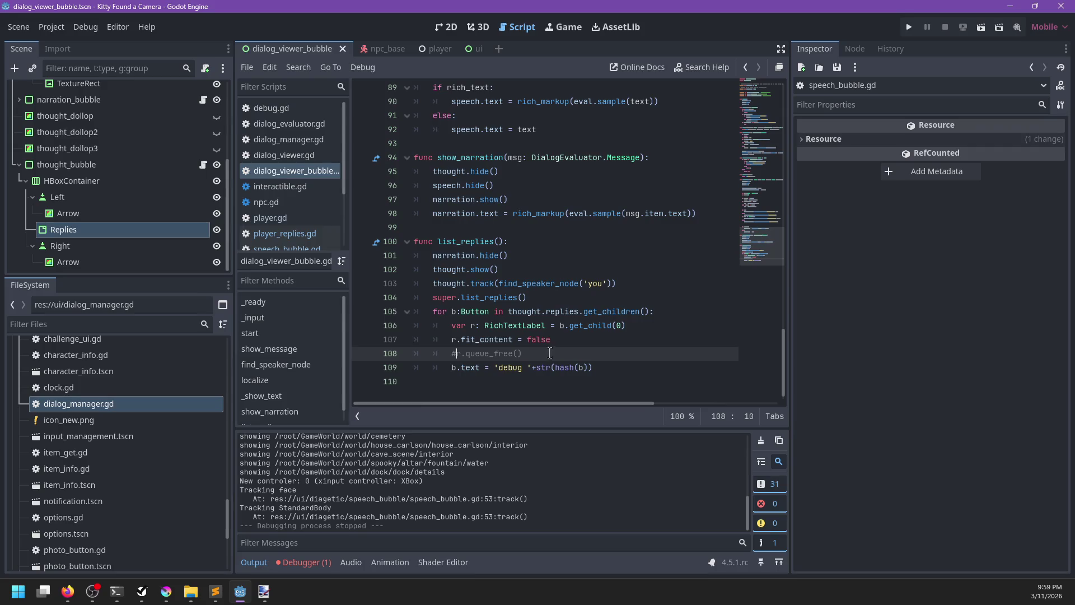
pyautogui.click(488, 340)
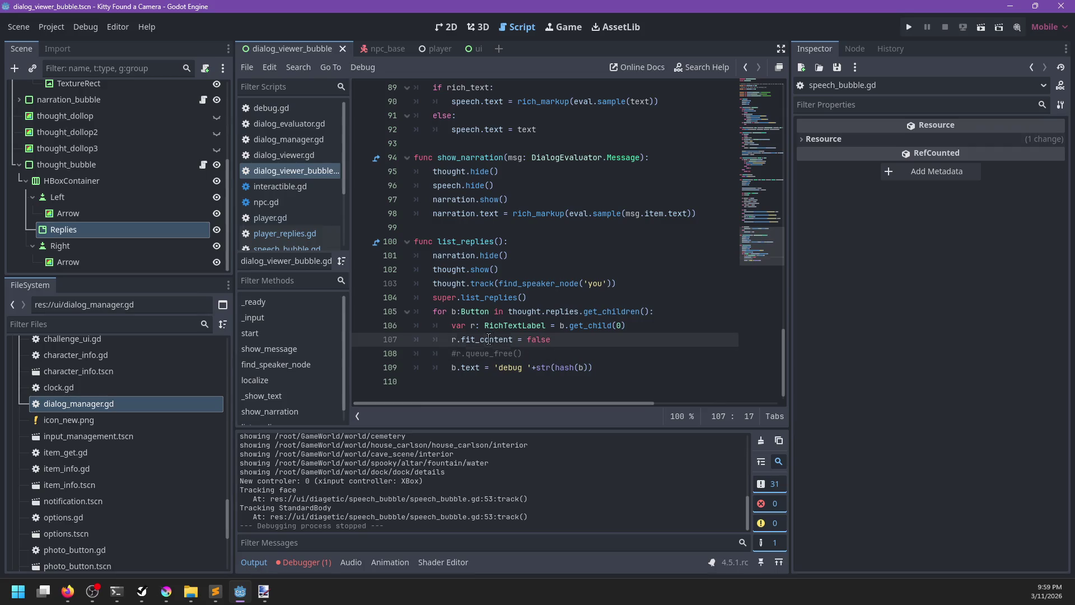
pyautogui.click(451, 369)
pyautogui.hotkey('ctrl', 'k')
pyautogui.click(544, 351)
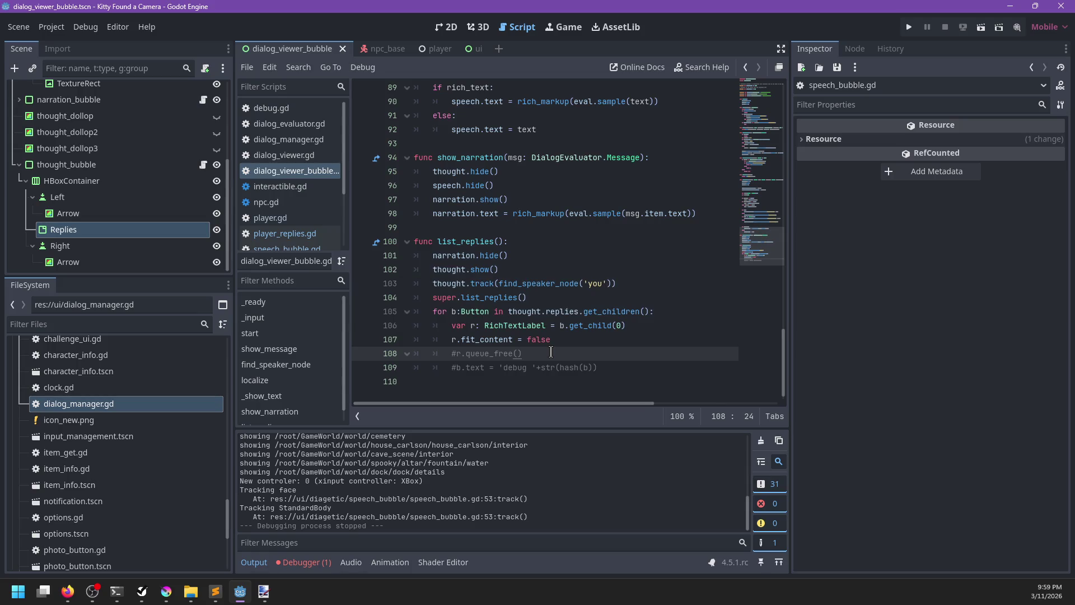
pyautogui.press('F5')
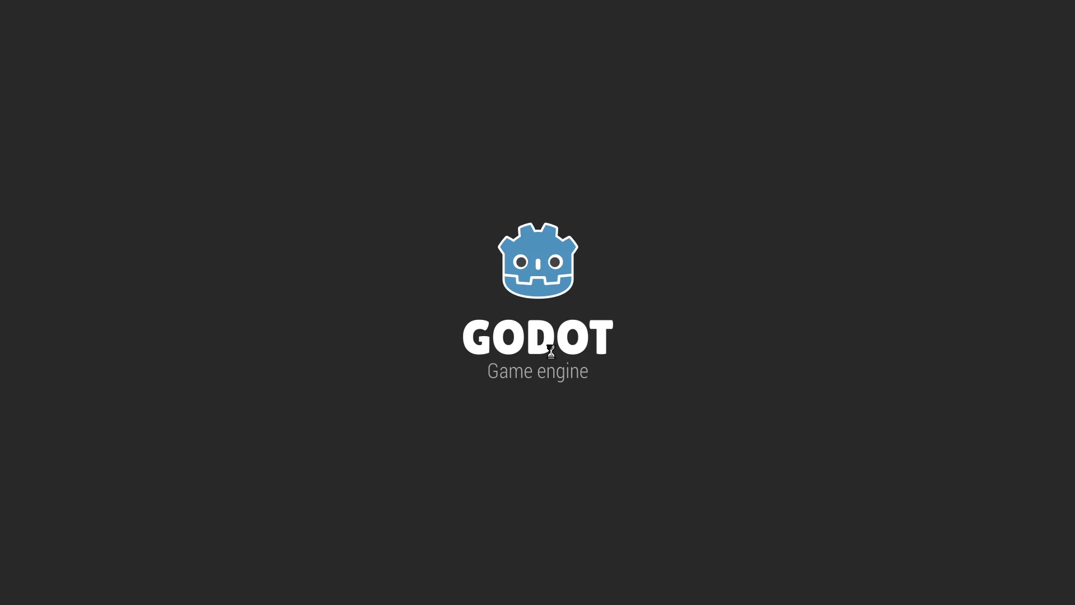
# Step: Stop the game and select the thought_bubble node in the 2D scene view
pyautogui.click(945, 27)
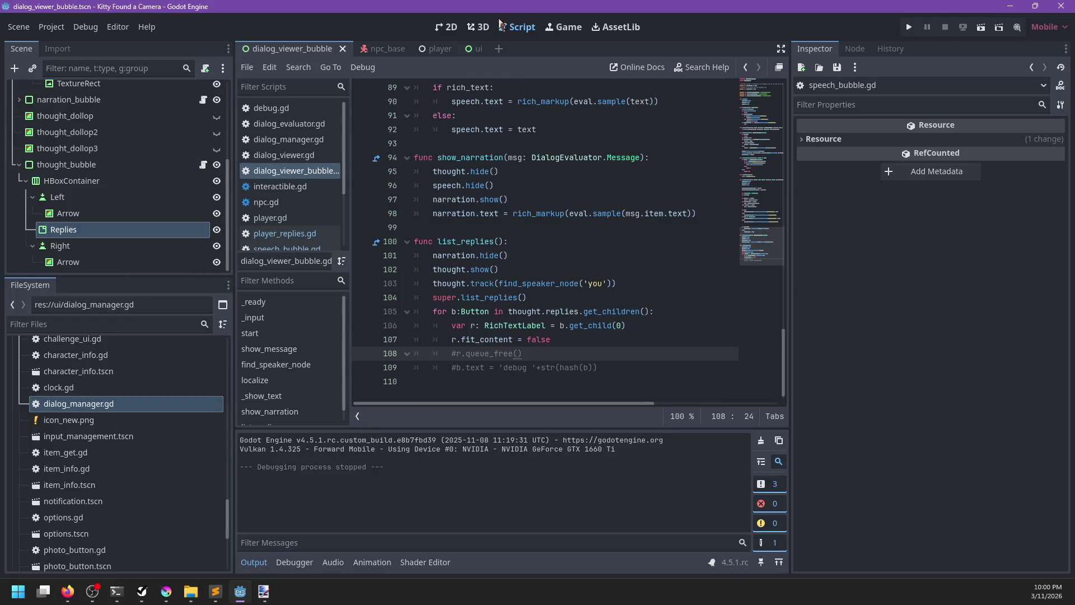
pyautogui.click(477, 27)
pyautogui.click(446, 26)
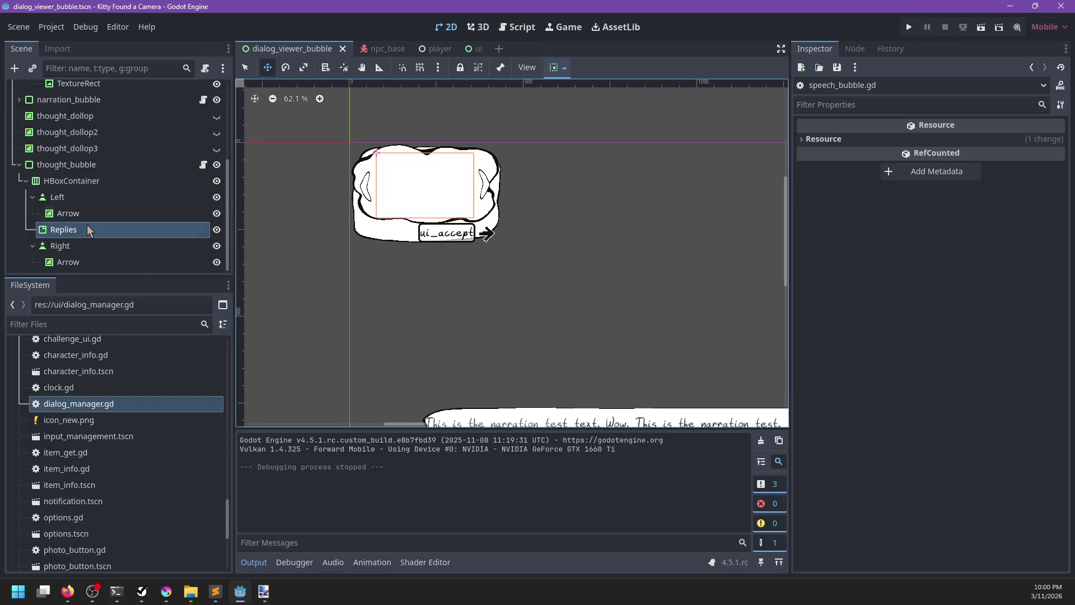
pyautogui.click(69, 166)
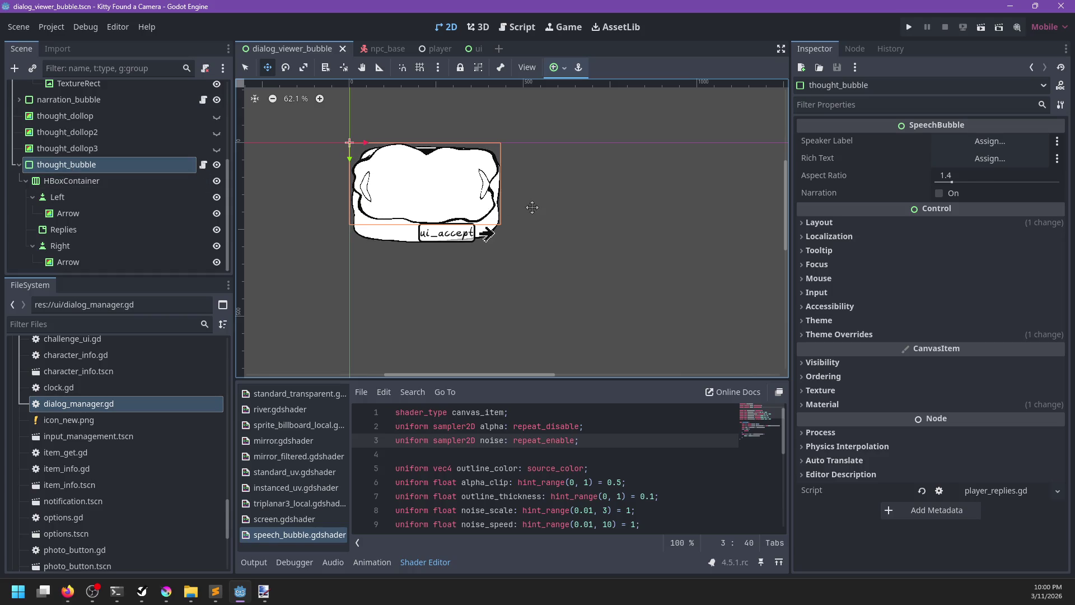
# Step: Drag thought_bubble's resize handle to widen it and save the dialog_viewer_bubble scene
pyautogui.click(251, 69)
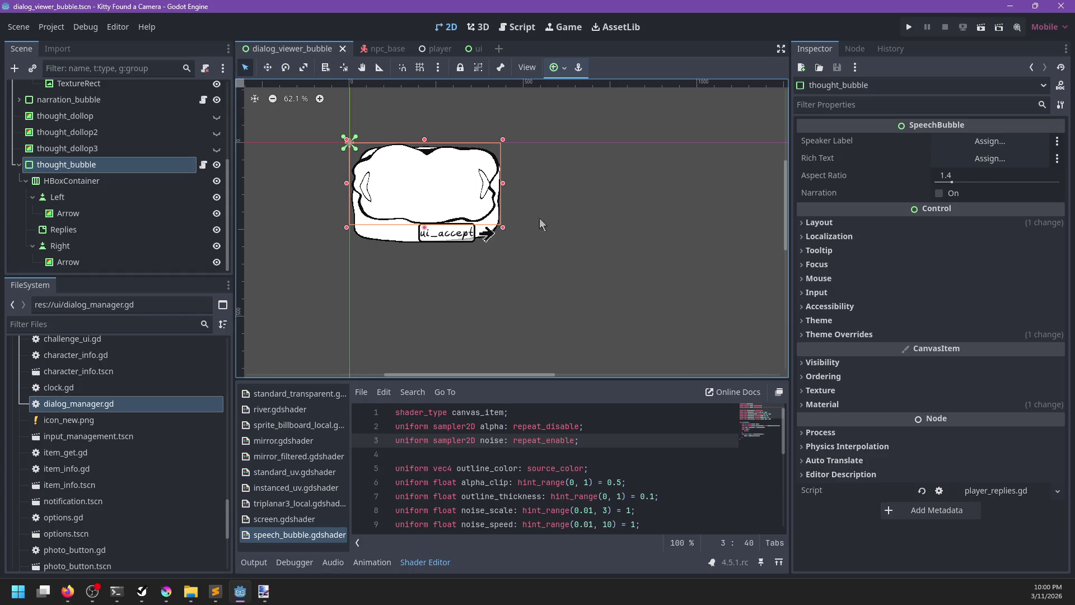
pyautogui.moveTo(577, 231); pyautogui.dragTo(564, 235)
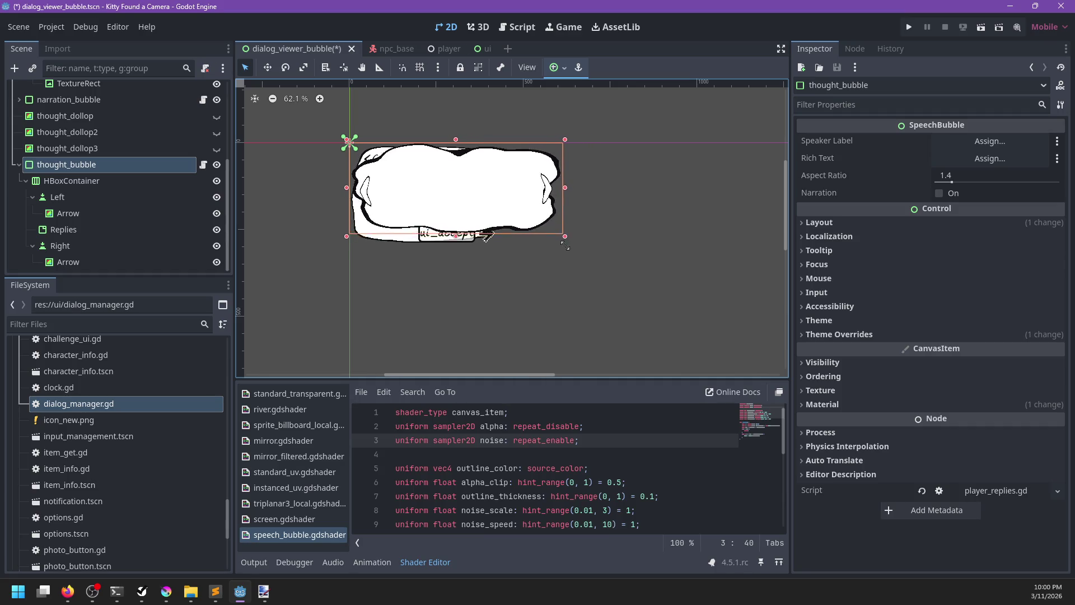
pyautogui.hotkey('ctrl', 's')
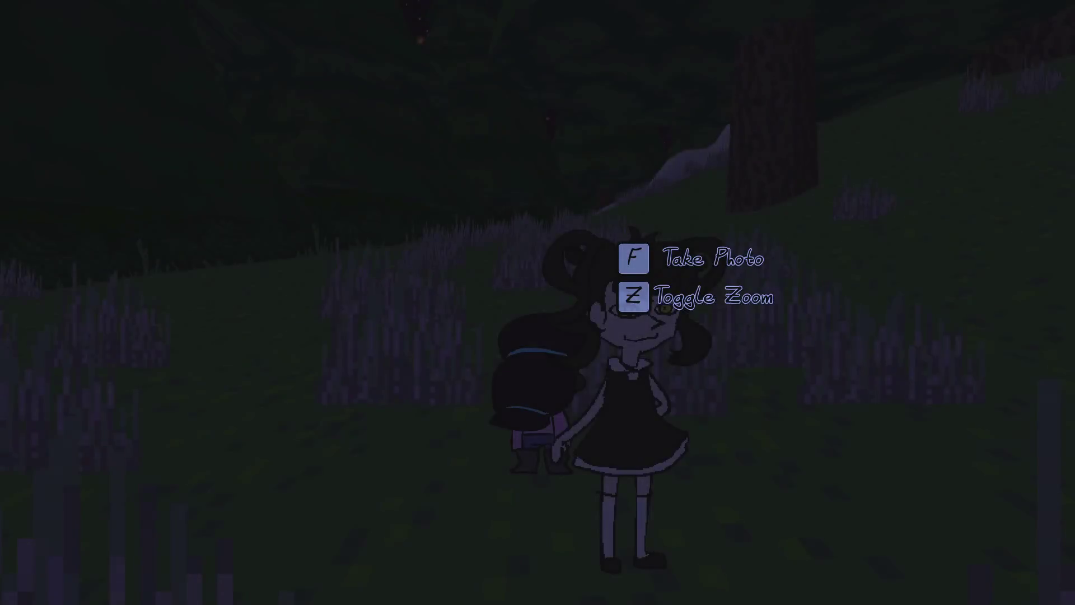
# Step: Talk to Linda, choose the reply to check the reply bubble's size, then stop the game
pyautogui.press('e')
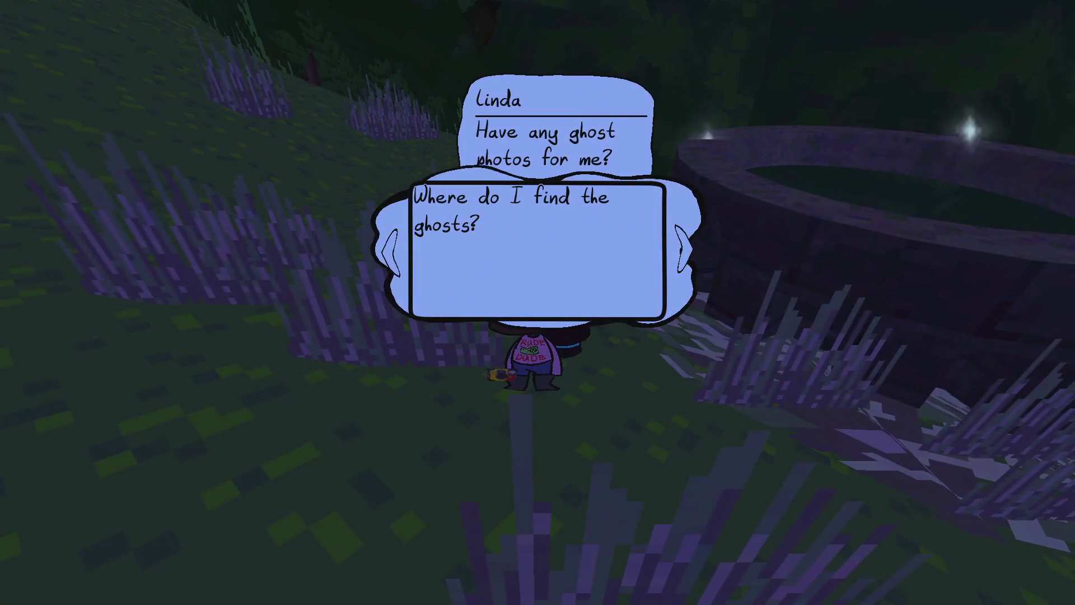
pyautogui.press('e')
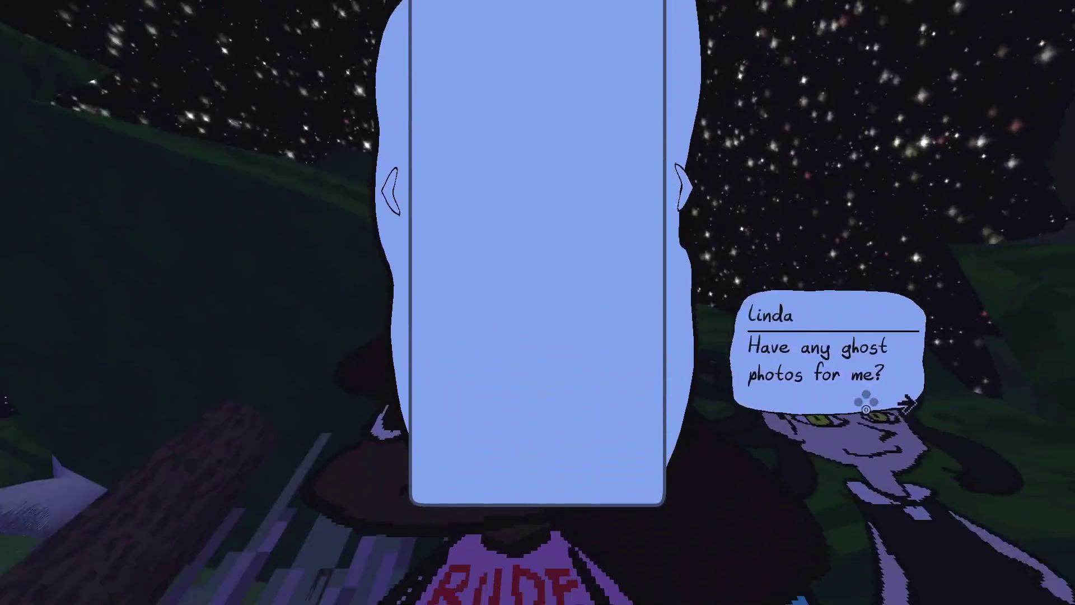
pyautogui.press('e')
pyautogui.press('F8')
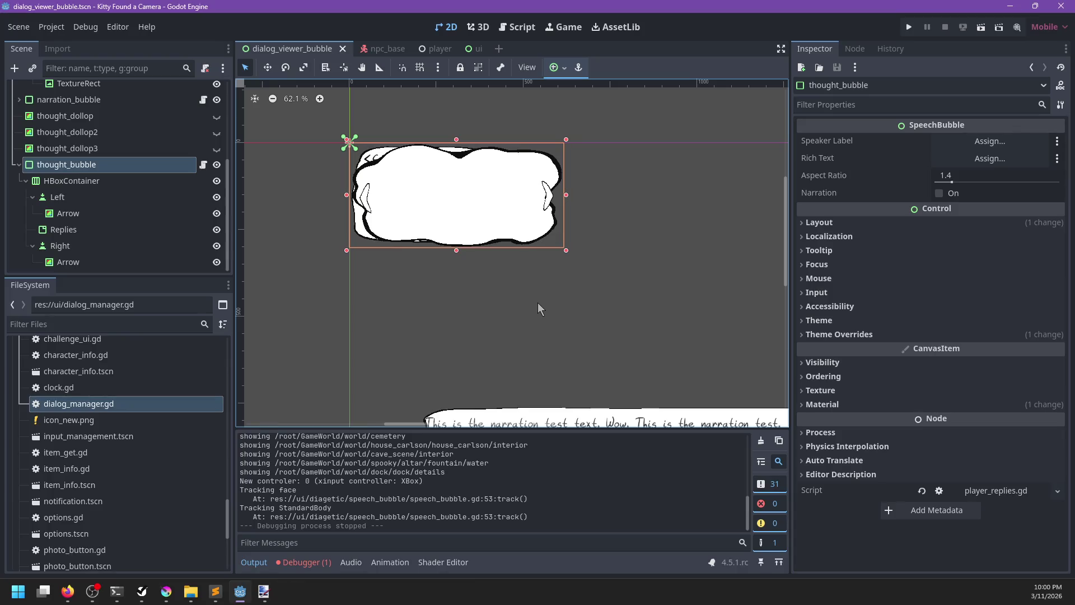
# Step: Delete list_replies' reply-button loop (lines 105–109), save, and bring the Reddit RichTextLabel thread forward
pyautogui.click(518, 27)
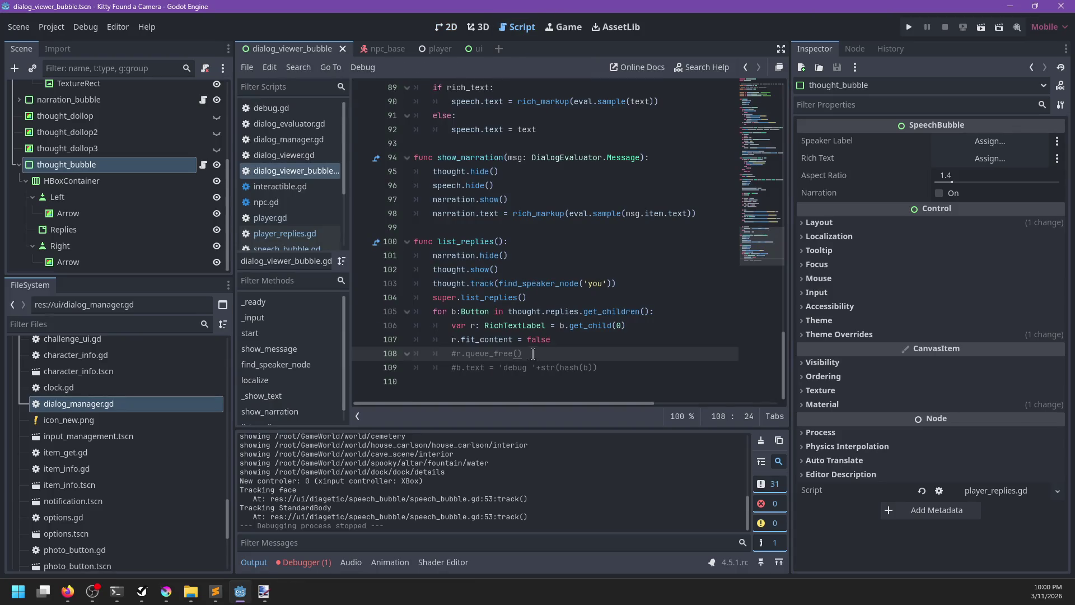
pyautogui.moveTo(602, 367); pyautogui.dragTo(400, 319)
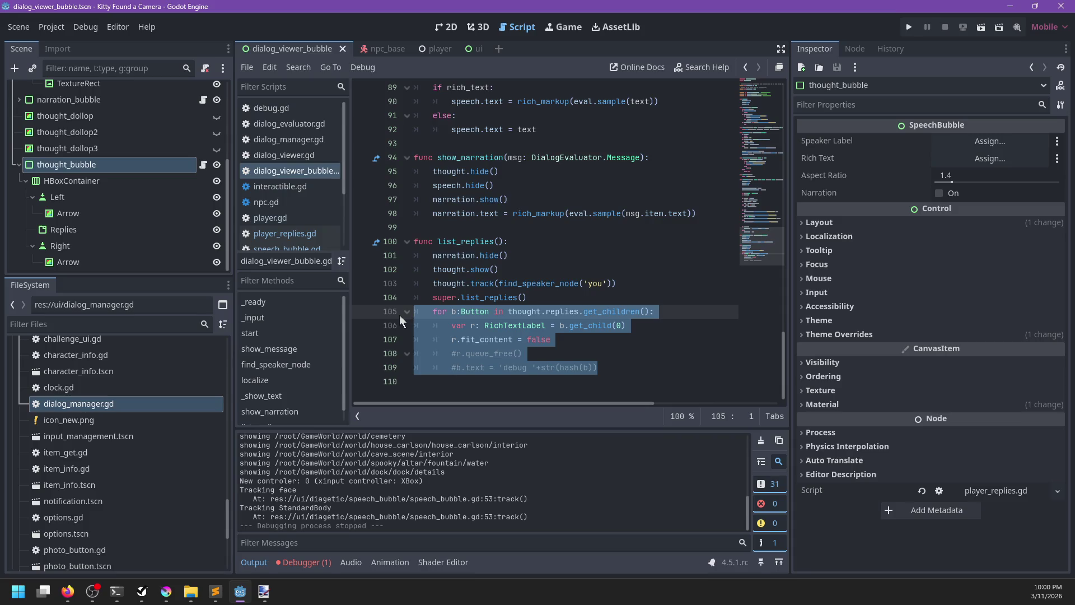
pyautogui.press('BackSpace')
pyautogui.press('BackSpace')
pyautogui.hotkey('ctrl', 's')
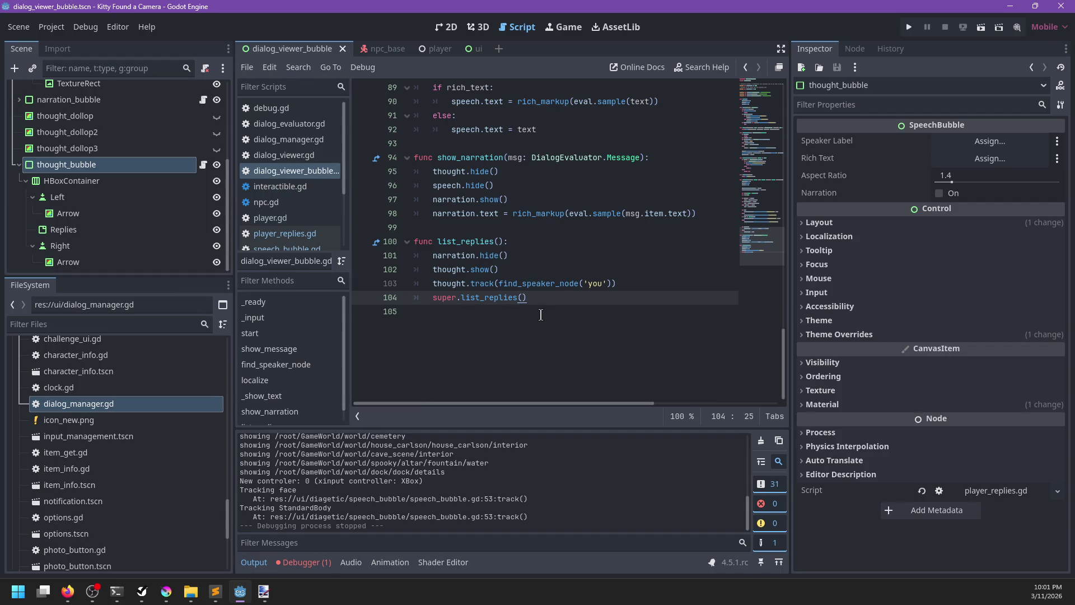
pyautogui.click(73, 581)
pyautogui.click(205, 535)
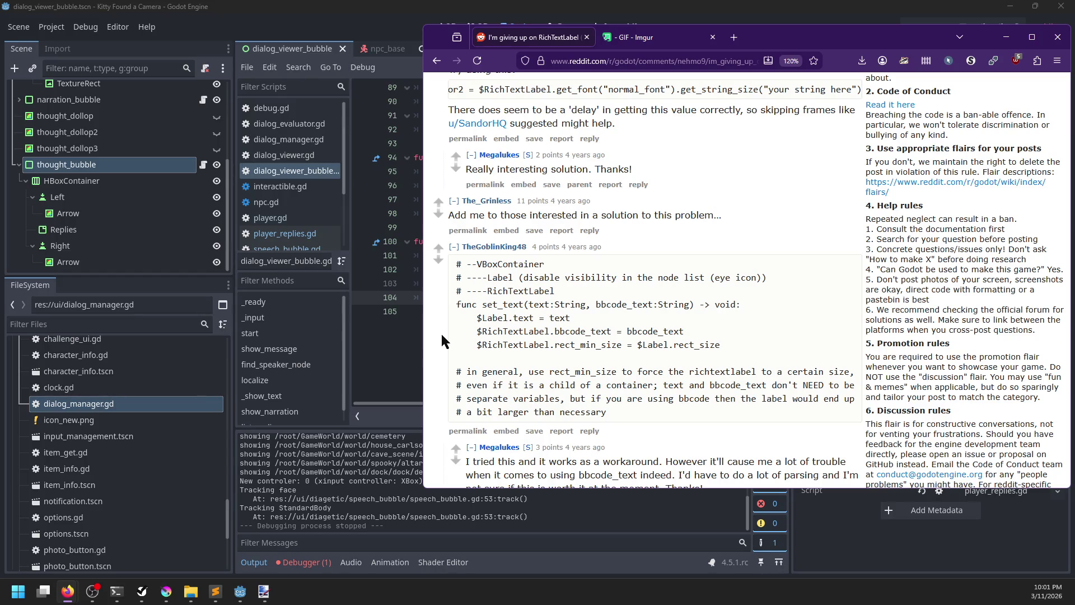
# Step: Read down the Reddit workaround replies and open the linked Dropbox Custom-RichText example in a new tab
pyautogui.scroll(-2, 442, 341)
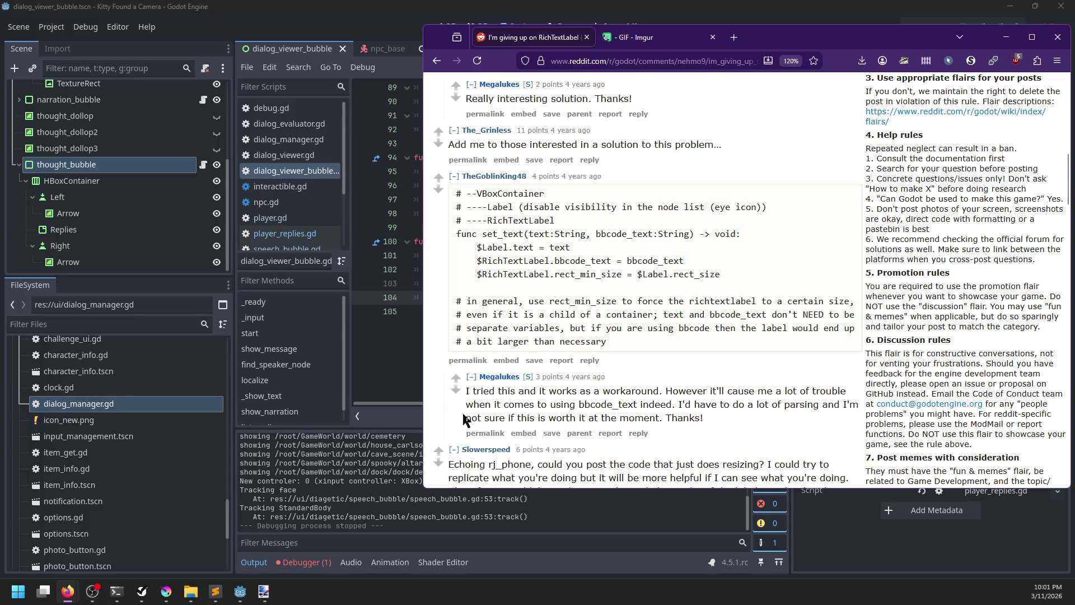
pyautogui.scroll(-4, 470, 417)
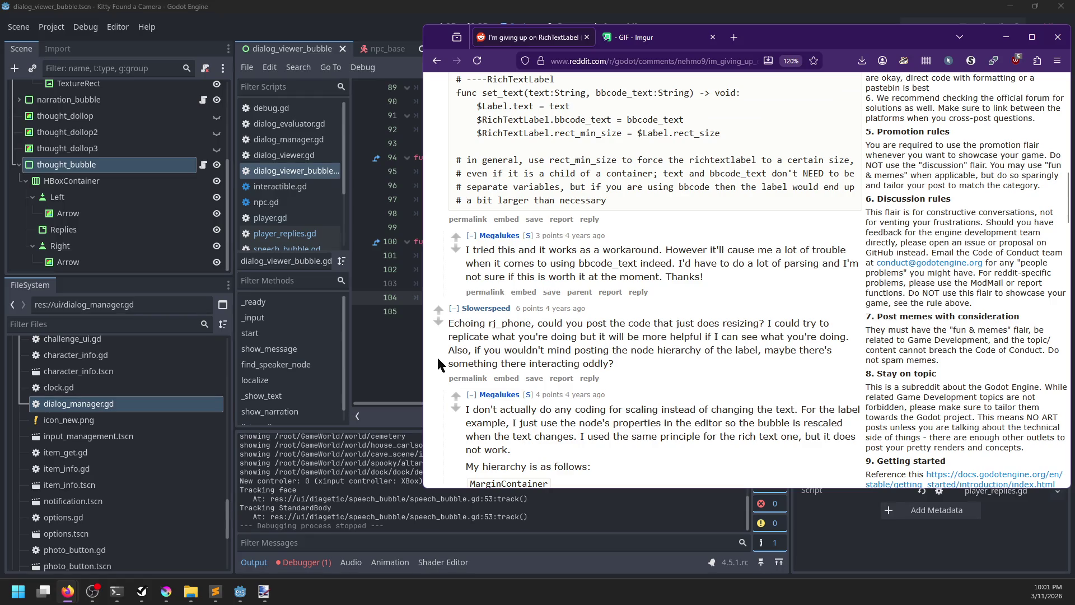
pyautogui.scroll(-3, 686, 313)
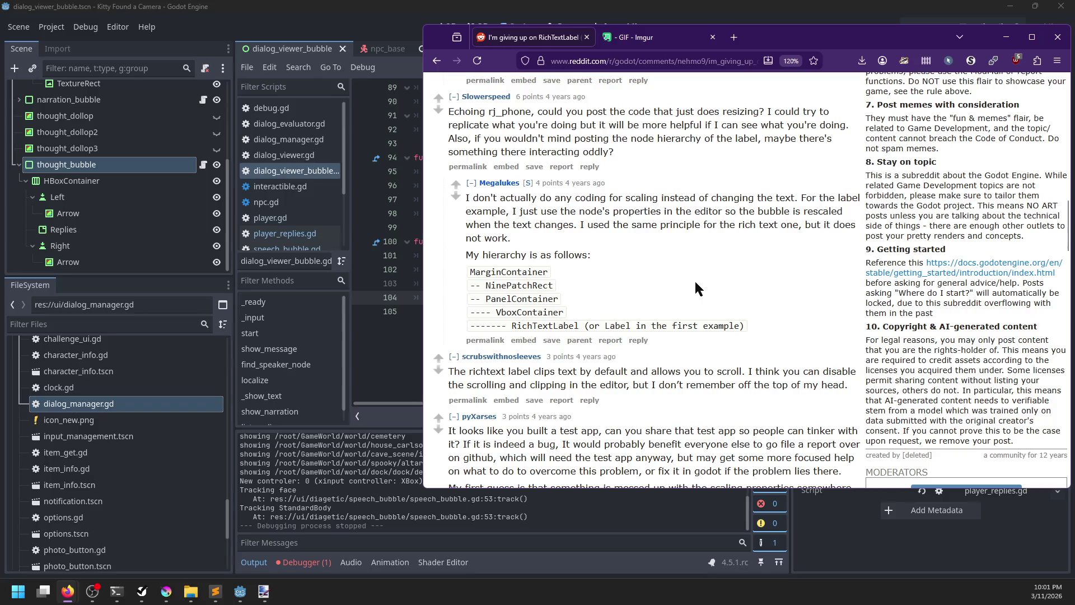
pyautogui.scroll(-2, 696, 283)
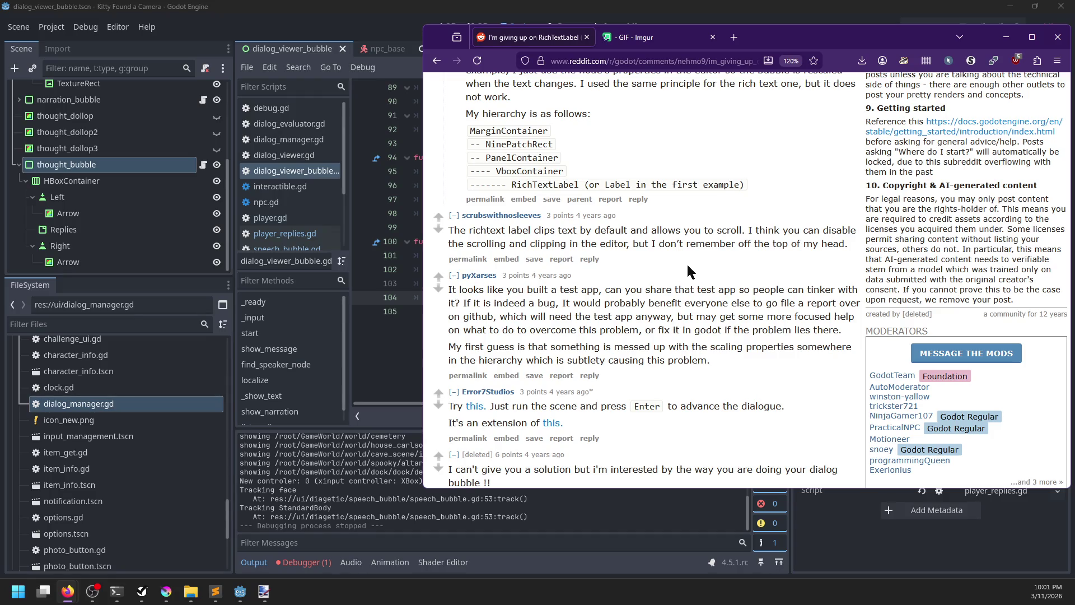
pyautogui.scroll(-4, 693, 263)
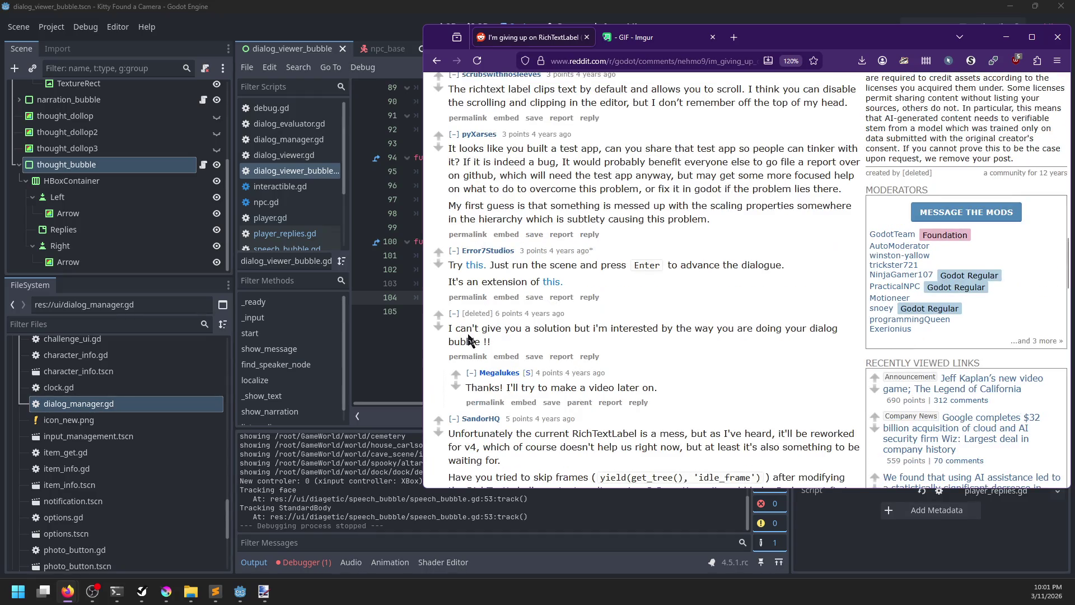
pyautogui.middleClick(480, 267)
pyautogui.click(674, 42)
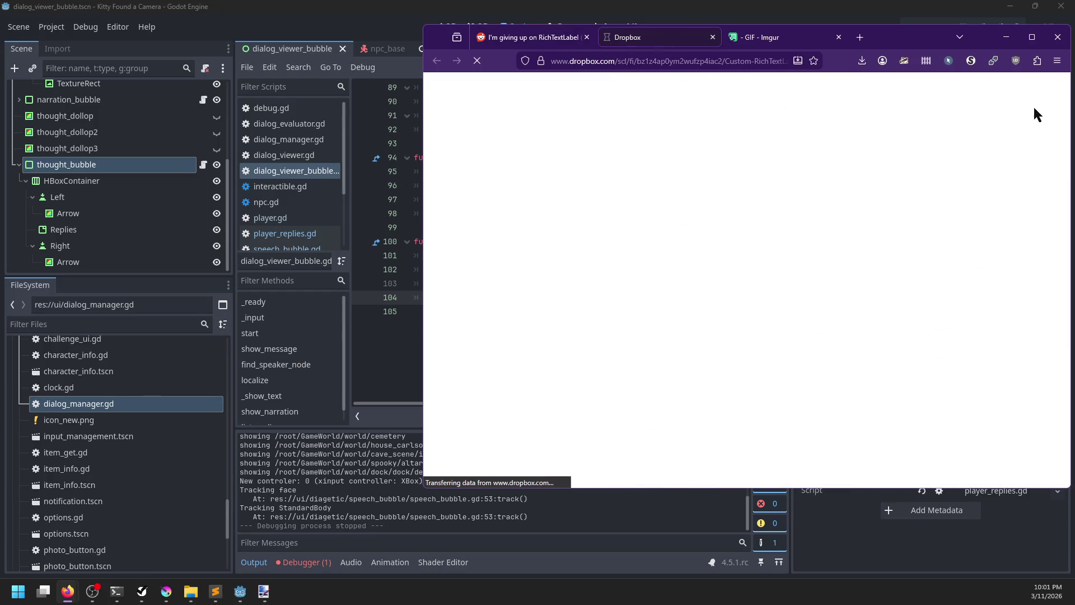
# Step: Close the Dropbox tab and open godot-proposals issue #2698 on RichTextLabel visible lines in a new tab
pyautogui.click(532, 38)
pyautogui.click(710, 37)
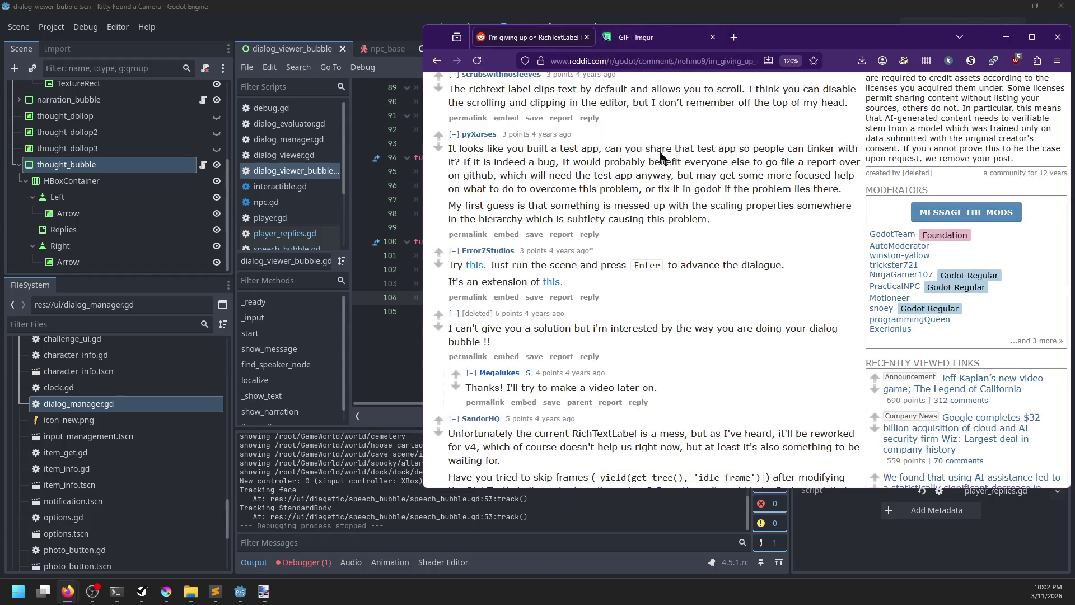
pyautogui.middleClick(554, 288)
pyautogui.click(658, 37)
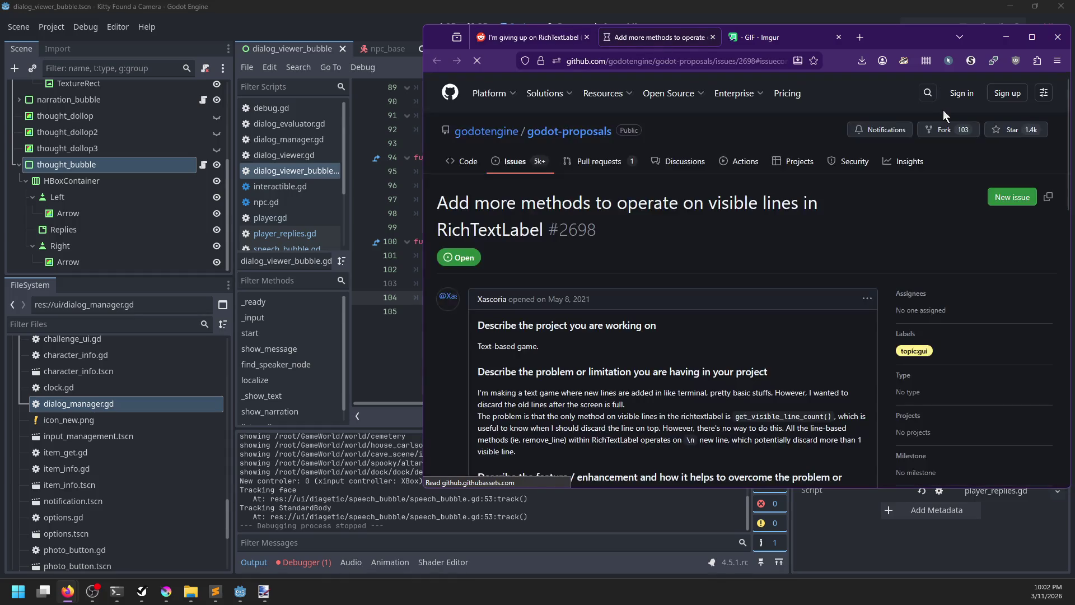
pyautogui.scroll(10, 766, 239)
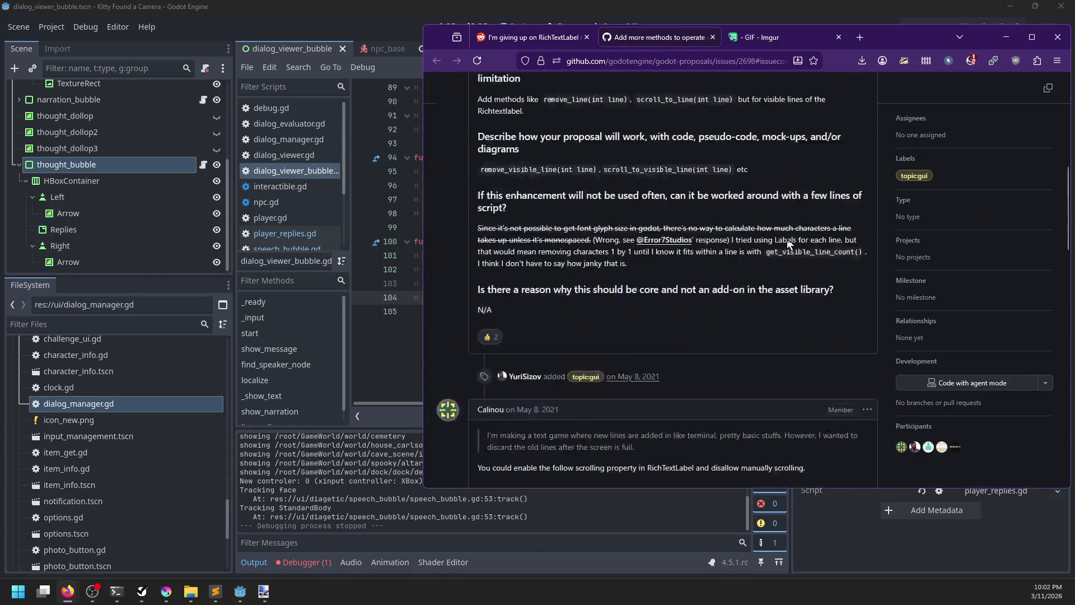
pyautogui.scroll(5, 787, 237)
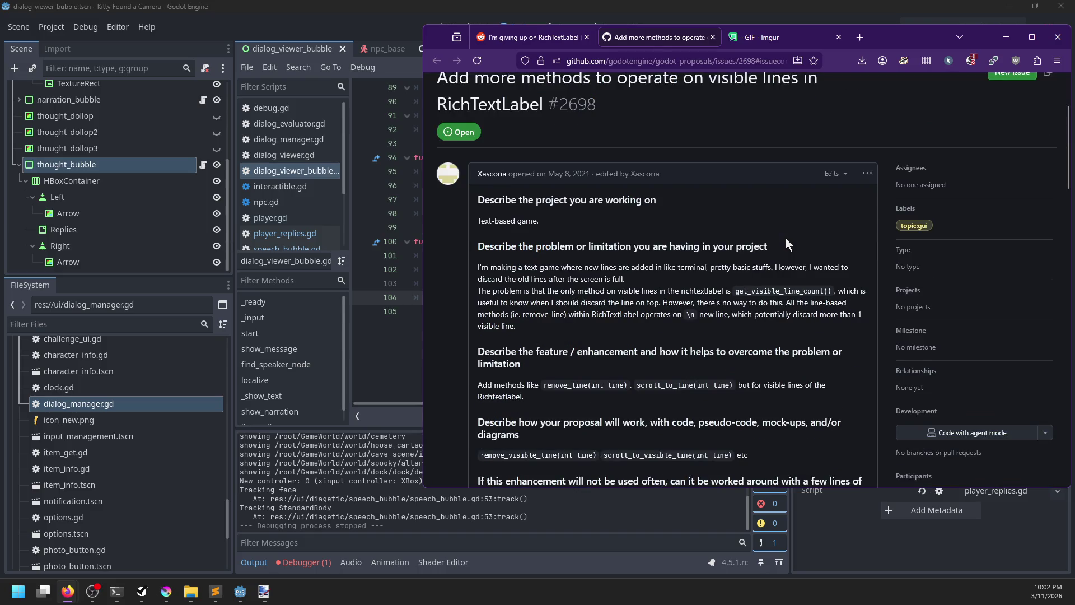
pyautogui.scroll(-2, 786, 242)
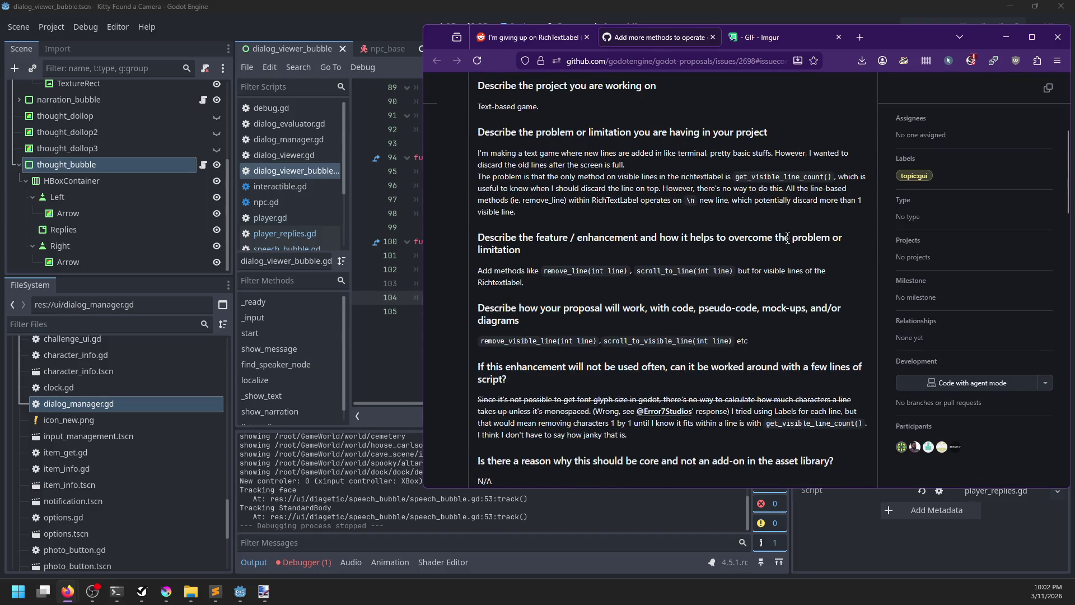
pyautogui.scroll(-5, 787, 237)
# Step: Return to the Reddit RichTextLabel thread and keep reading its replies
pyautogui.click(535, 37)
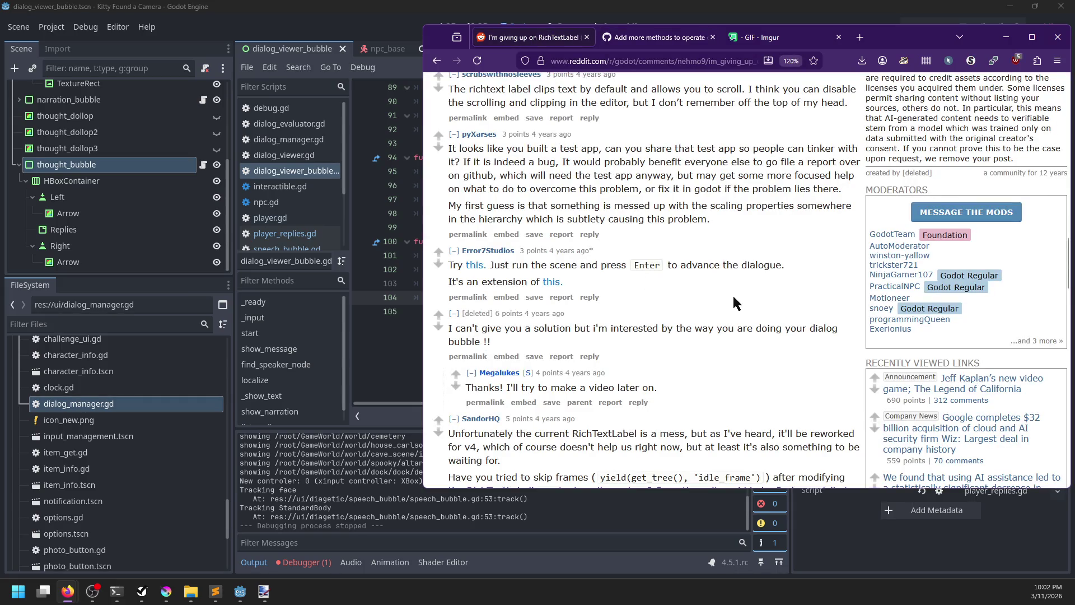
pyautogui.scroll(-3, 732, 294)
pyautogui.scroll(-3, 730, 273)
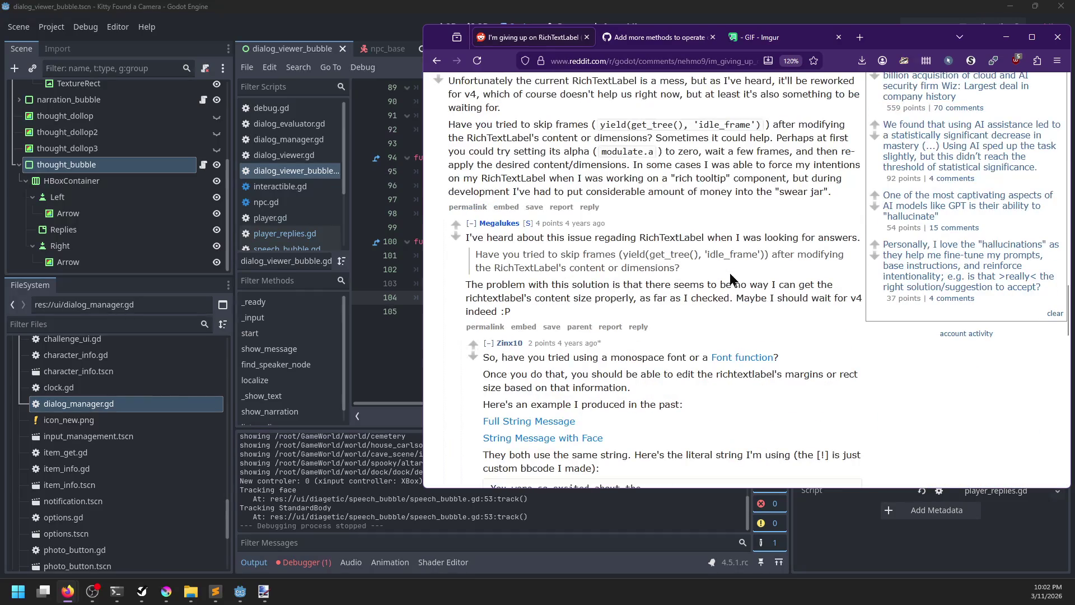
pyautogui.scroll(1, 730, 274)
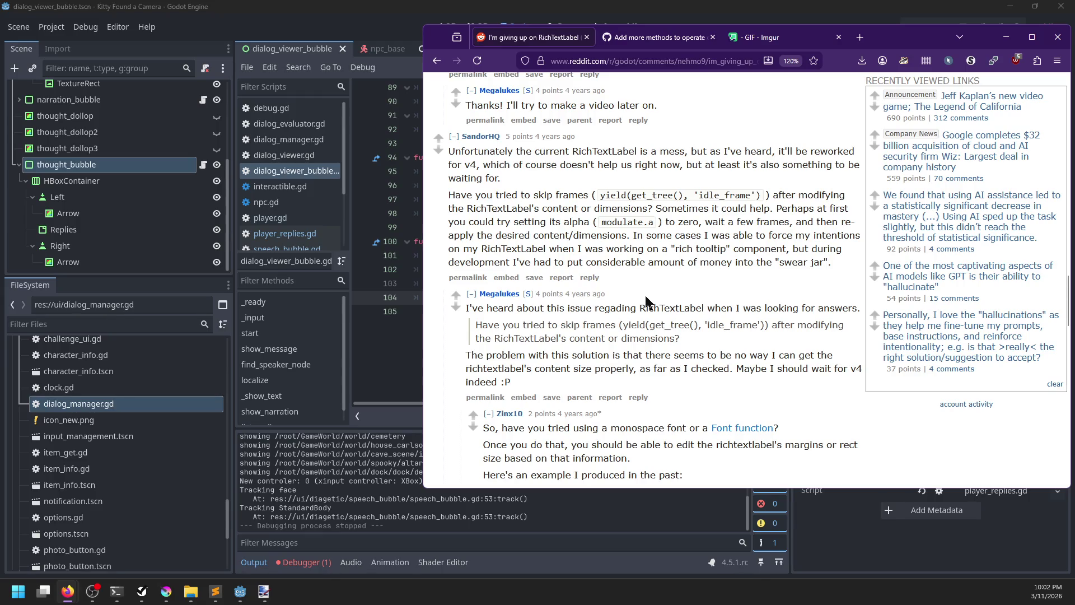
# Step: Open the Godot Font class docs from the Reddit thread in a background tab and glance at them
pyautogui.scroll(-4, 647, 300)
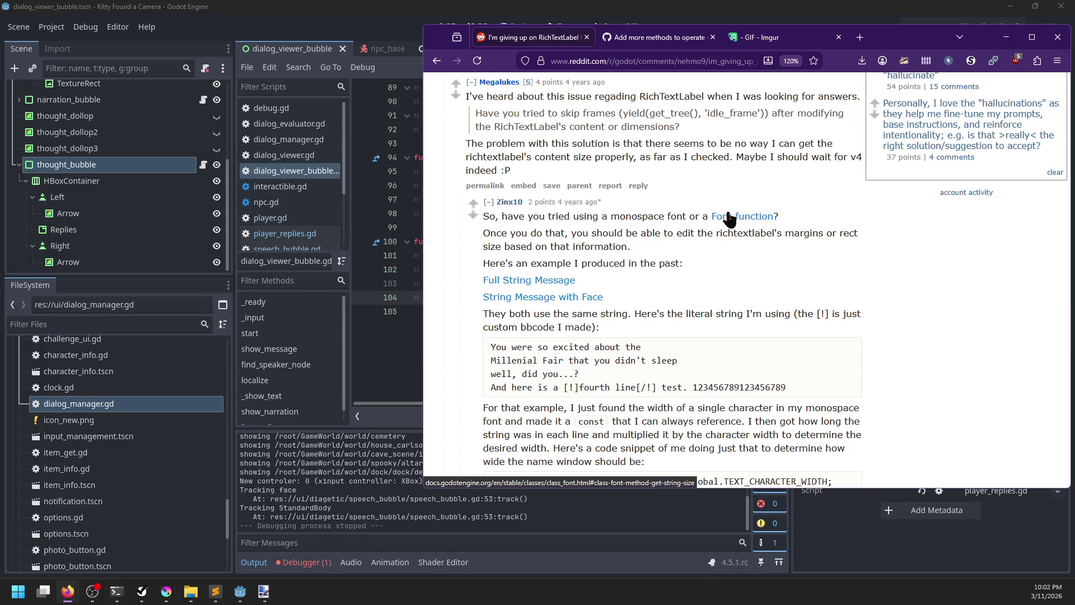
pyautogui.middleClick(728, 217)
pyautogui.click(656, 39)
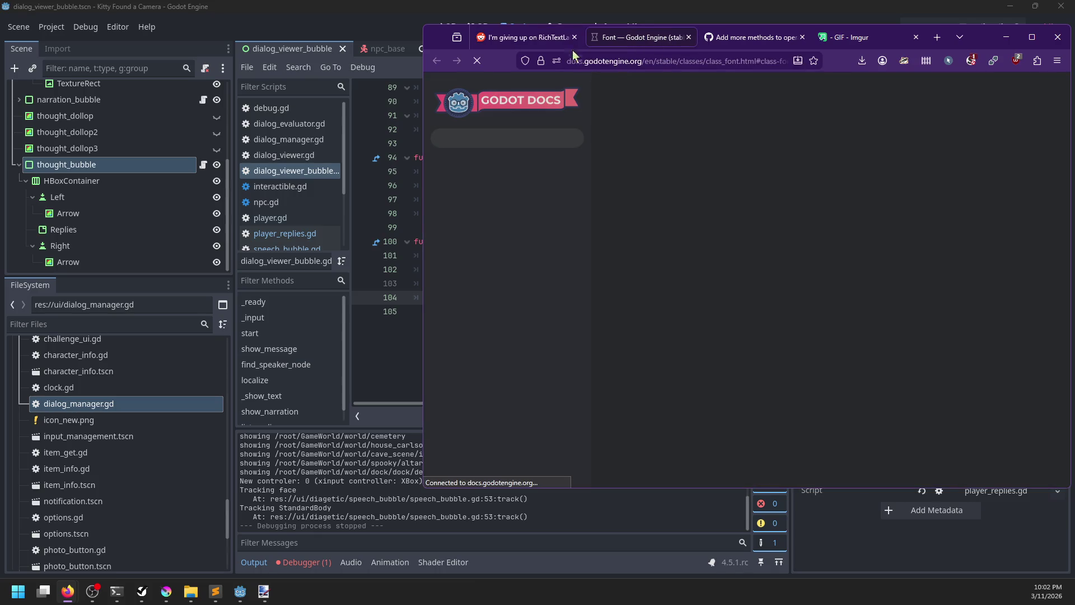
pyautogui.click(528, 40)
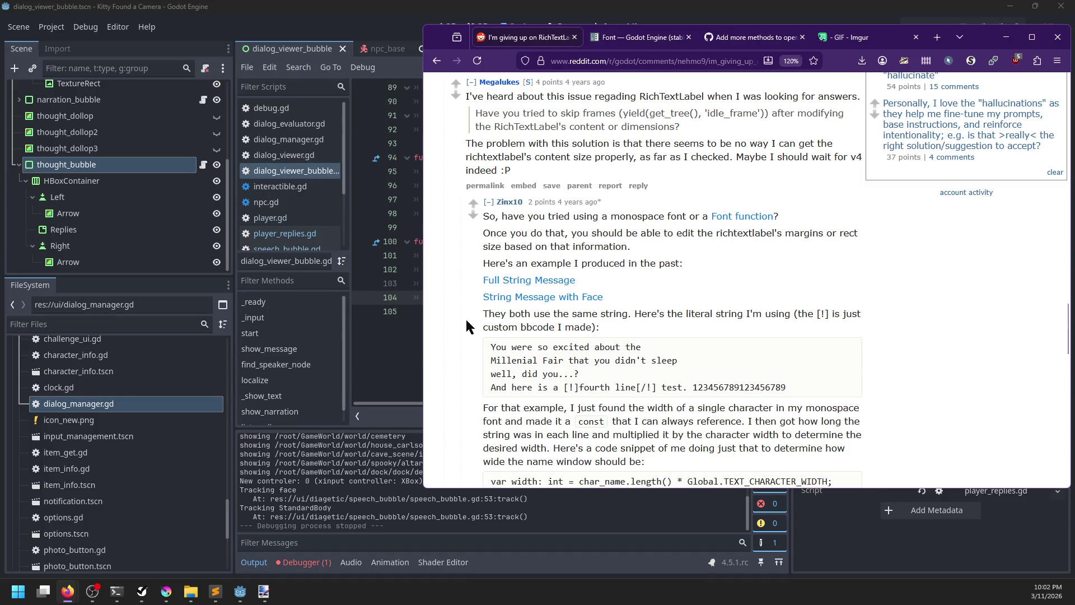
# Step: Read the Reddit thread's monospace-width workaround, then bring back the GitHub RichTextLabel sizing issue
pyautogui.scroll(-3, 488, 328)
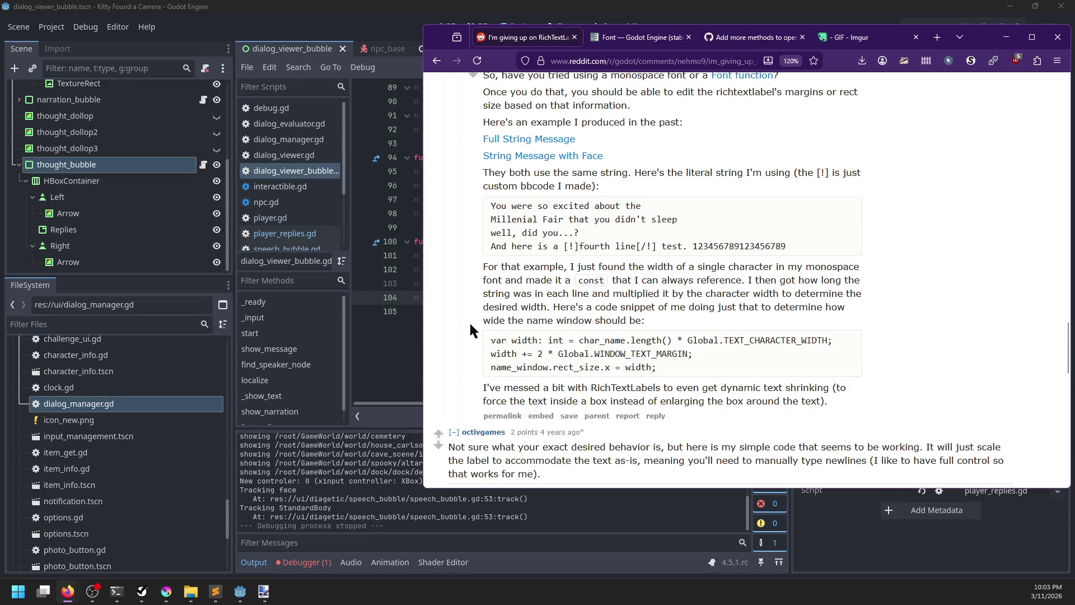
pyautogui.scroll(2, 469, 321)
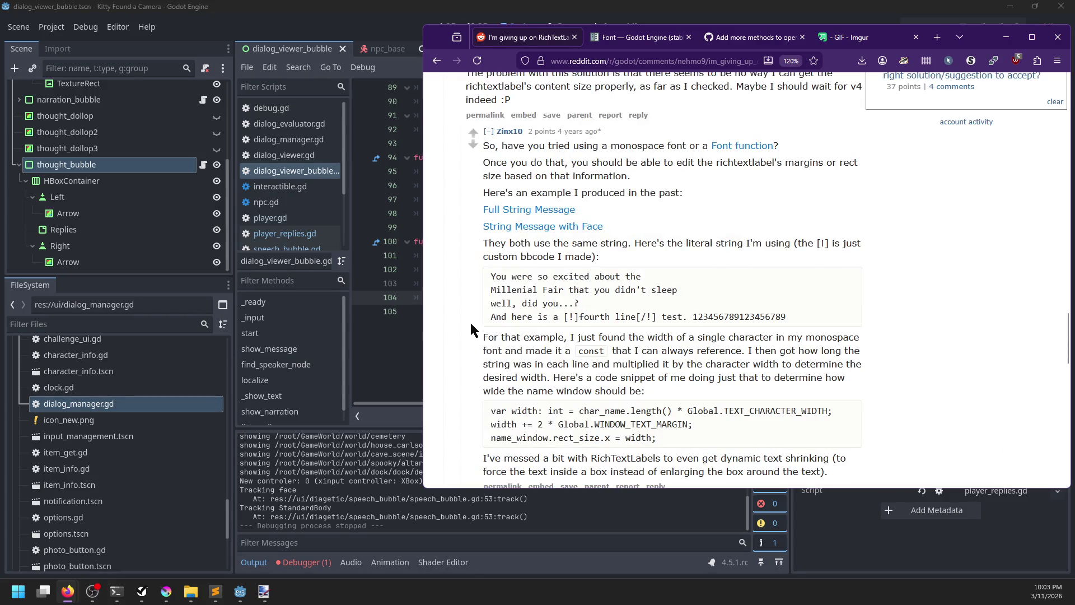
pyautogui.scroll(-5, 471, 327)
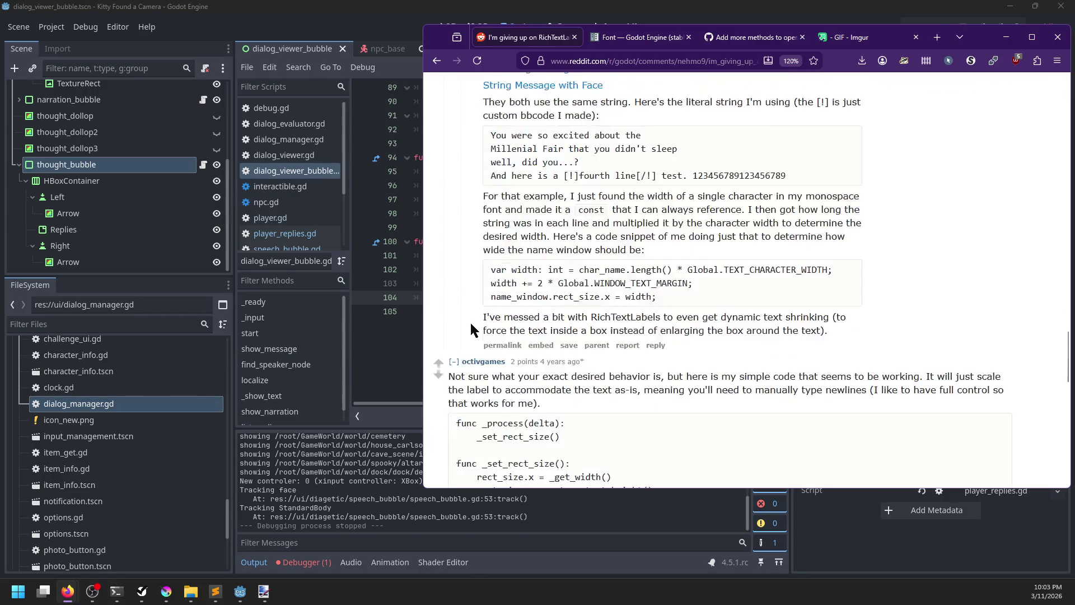
pyautogui.hotkey('ctrl', 'shift', 't')
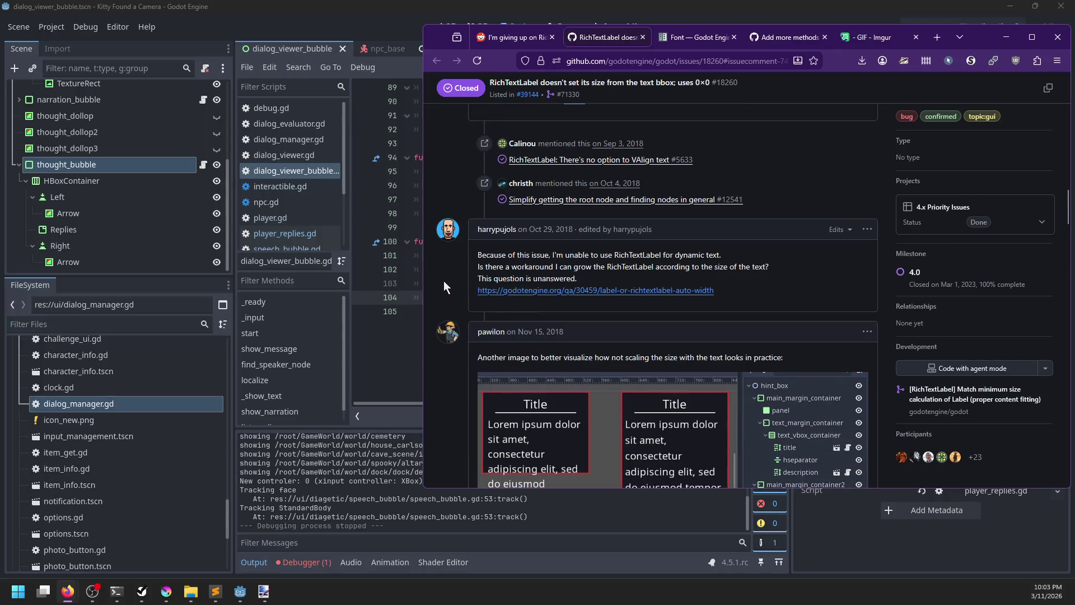
# Step: Scroll through the GitHub issue comments to the fit_content_height workaround, then return to the Godot editor
pyautogui.scroll(-2, 443, 287)
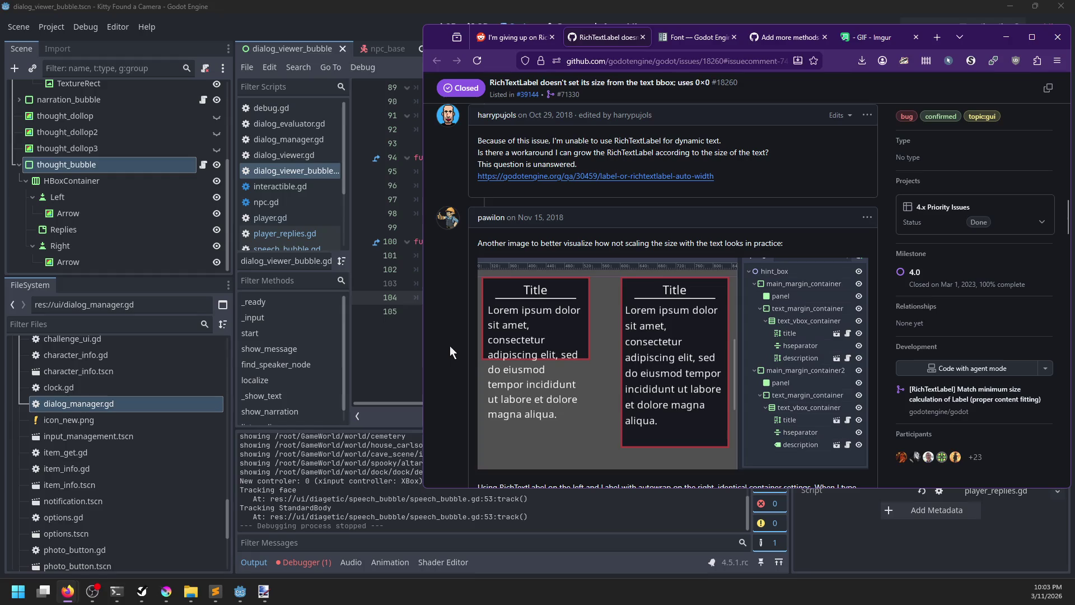
pyautogui.scroll(-4, 449, 345)
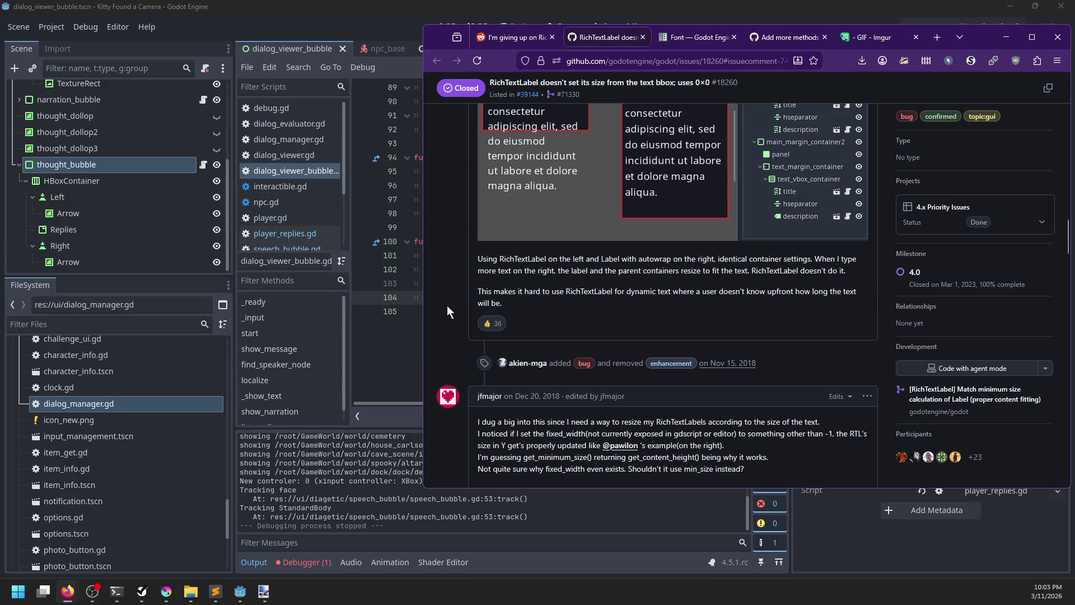
pyautogui.scroll(-2, 446, 305)
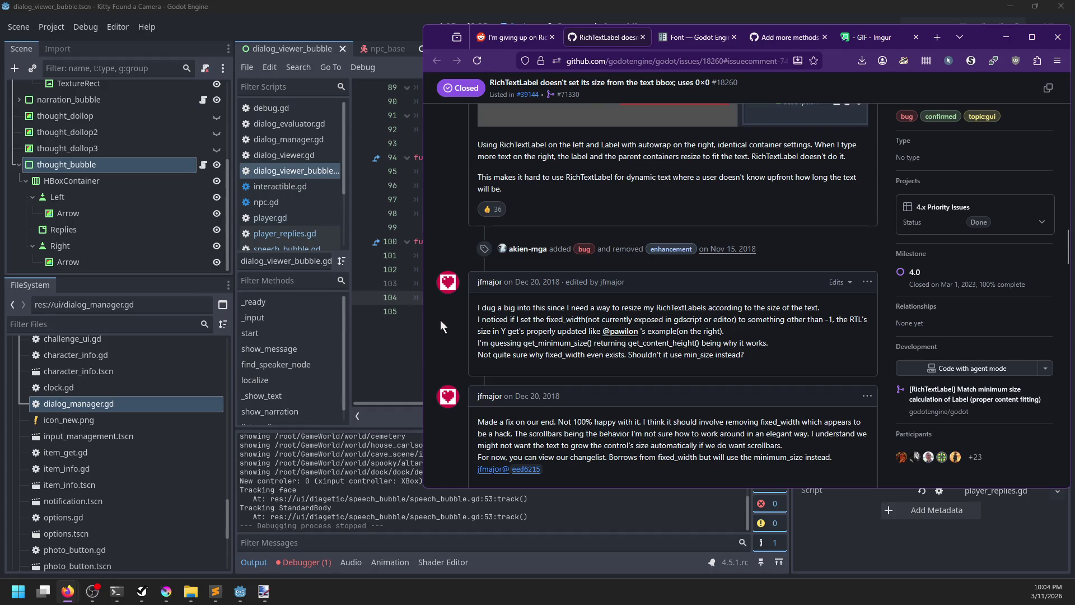
pyautogui.scroll(-2, 455, 347)
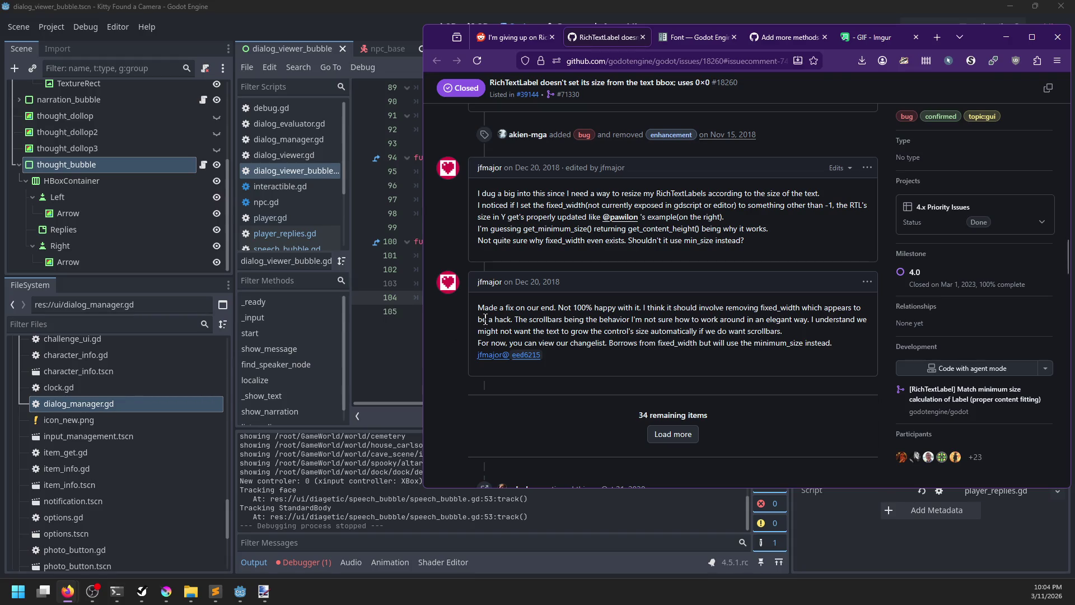
pyautogui.scroll(-2, 458, 338)
pyautogui.scroll(-2, 458, 330)
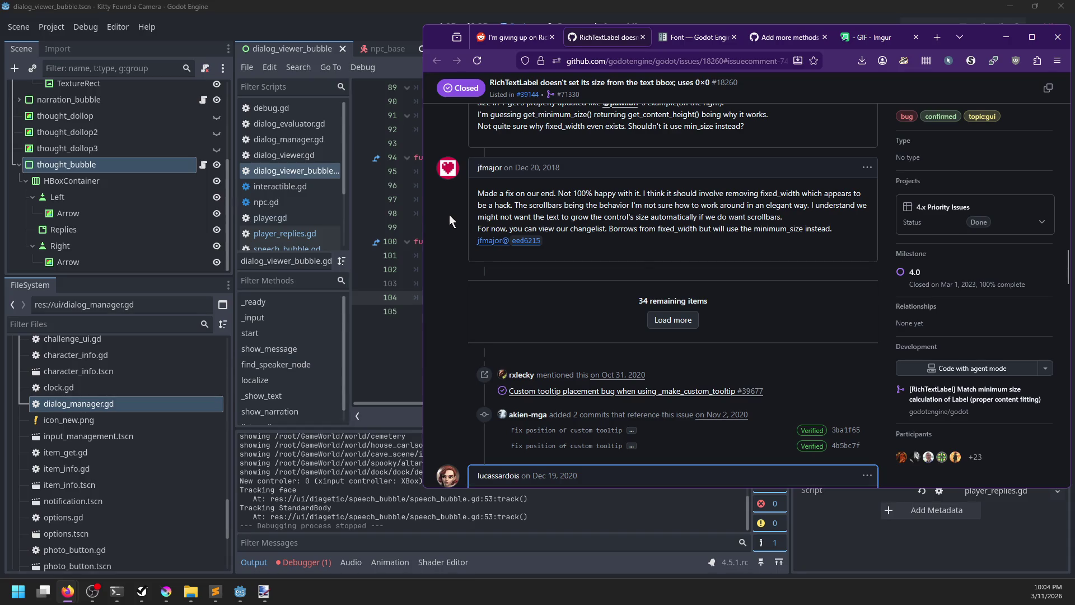
pyautogui.scroll(-5, 450, 216)
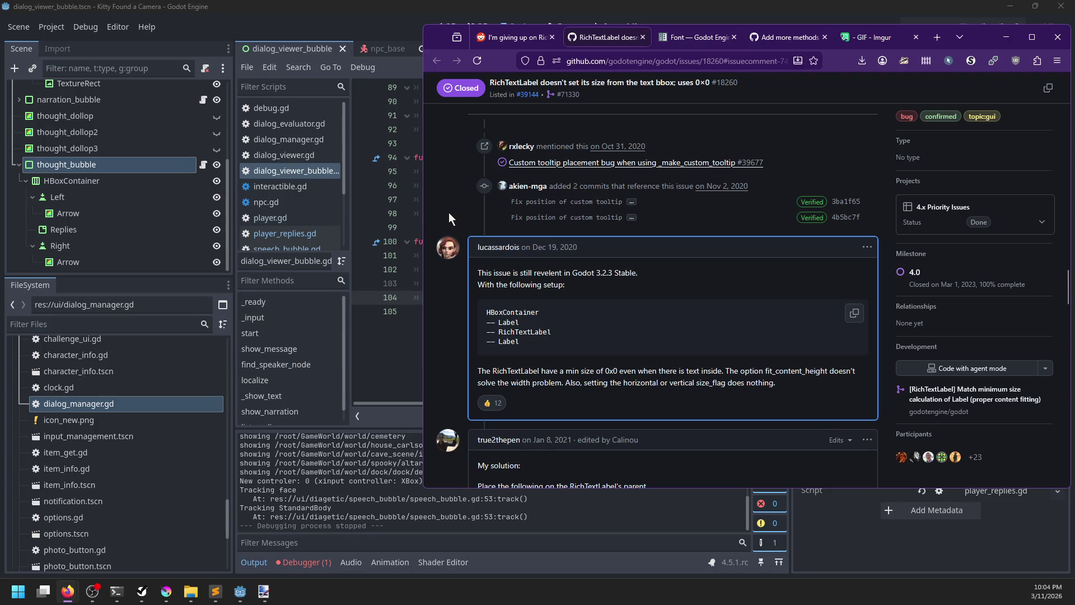
pyautogui.scroll(-5, 448, 213)
pyautogui.scroll(4, 448, 213)
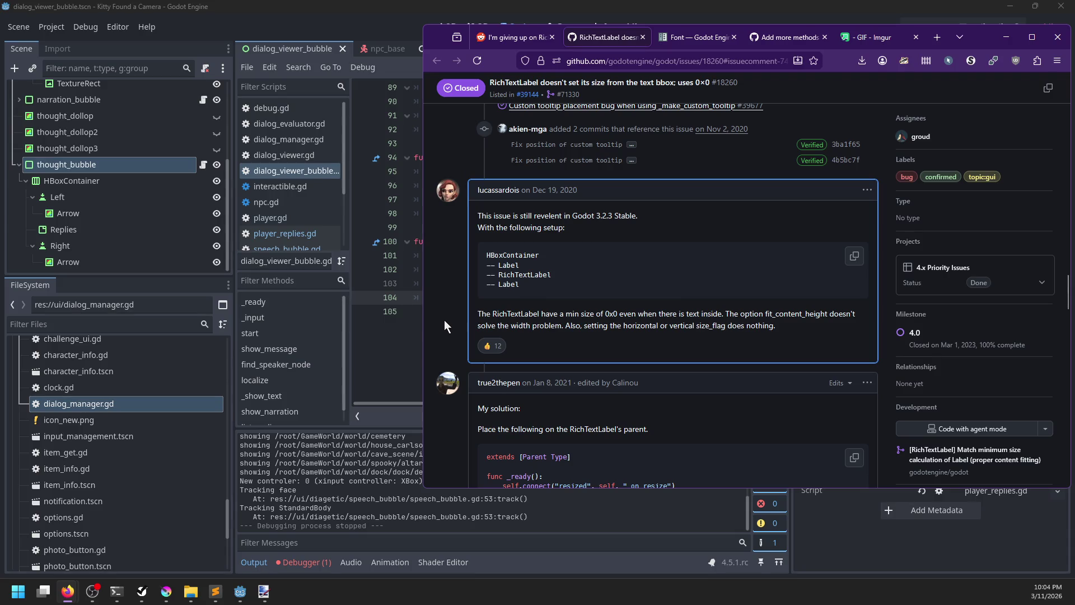
pyautogui.scroll(-7, 444, 321)
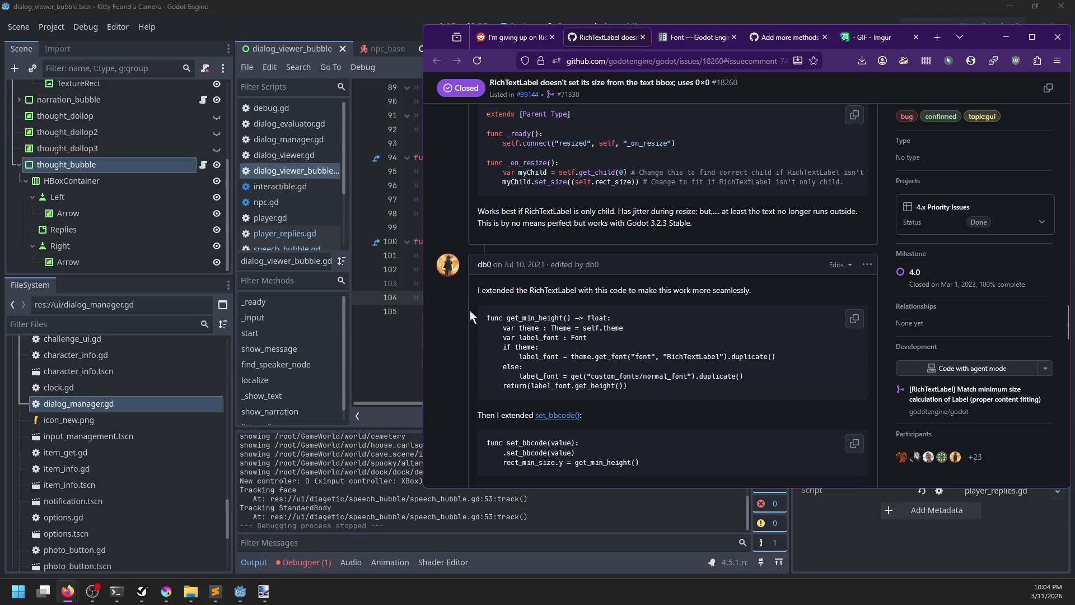
pyautogui.scroll(5, 469, 310)
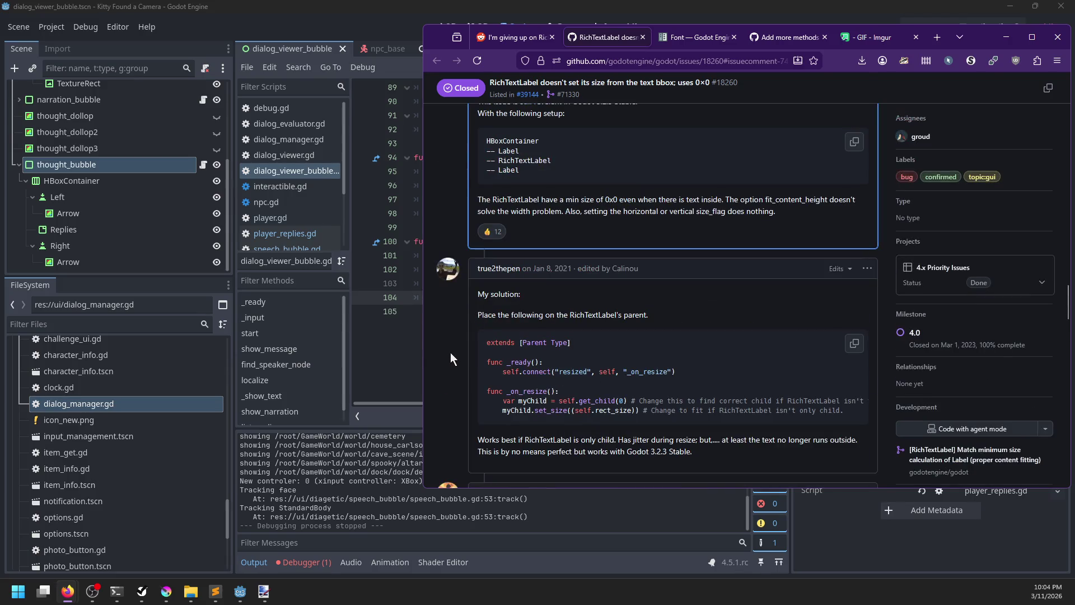
pyautogui.scroll(-8, 455, 341)
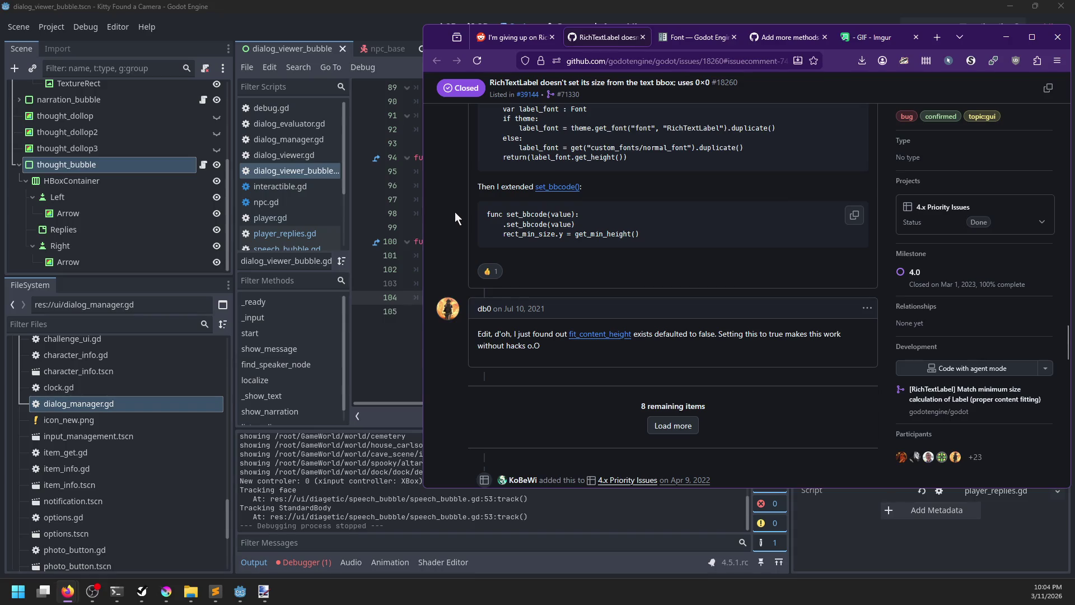
pyautogui.scroll(-2, 455, 211)
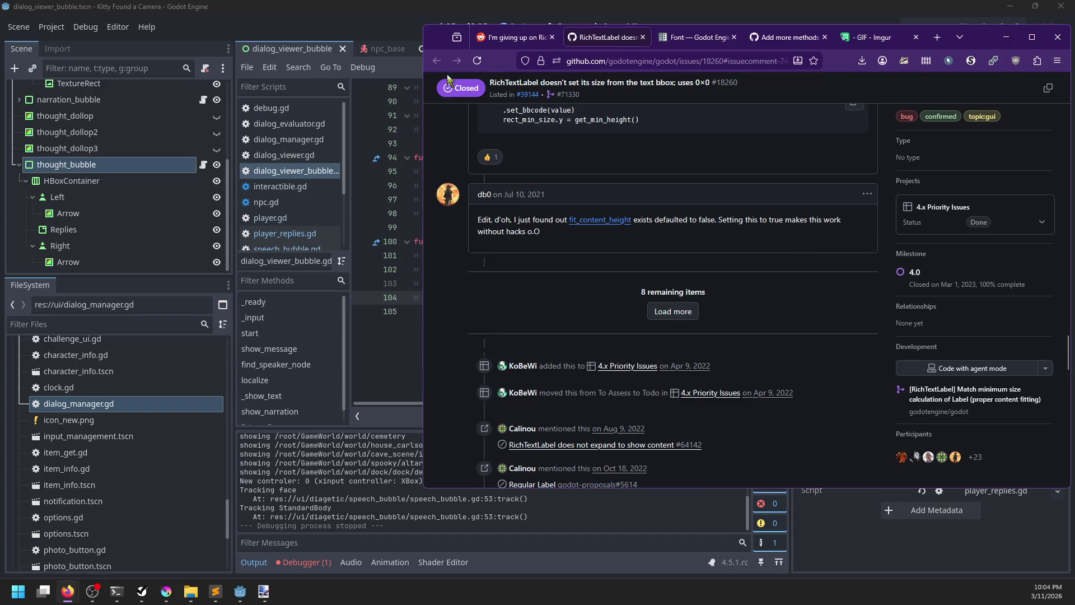
pyautogui.click(514, 37)
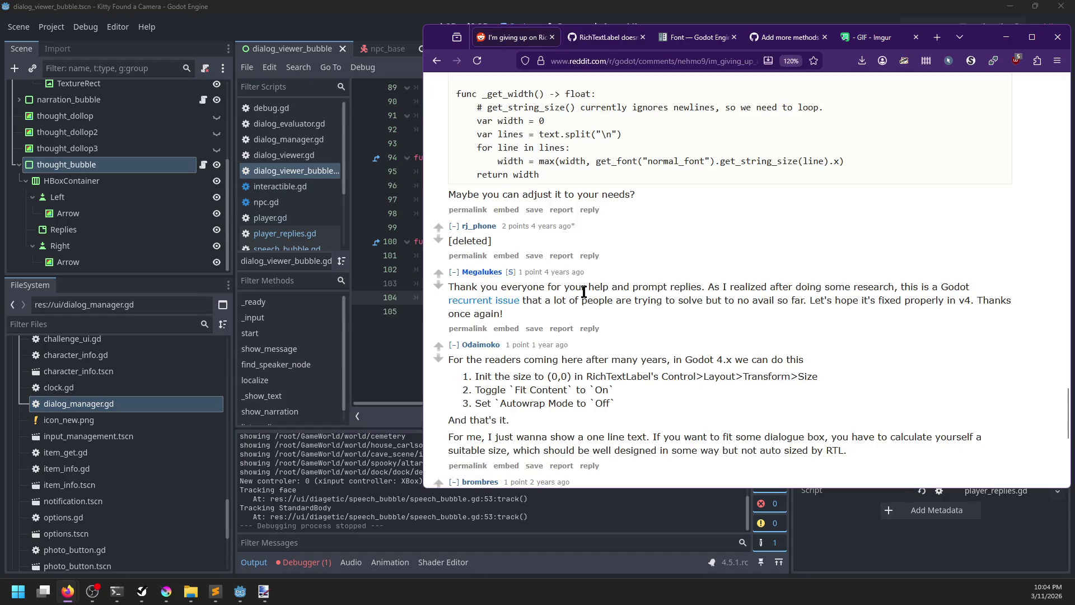
pyautogui.click(411, 351)
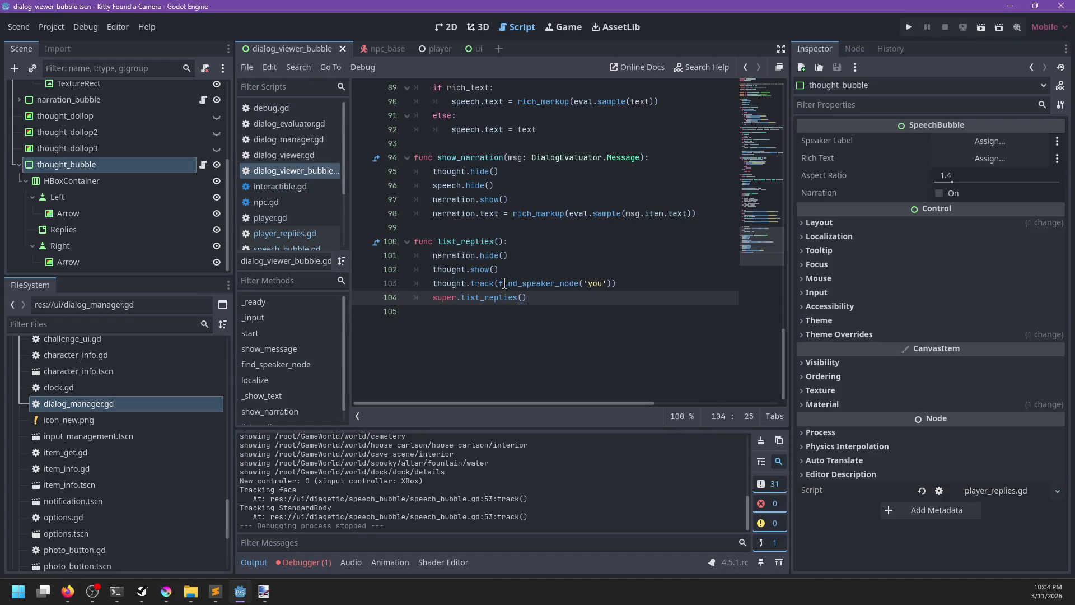
# Step: Look through interactible.gd and dialog_viewer.gd, returning to dialog_viewer_bubble.gd
pyautogui.scroll(4, 527, 276)
pyautogui.scroll(-2, 527, 276)
pyautogui.scroll(4, 526, 276)
pyautogui.click(306, 185)
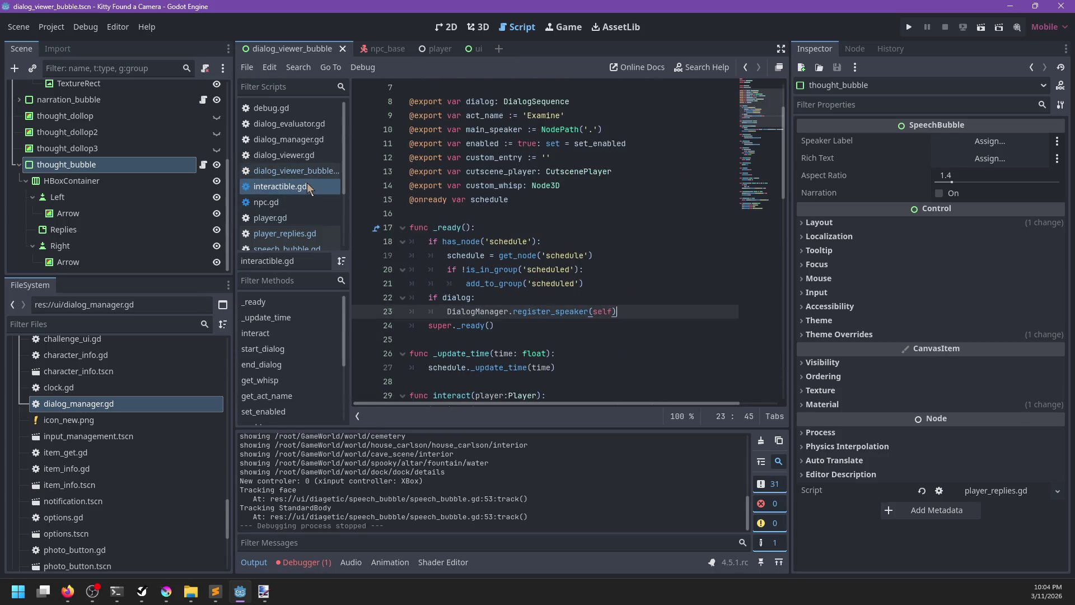
pyautogui.click(291, 170)
pyautogui.scroll(-3, 300, 235)
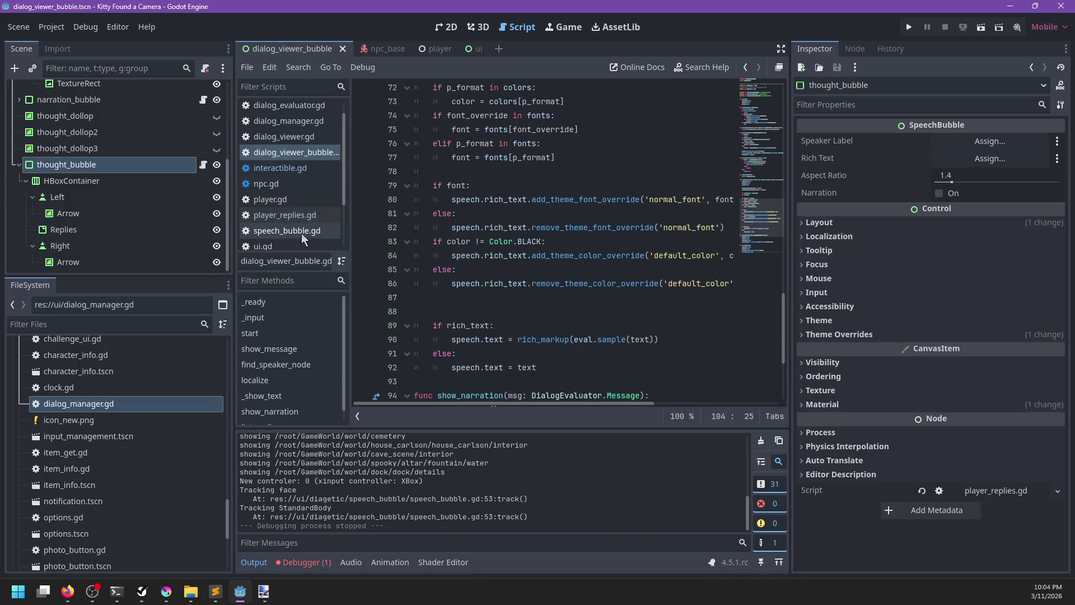
pyautogui.scroll(3, 301, 224)
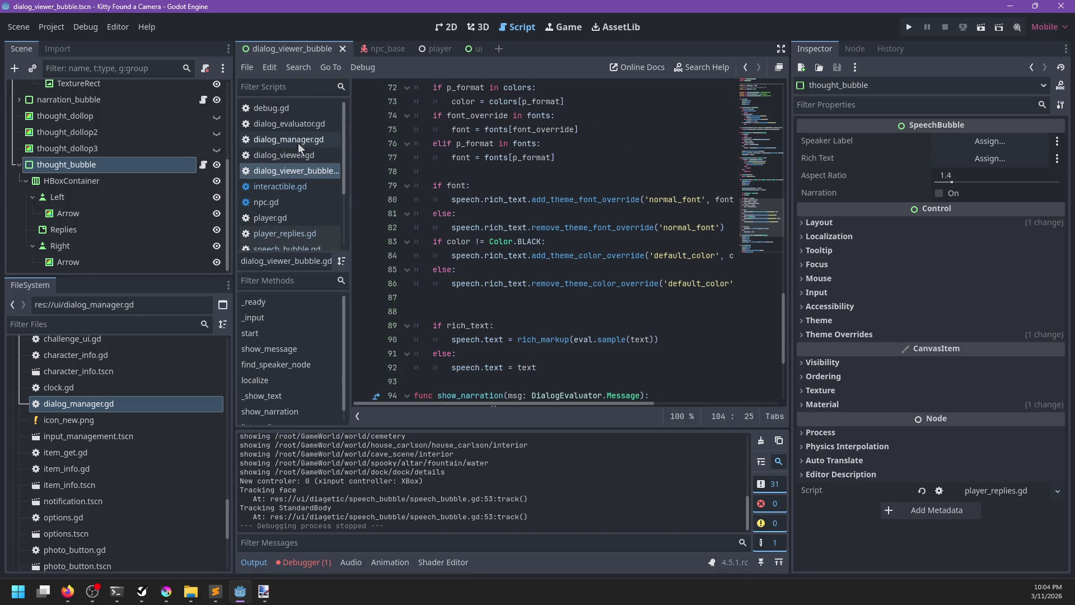
pyautogui.click(288, 155)
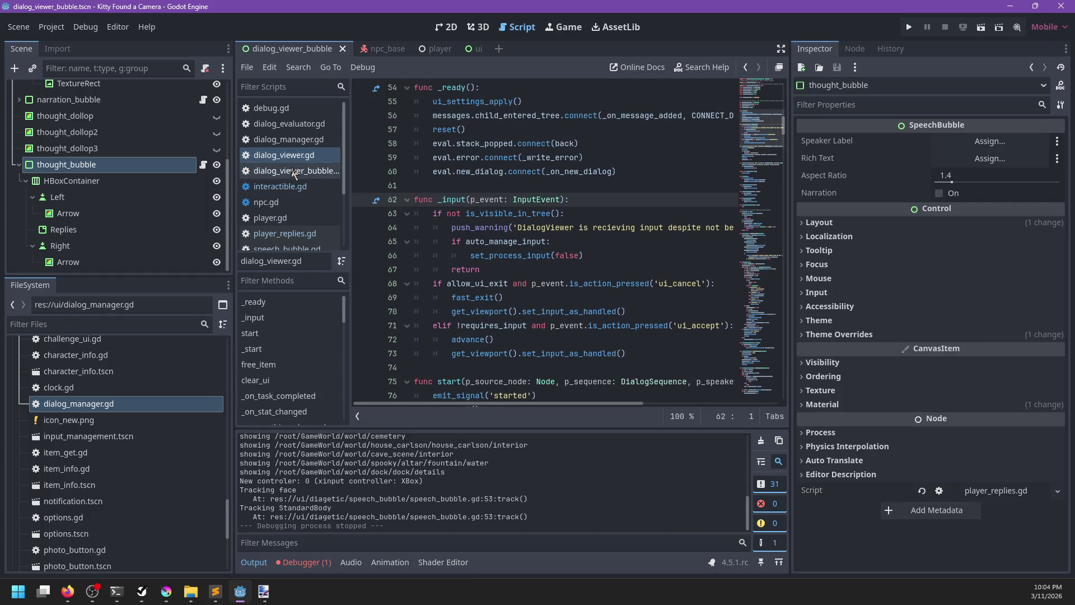
pyautogui.scroll(-4, 520, 238)
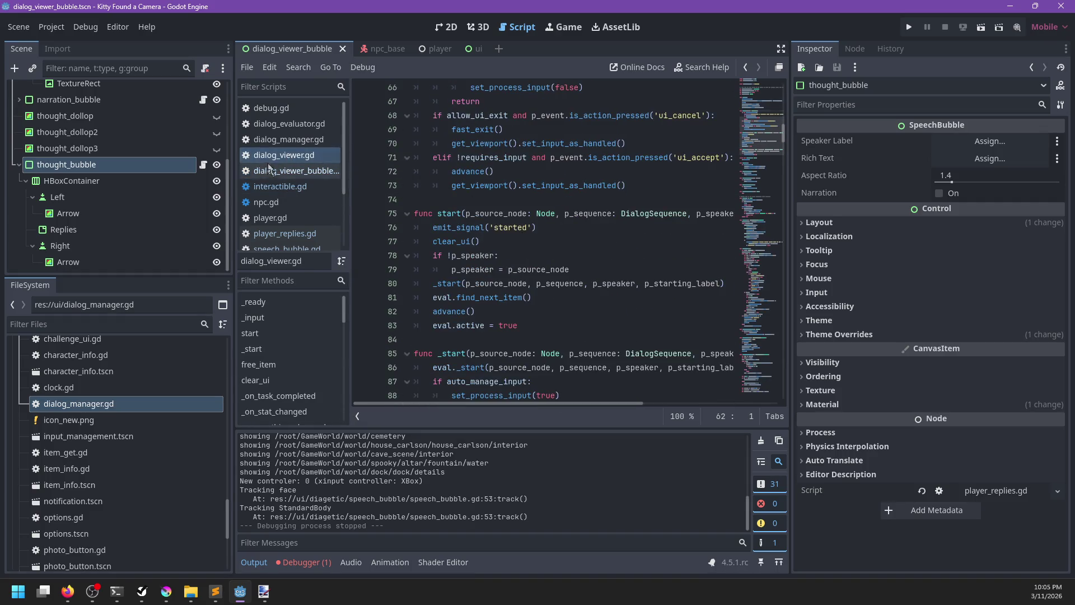
pyautogui.click(286, 171)
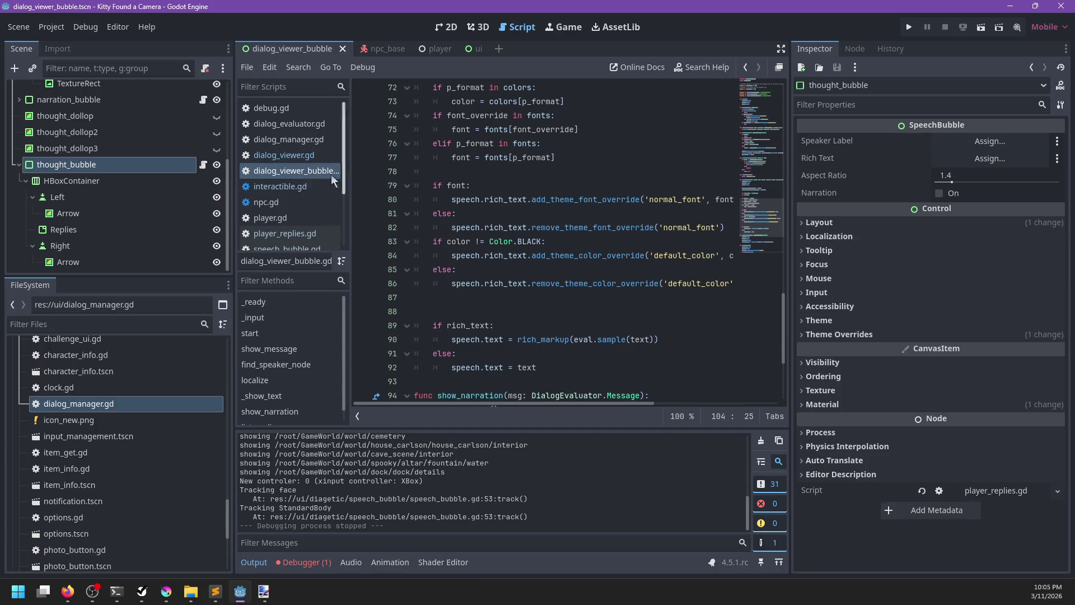
# Step: Open player_replies.gd, then speech_bubble.gd with the caret on line 30
pyautogui.scroll(-2, 289, 175)
pyautogui.click(290, 178)
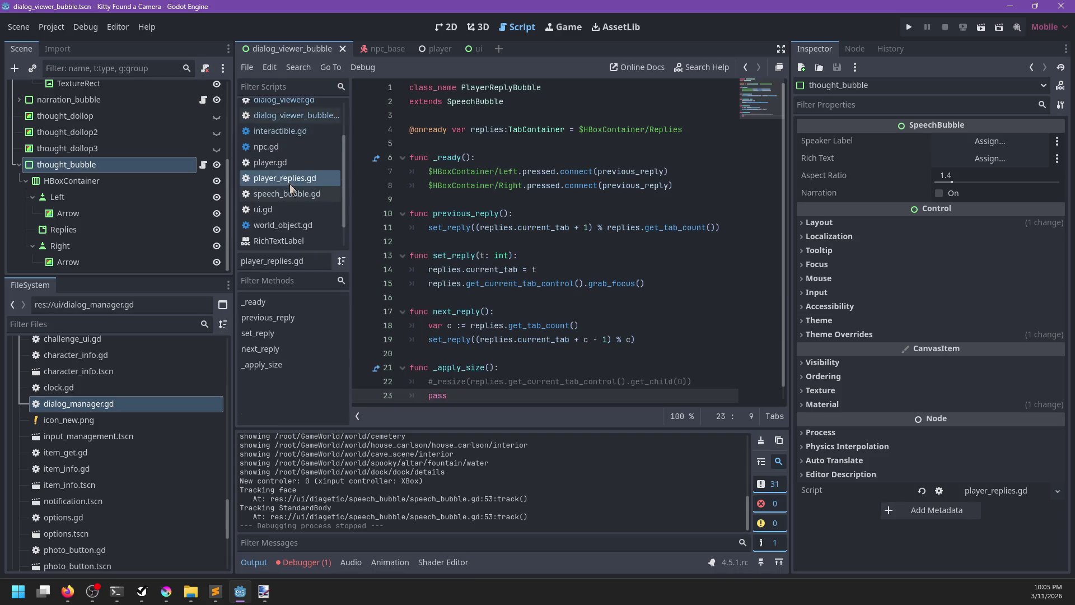
pyautogui.click(290, 193)
pyautogui.click(620, 353)
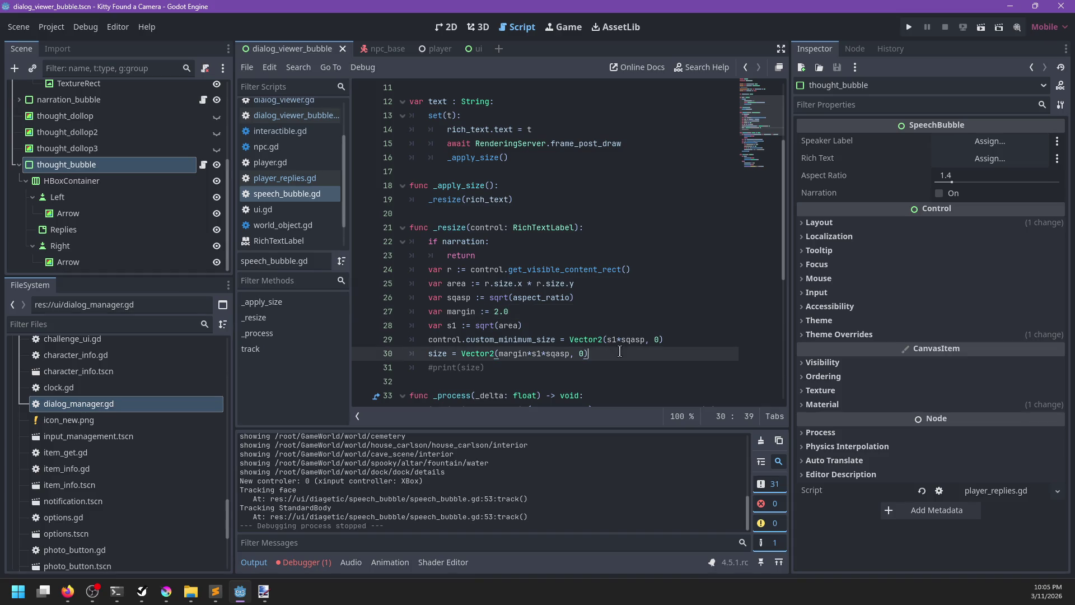
# Step: Replace the 0 in line 29's Vector2 with s1/sqasp, save, and test-run the game
pyautogui.scroll(-1, 644, 317)
pyautogui.press('Up')
pyautogui.hotkey('ctrl', 'Right')
pyautogui.hotkey('ctrl', 'Right')
pyautogui.hotkey('ctrl', 'Right')
pyautogui.press('BackSpace')
pyautogui.write('s1/sq')
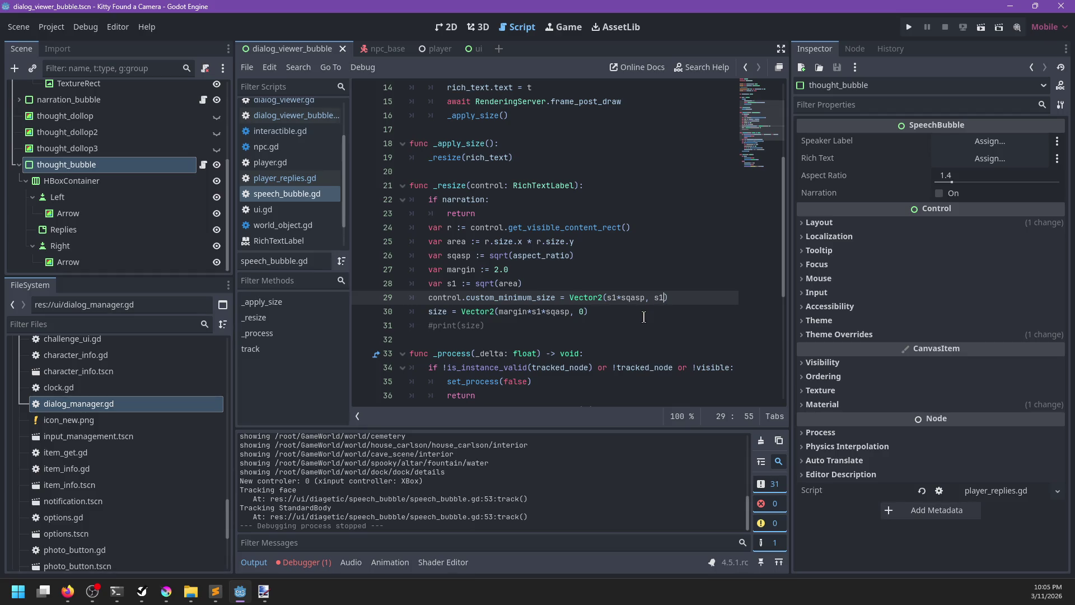
pyautogui.write('asp')
pyautogui.press('Down')
pyautogui.hotkey('ctrl', 's')
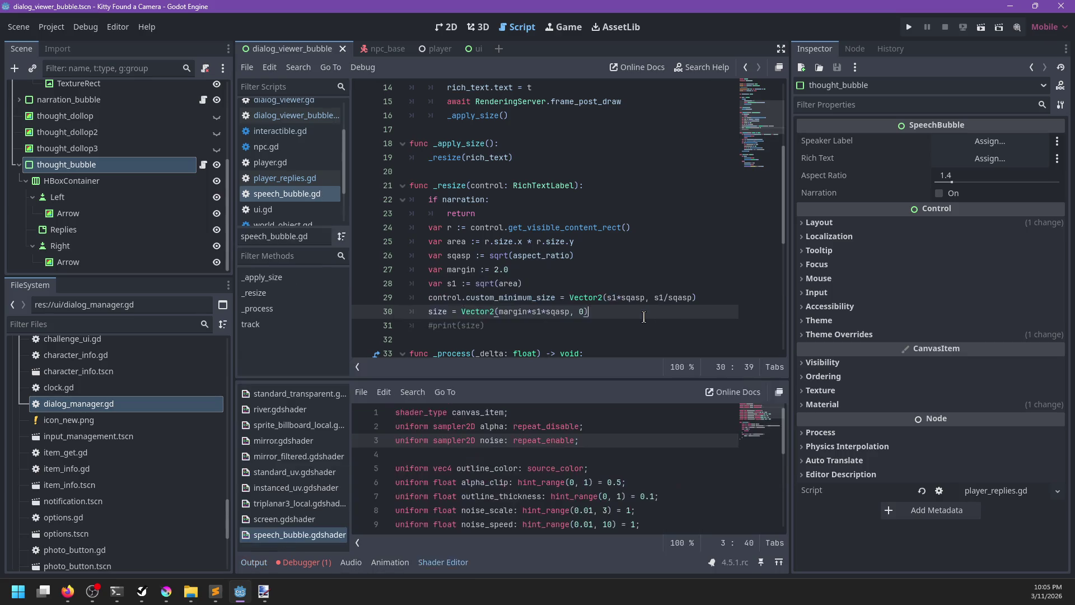
pyautogui.hotkey('ctrl', 'Right')
pyautogui.hotkey('ctrl', 'Right')
pyautogui.hotkey('ctrl', 'Right')
pyautogui.press('F5')
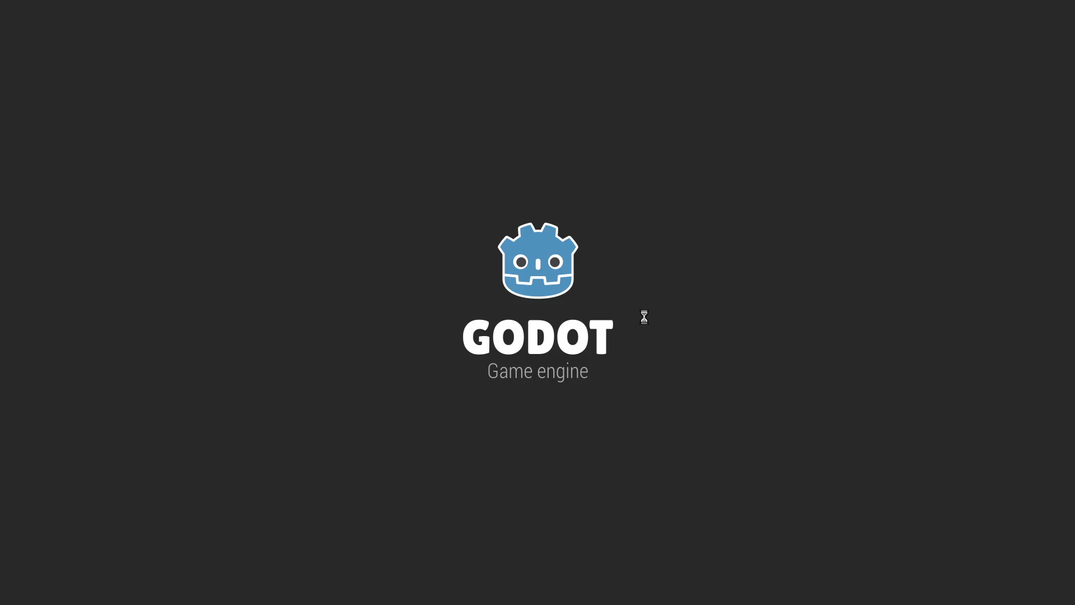
pyautogui.hotkey('alt', 'Tab')
# Step: Add 'control.size = control.custom_minimum_size' on a new line 30 of _resize and save
pyautogui.click(725, 294)
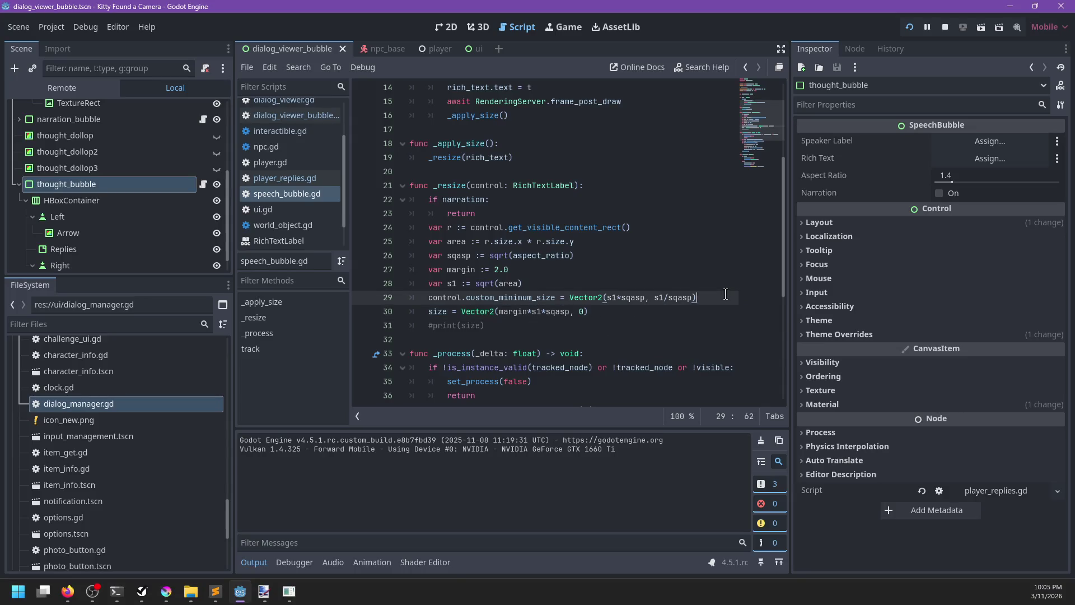
pyautogui.press('Return')
pyautogui.write('control.s')
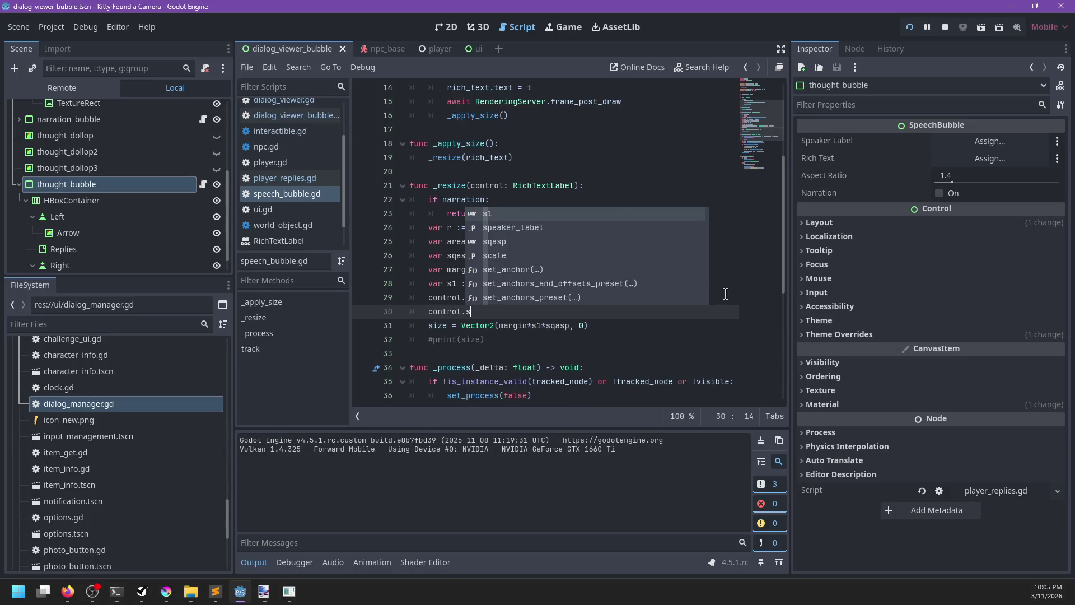
pyautogui.write('ize = ')
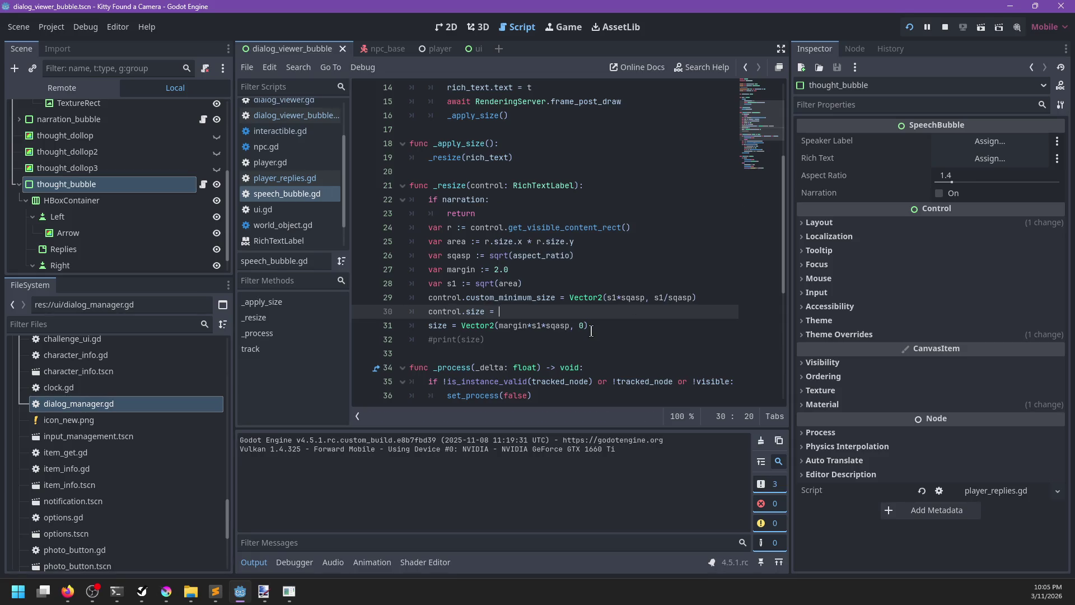
pyautogui.write('control.custom_')
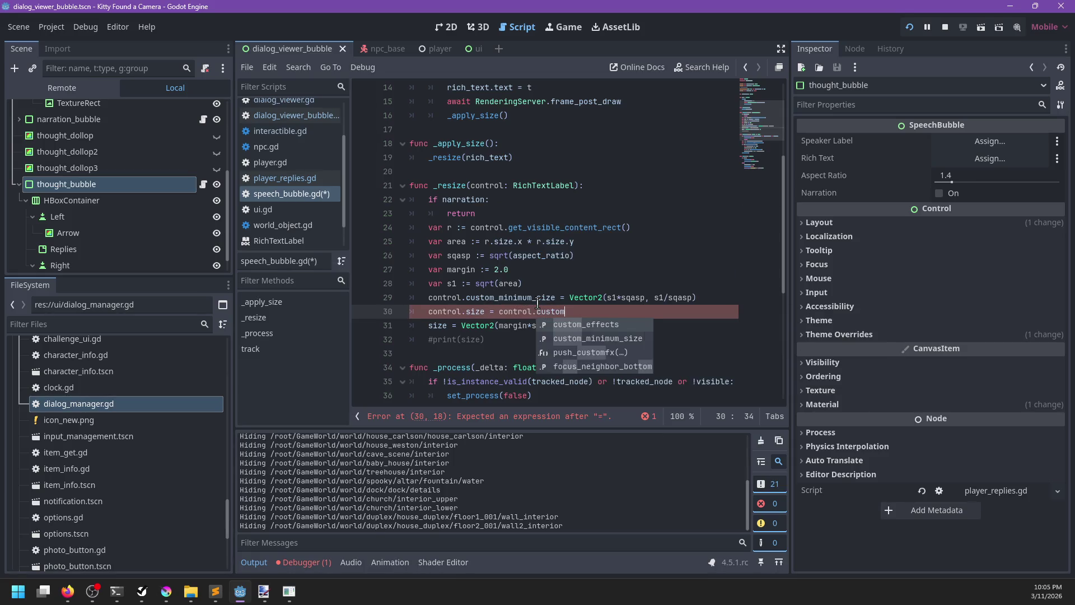
pyautogui.press('Down')
pyautogui.press('Return')
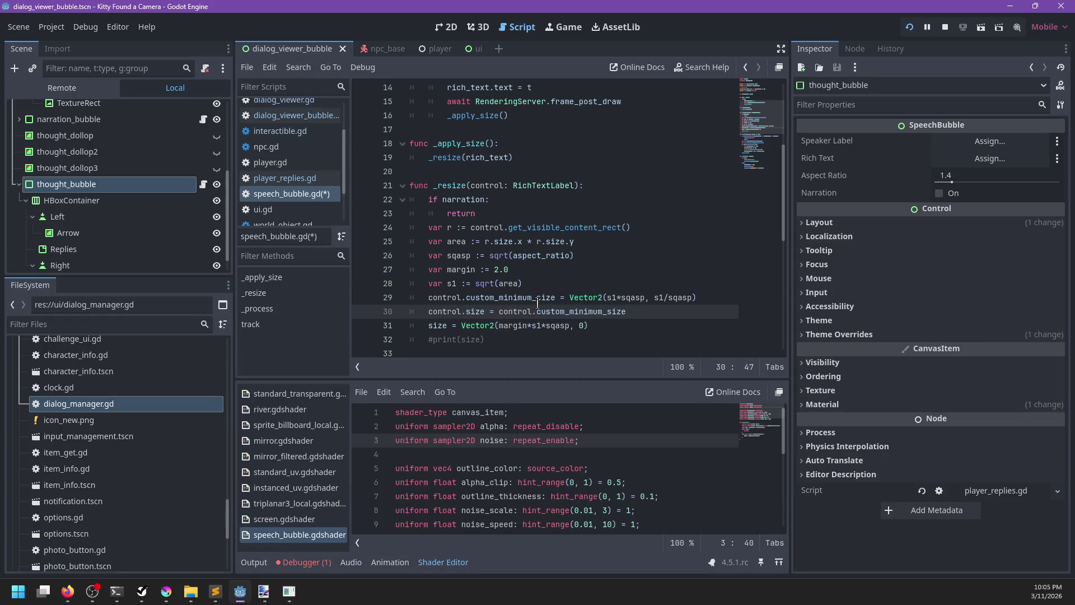
pyautogui.hotkey('ctrl', 's')
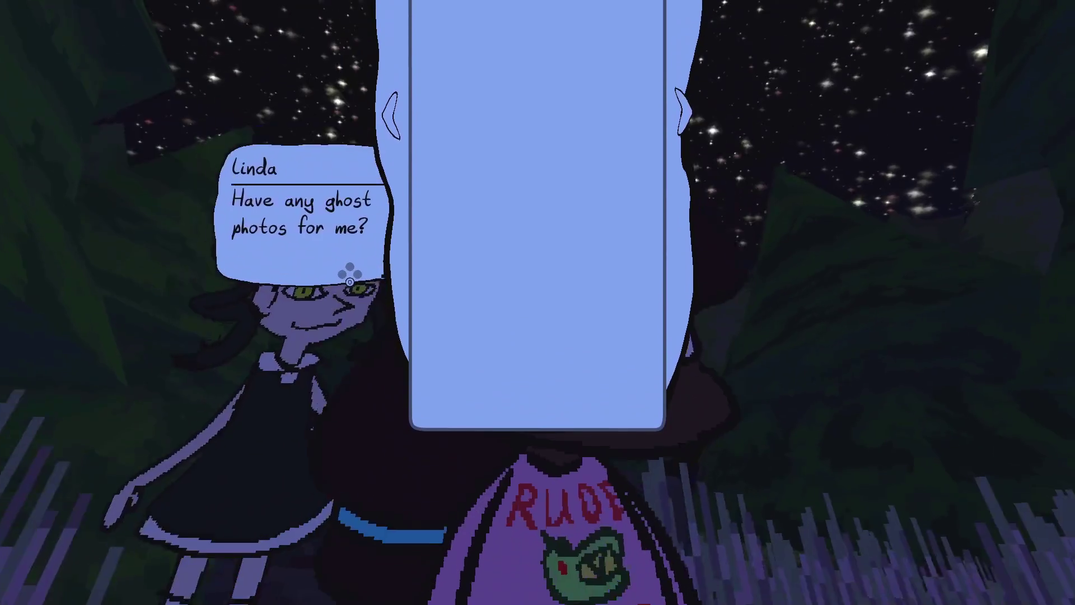
# Step: Stop the game and review the Output log's speech_bubble.gd track() messages alongside the _resize code
pyautogui.press('F8')
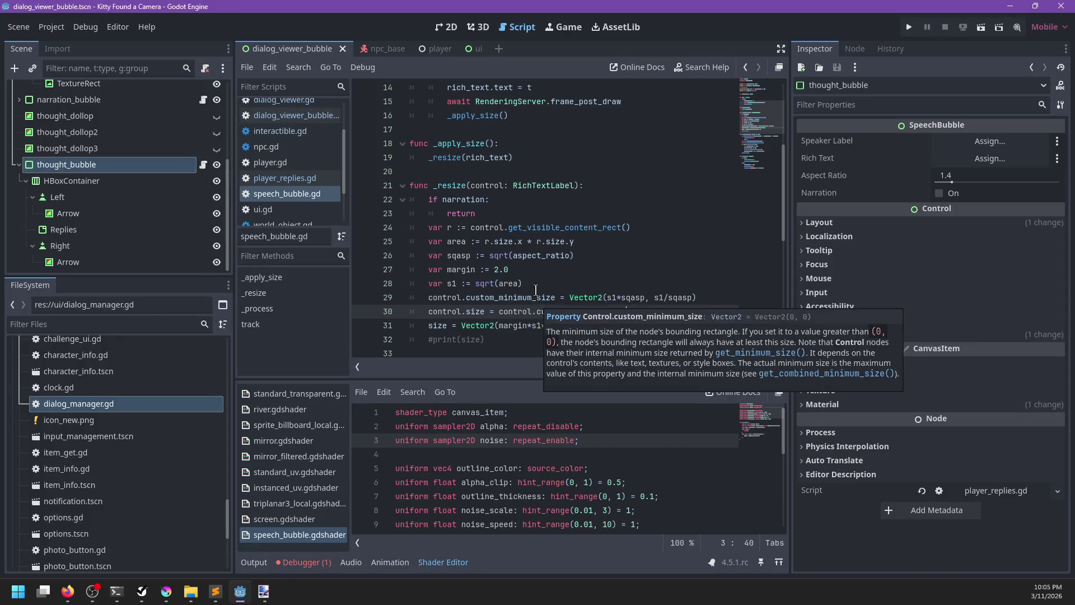
pyautogui.click(310, 564)
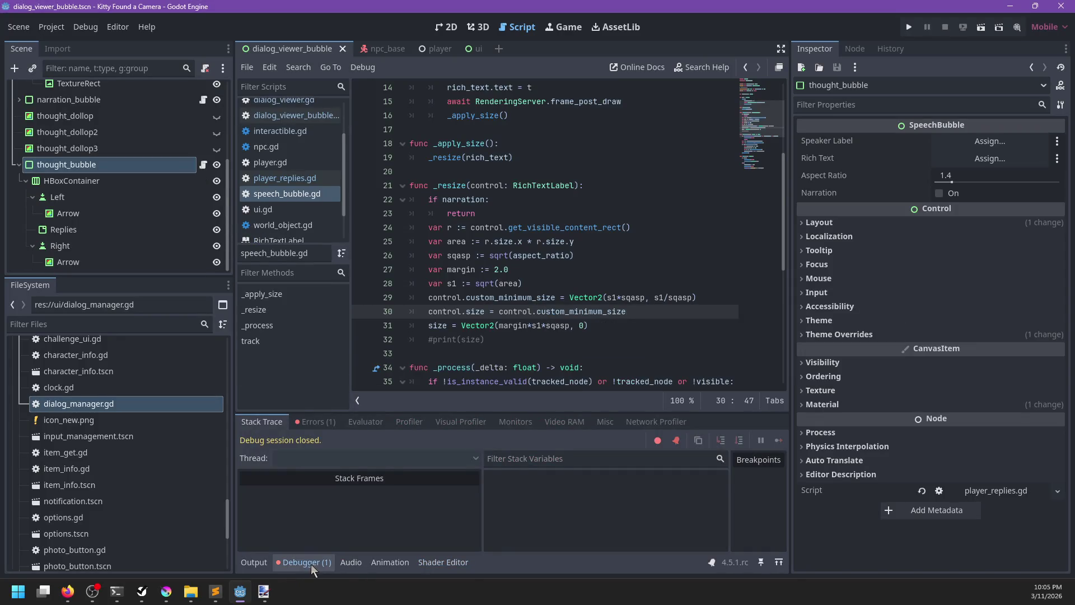
pyautogui.click(263, 561)
pyautogui.scroll(-6, 527, 336)
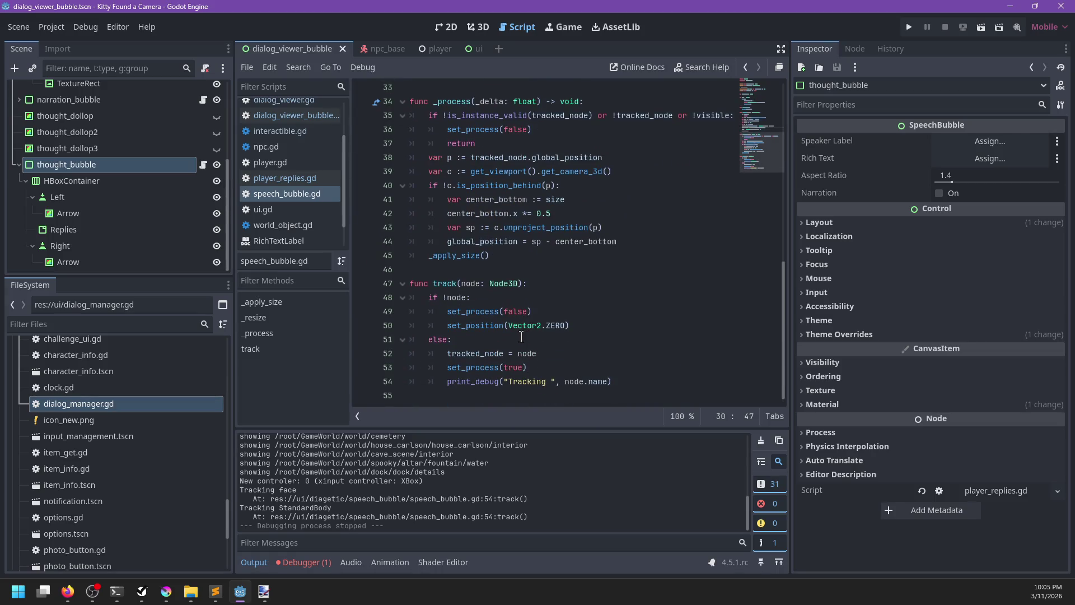
pyautogui.scroll(4, 542, 322)
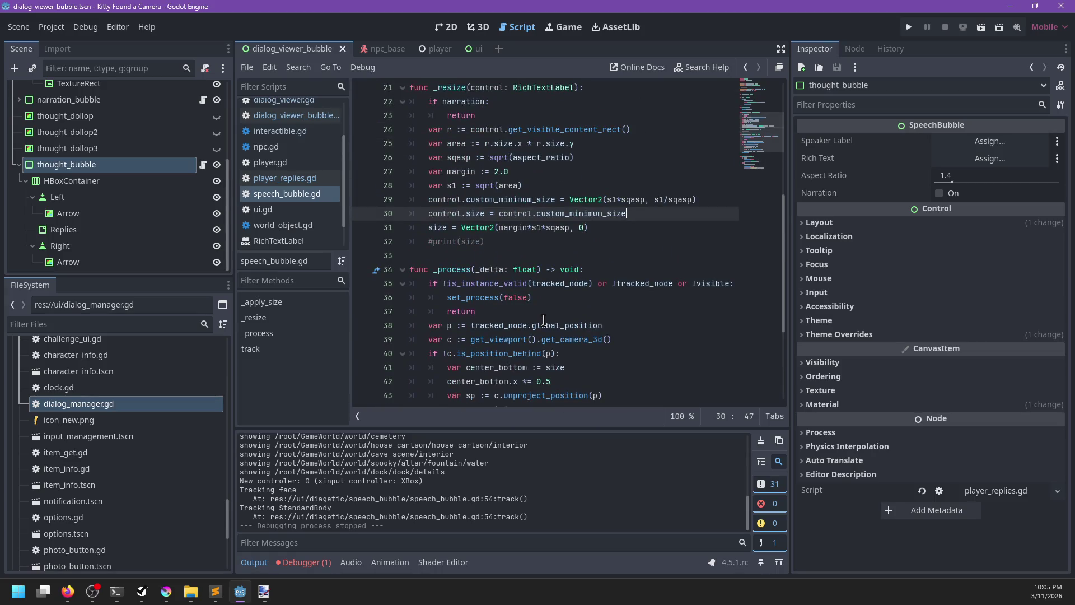
pyautogui.moveTo(543, 319)
pyautogui.click(676, 324)
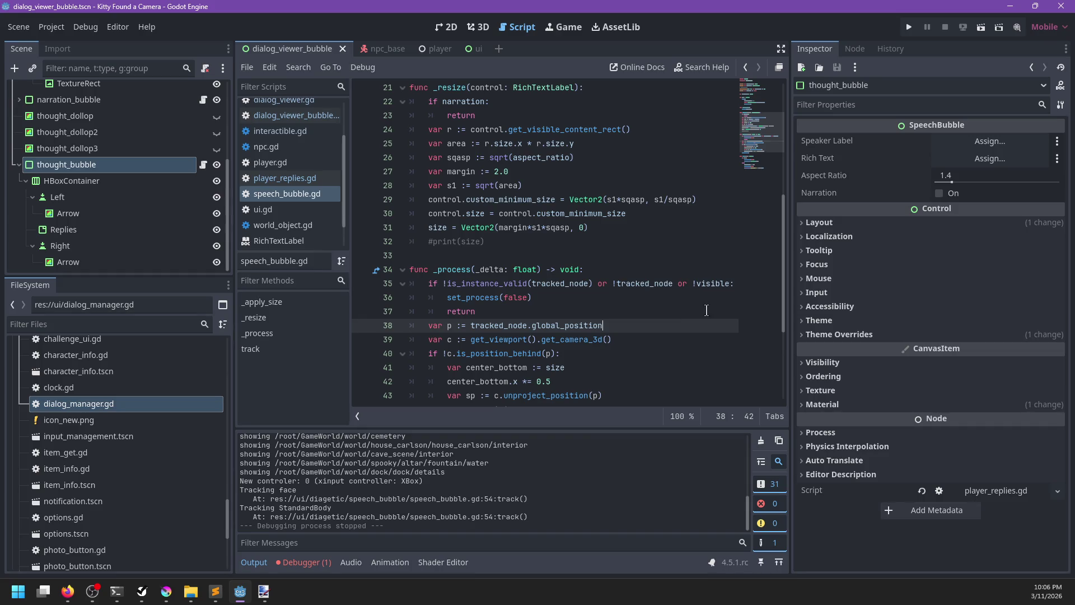
pyautogui.scroll(-2, 347, 197)
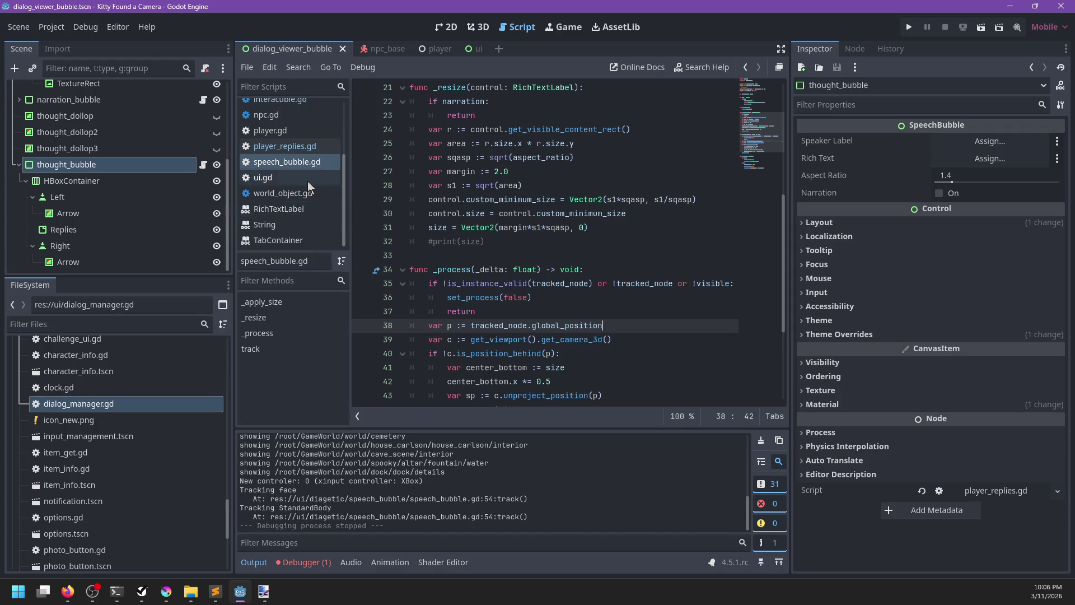
# Step: Open dialog_viewer.gd and search 'multiline' to reach the multiline_button definition
pyautogui.scroll(5, 308, 186)
pyautogui.click(282, 155)
pyautogui.scroll(5, 554, 215)
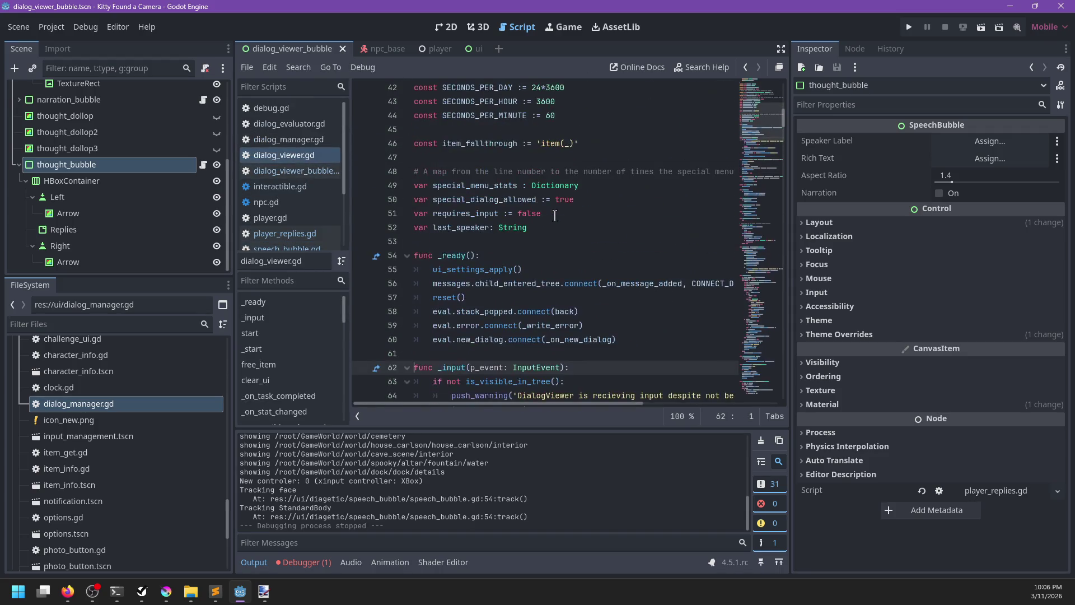
pyautogui.hotkey('ctrl', 'f')
pyautogui.write('multiline')
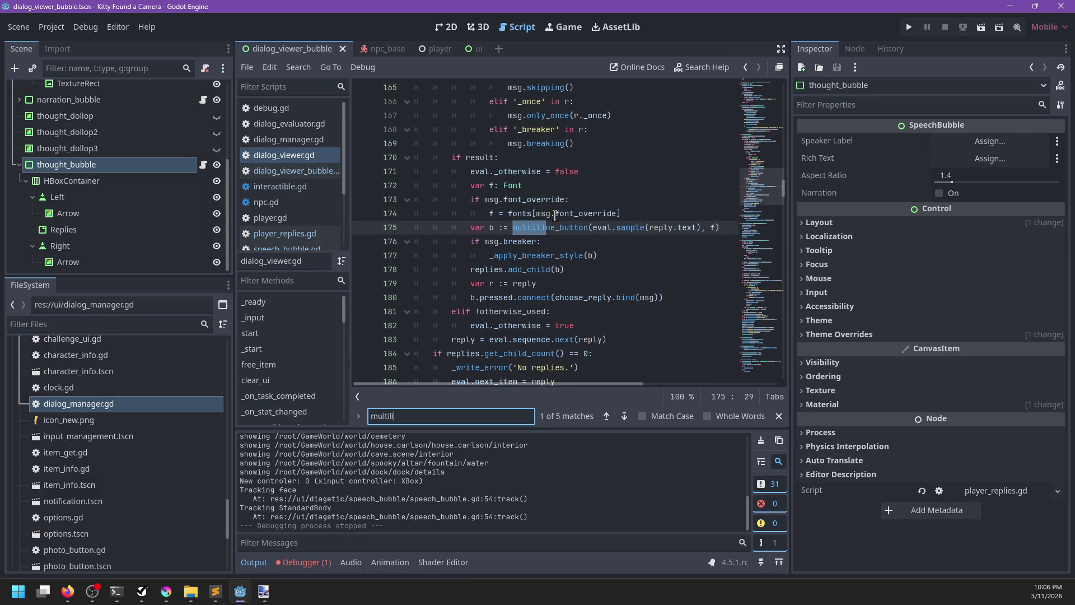
pyautogui.press('Escape')
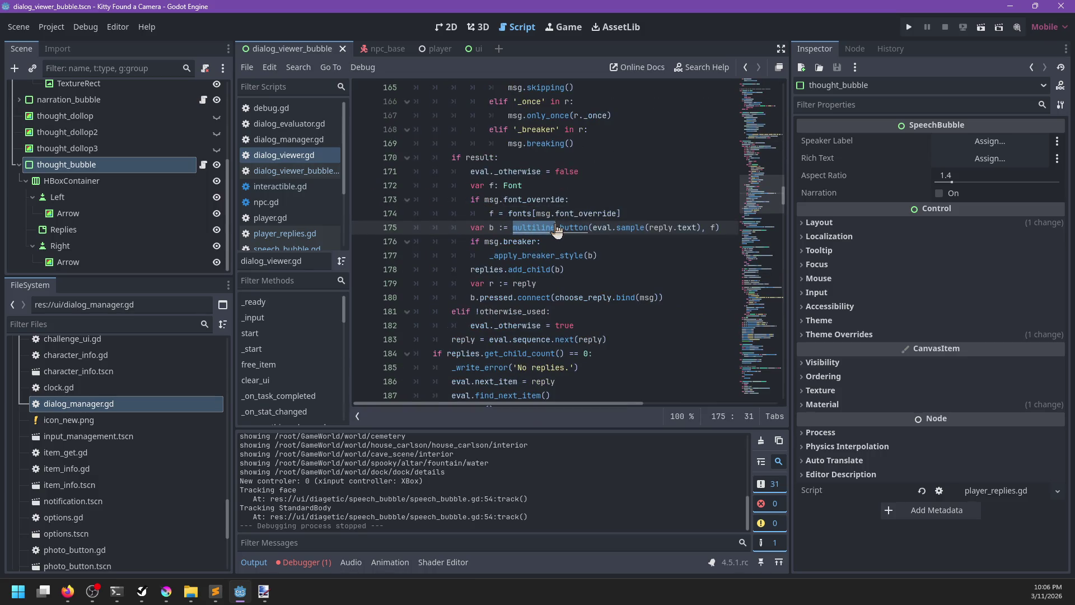
pyautogui.keyDown('ctrl'); pyautogui.click(555, 230); pyautogui.keyUp('ctrl')
# Step: Change bbcode_enabled on line 429 from true to markup
pyautogui.hscroll(5, 631, 239)
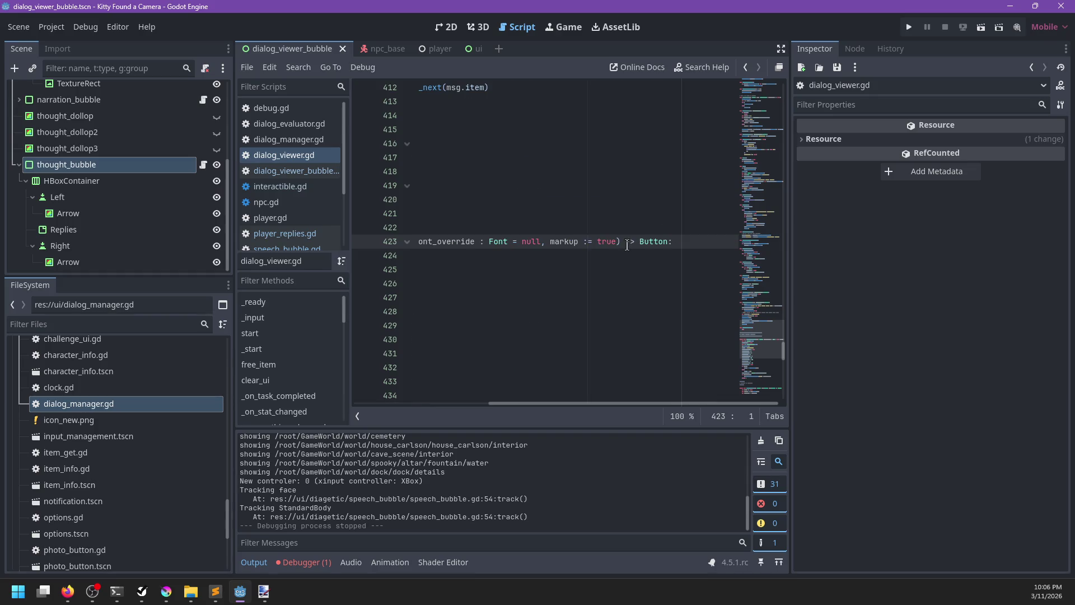
pyautogui.hscroll(-5, 580, 259)
pyautogui.scroll(-3, 581, 259)
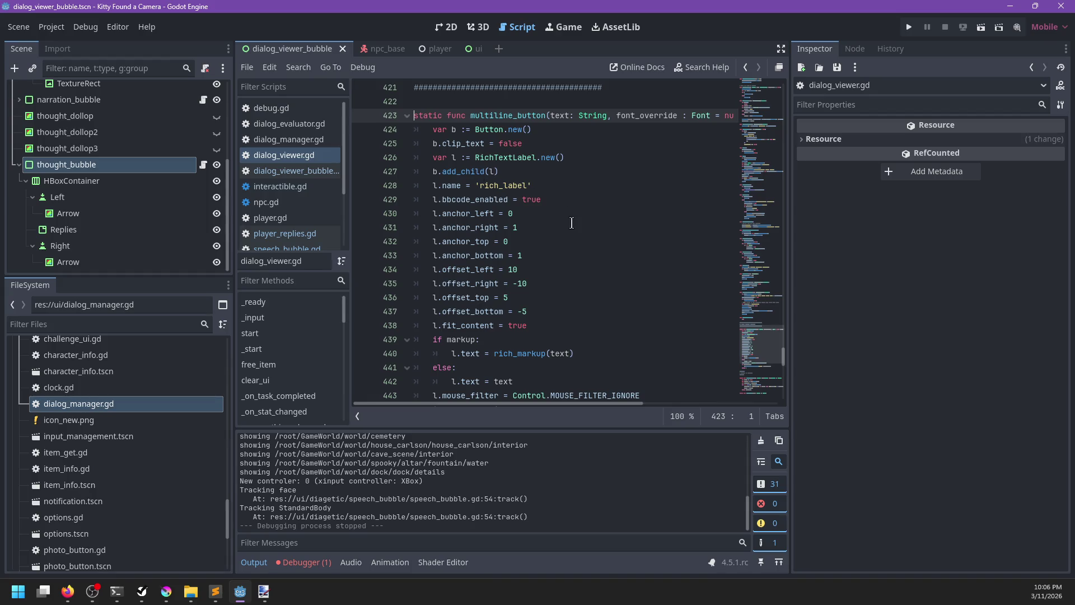
pyautogui.scroll(-2, 585, 216)
pyautogui.scroll(1, 591, 194)
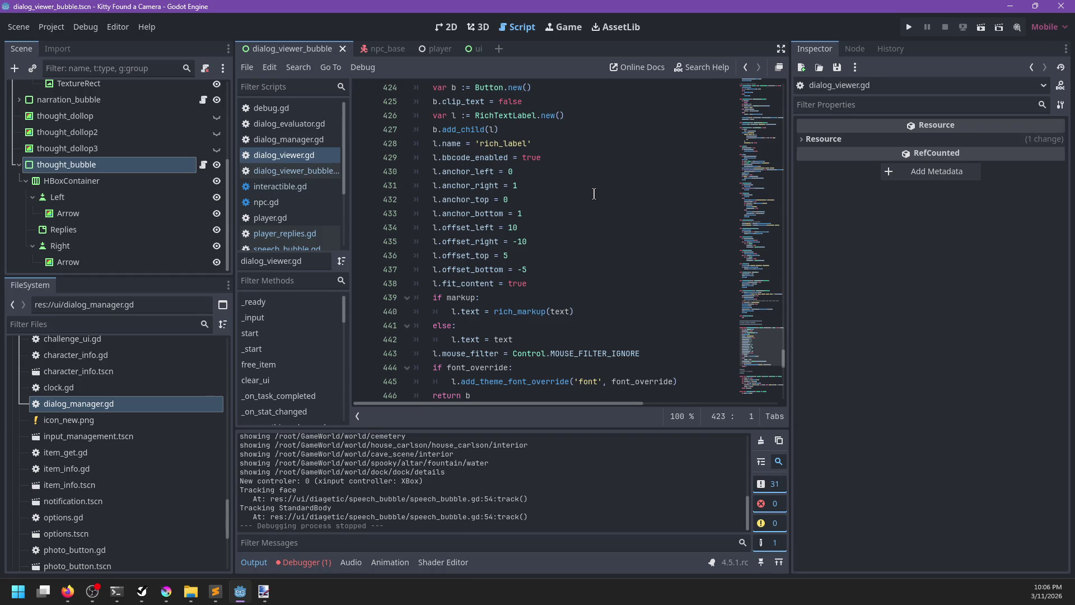
pyautogui.doubleClick(527, 157)
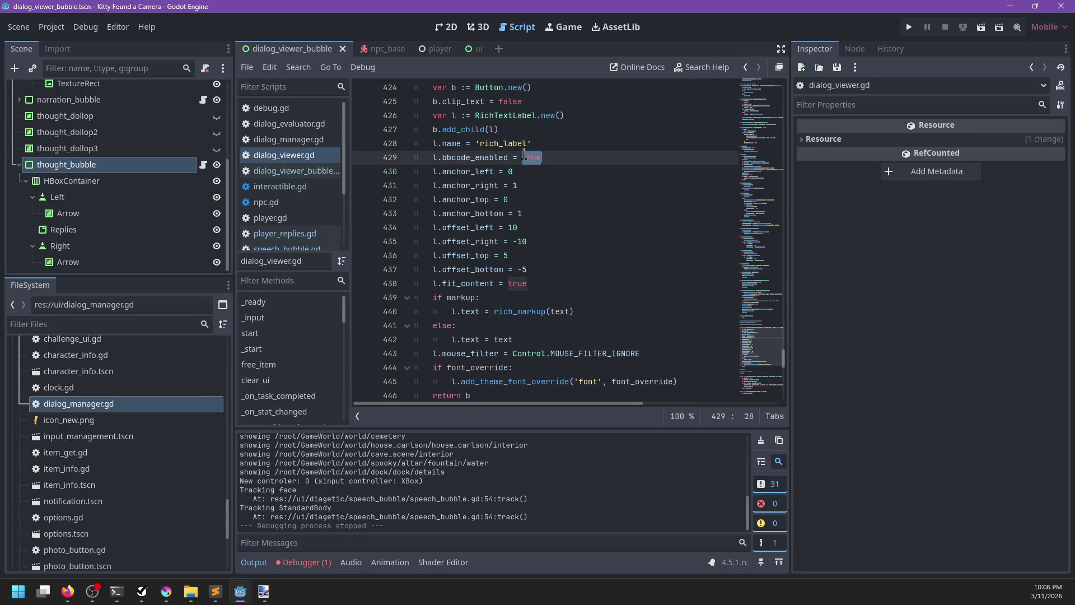
pyautogui.write('markup')
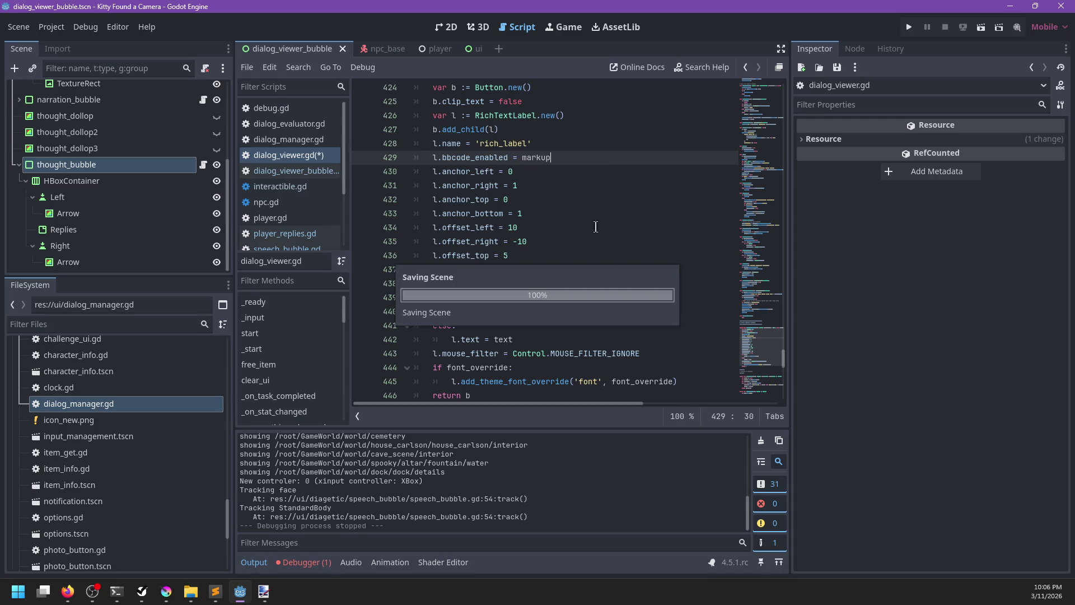
pyautogui.scroll(-2, 622, 263)
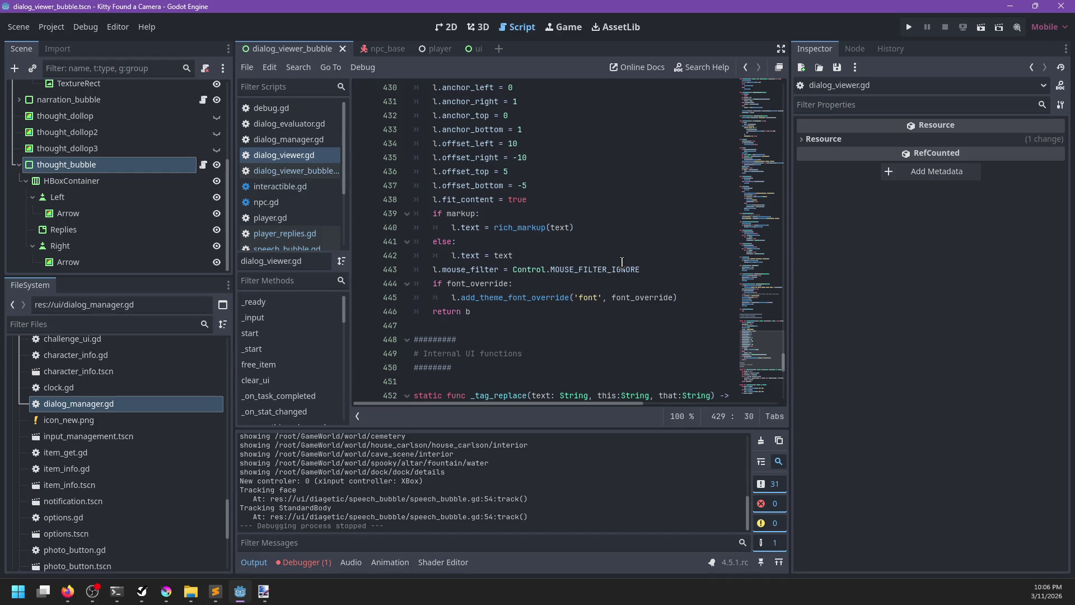
pyautogui.scroll(1, 623, 261)
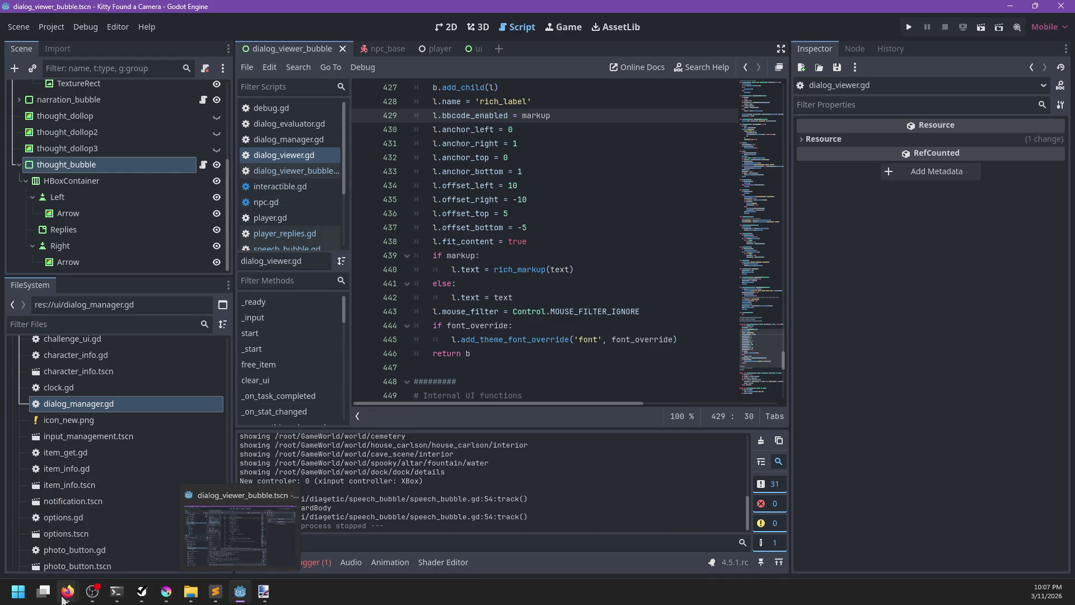
# Step: Search Firefox for 'godot override button size' and read the Resizing buttons in 4.5 forum thread
pyautogui.moveTo(67, 592)
pyautogui.click(197, 525)
pyautogui.click(605, 64)
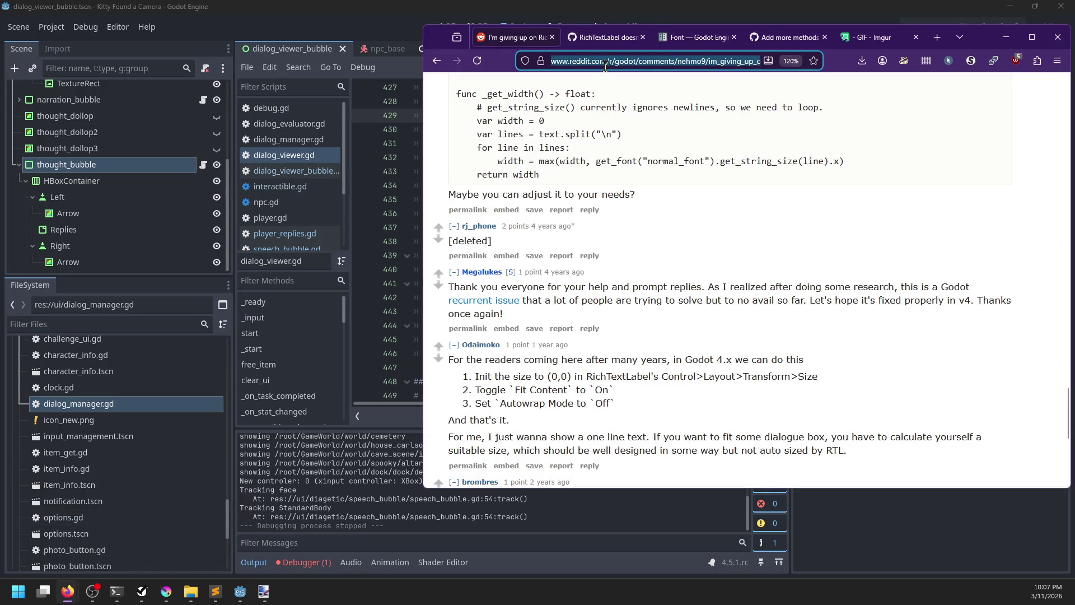
pyautogui.write('godot override ')
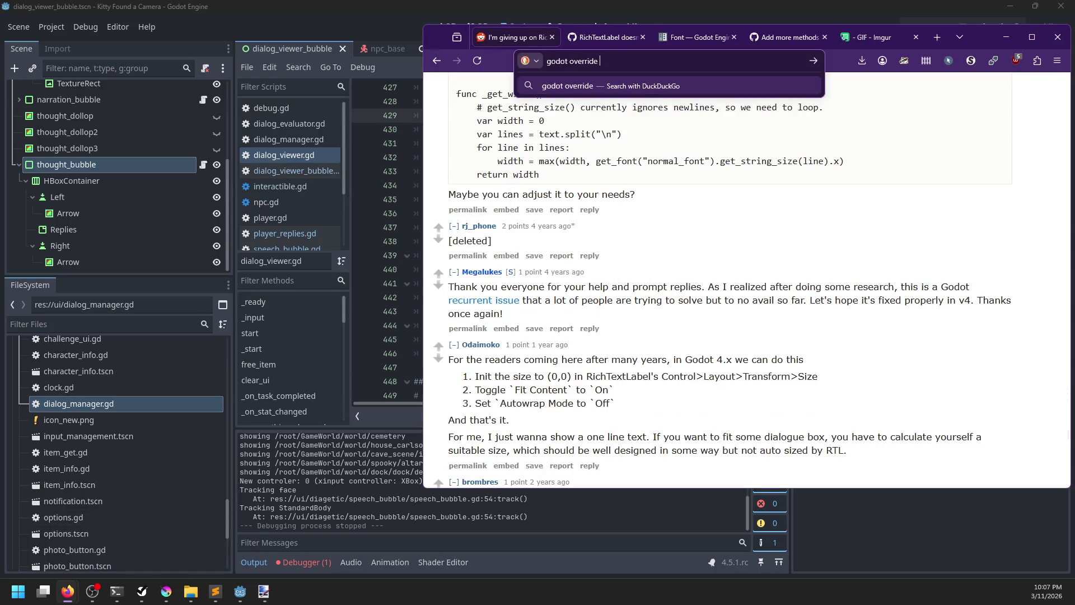
pyautogui.write('button size')
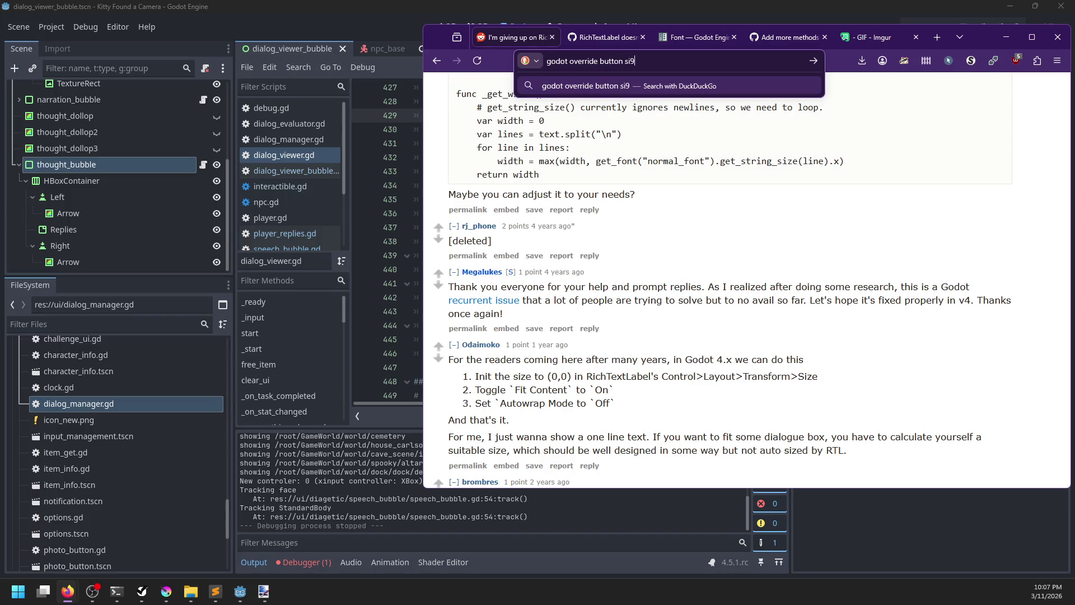
pyautogui.press('Return')
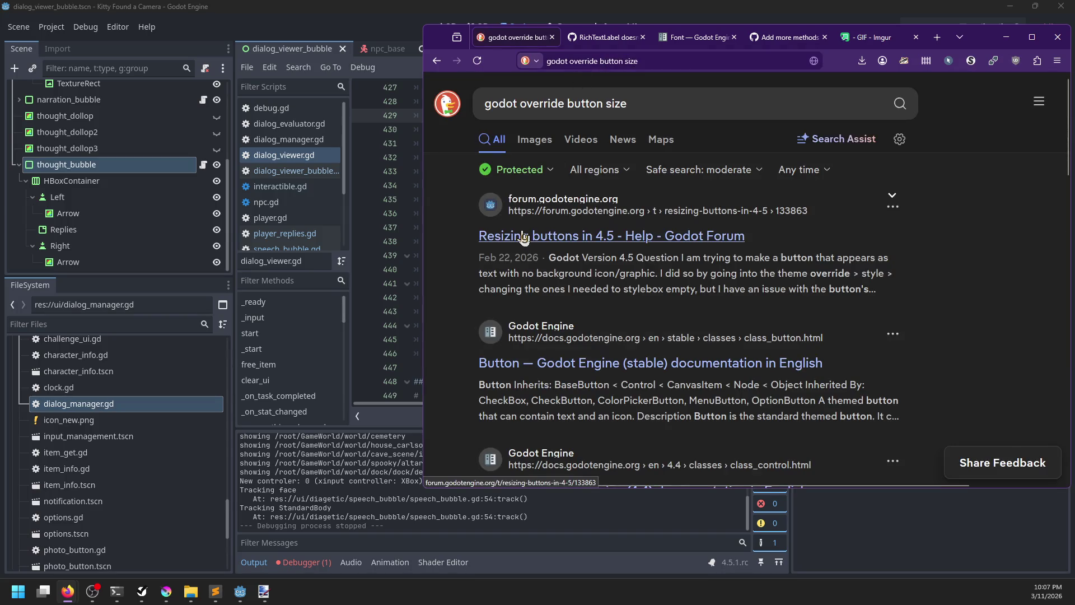
pyautogui.click(519, 239)
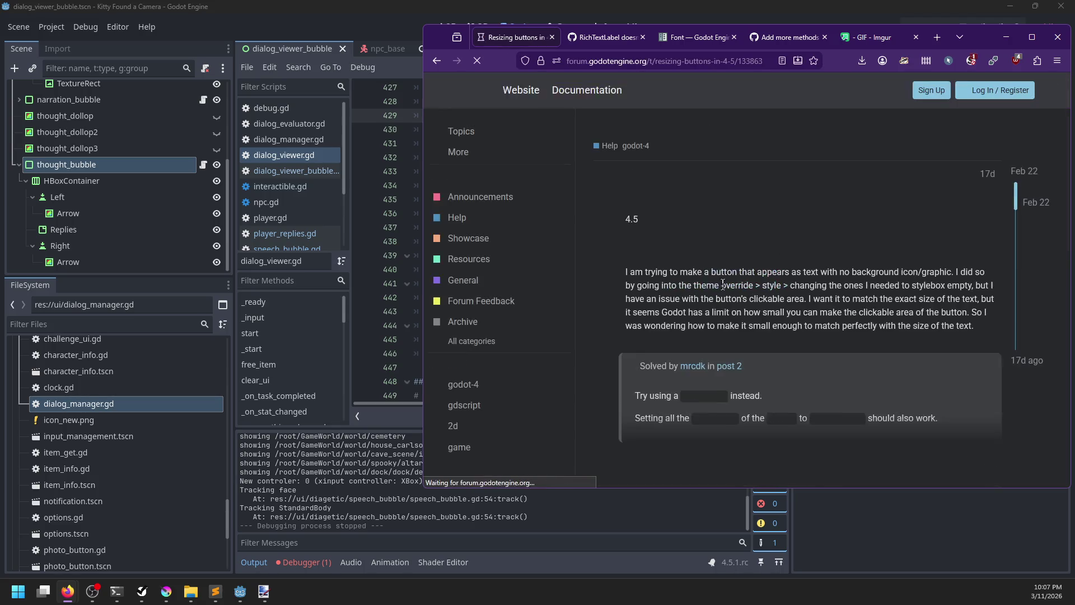
pyautogui.scroll(-1, 630, 304)
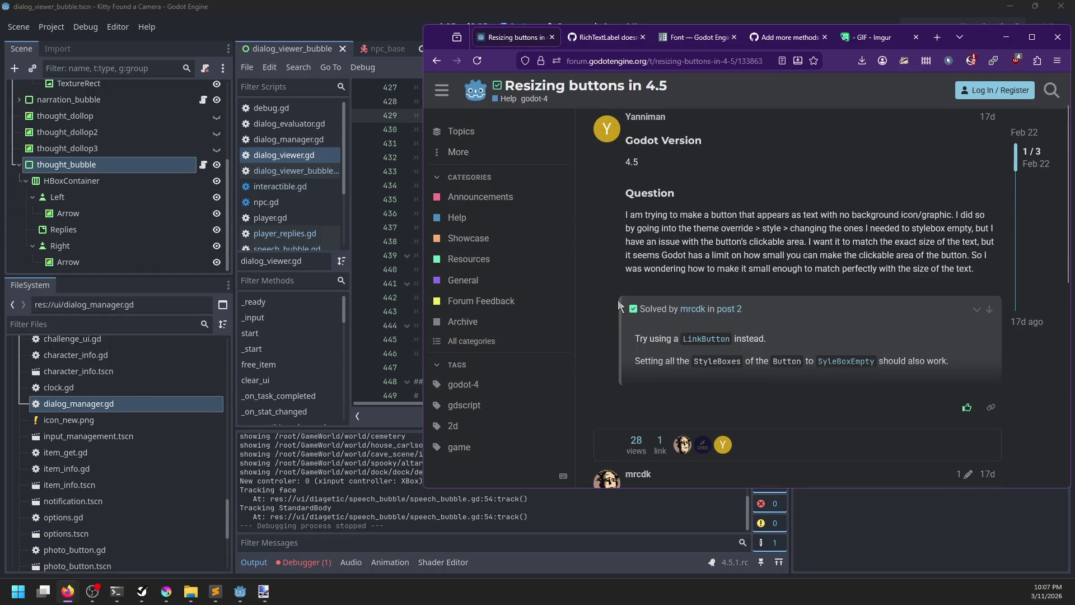
pyautogui.click(375, 419)
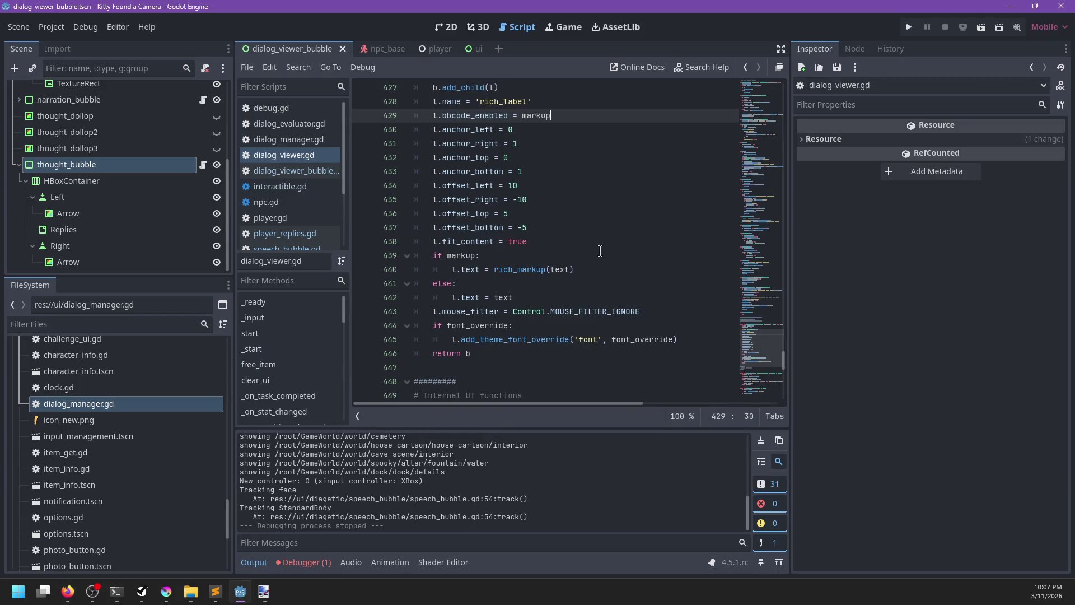
# Step: Check the documentation for mouse_filter on line 443 of dialog_viewer.gd
pyautogui.doubleClick(463, 311)
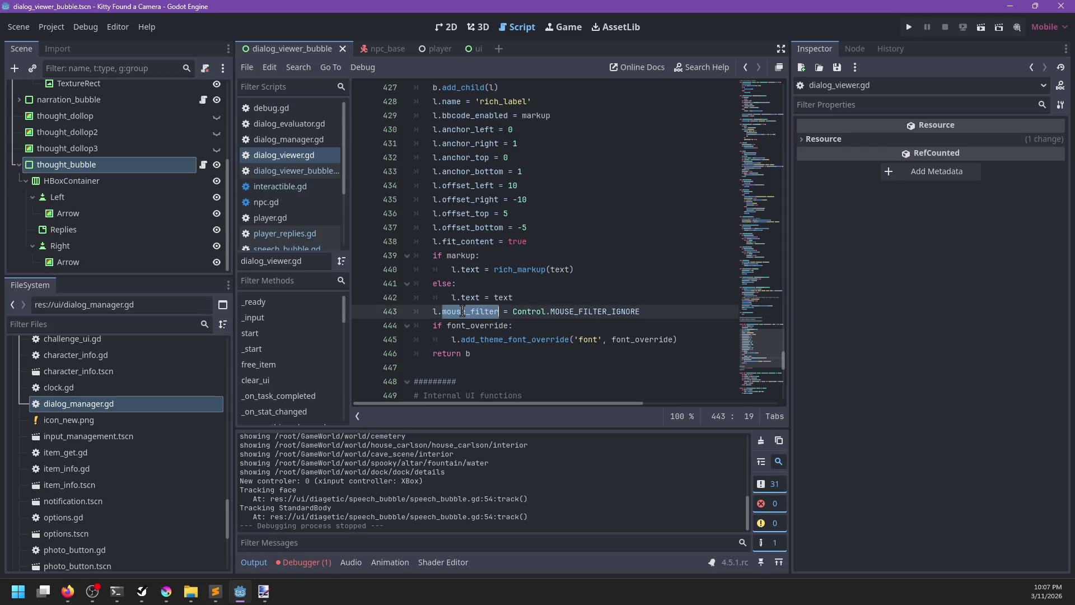
pyautogui.moveTo(462, 311)
pyautogui.click(598, 312)
pyautogui.click(559, 339)
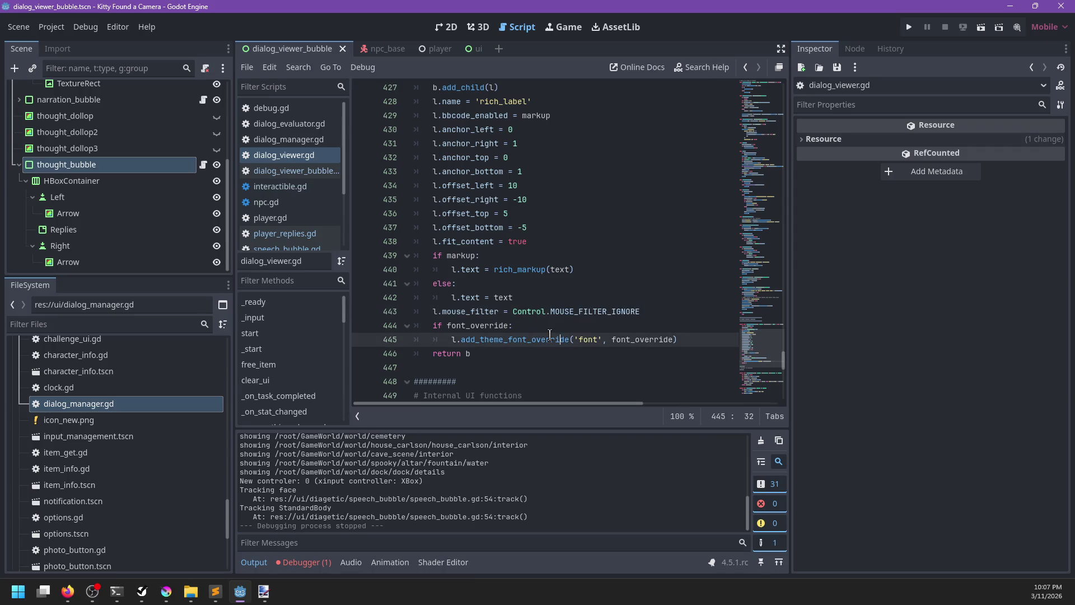
pyautogui.click(552, 324)
pyautogui.scroll(-5, 552, 325)
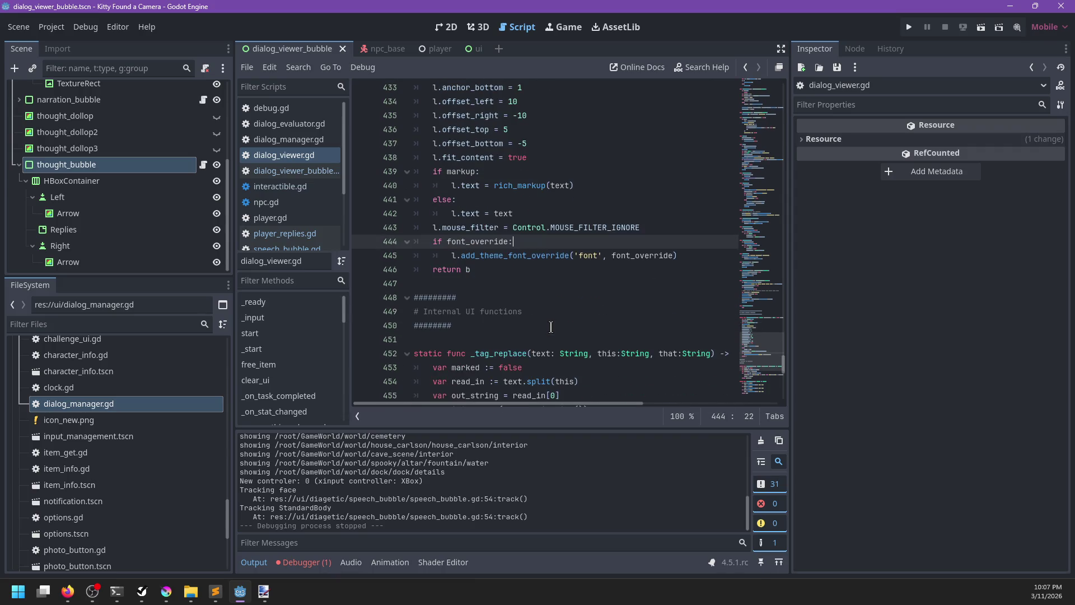
pyautogui.scroll(9, 549, 327)
pyautogui.scroll(6, 549, 327)
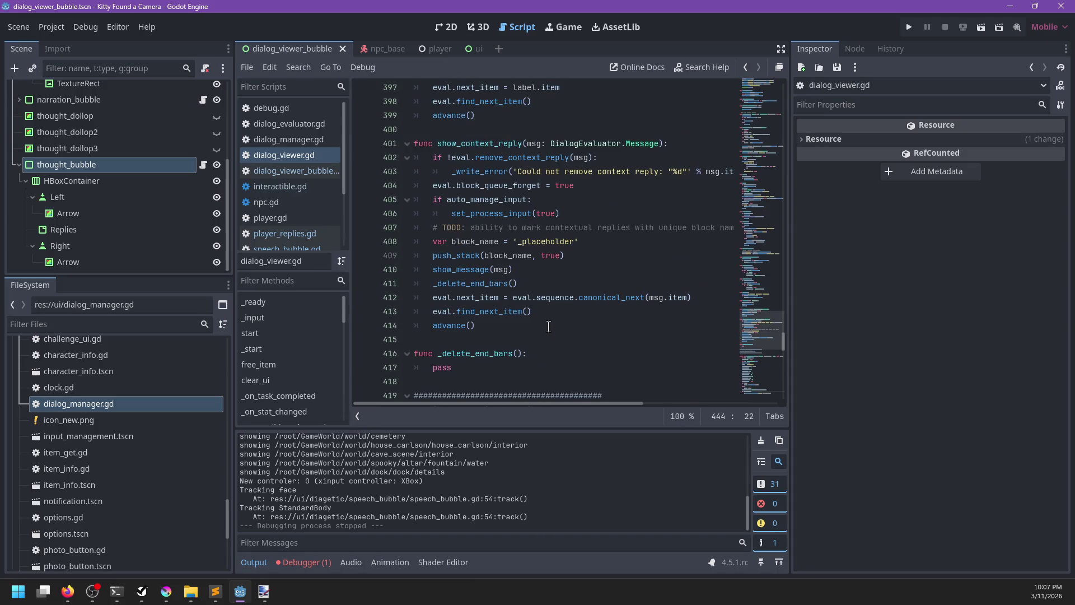
pyautogui.scroll(5, 56, 168)
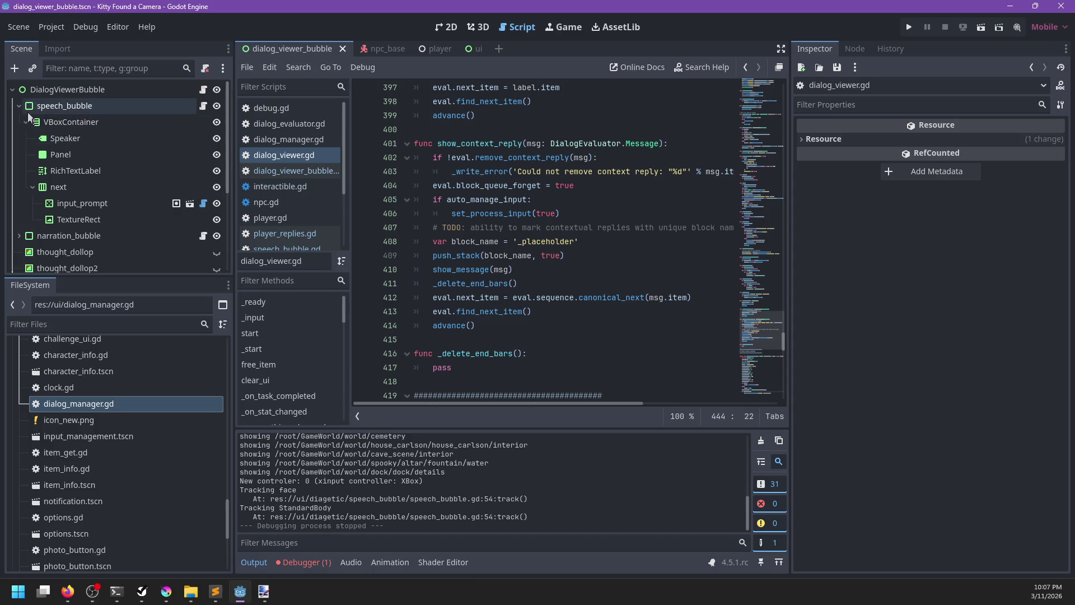
# Step: Set DialogViewerBubble's Mouse Behavior Recursive to Enabled, then save and run the game
pyautogui.click(18, 106)
pyautogui.click(19, 187)
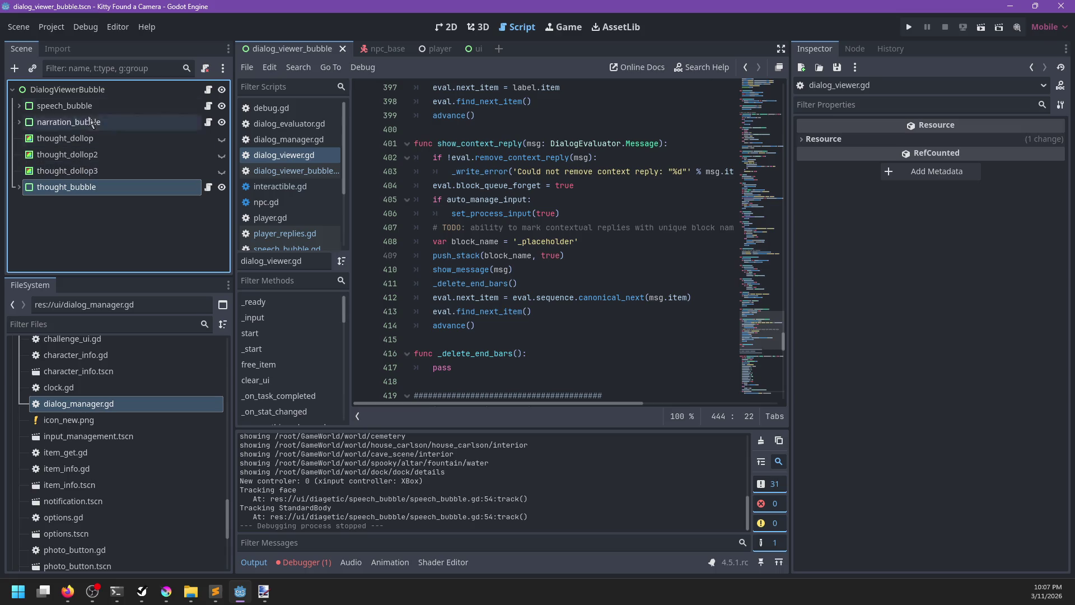
pyautogui.click(94, 92)
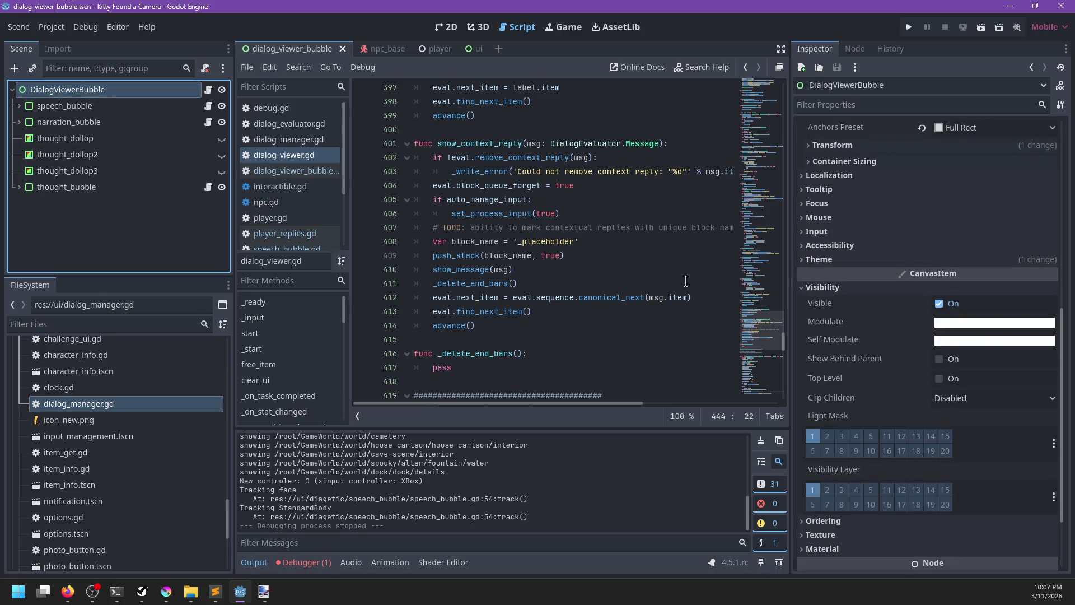
pyautogui.scroll(-4, 1011, 372)
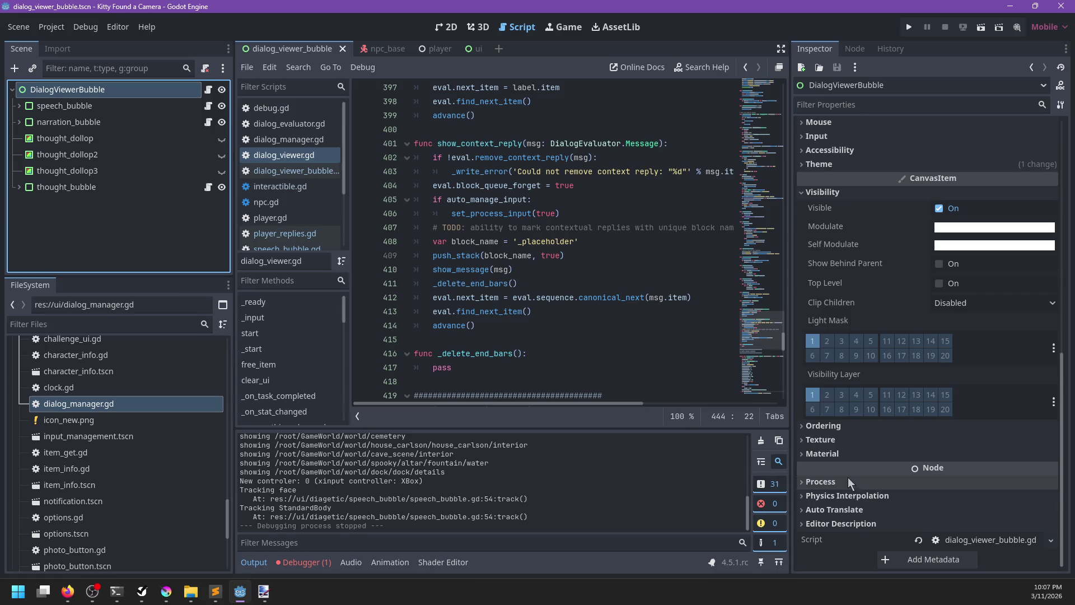
pyautogui.scroll(5, 858, 223)
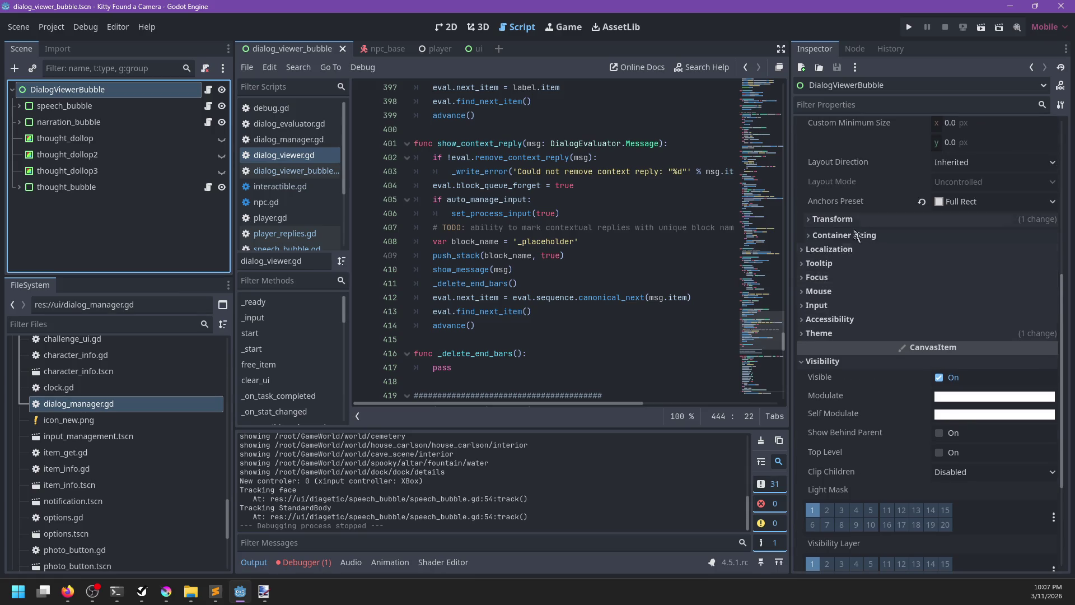
pyautogui.click(818, 292)
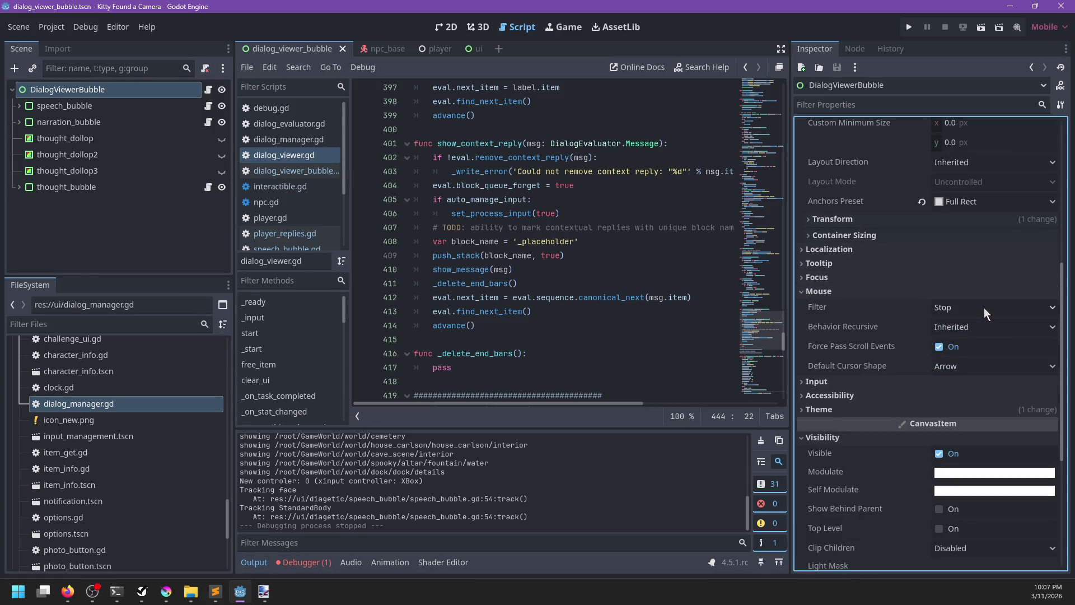
pyautogui.click(949, 329)
pyautogui.click(955, 377)
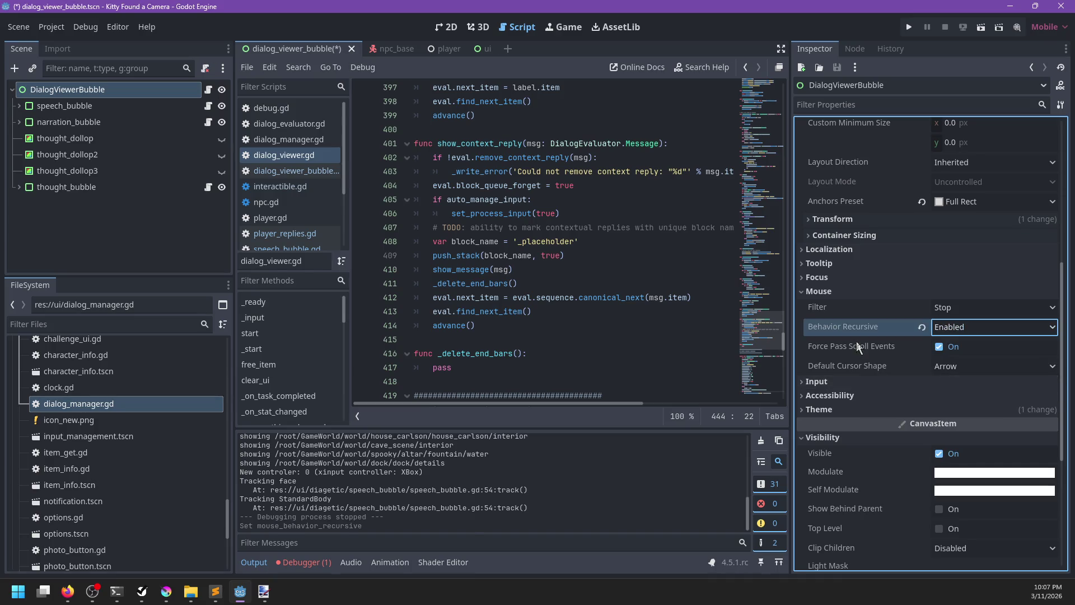
pyautogui.press('F5')
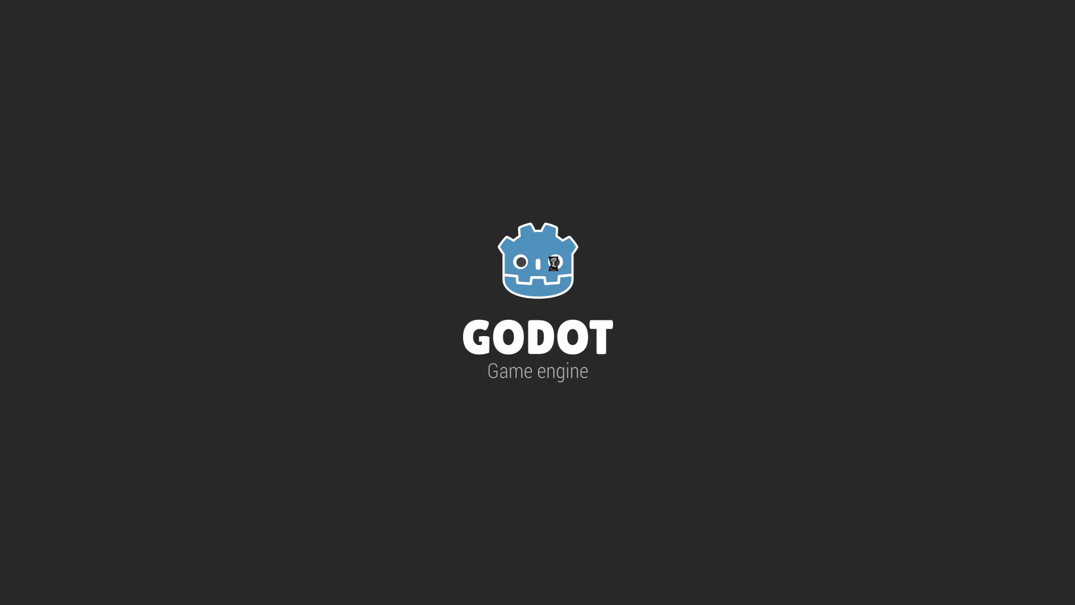
# Step: Set the root's Mouse Filter to Ignore and revert Behavior Recursive to Inherited, saving the scene
pyautogui.hotkey('alt', 'Tab')
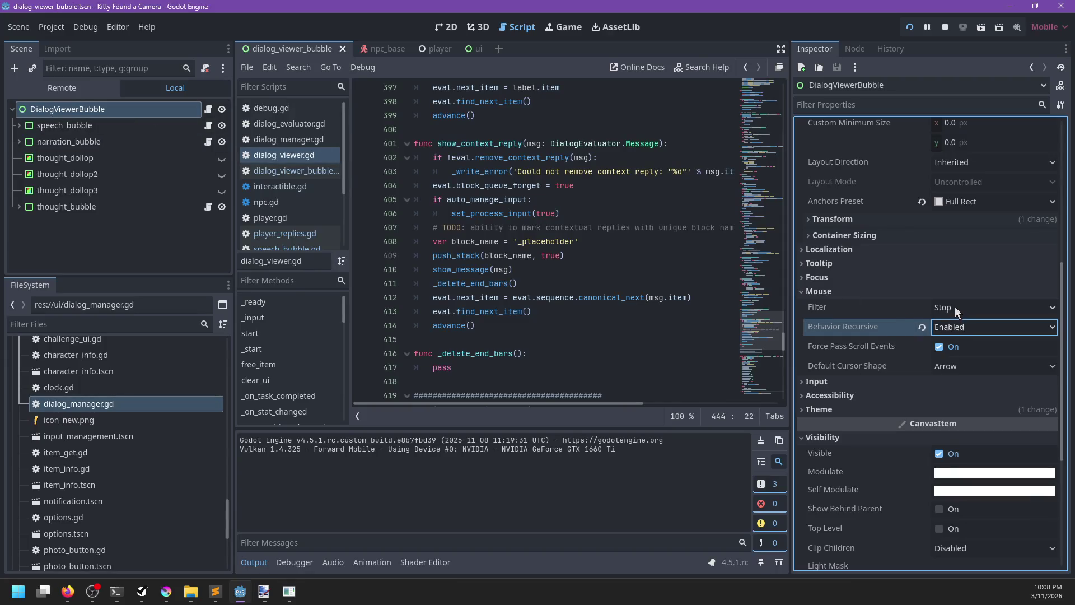
pyautogui.click(956, 308)
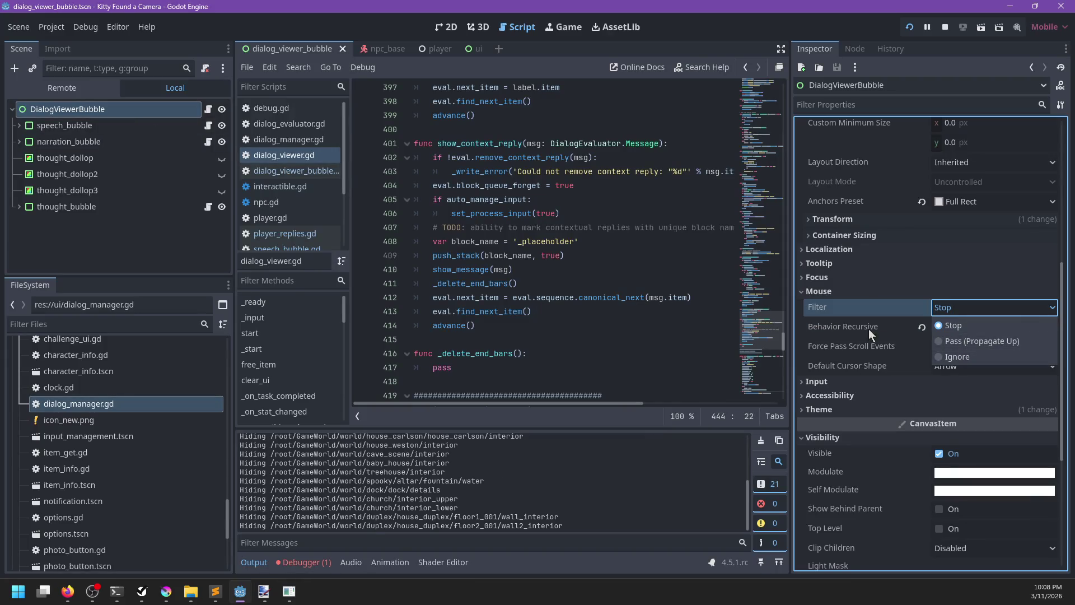
pyautogui.click(963, 358)
pyautogui.hotkey('ctrl', 's')
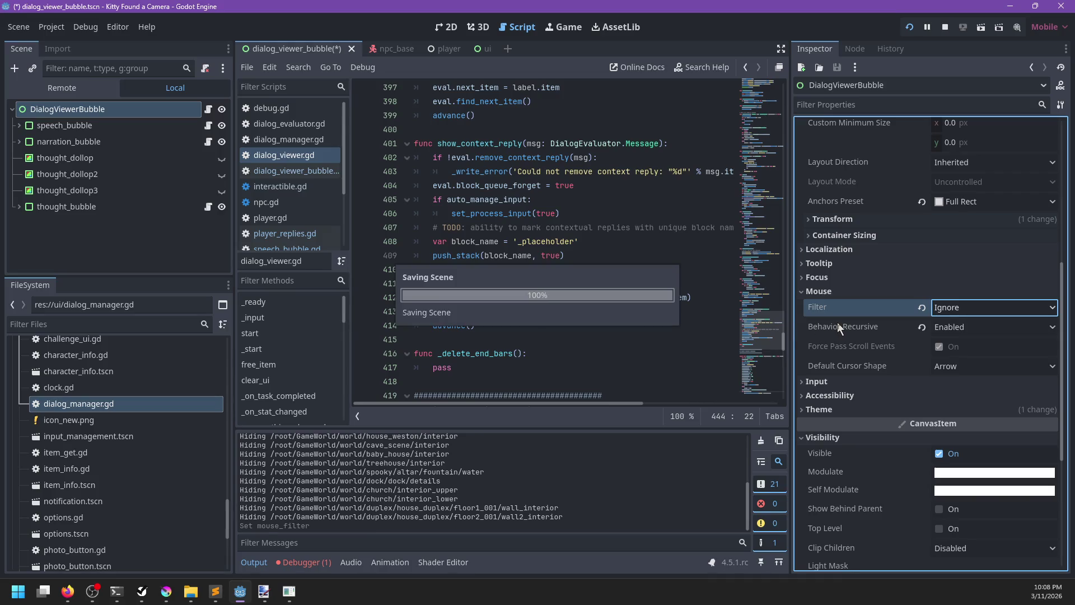
pyautogui.click(922, 327)
pyautogui.hotkey('ctrl', 's')
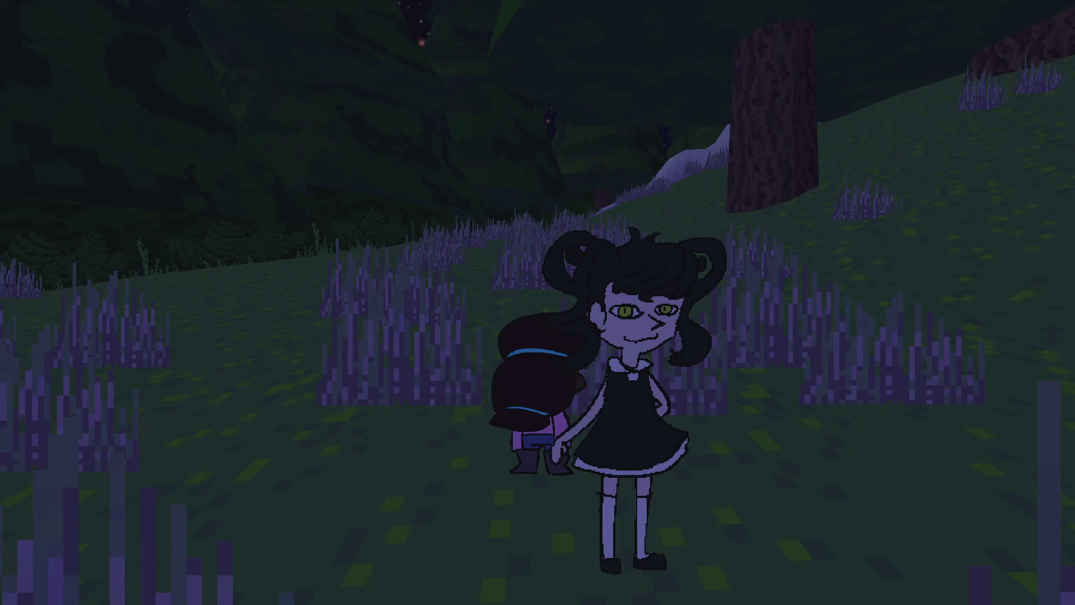
# Step: Advance the dialogue in the running game to check the player's reply bubble
pyautogui.press('space')
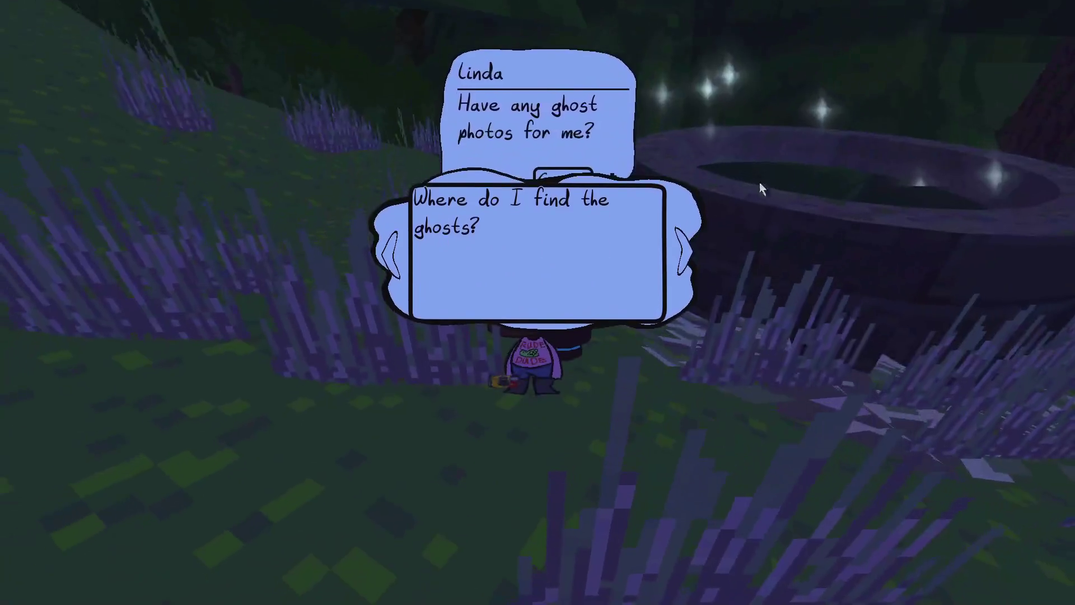
pyautogui.hotkey('alt', 'Tab')
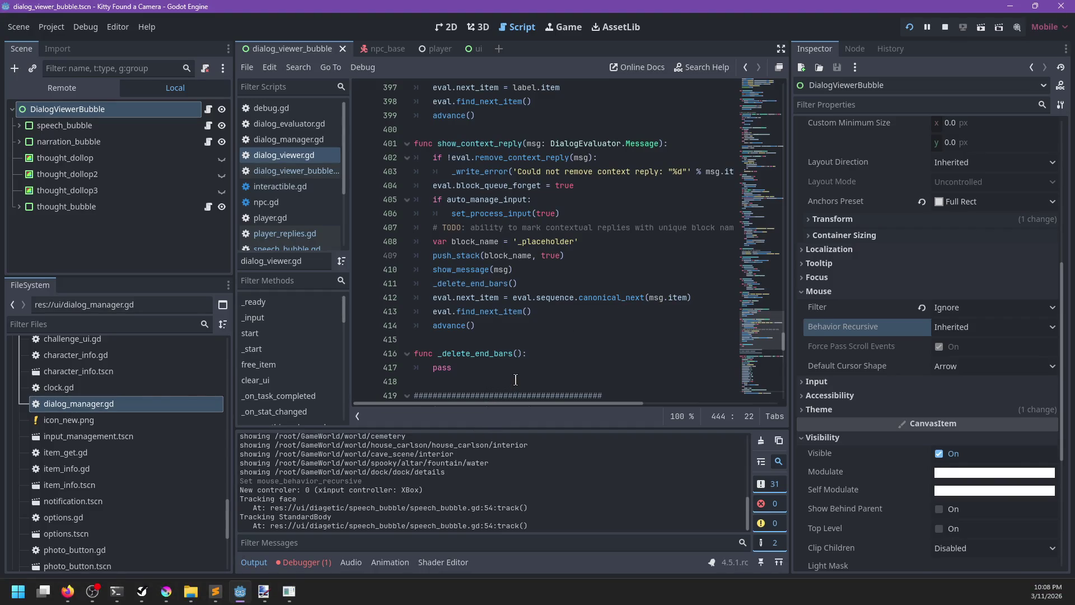
pyautogui.hotkey('alt', 'Tab')
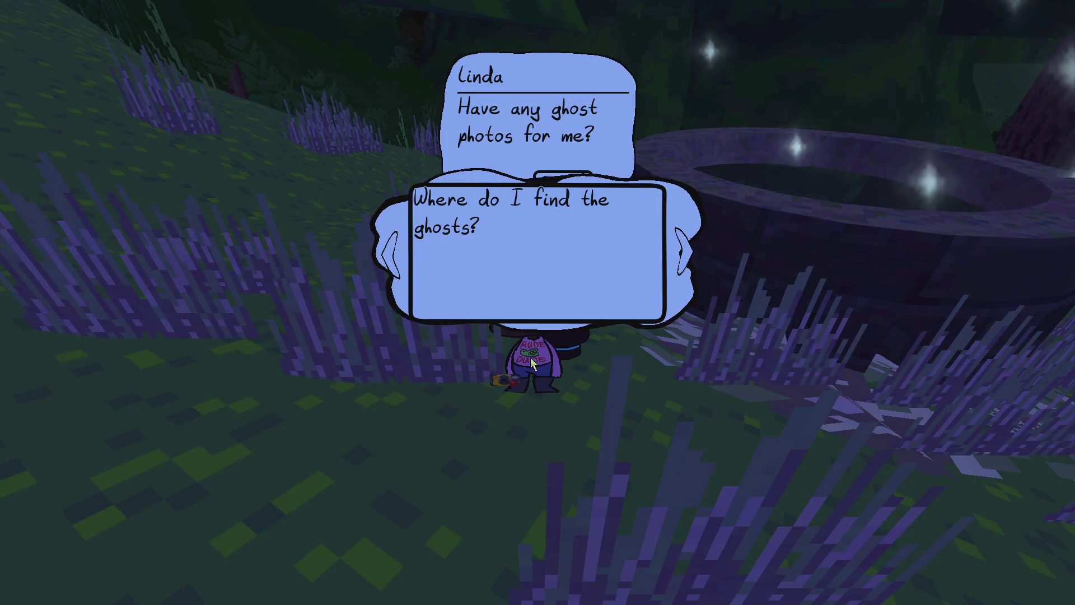
pyautogui.hotkey('alt', 'Tab')
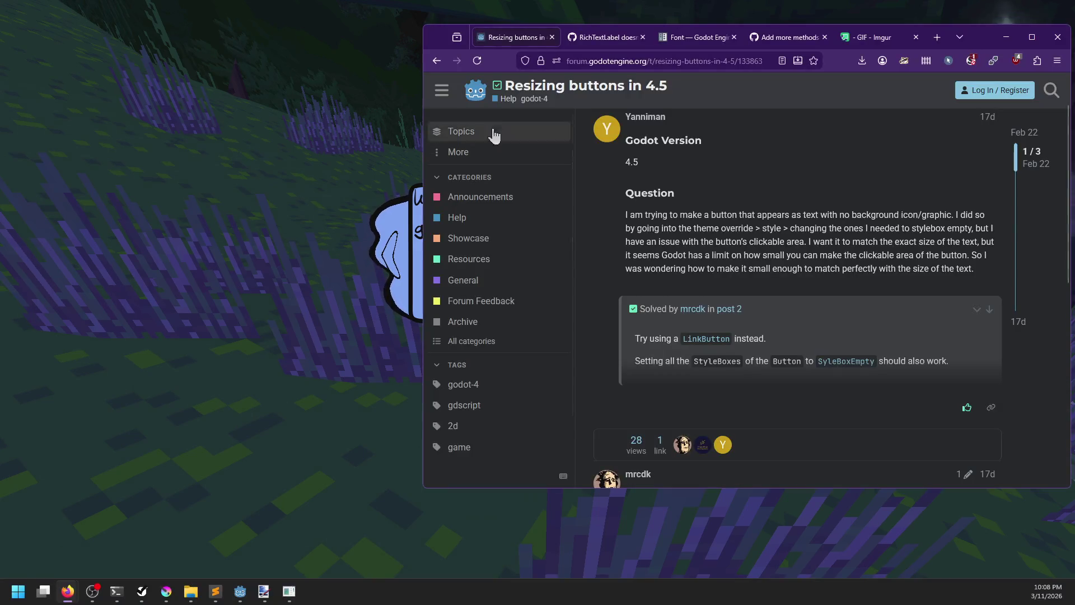
# Step: Search 'godot what am I clicking on', check a forum result, then refine the query with 'control'
pyautogui.click(610, 61)
pyautogui.write('godot what am I clicking on')
pyautogui.press('Return')
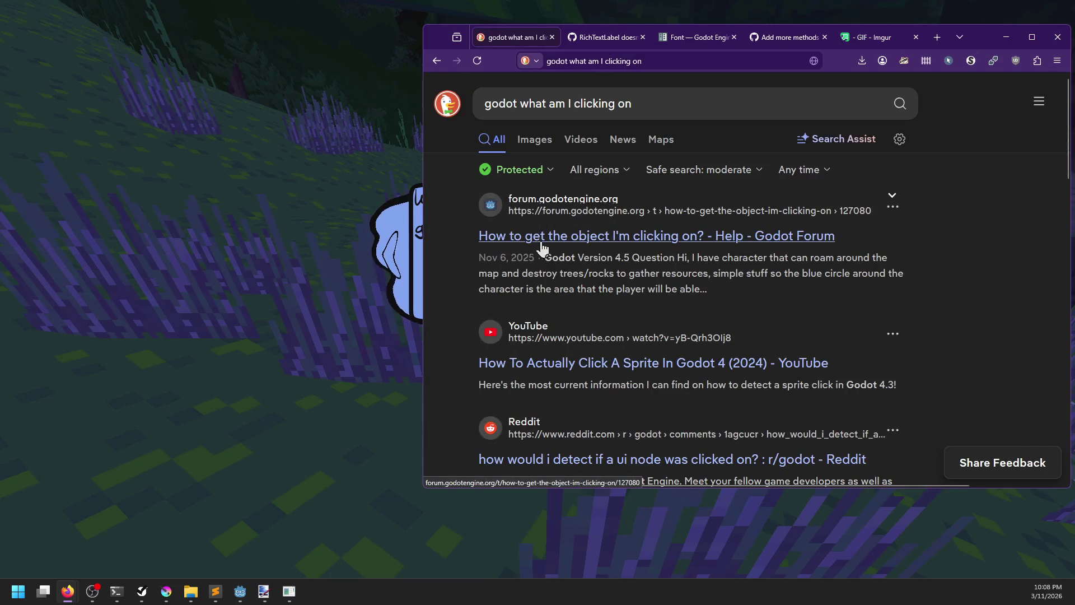
pyautogui.click(544, 244)
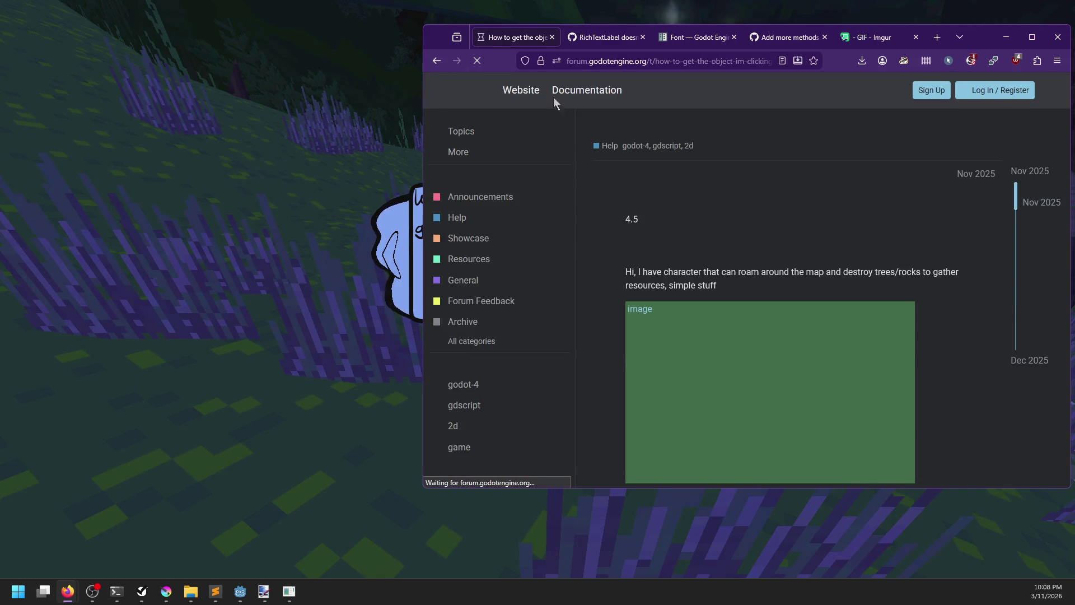
pyautogui.hotkey('alt', 'Left')
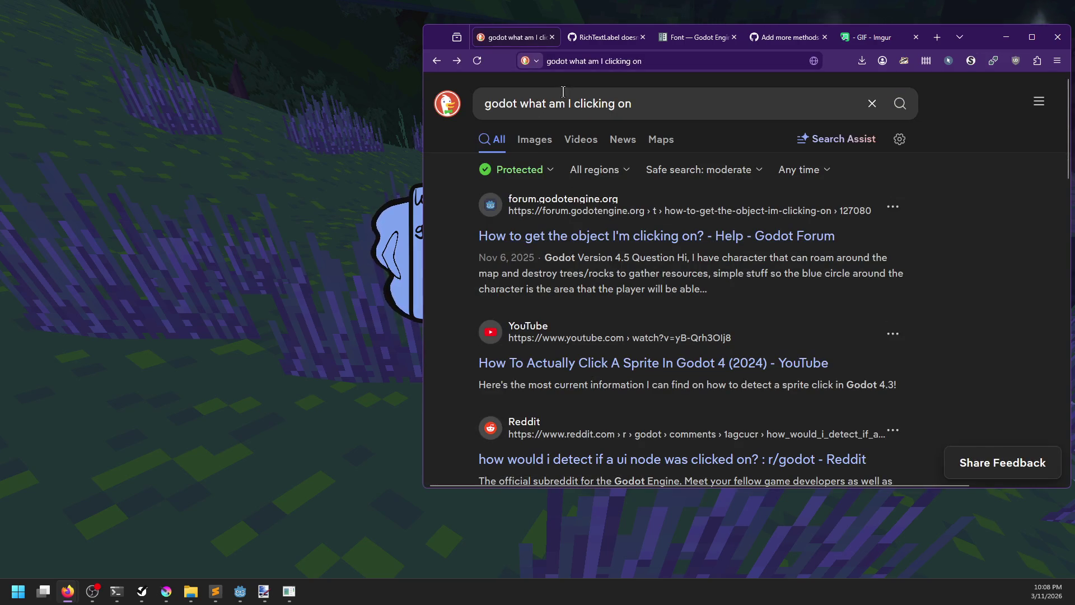
pyautogui.click(547, 104)
pyautogui.write('control')
pyautogui.press('Return')
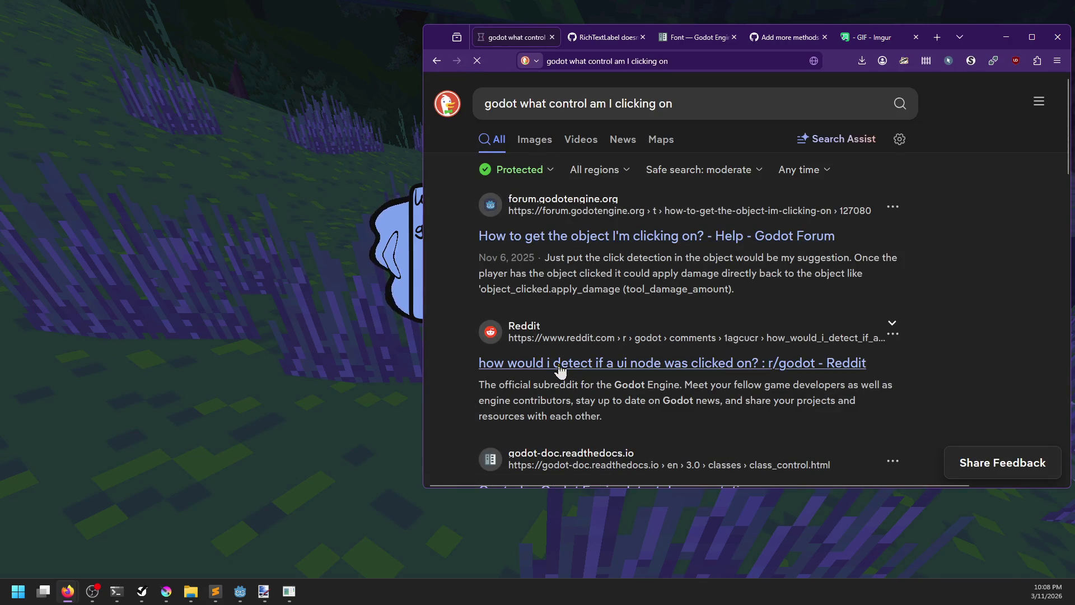
# Step: Read the Reddit thread about detecting UI clicks and pause the running game
pyautogui.click(560, 365)
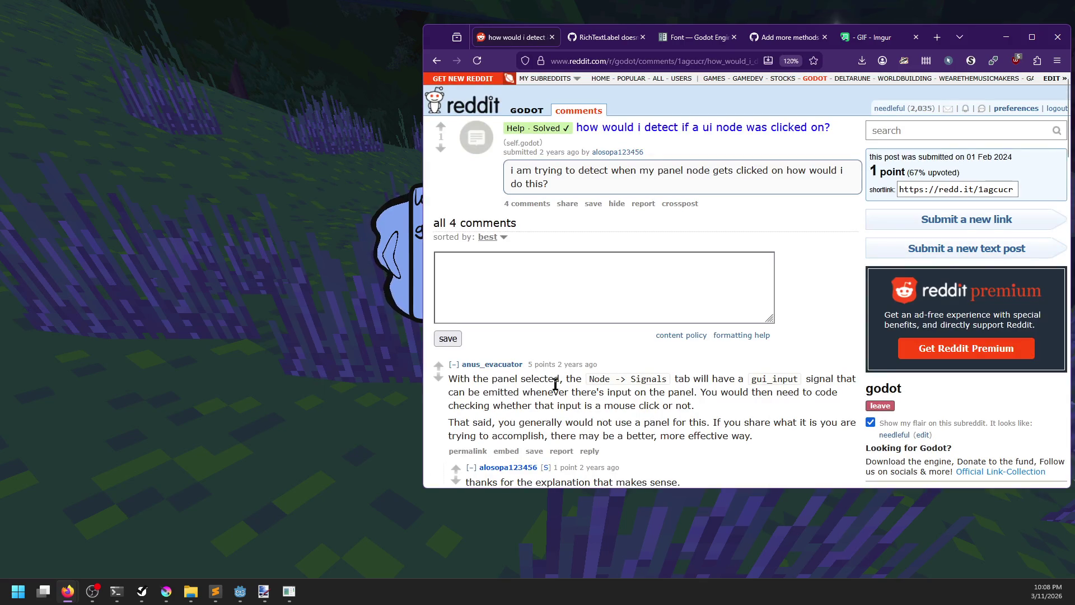
pyautogui.scroll(-2, 672, 388)
pyautogui.scroll(-3, 676, 381)
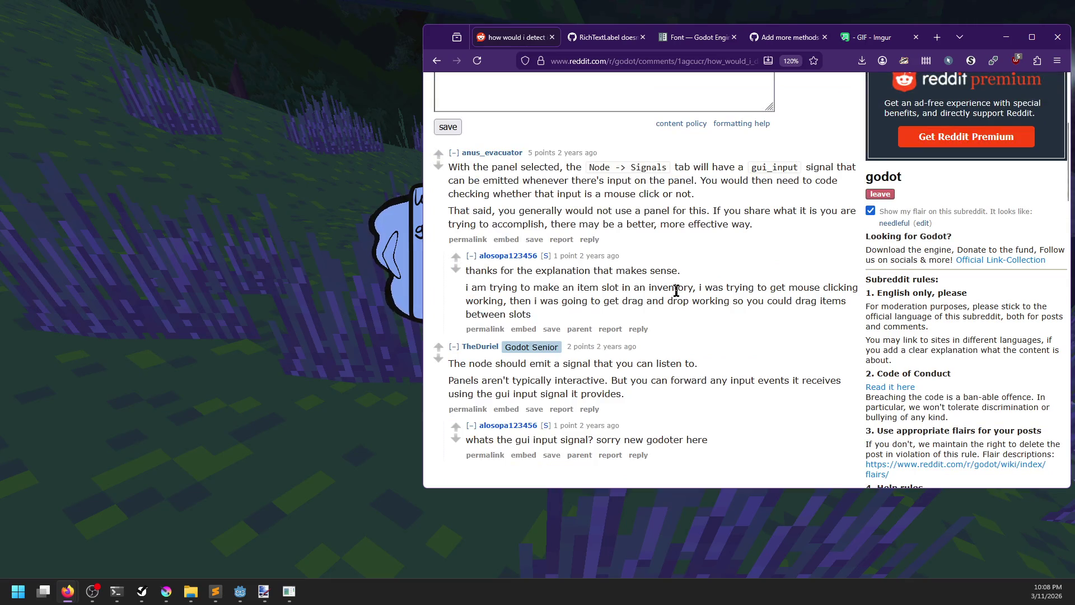
pyautogui.scroll(-2, 697, 255)
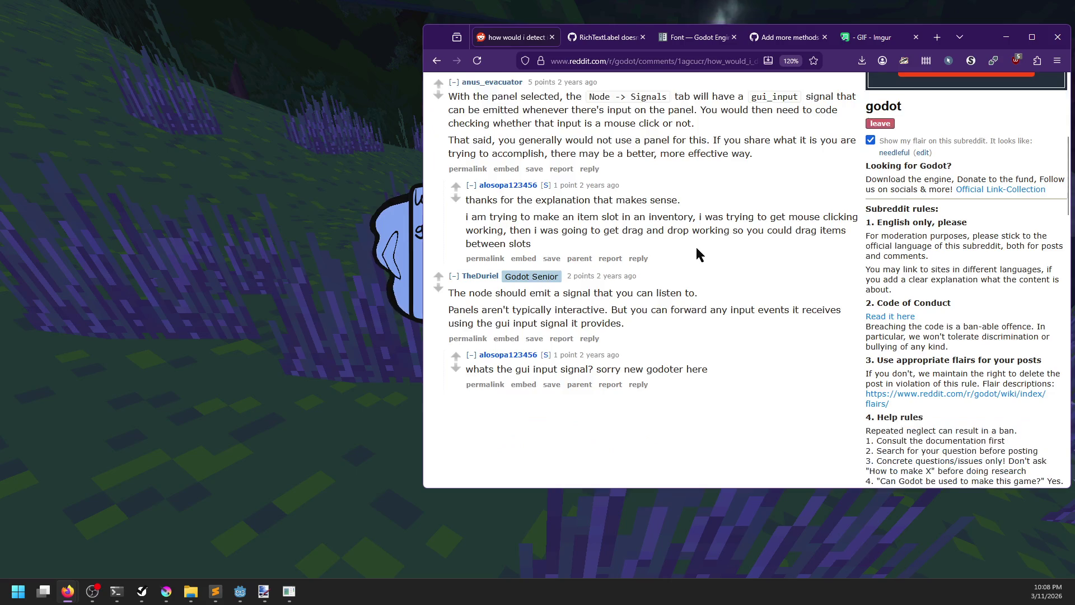
pyautogui.scroll(-3, 697, 255)
pyautogui.click(381, 292)
pyautogui.press('Escape')
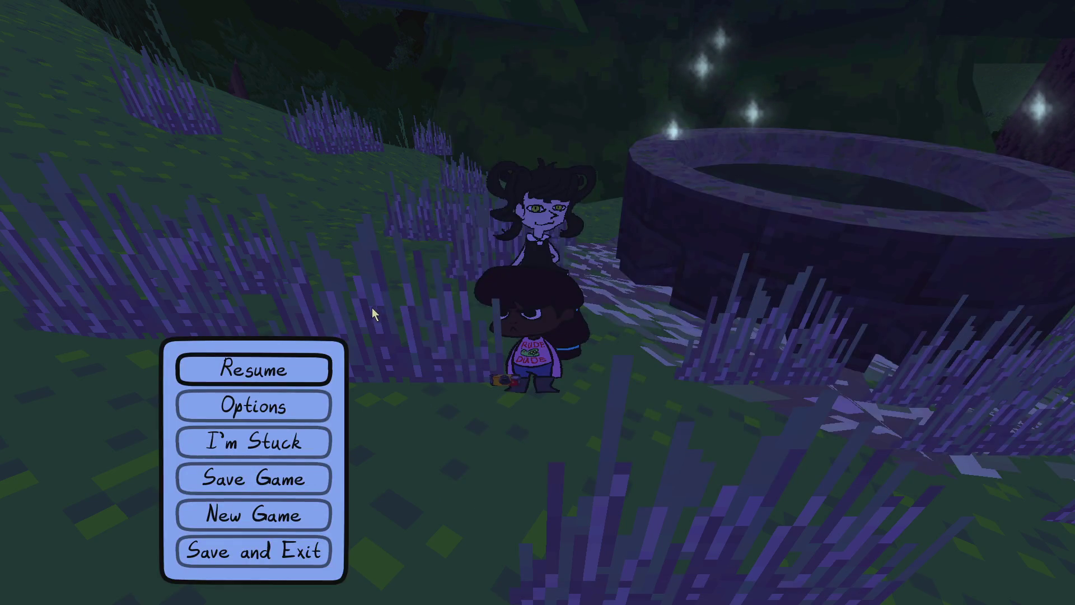
pyautogui.hotkey('alt', 'Tab')
# Step: Load more search results and open the forum thread on debugging captured clicks
pyautogui.click(437, 61)
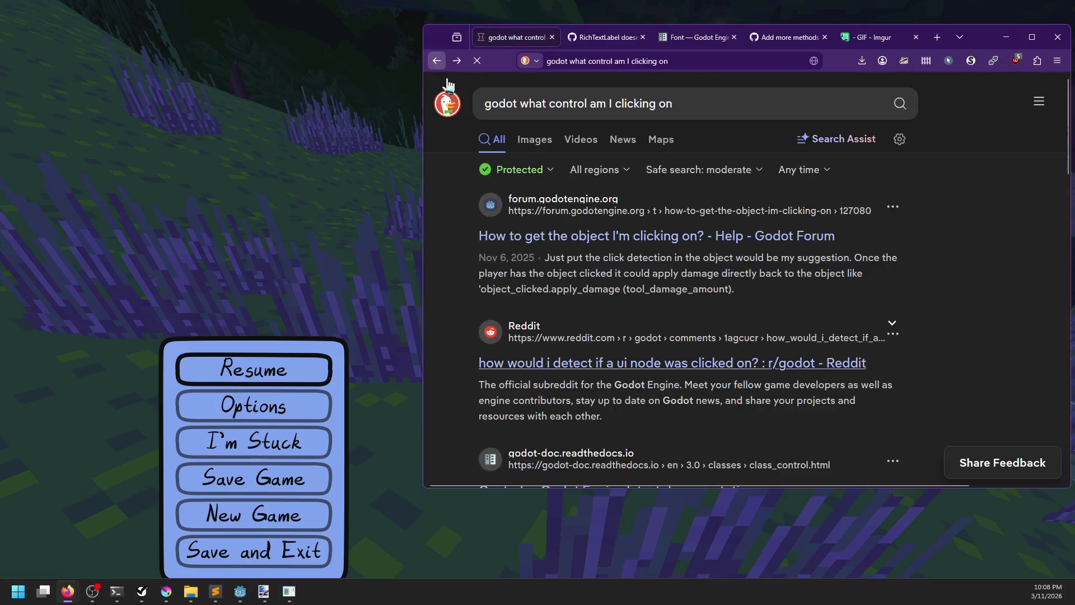
pyautogui.scroll(-5, 454, 336)
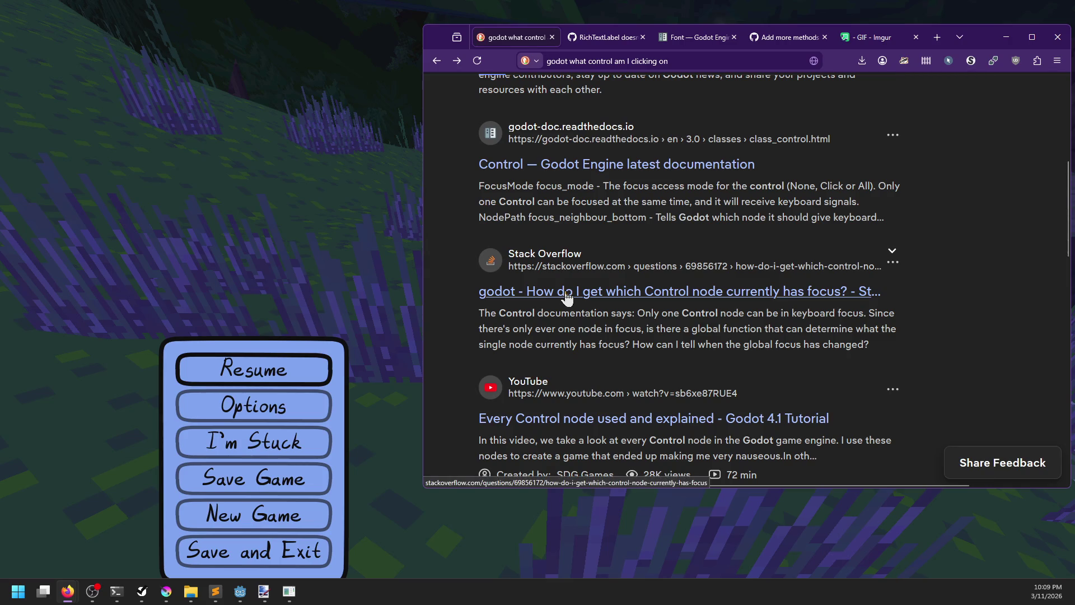
pyautogui.scroll(-5, 566, 296)
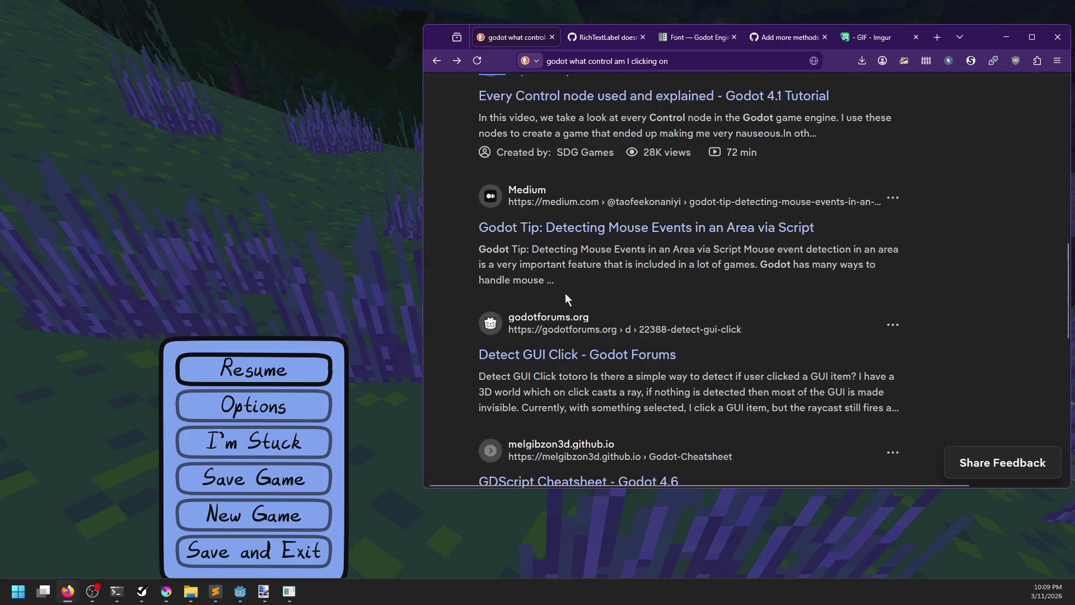
pyautogui.scroll(-3, 470, 316)
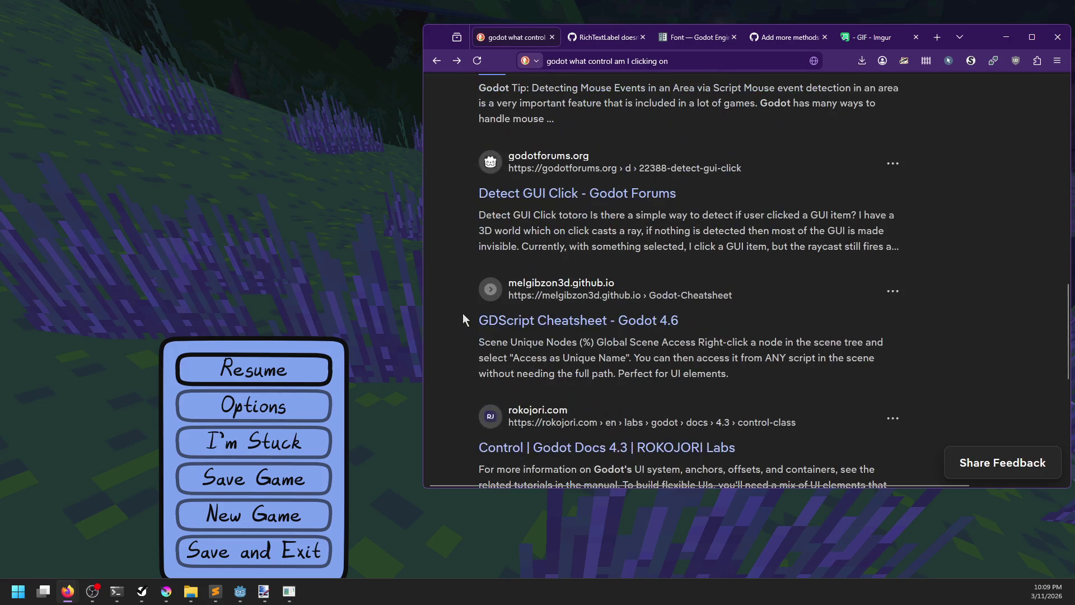
pyautogui.scroll(-5, 463, 317)
pyautogui.click(481, 300)
pyautogui.scroll(-5, 457, 303)
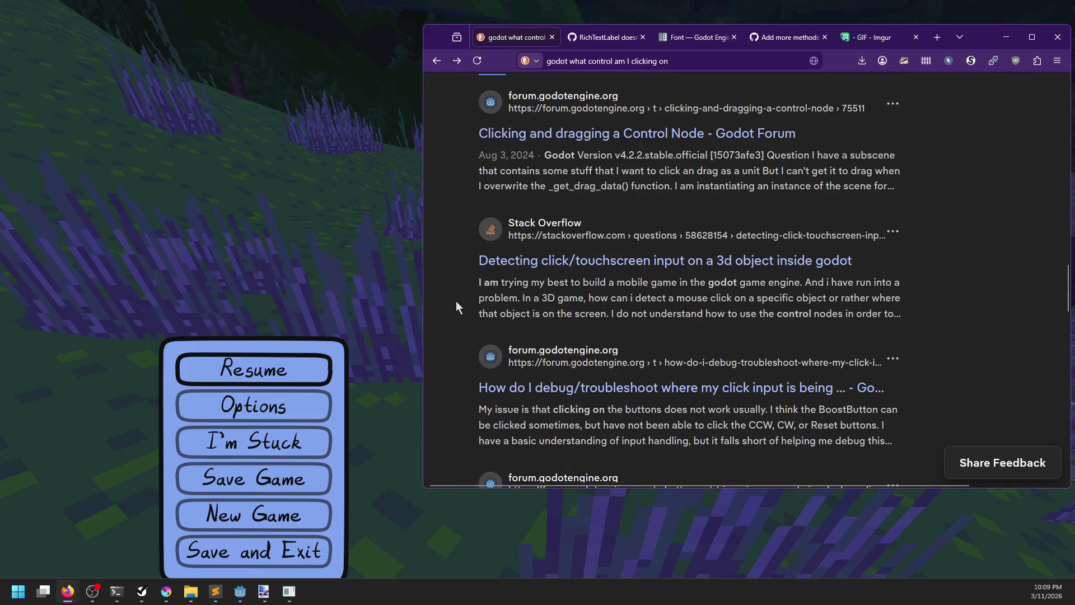
pyautogui.scroll(-1, 456, 301)
pyautogui.click(631, 234)
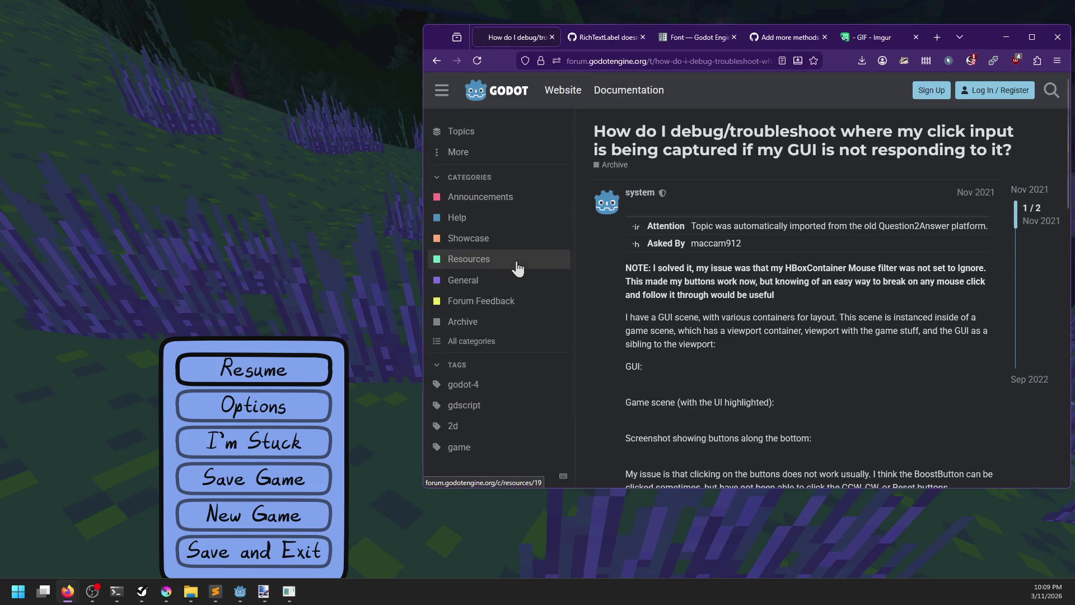
pyautogui.scroll(-1, 606, 293)
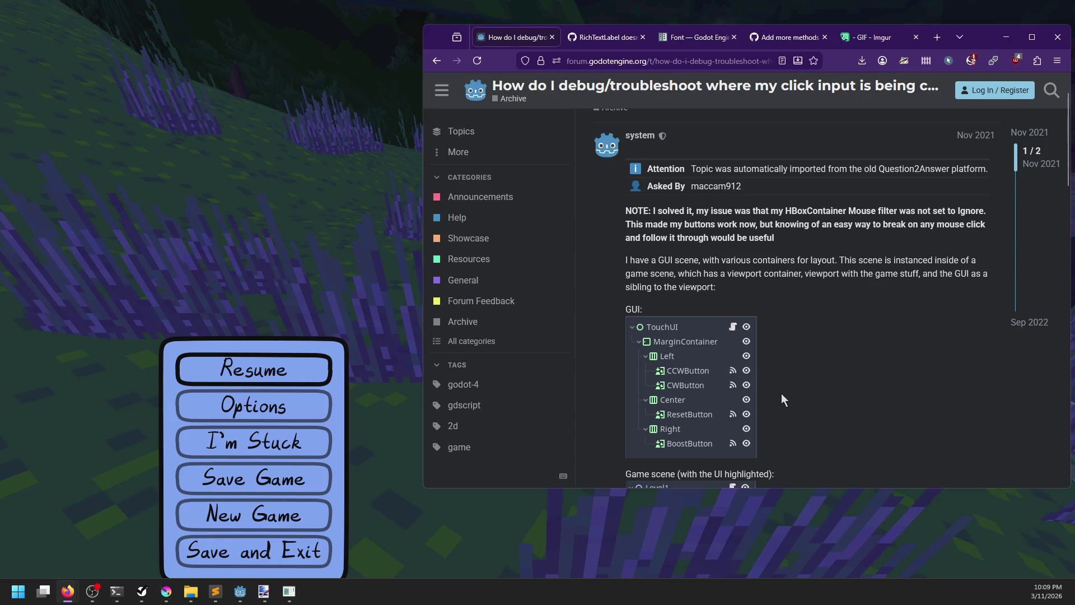
pyautogui.hotkey('alt', 'Tab')
pyautogui.hotkey('alt', 'Tab')
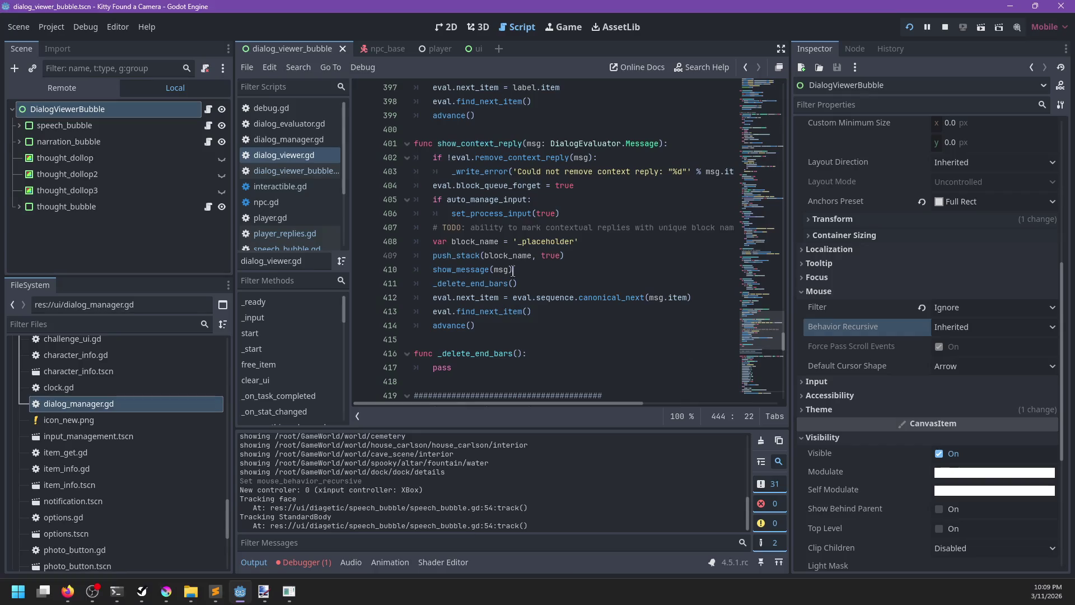
# Step: Set the thought bubble's HBoxContainer mouse filter to Ignore
pyautogui.click(21, 208)
pyautogui.click(70, 223)
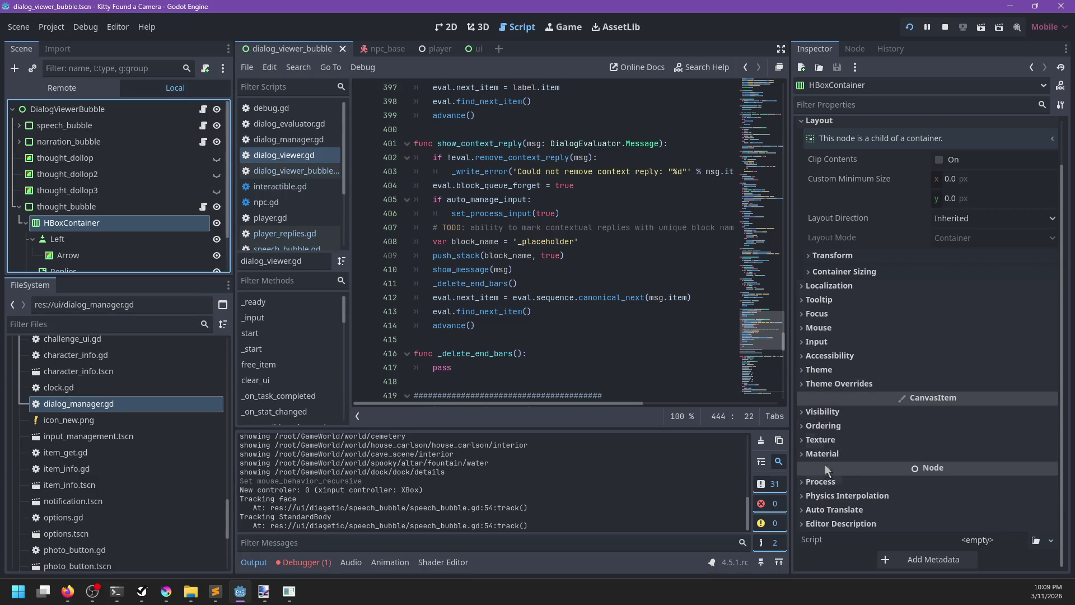
pyautogui.click(814, 328)
pyautogui.click(974, 344)
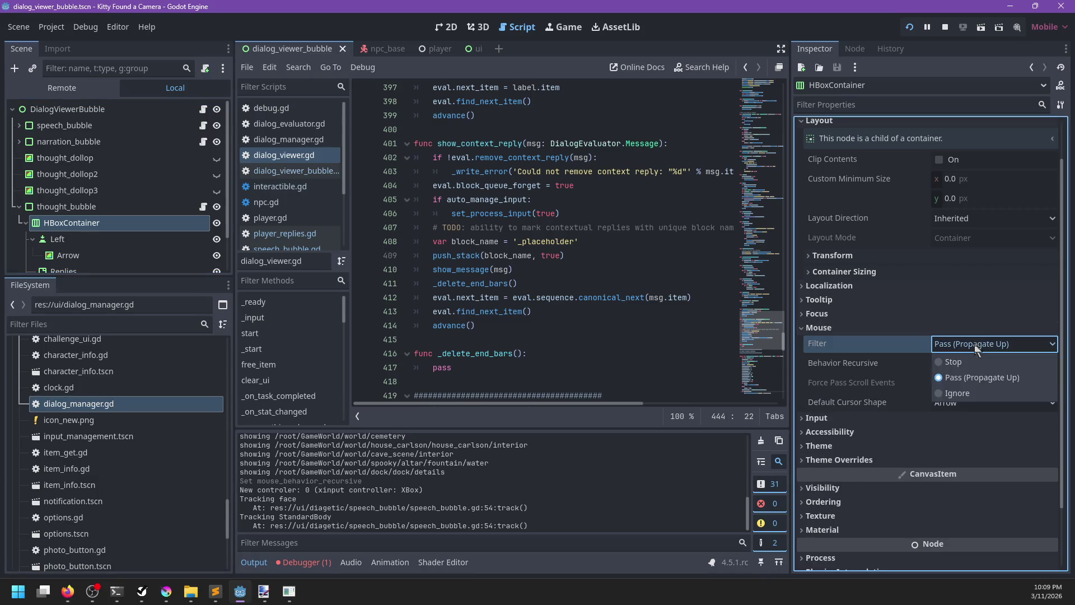
pyautogui.click(957, 393)
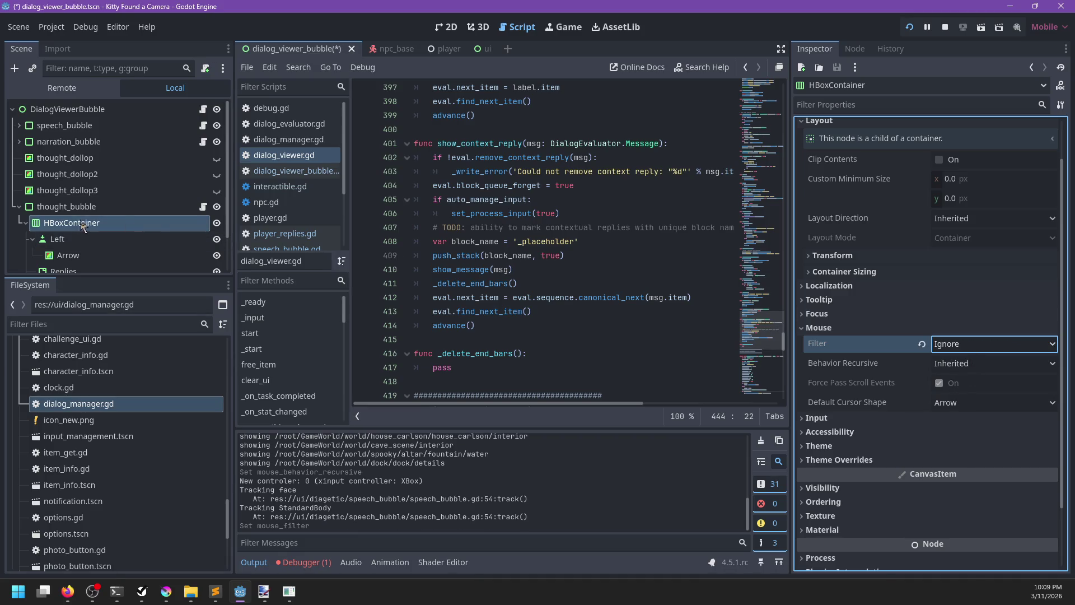
# Step: Multi-select the speech bubble's VBoxContainers and nearby nodes, then reselect only the thought bubble's HBoxContainer
pyautogui.click(20, 125)
pyautogui.click(59, 142)
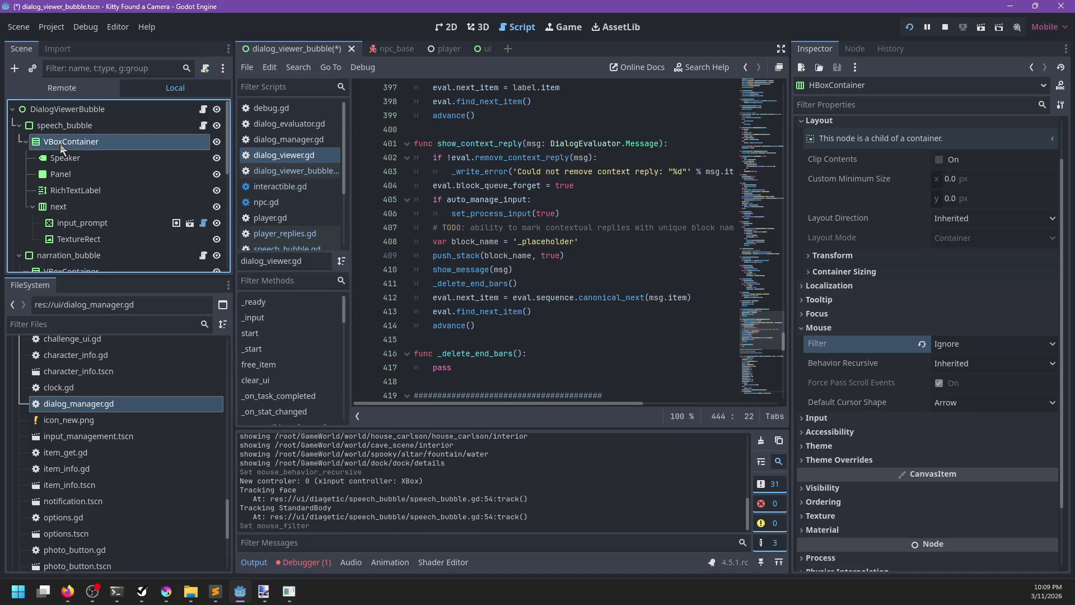
pyautogui.scroll(-1, 86, 224)
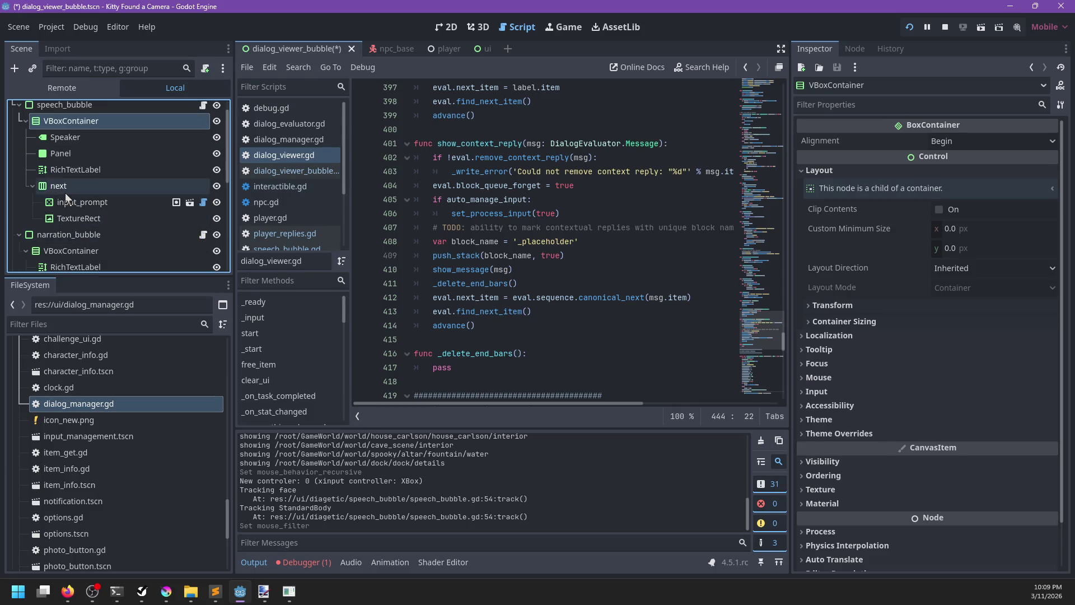
pyautogui.keyDown('ctrl'); pyautogui.click(65, 187); pyautogui.keyUp('ctrl')
pyautogui.keyDown('ctrl'); pyautogui.click(71, 250); pyautogui.keyUp('ctrl')
pyautogui.scroll(-2, 140, 235)
pyautogui.keyDown('ctrl'); pyautogui.click(59, 219); pyautogui.keyUp('ctrl')
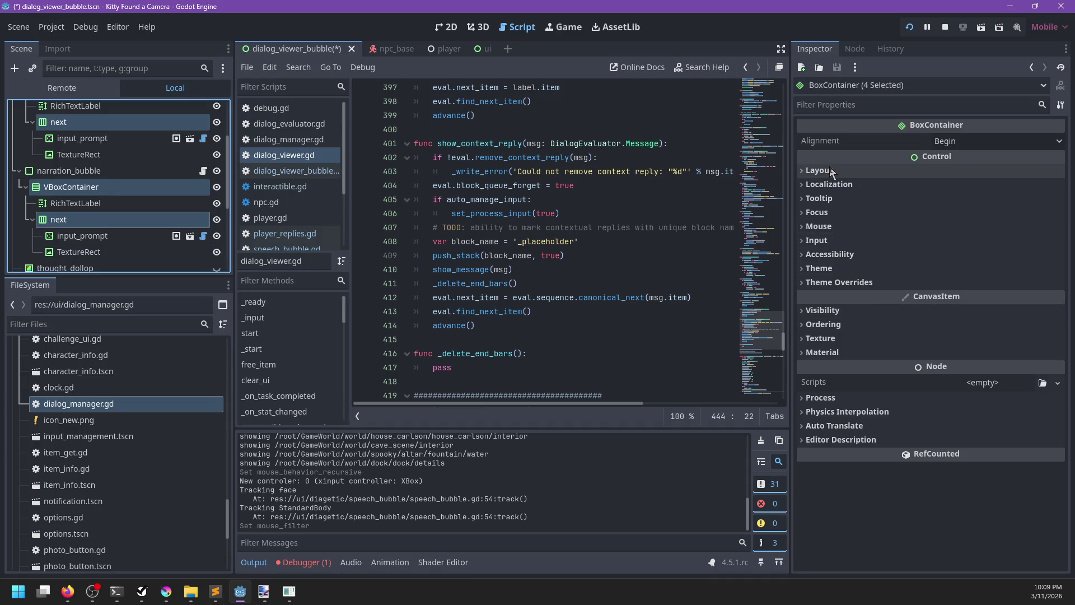
pyautogui.scroll(-2, 81, 257)
pyautogui.scroll(-2, 82, 251)
pyautogui.click(99, 207)
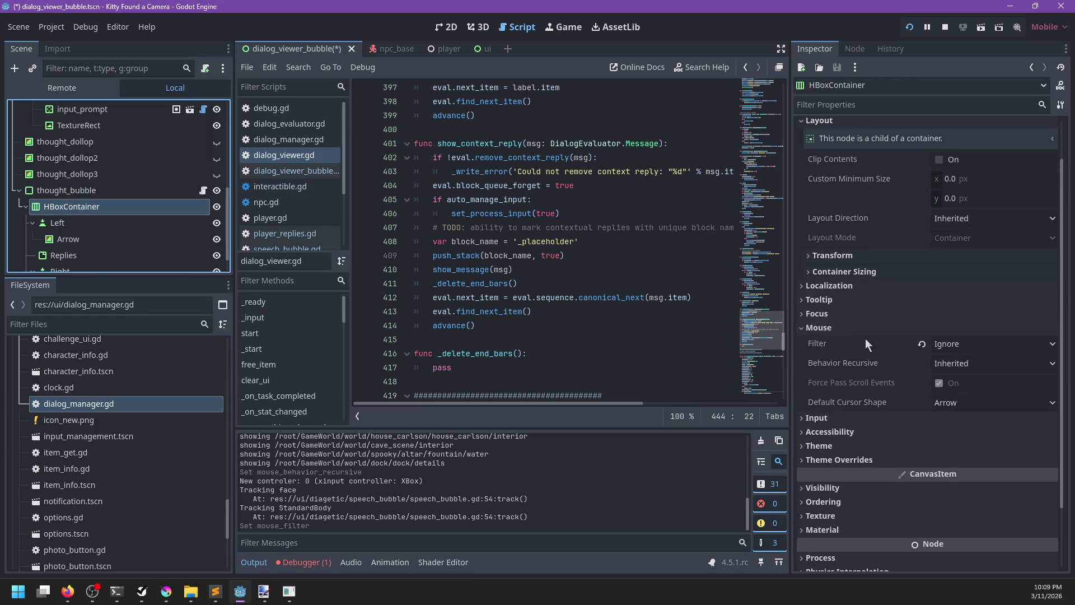
# Step: Open Search Help with F1 and start a class search query
pyautogui.moveTo(839, 343)
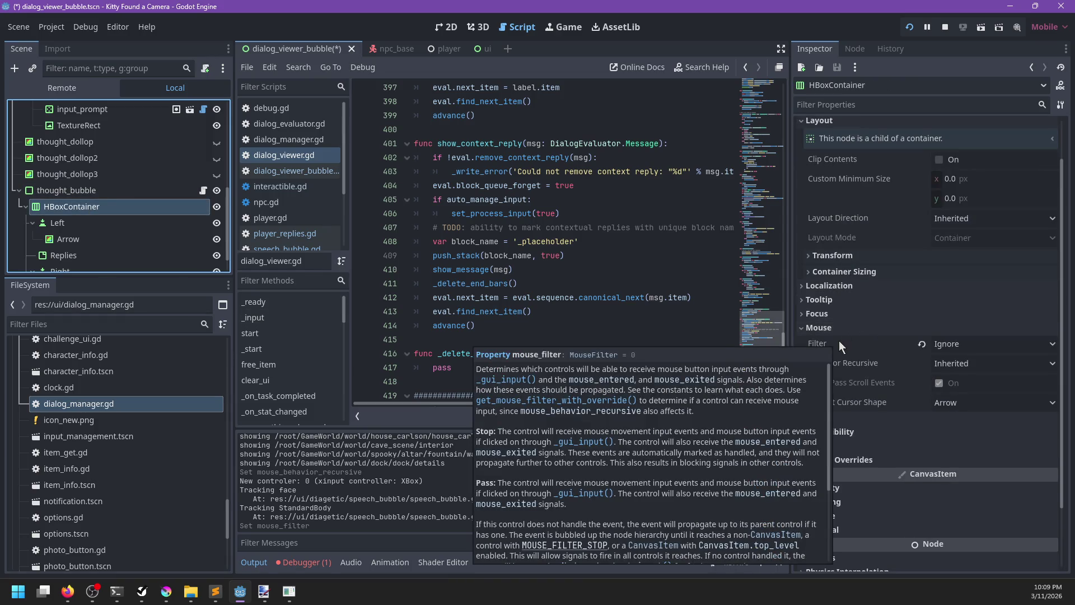
pyautogui.press('F1')
pyautogui.write('p')
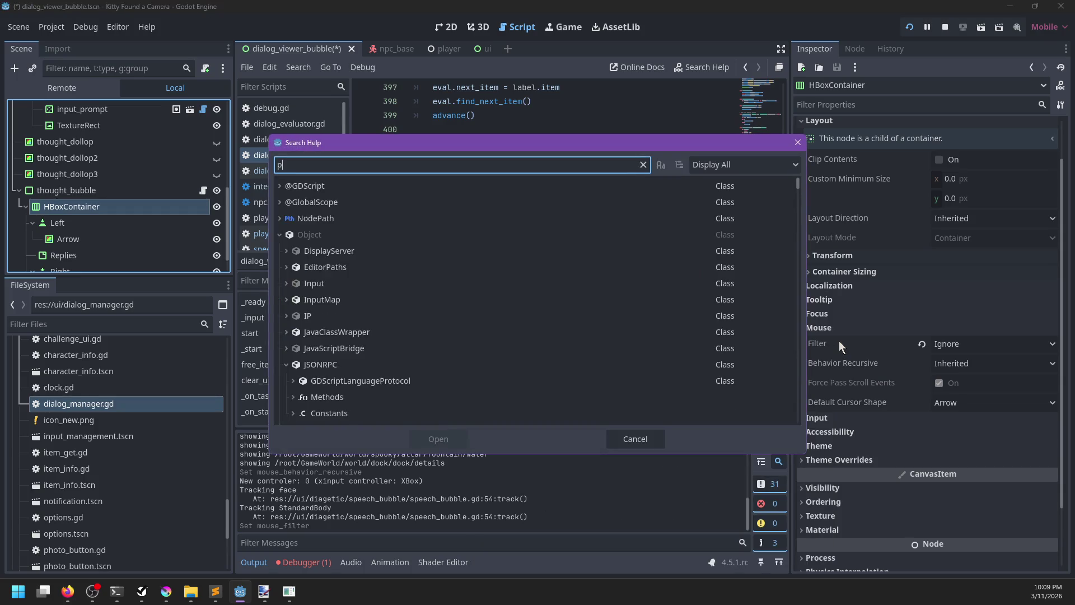
pyautogui.write('ass_d')
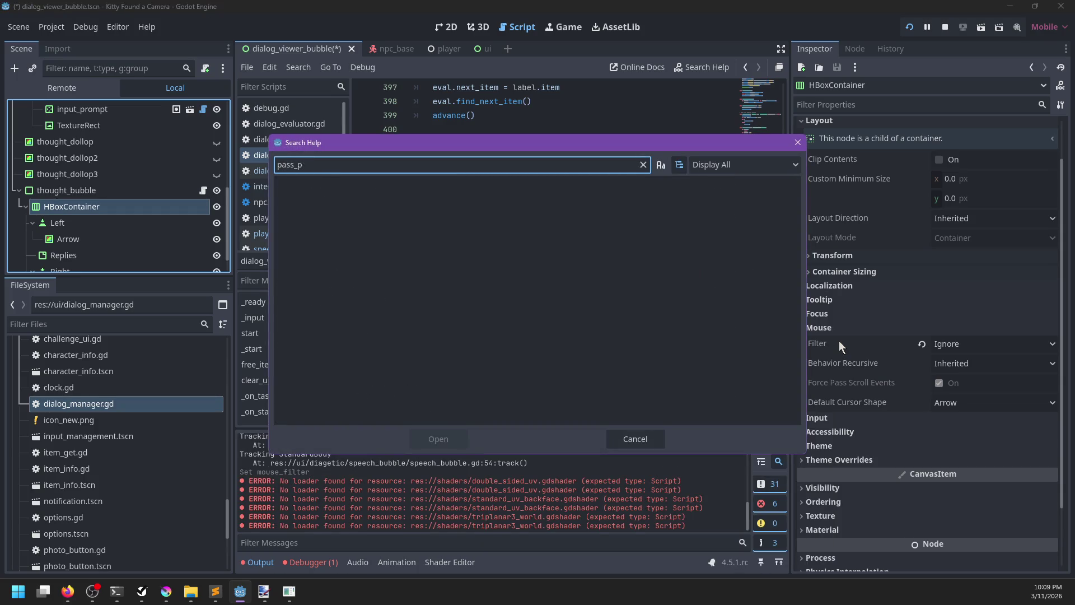
# Step: Search the docs for 'propagate', then 'mouse', and open the MouseMode enum description
pyautogui.press('BackSpace')
pyautogui.press('BackSpace')
pyautogui.press('BackSpace')
pyautogui.press('BackSpace')
pyautogui.write('propa')
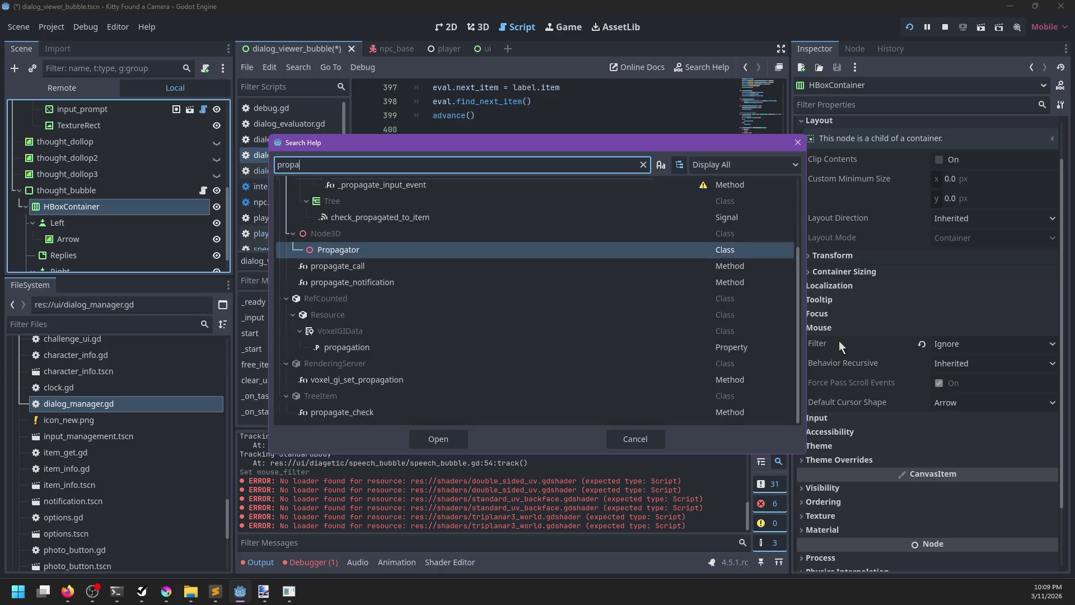
pyautogui.write('gate')
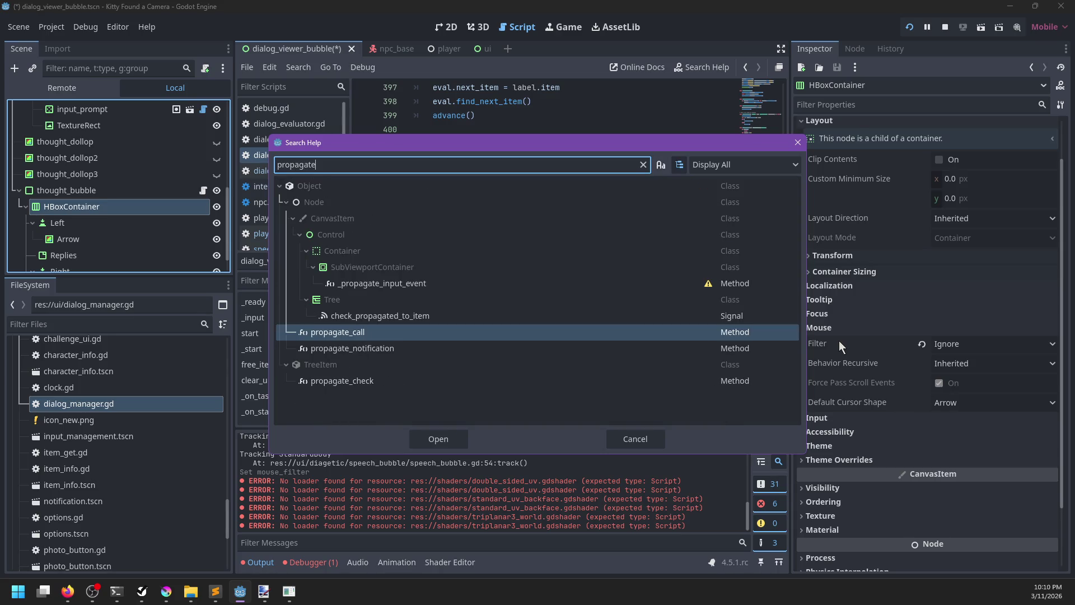
pyautogui.hotkey('ctrl', 'a')
pyautogui.write('mouse')
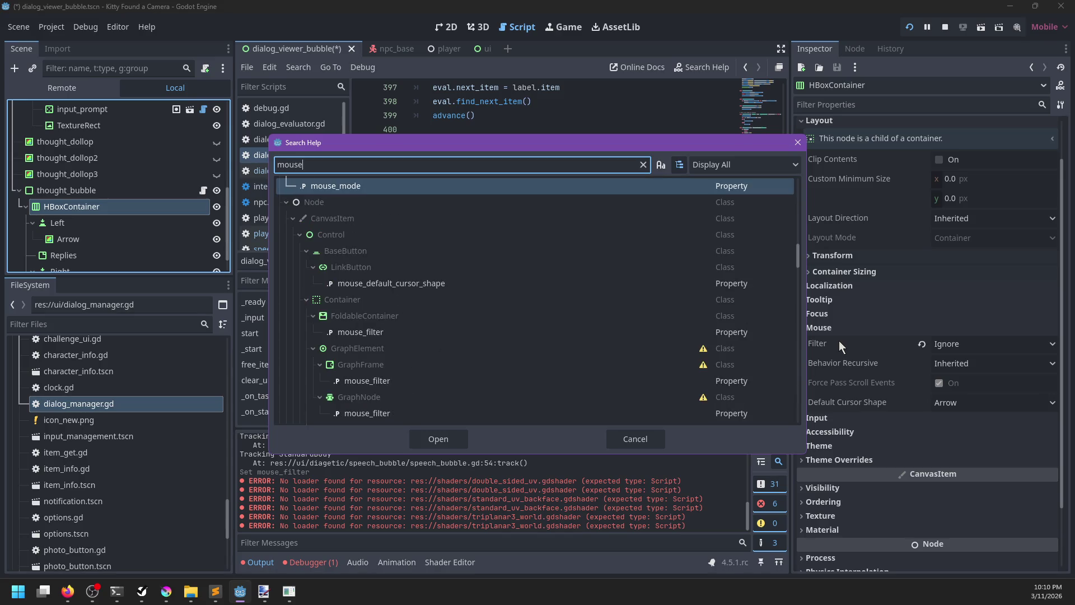
pyautogui.press('Return')
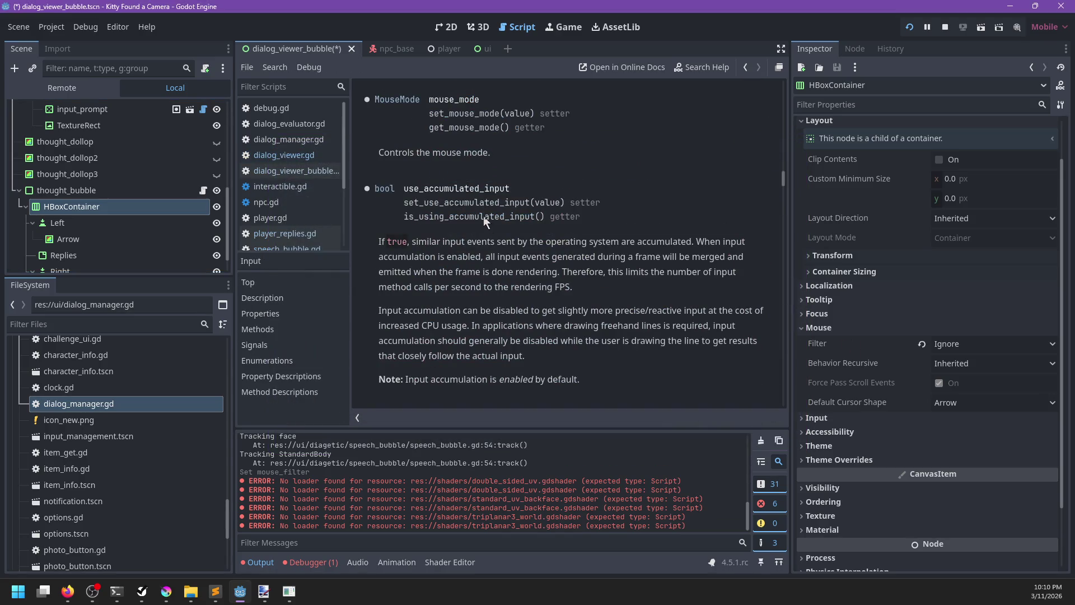
pyautogui.click(417, 105)
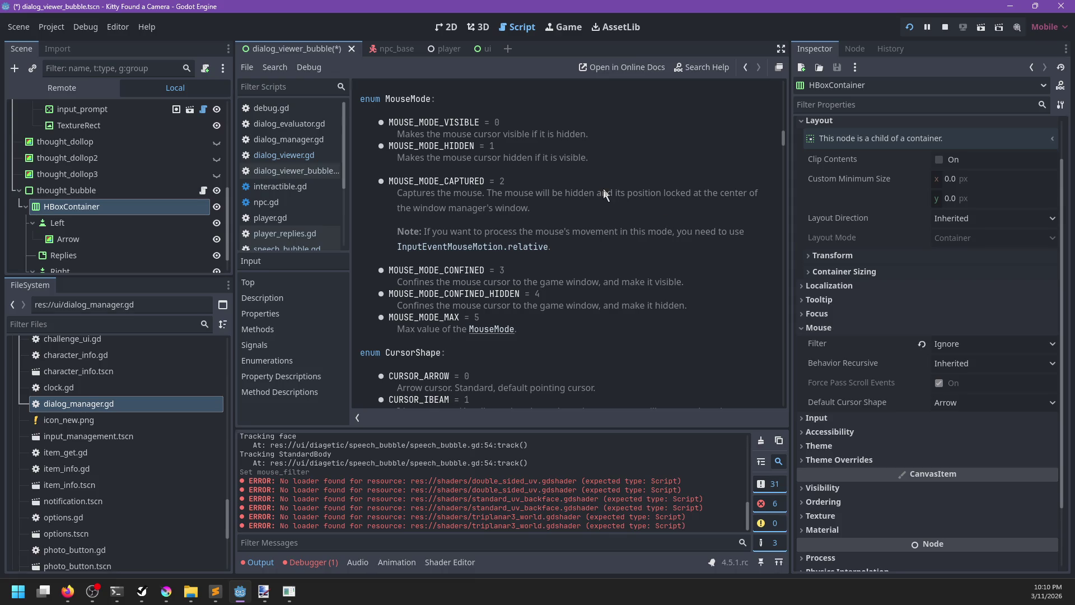
pyautogui.hotkey('ctrl', 'f')
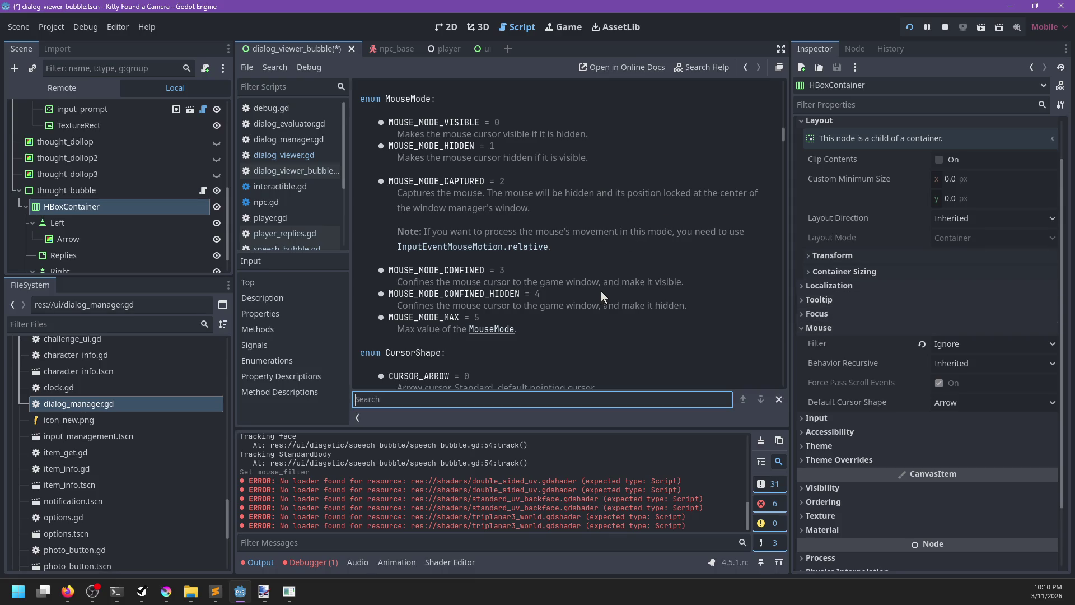
# Step: Look up mouse_filter and read the MouseFilter enum's Stop, Pass and Ignore values
pyautogui.press('F1')
pyautogui.write('mouse_filter')
pyautogui.press('Escape')
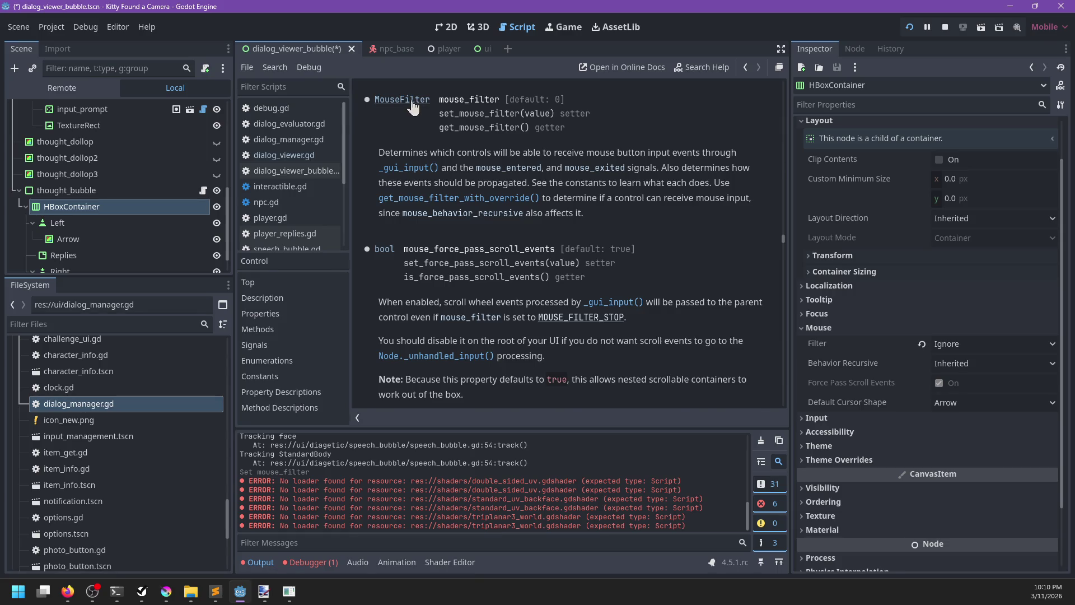
pyautogui.click(403, 99)
pyautogui.scroll(-6, 574, 283)
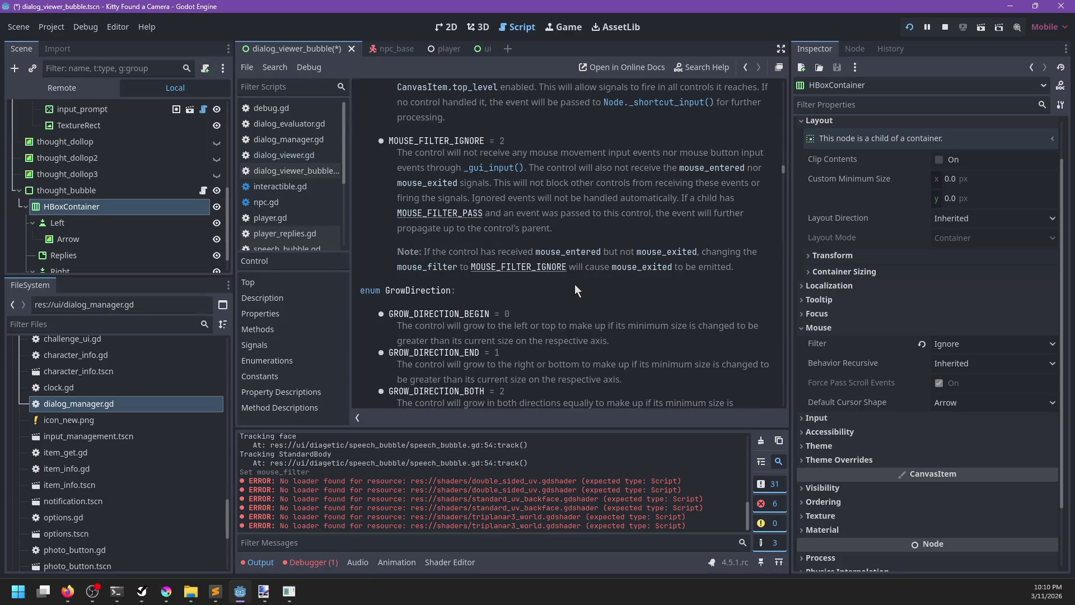
pyautogui.scroll(5, 574, 284)
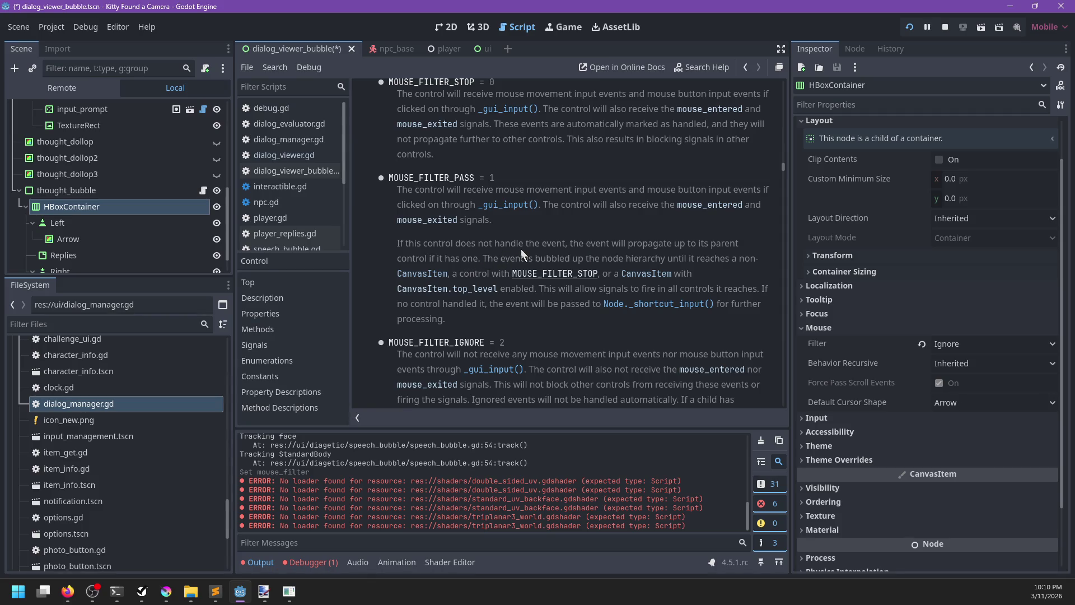
pyautogui.scroll(-1, 155, 226)
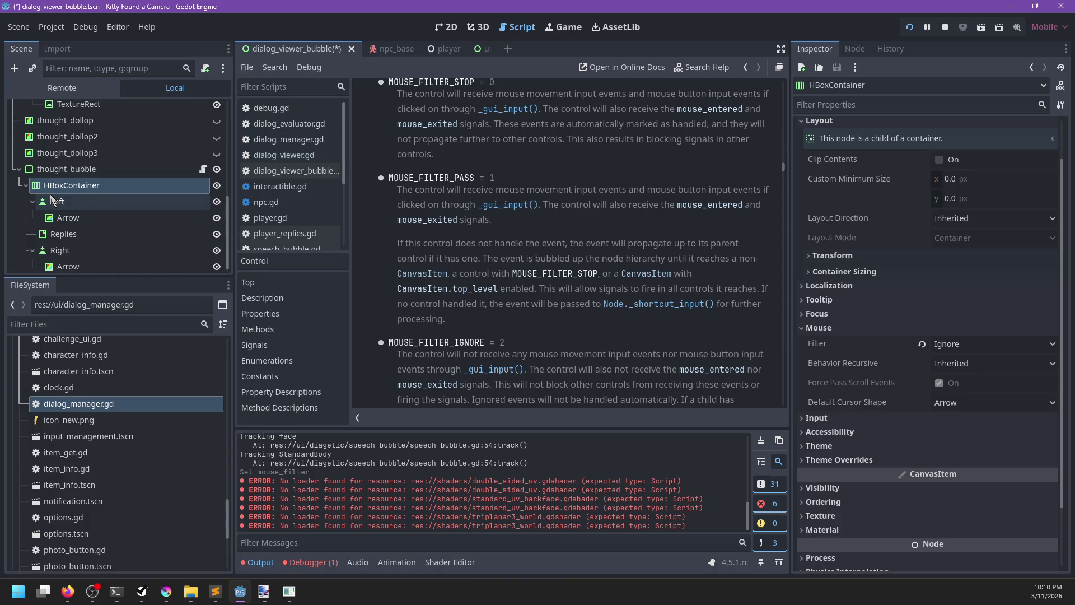
# Step: Collapse the Left and Right nodes and check the running game before returning to the editor
pyautogui.click(32, 201)
pyautogui.click(32, 234)
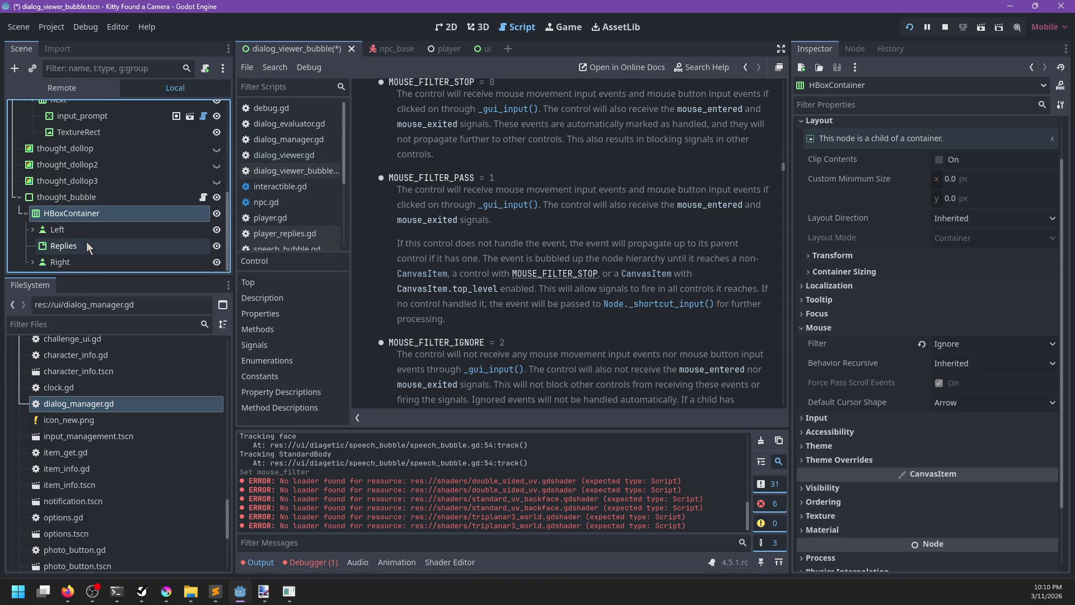
pyautogui.click(262, 592)
pyautogui.click(225, 365)
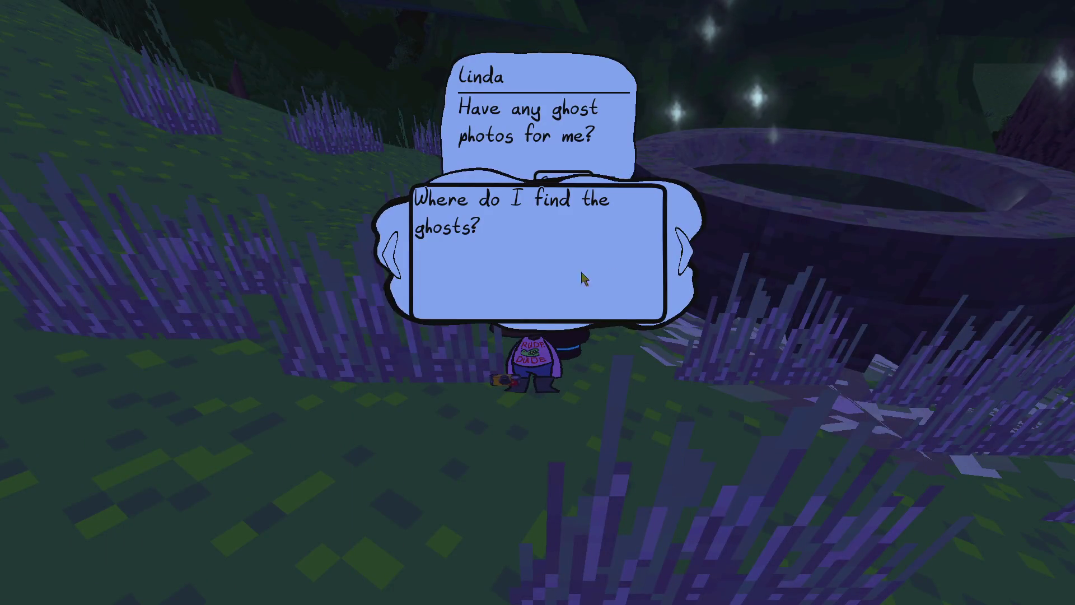
pyautogui.hotkey('alt', 'Tab')
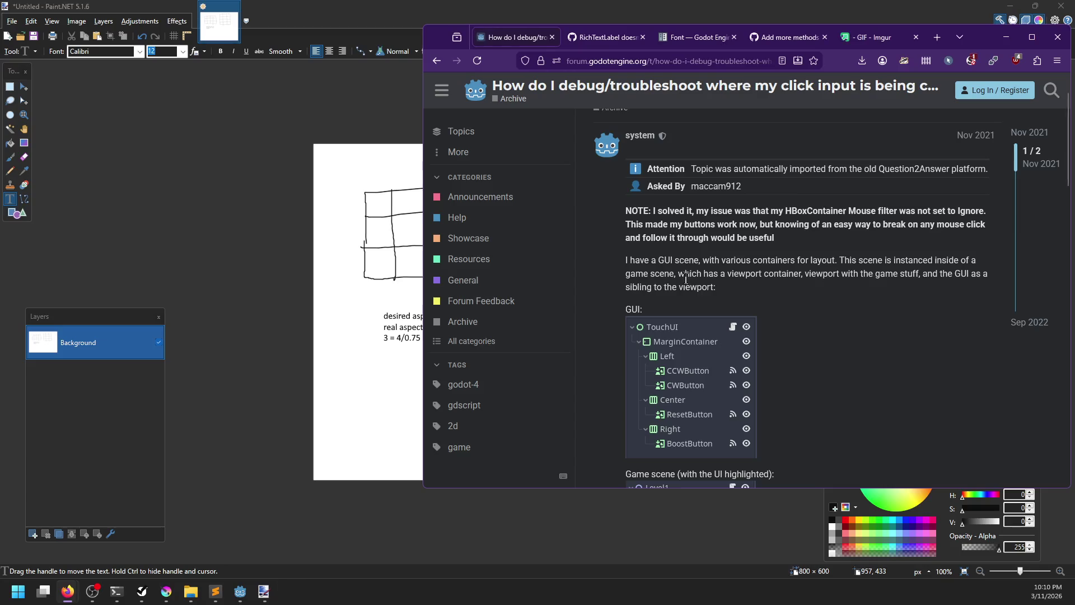
pyautogui.click(239, 593)
# Step: Save and rerun the game with F5, then talk to Linda to reveal the reply bubble
pyautogui.press('F5')
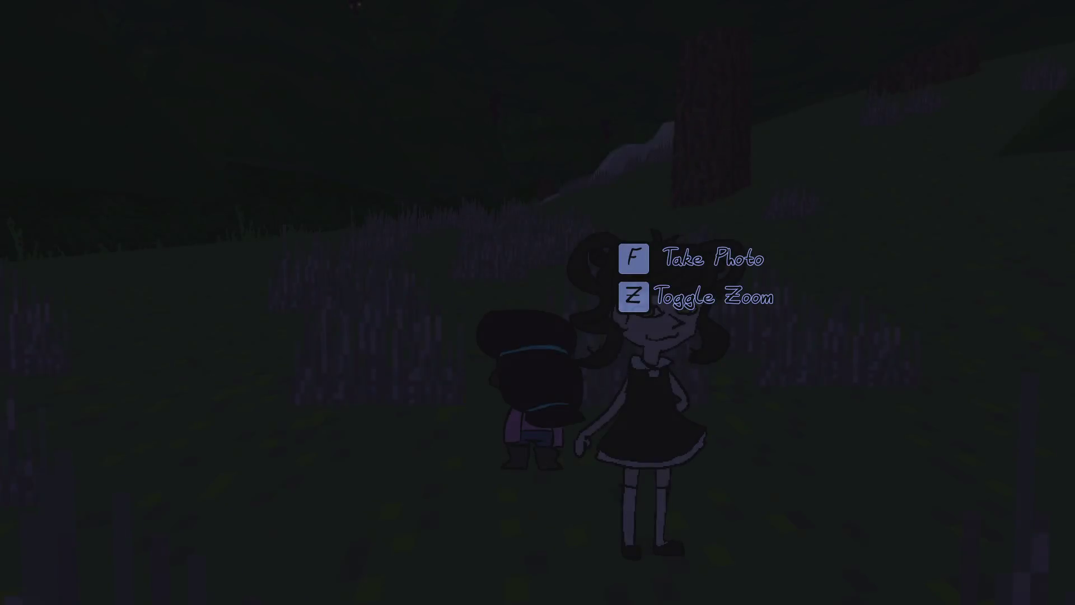
pyautogui.press('e')
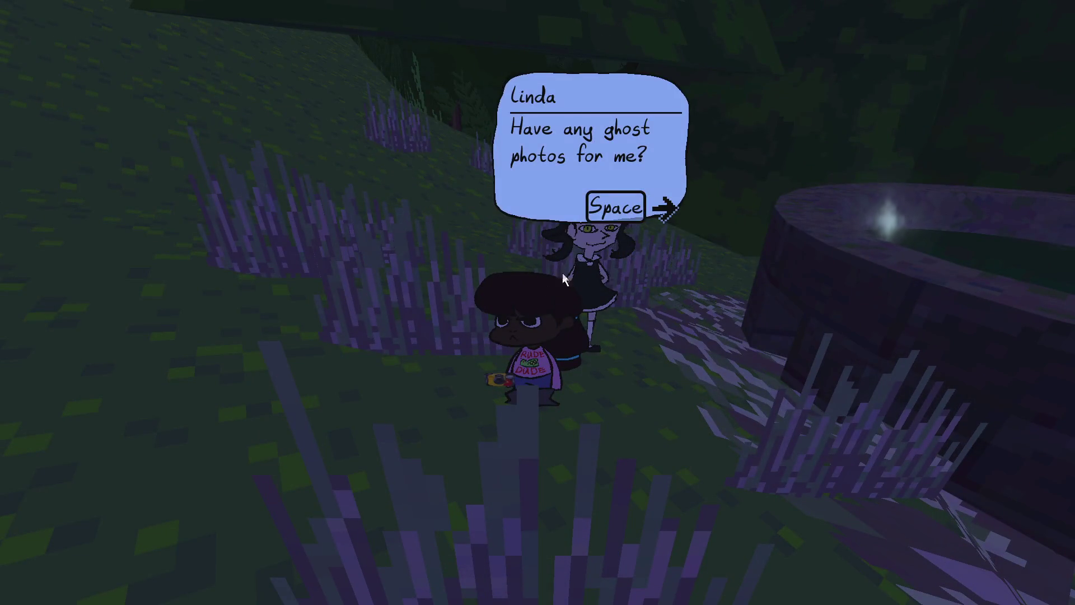
pyautogui.press('space')
pyautogui.hotkey('alt', 'Tab')
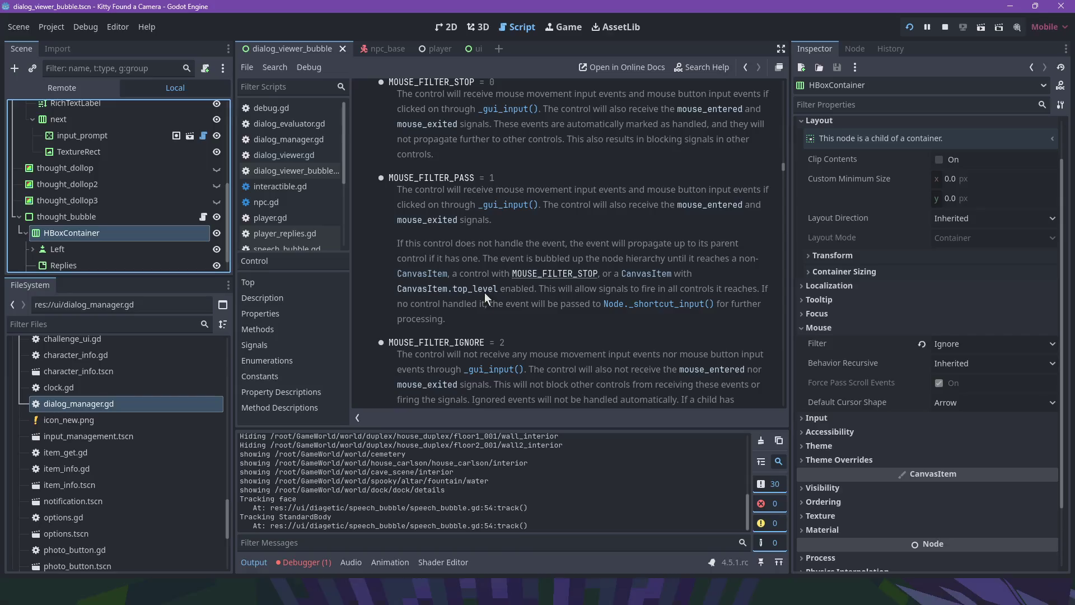
# Step: Select the Left and Right arrow buttons and keep their focus mode at All
pyautogui.scroll(-1, 105, 237)
pyautogui.click(73, 230)
pyautogui.keyDown('ctrl'); pyautogui.click(87, 262); pyautogui.keyUp('ctrl')
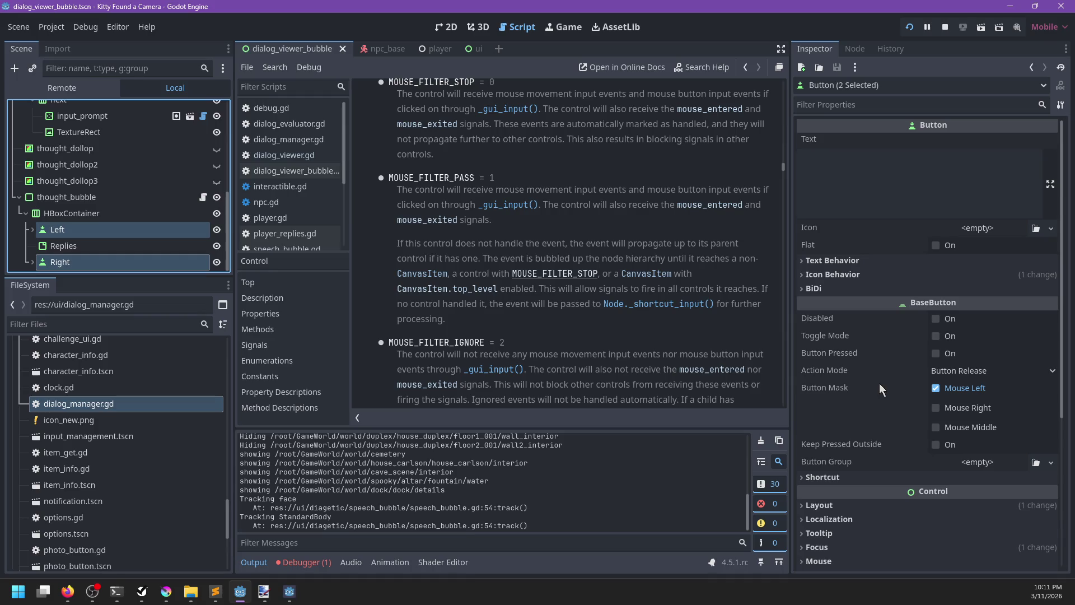
pyautogui.scroll(-3, 859, 461)
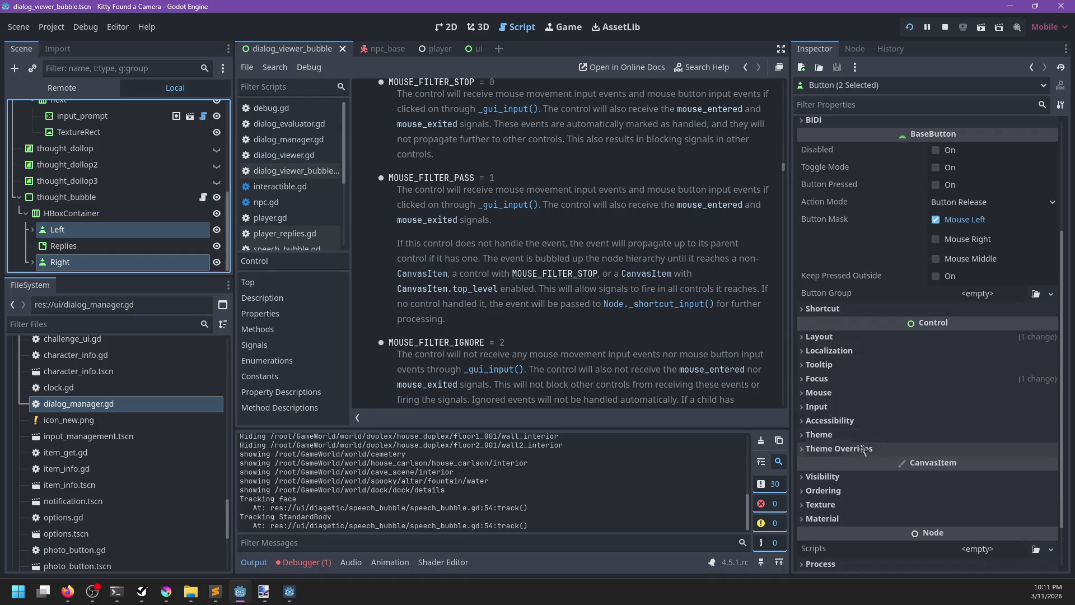
pyautogui.click(819, 392)
pyautogui.click(822, 380)
pyautogui.scroll(-2, 915, 455)
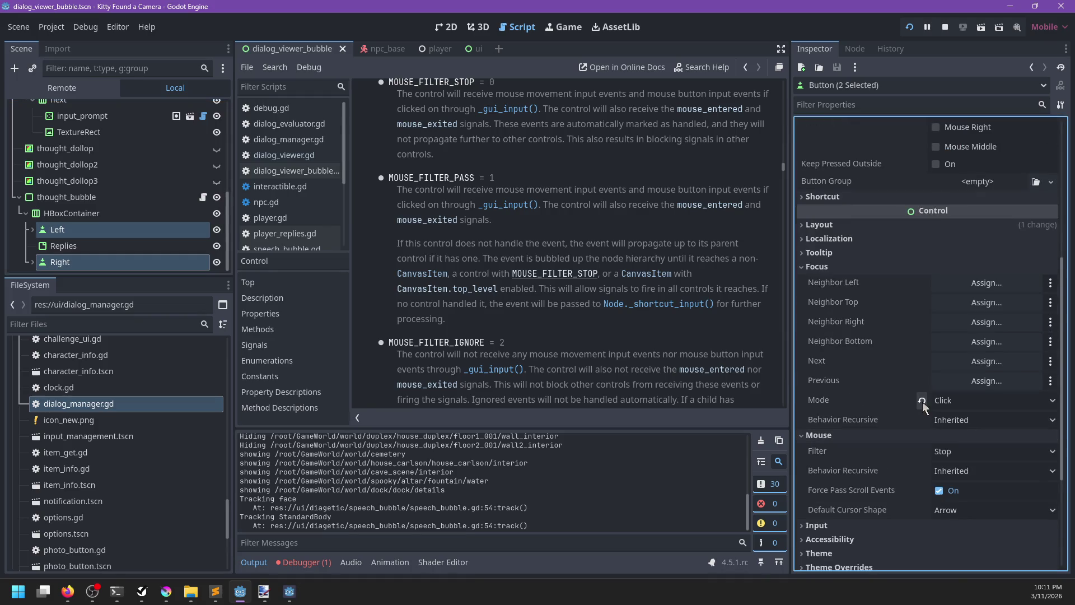
pyautogui.click(922, 401)
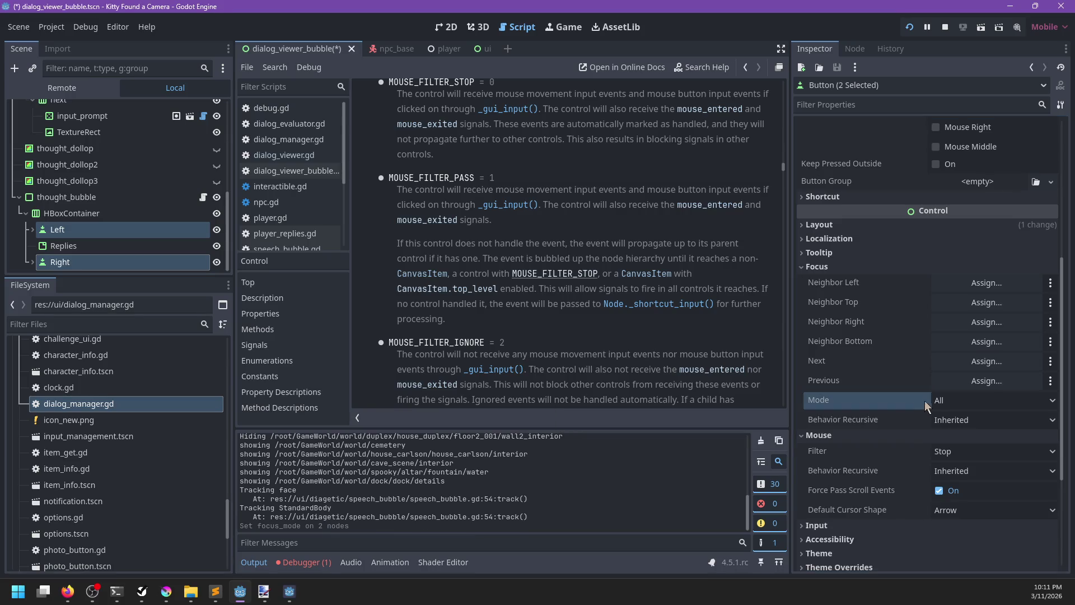
pyautogui.click(954, 401)
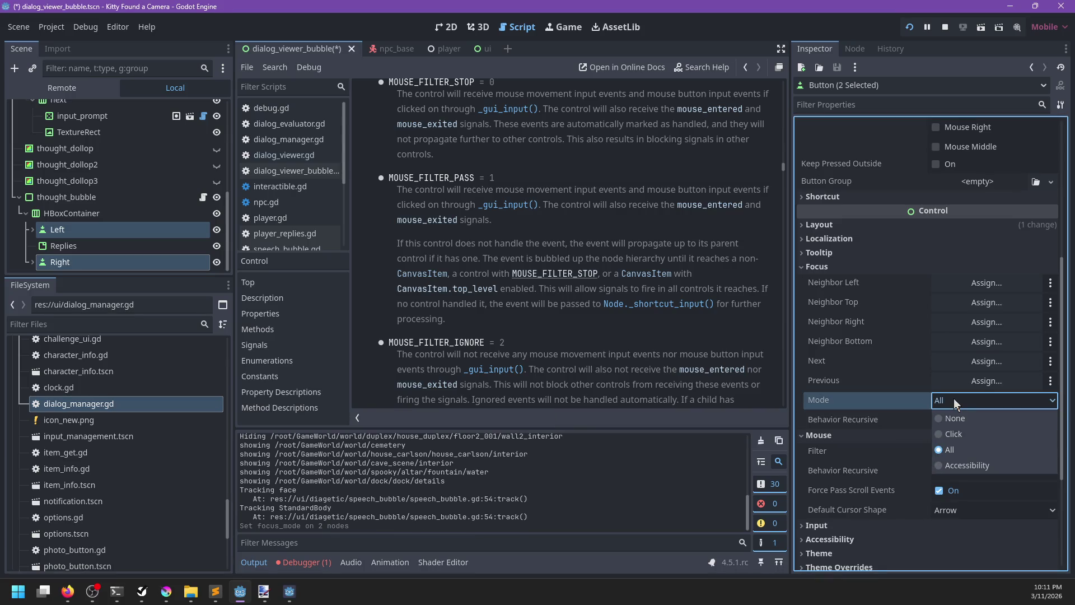
pyautogui.click(953, 399)
# Step: Save the scene, check the game, then set both arrows' focus mode to Click
pyautogui.hotkey('ctrl', 's')
pyautogui.hotkey('alt', 'Tab')
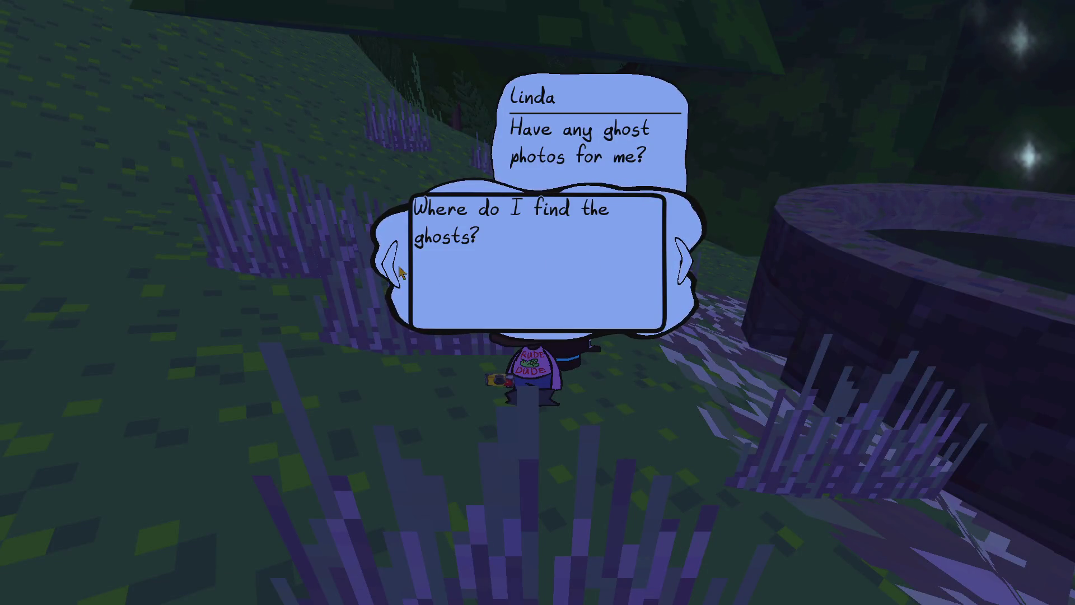
pyautogui.hotkey('alt', 'Tab')
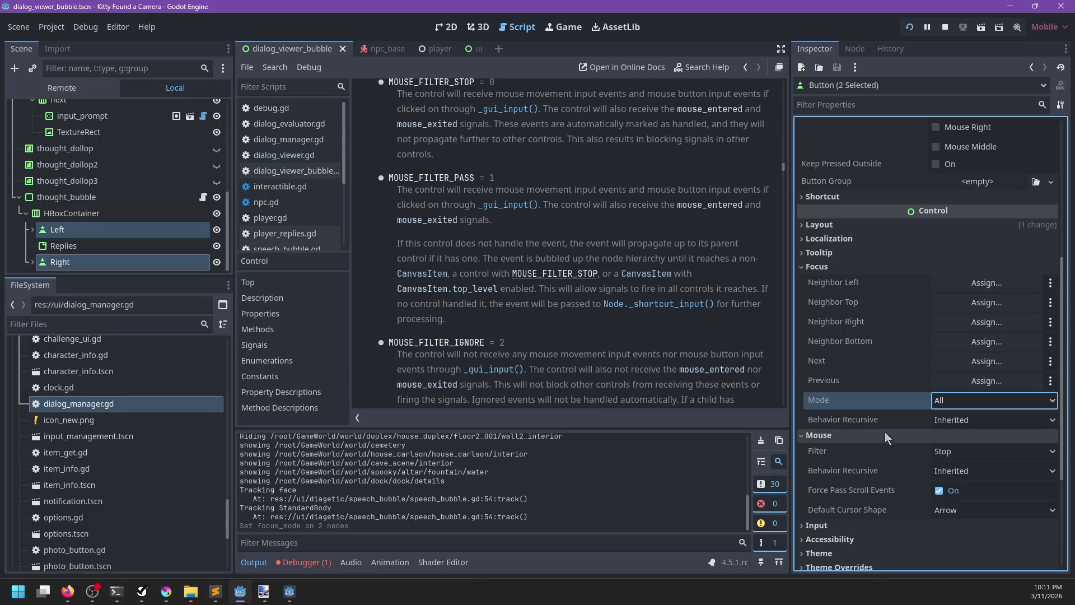
pyautogui.click(944, 410)
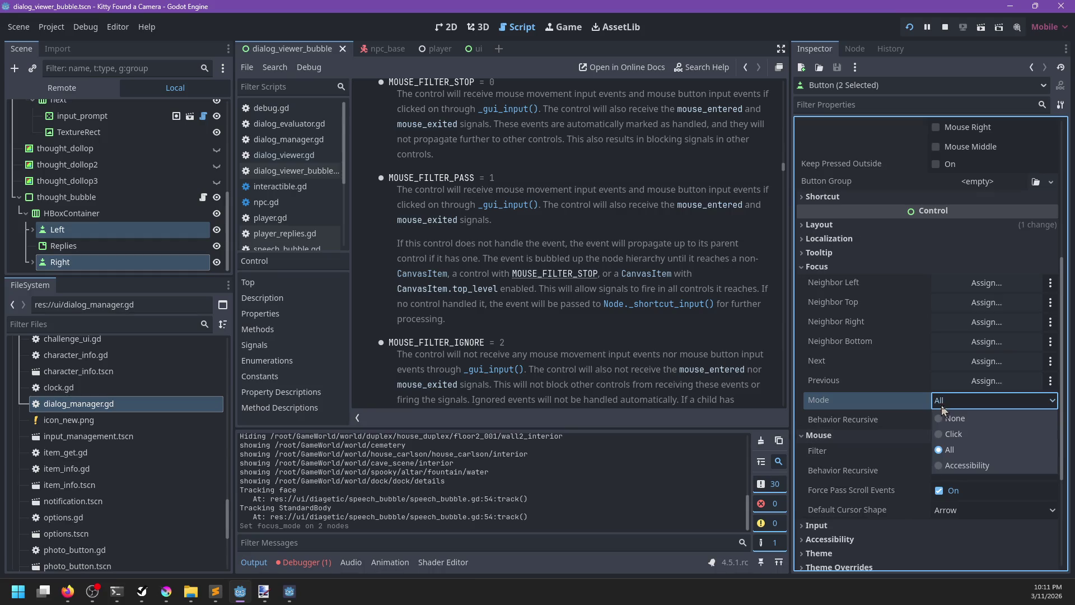
pyautogui.click(946, 432)
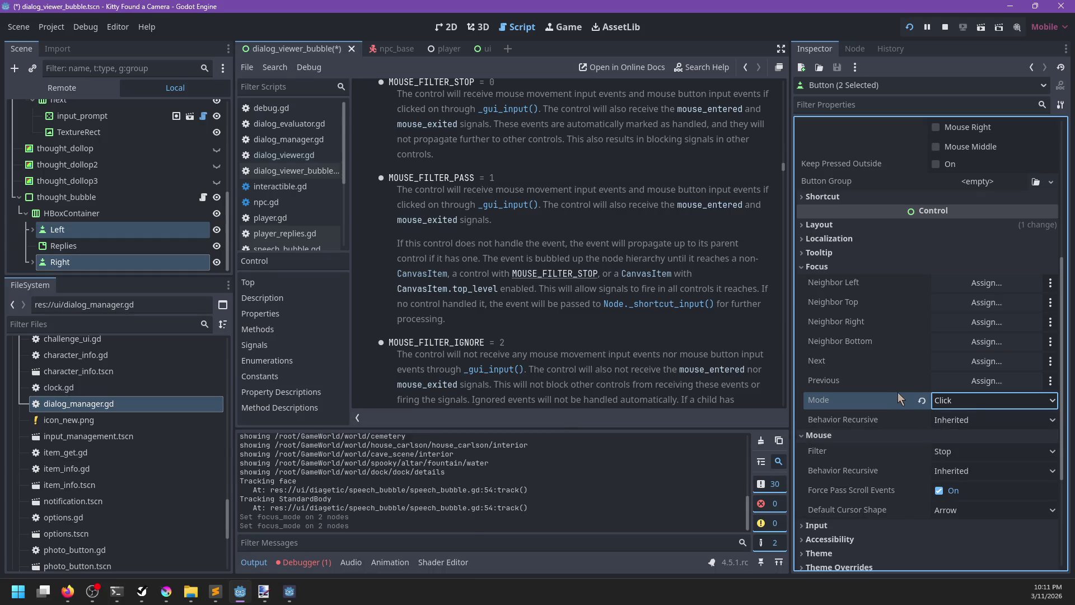
# Step: Search the help page for focus_mode and read the FocusMode enum description
pyautogui.click(603, 327)
pyautogui.hotkey('ctrl', 'f')
pyautogui.write('focus_mode')
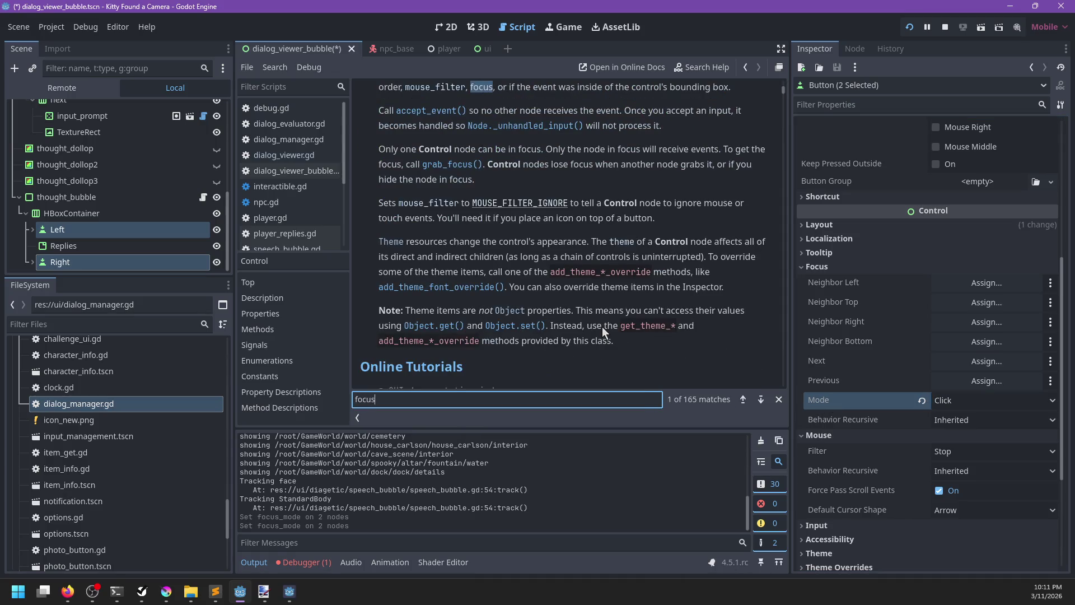
pyautogui.press('Escape')
pyautogui.click(448, 87)
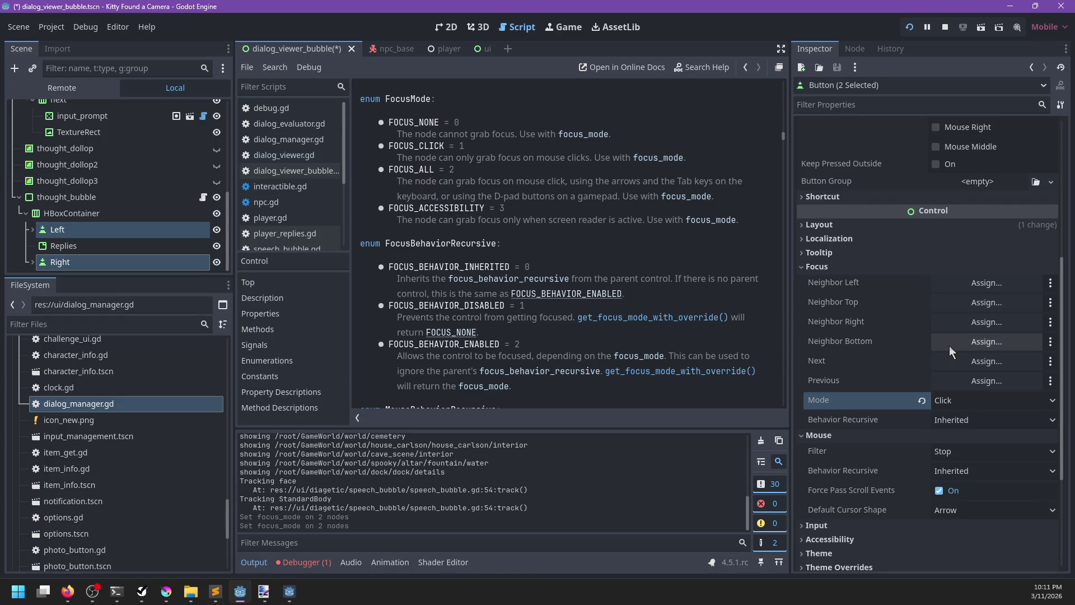
# Step: Restore focus mode All on both Left and Right arrows
pyautogui.click(946, 399)
pyautogui.click(959, 452)
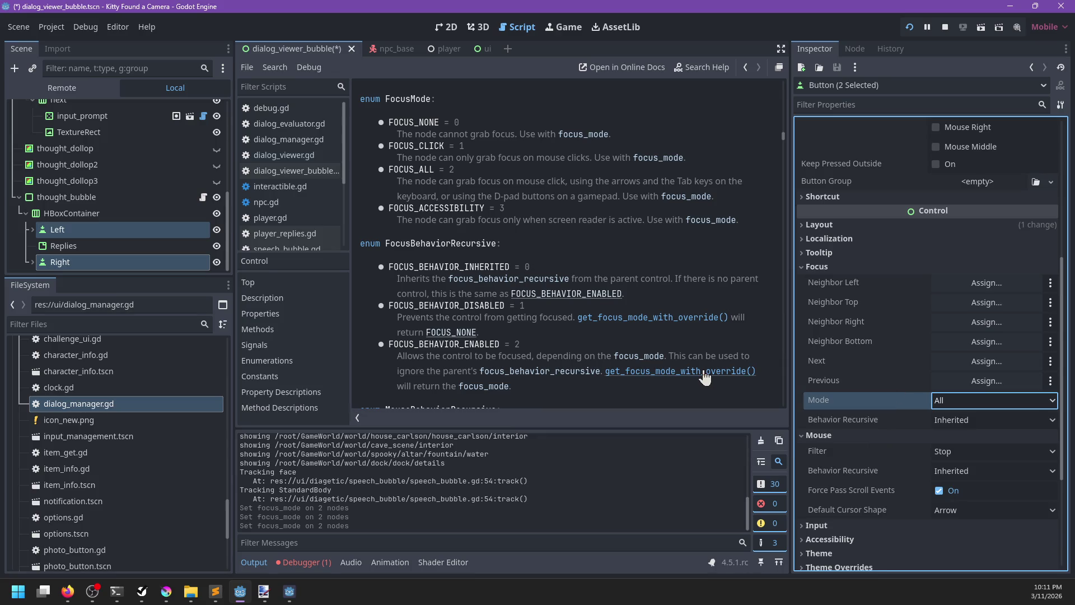
pyautogui.click(122, 247)
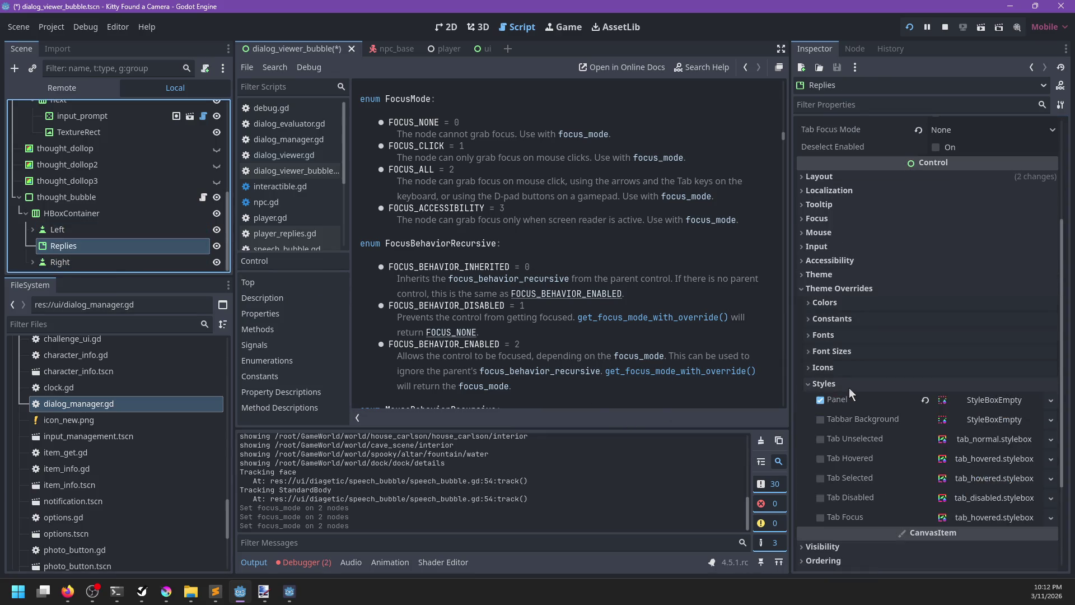
# Step: Collapse the Replies Styles overrides and expand its Focus settings to confirm mode None
pyautogui.scroll(-4, 856, 423)
pyautogui.scroll(5, 856, 422)
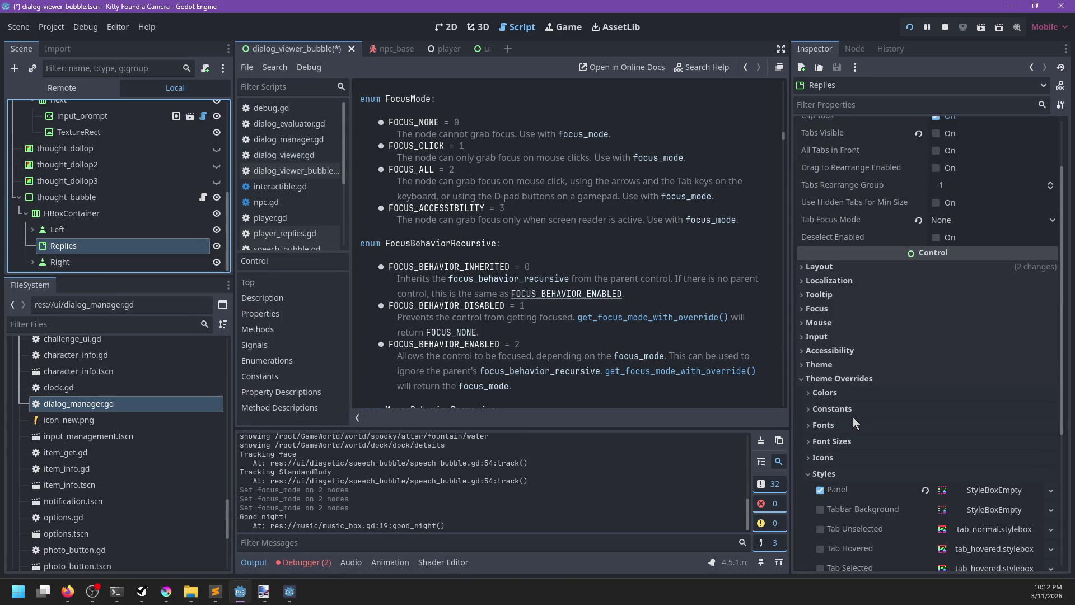
pyautogui.click(818, 474)
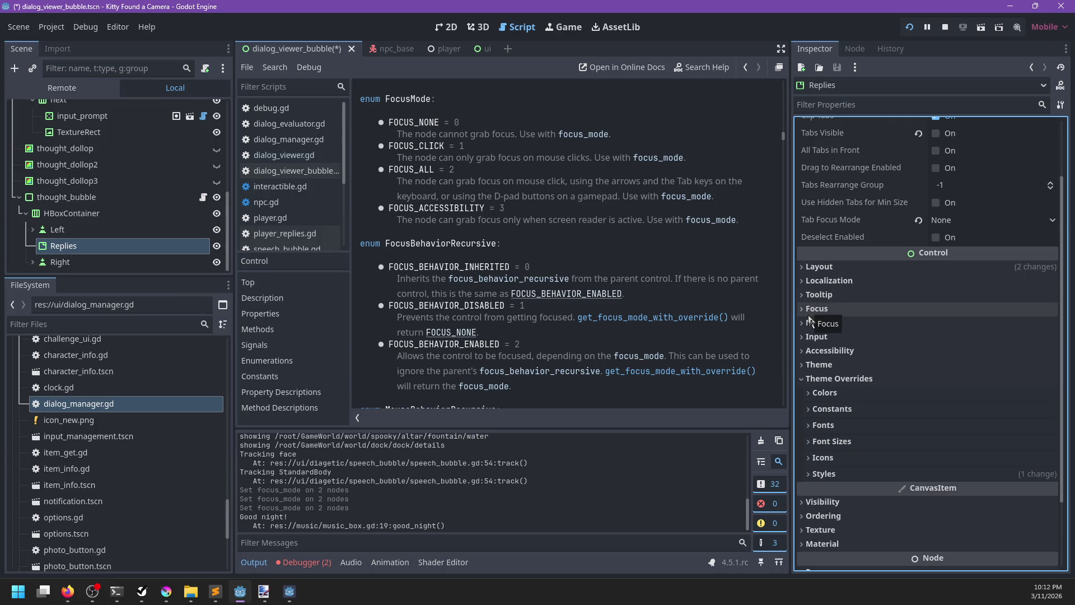
pyautogui.scroll(3, 839, 342)
pyautogui.scroll(-2, 828, 375)
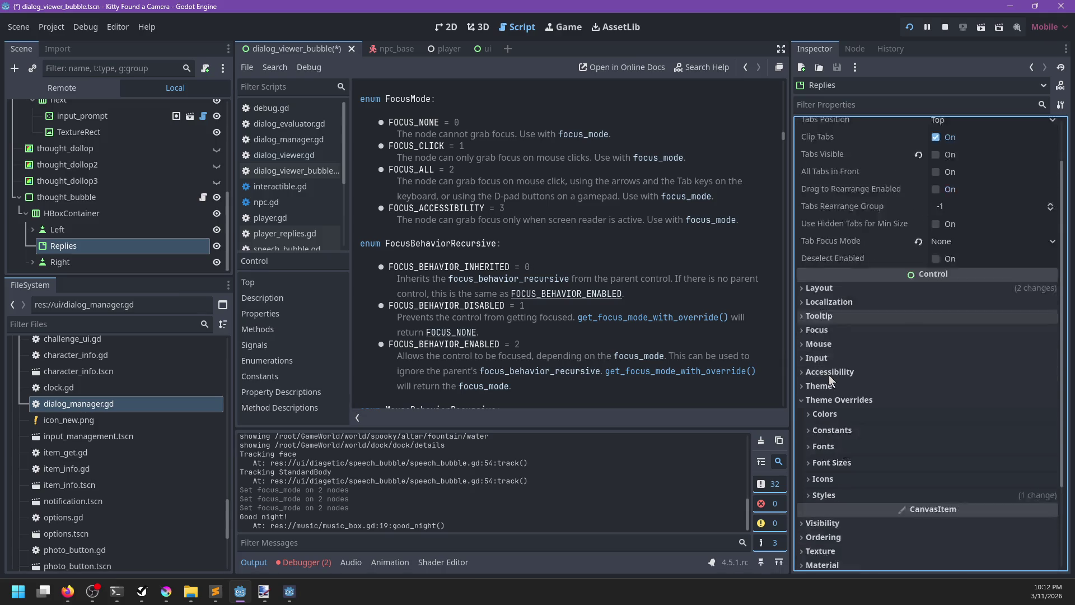
pyautogui.scroll(-2, 829, 374)
pyautogui.click(801, 274)
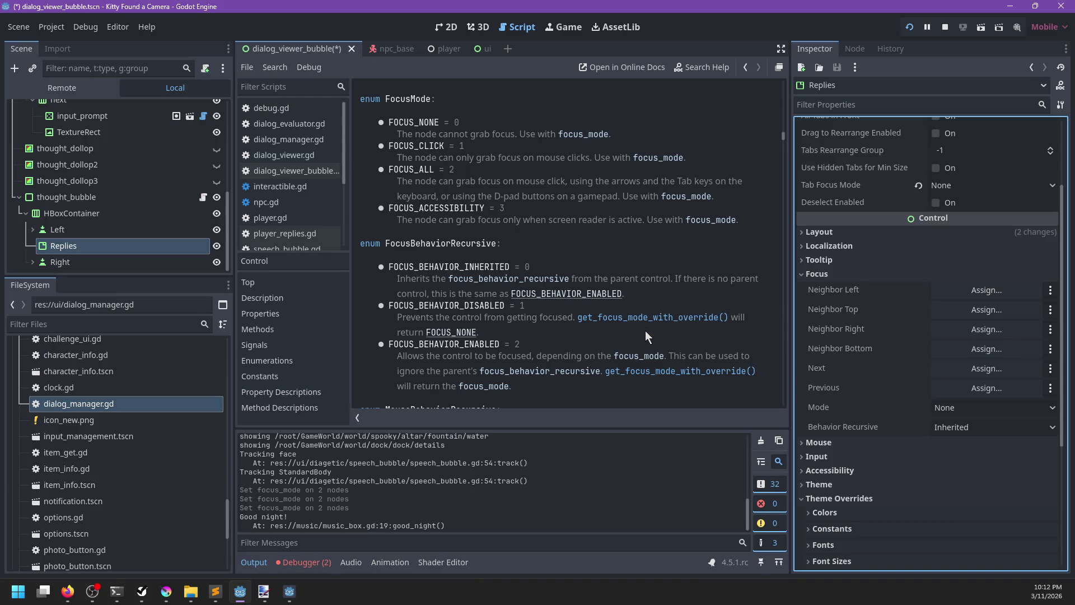
# Step: Pause the running game, return to the editor, and select the thought_bubble node
pyautogui.click(289, 591)
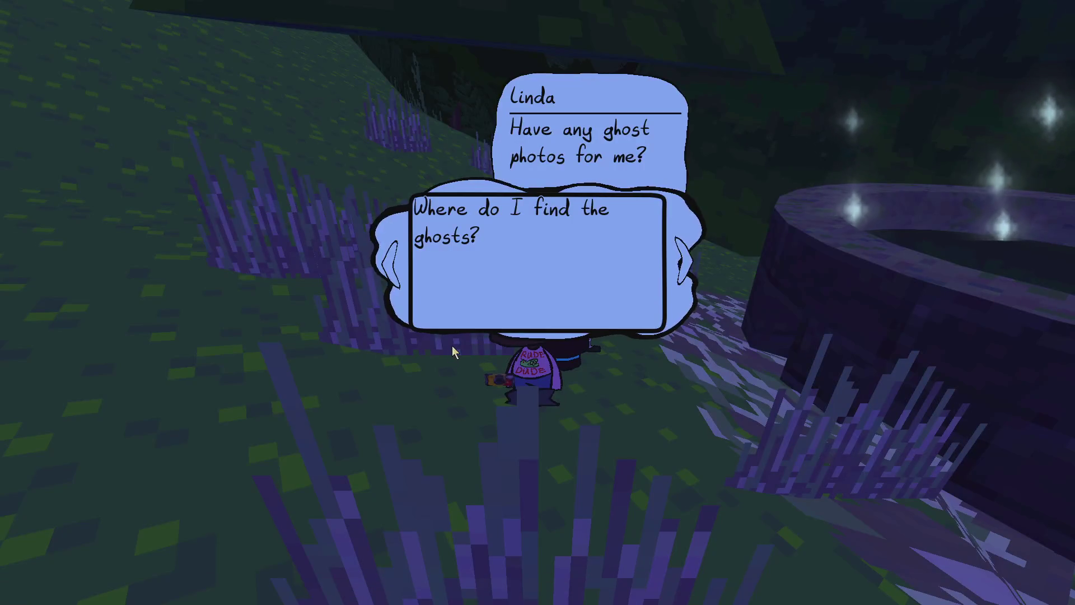
pyautogui.press('Escape')
pyautogui.hotkey('alt', 'Tab')
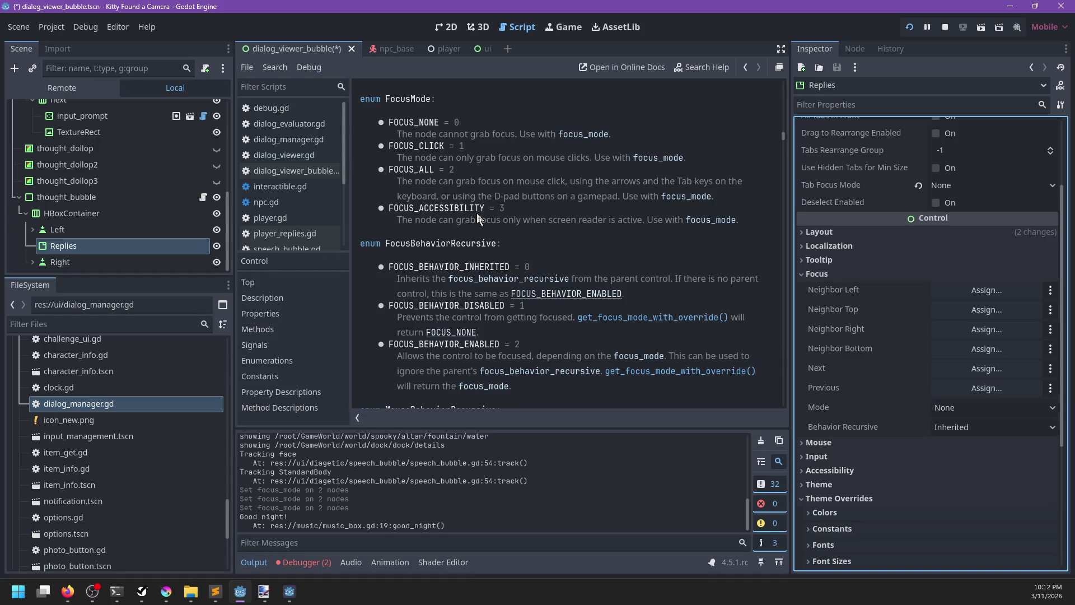
pyautogui.click(66, 197)
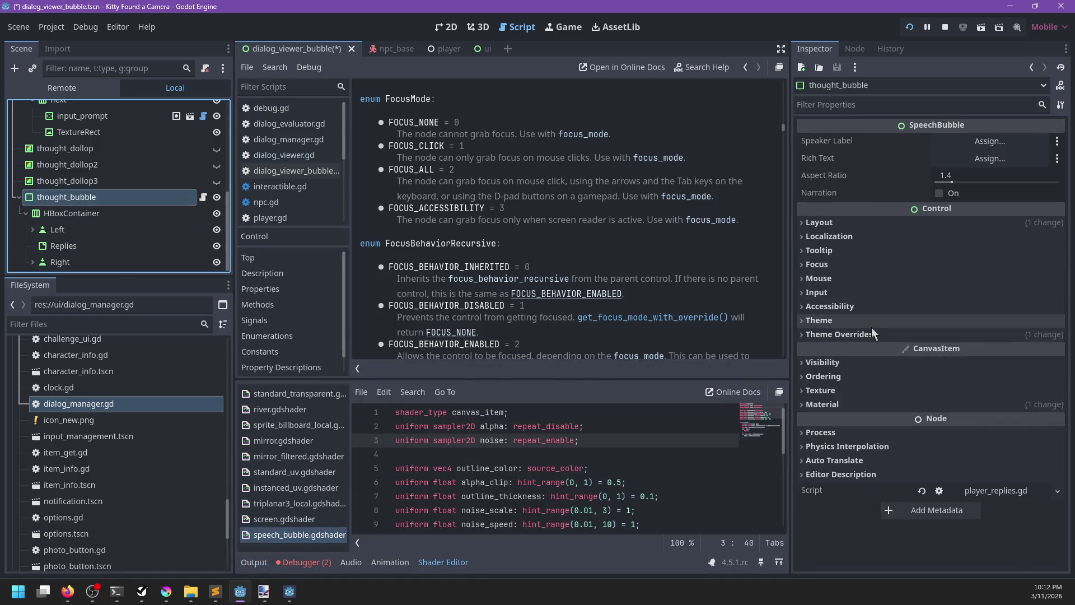
# Step: Set thought_bubble's mouse filter from Stop to Ignore
pyautogui.click(847, 335)
pyautogui.click(846, 335)
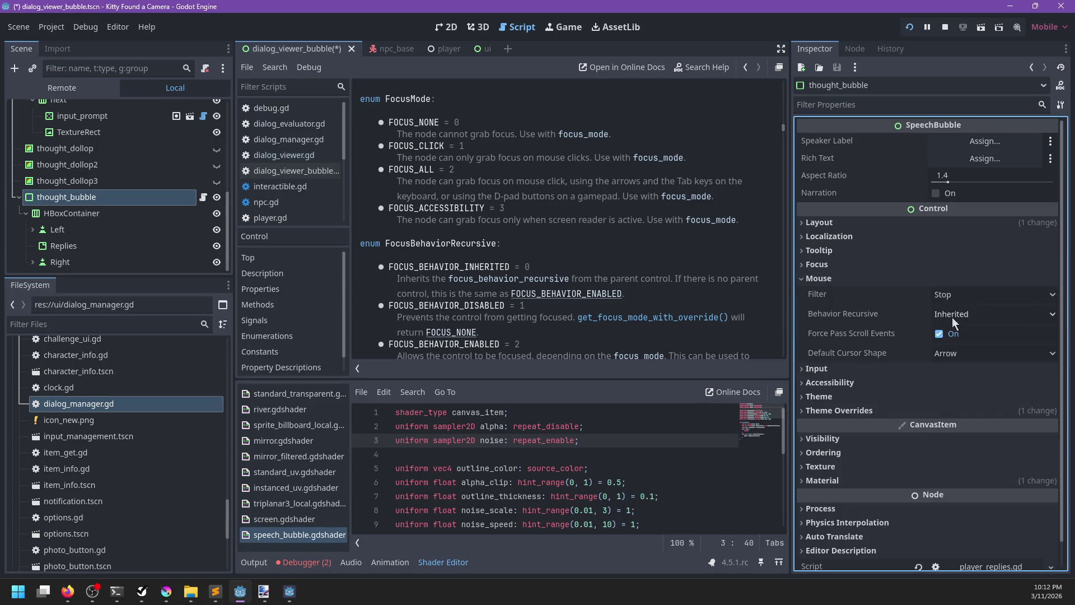
pyautogui.click(955, 295)
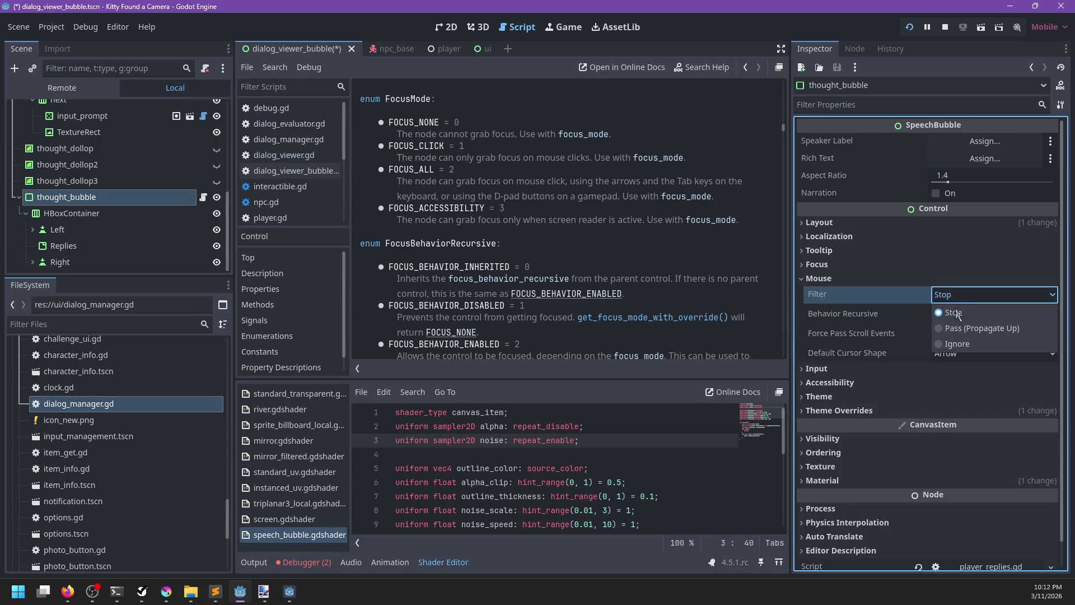
pyautogui.click(957, 344)
# Step: Search the help for mouse_mode and reread the mouse_filter and MouseFilter enum descriptions
pyautogui.click(542, 294)
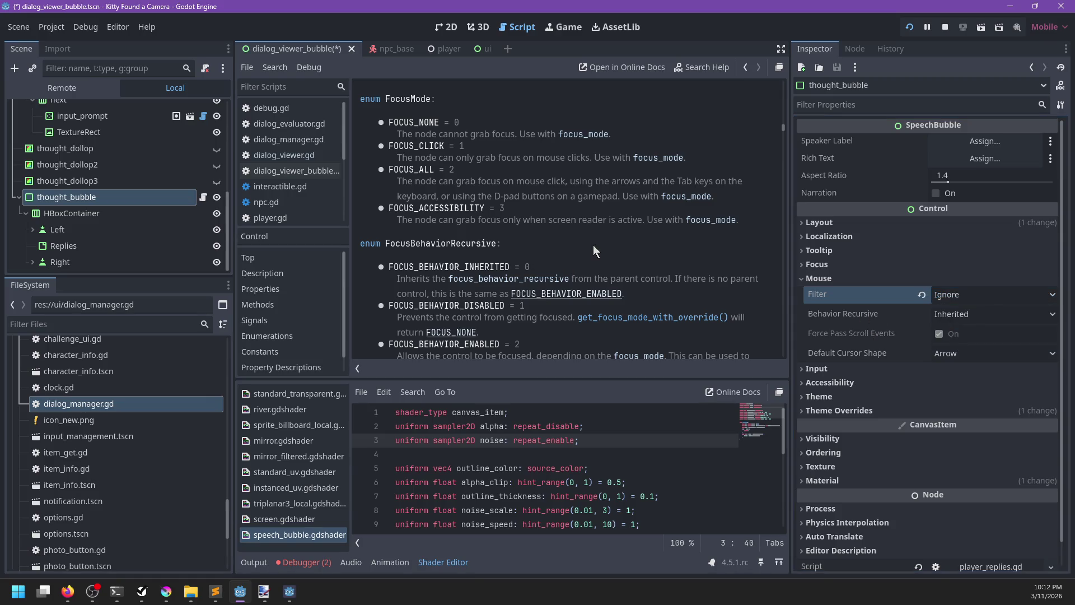
pyautogui.hotkey('ctrl', 'f')
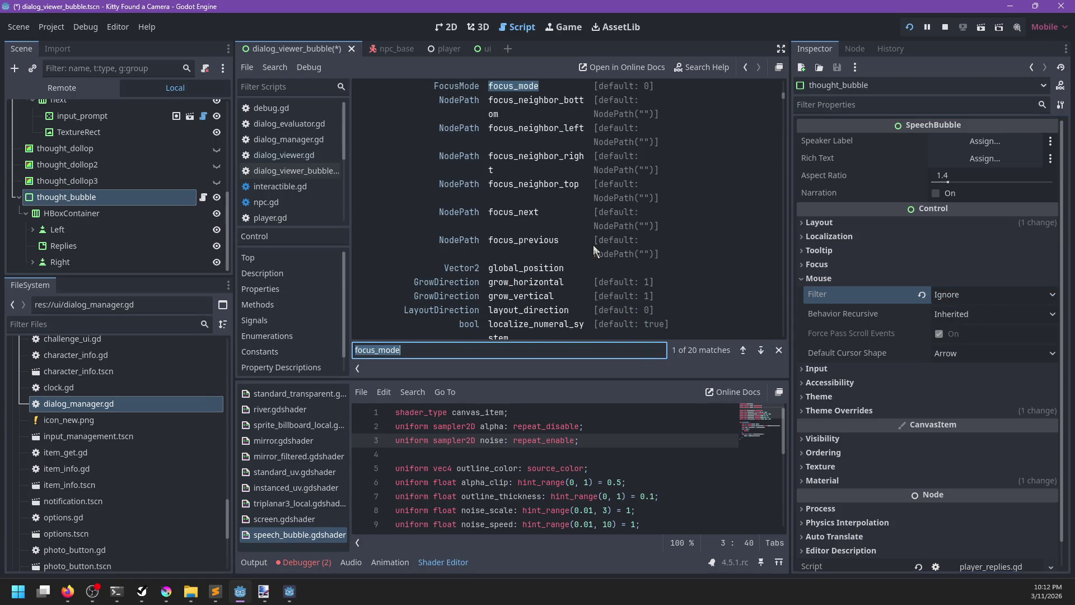
pyautogui.write('mouse_mode')
pyautogui.press('Escape')
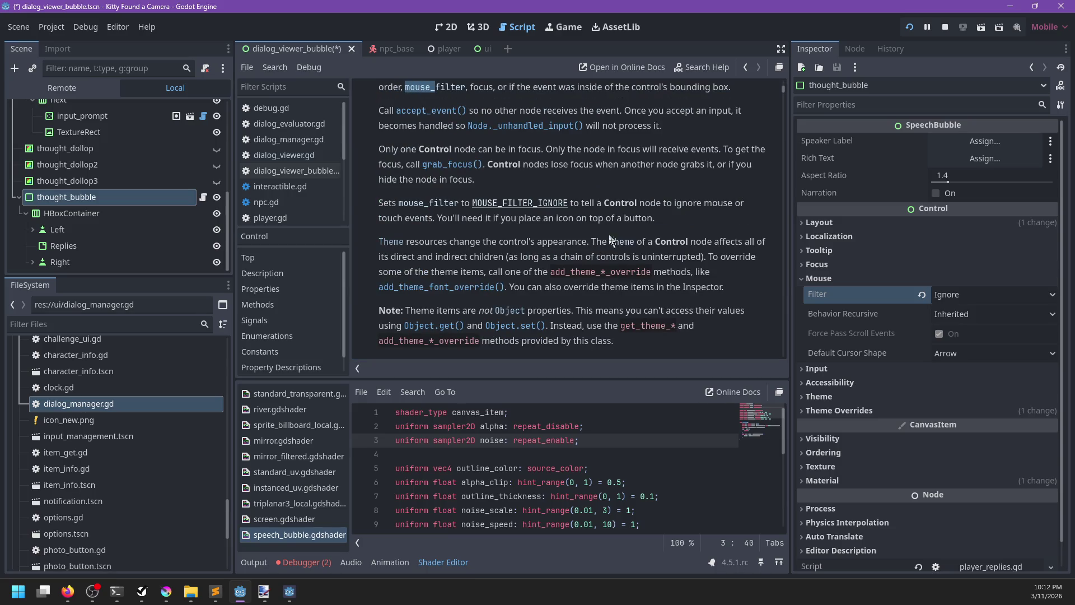
pyautogui.click(434, 87)
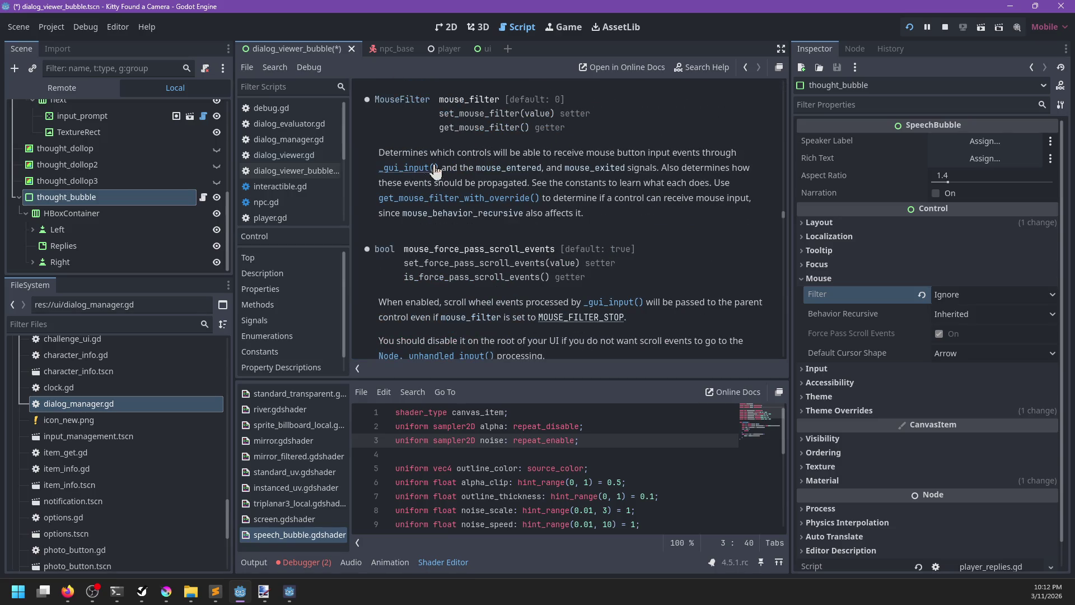
pyautogui.click(401, 99)
pyautogui.scroll(-6, 616, 224)
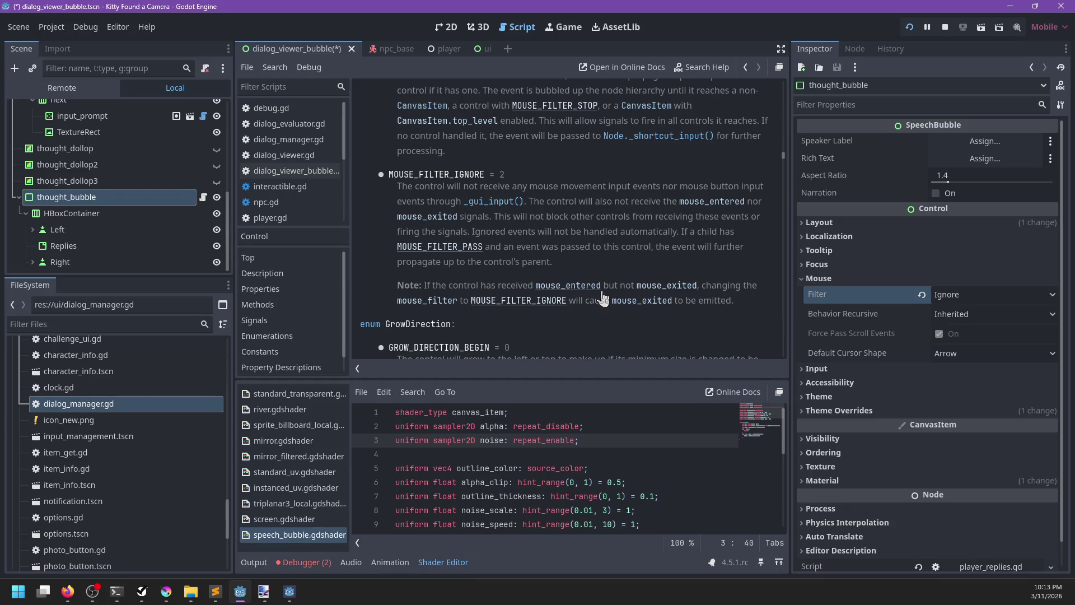
pyautogui.moveTo(838, 294)
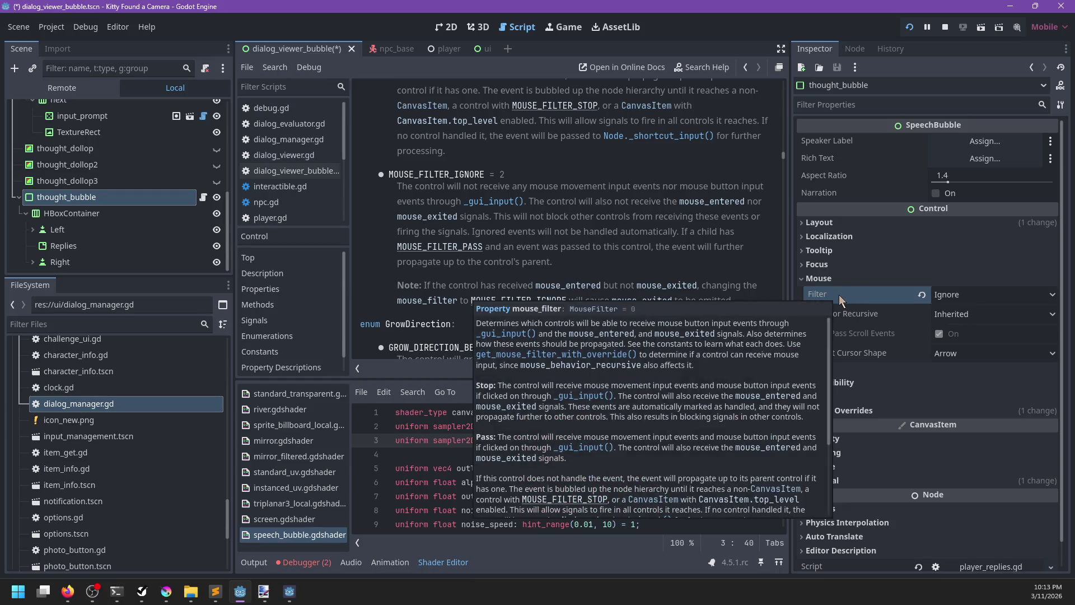
pyautogui.scroll(-3, 608, 268)
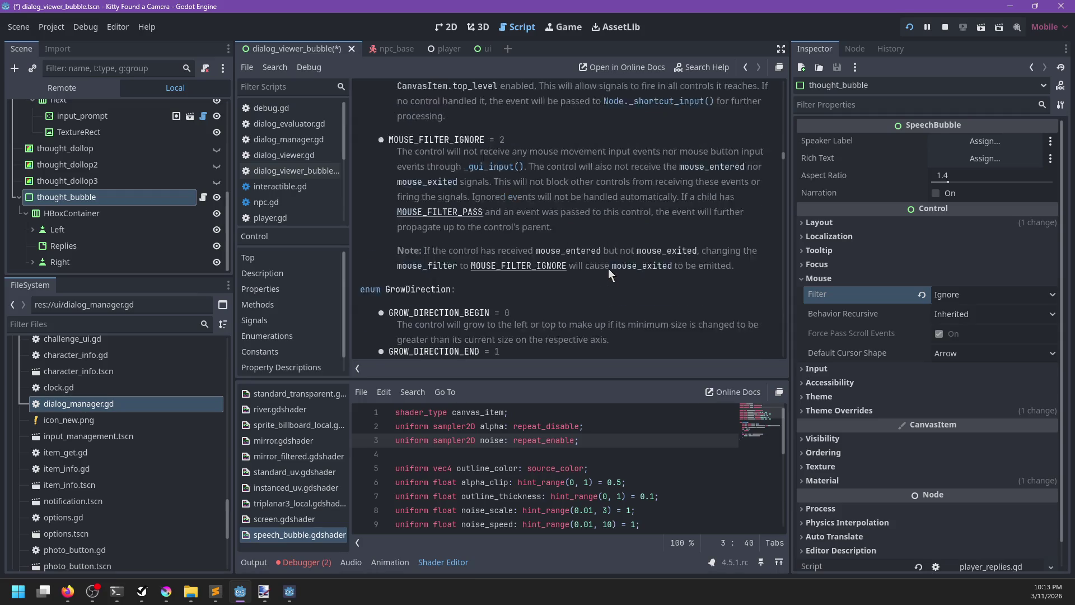
pyautogui.scroll(3, 610, 271)
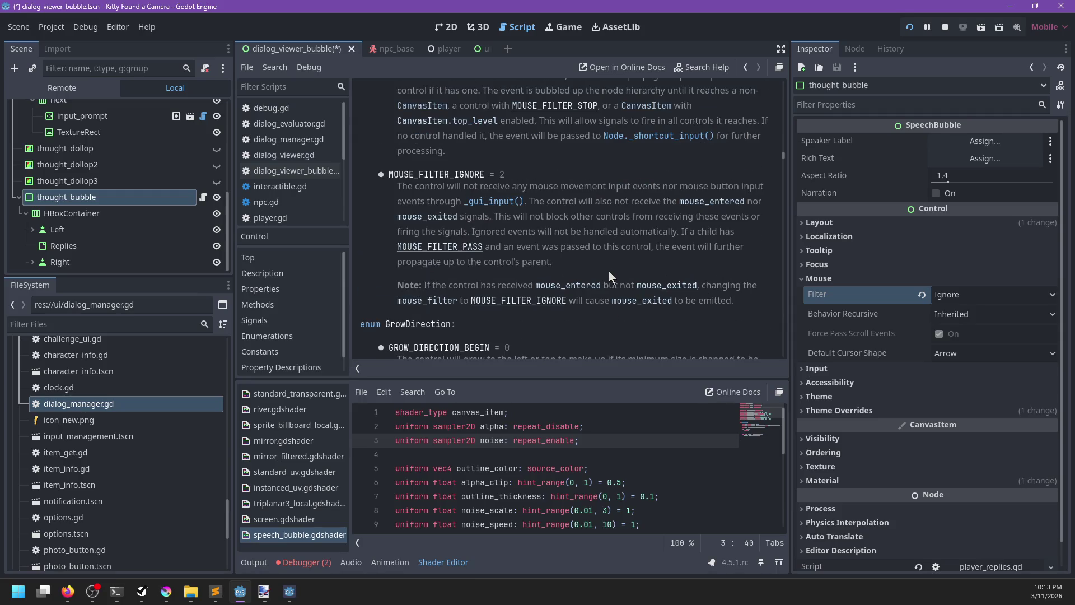
# Step: Resume the game to retest the dialog, then return and select the Left arrow node
pyautogui.hotkey('alt', 'Tab')
pyautogui.click(320, 374)
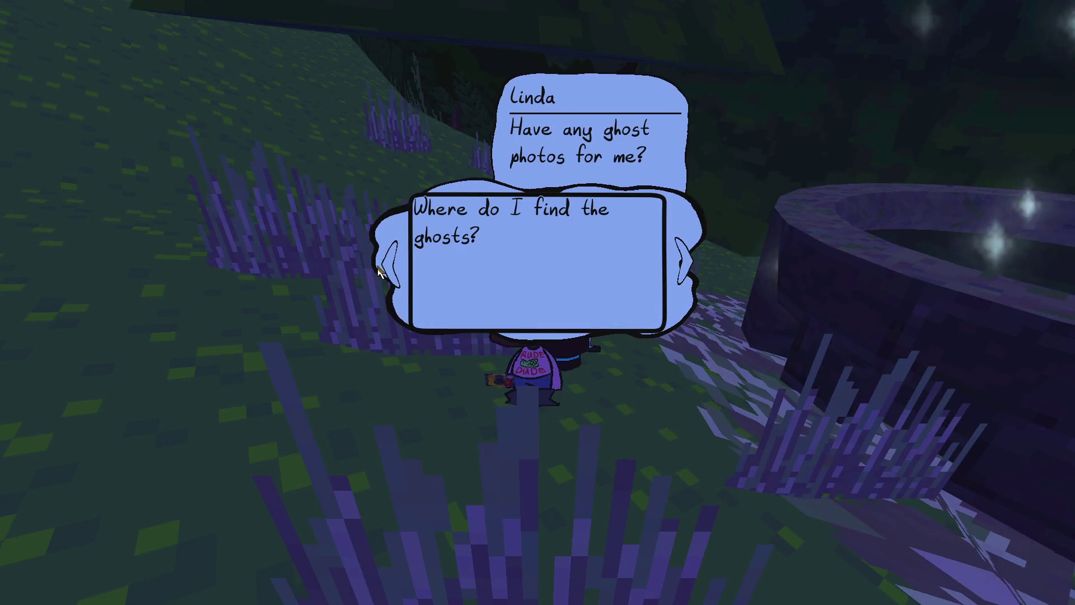
pyautogui.hotkey('alt', 'Tab')
pyautogui.click(90, 230)
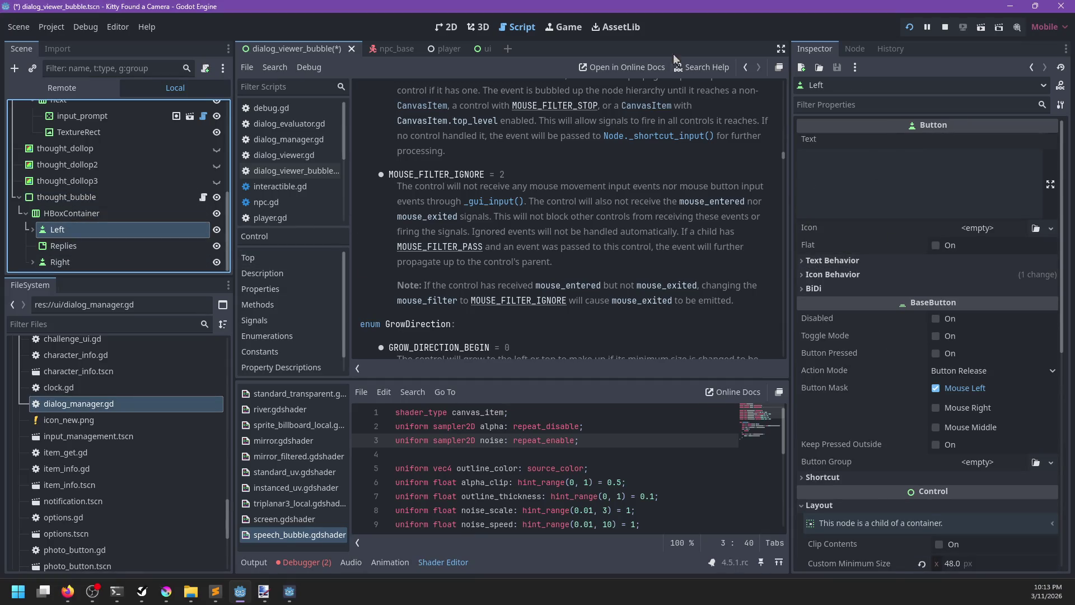
# Step: Show the speech bubble in the 2D view and inspect the Left button's theme and style overrides
pyautogui.click(477, 28)
pyautogui.click(446, 26)
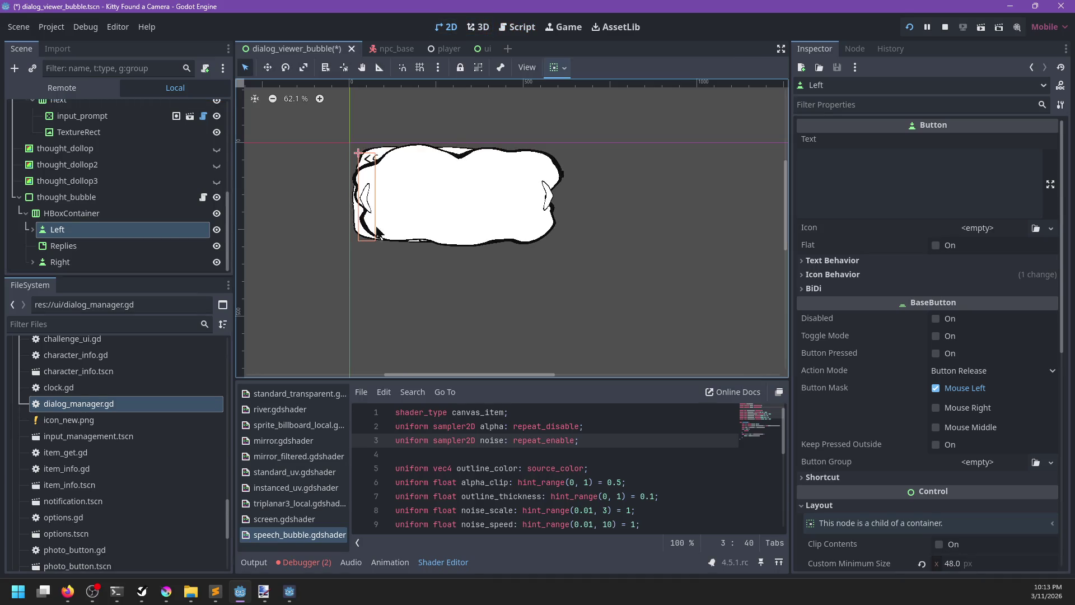
pyautogui.scroll(-10, 862, 233)
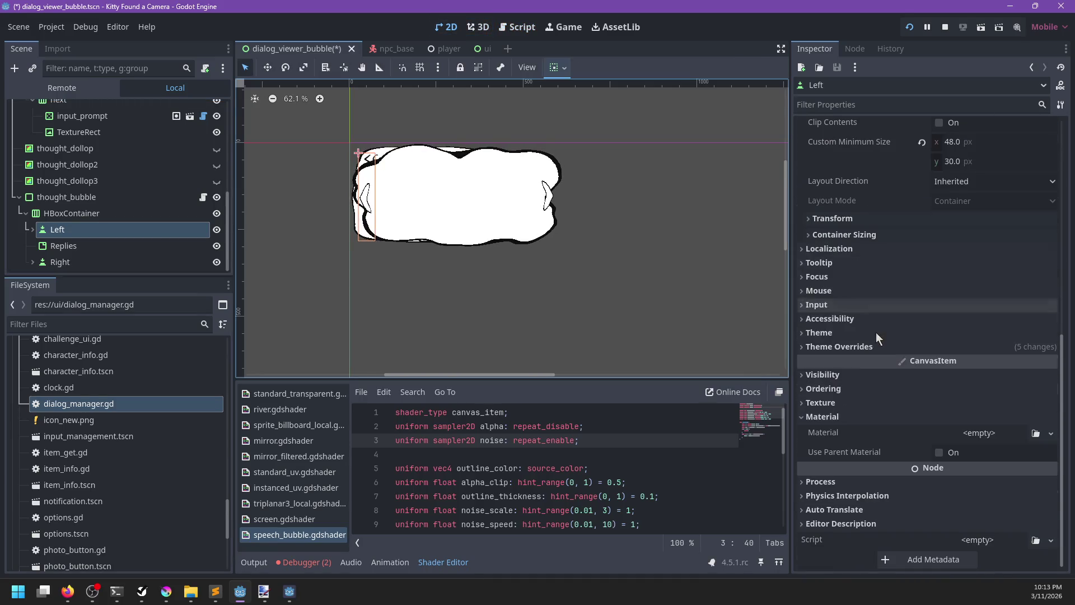
pyautogui.click(835, 348)
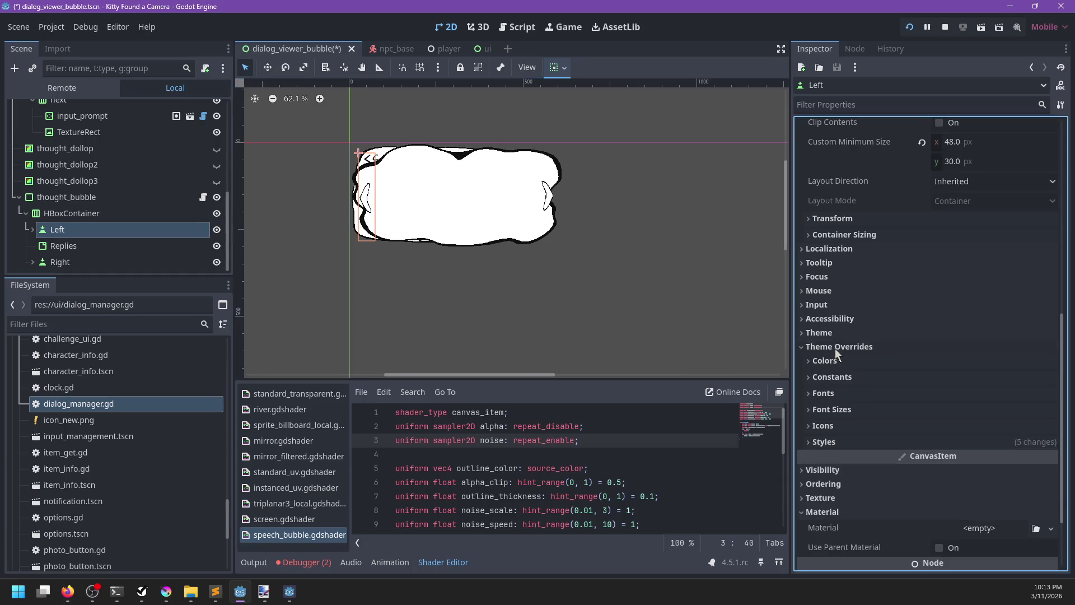
pyautogui.click(827, 442)
pyautogui.scroll(-3, 832, 438)
pyautogui.scroll(10, 851, 425)
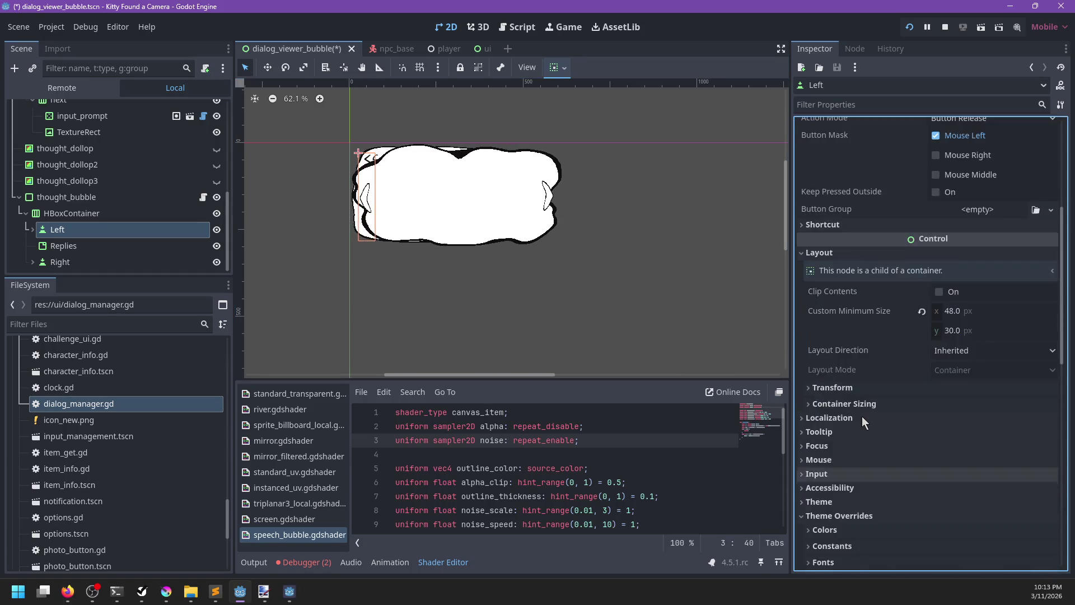
# Step: Open thought_bubble's player_replies.gd script and stop the running game
pyautogui.click(204, 199)
pyautogui.click(204, 199)
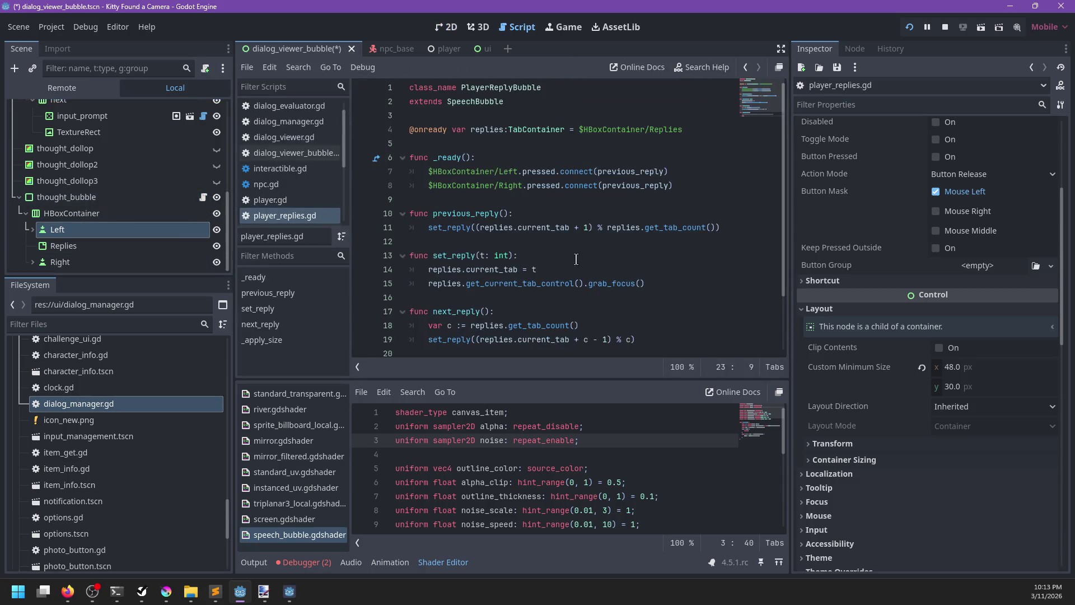
pyautogui.click(943, 29)
# Step: Move the Left button's node path into a new variable l inside _ready
pyautogui.click(546, 164)
pyautogui.press('Return')
pyautogui.write('var l :=-')
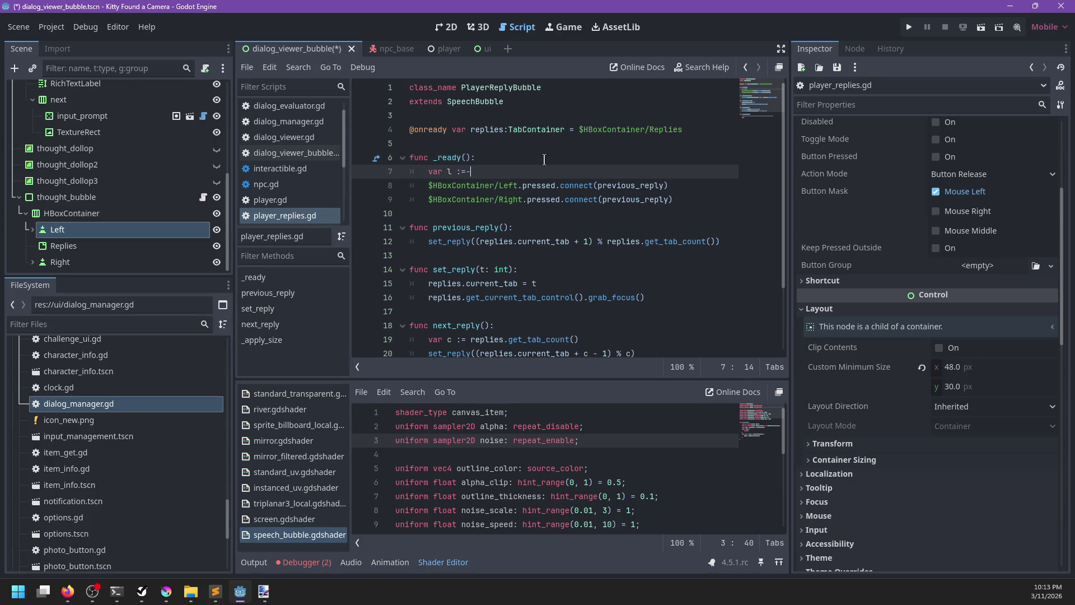
pyautogui.press('Down')
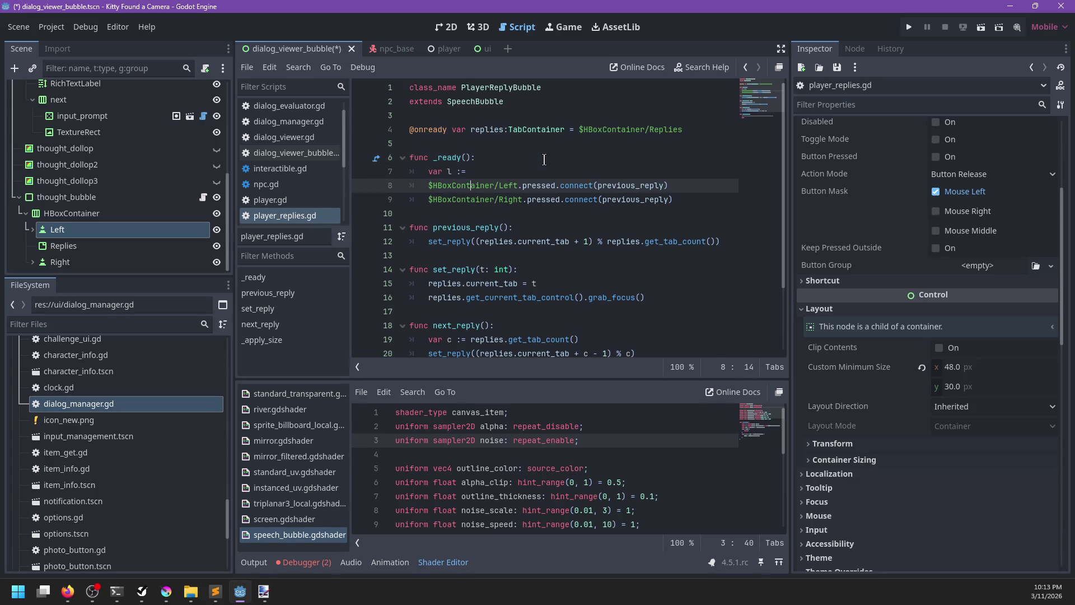
pyautogui.hotkey('shift', 'Home')
pyautogui.hotkey('ctrl', 'x')
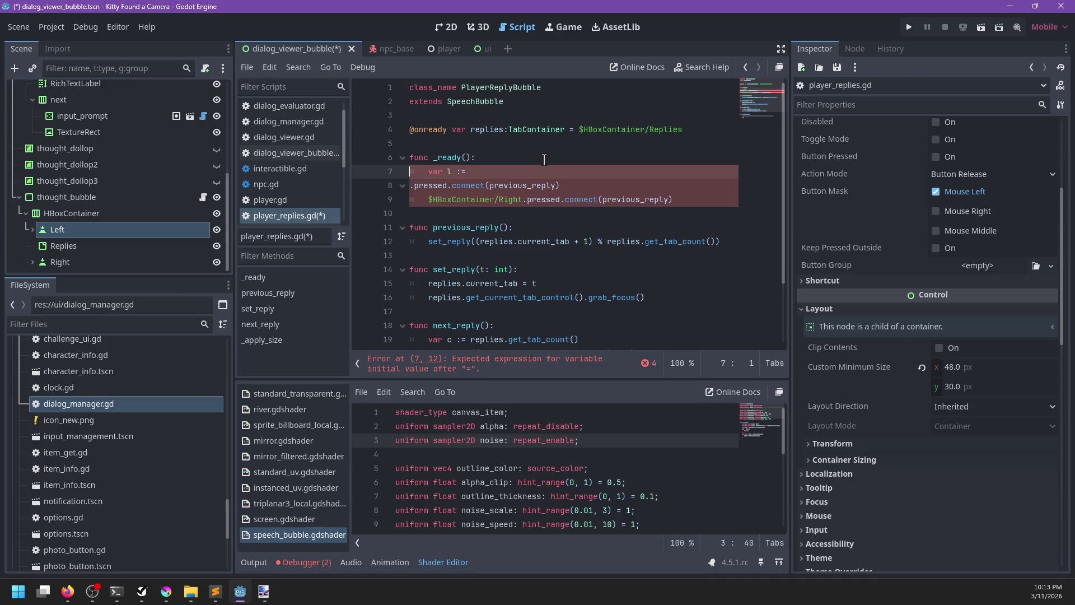
pyautogui.write('l')
pyautogui.press('Up')
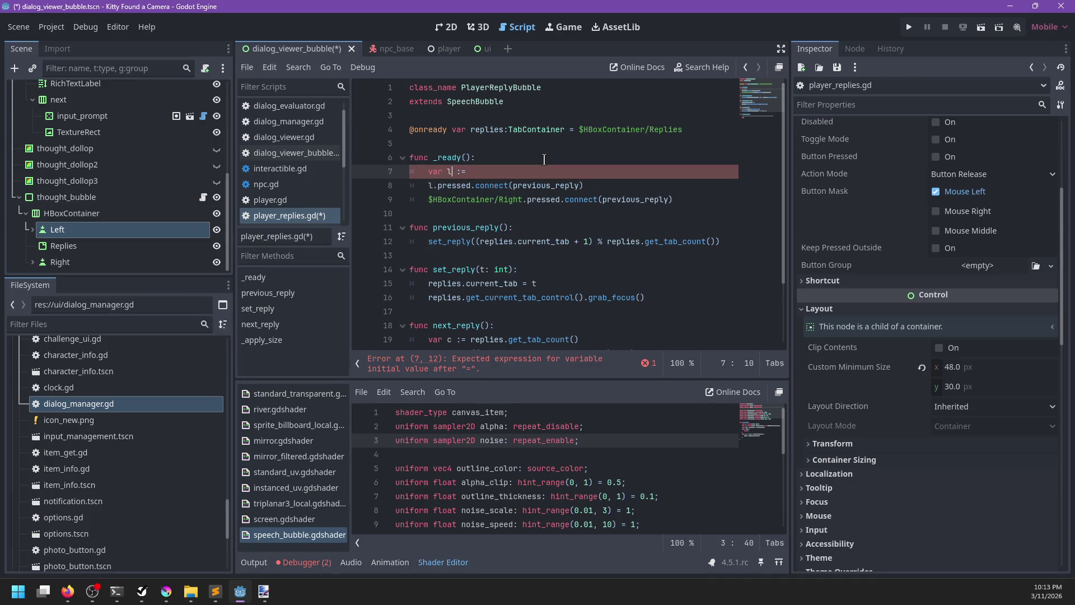
pyautogui.hotkey('ctrl', 'v')
pyautogui.press('Return')
# Step: Start the var r declaration and remove the extra tab before l's path
pyautogui.write('var r')
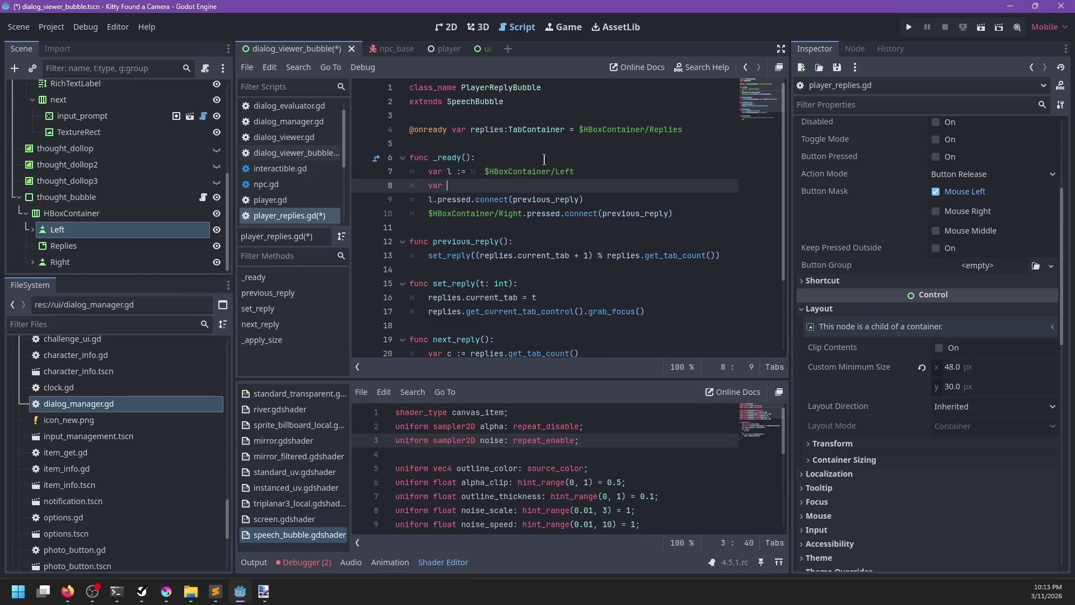
pyautogui.press('Up')
pyautogui.press('End')
pyautogui.hotkey('ctrl', 'Left')
pyautogui.press('Left')
pyautogui.press('BackSpace')
pyautogui.press('Down')
pyautogui.write('$')
# Step: Cut the Right button's node path and paste it as r's value
pyautogui.press('Escape')
pyautogui.press('Down')
pyautogui.press('Down')
pyautogui.hotkey('ctrl', 'Right')
pyautogui.hotkey('ctrl', 'Right')
pyautogui.hotkey('ctrl', 'shift', 'Right')
pyautogui.hotkey('ctrl', 'shift', 'Left')
pyautogui.hotkey('ctrl', 'shift', 'Left')
pyautogui.hotkey('ctrl', 'shift', 'Left')
pyautogui.hotkey('ctrl', 'x')
pyautogui.press('Up')
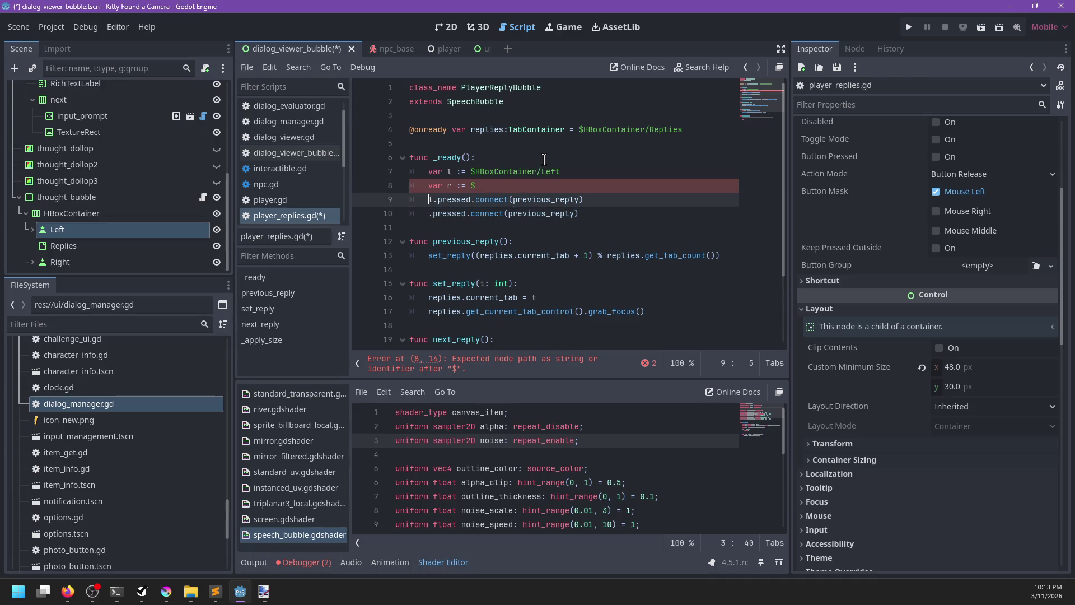
pyautogui.press('Up')
pyautogui.hotkey('ctrl', 'Right')
pyautogui.hotkey('ctrl', 'Right')
pyautogui.press('BackSpace')
pyautogui.hotkey('ctrl', 'v')
pyautogui.press('Down')
pyautogui.press('Down')
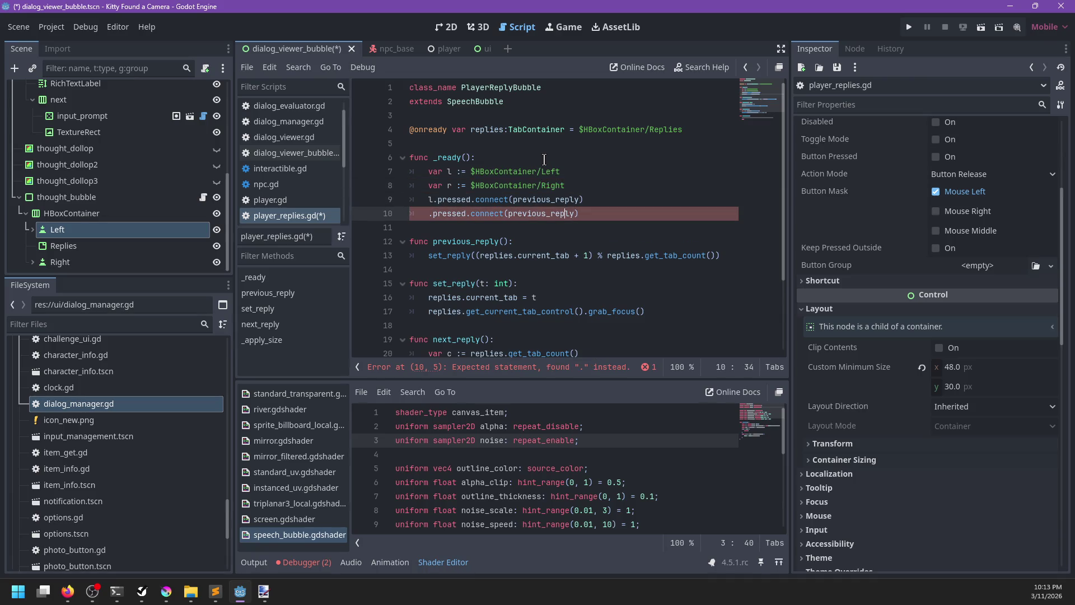
# Step: Add a new l connection line, checking focus_entered's documentation before deleting it
pyautogui.press('Left')
pyautogui.write('r')
pyautogui.hotkey('ctrl', 'shift', 'Return')
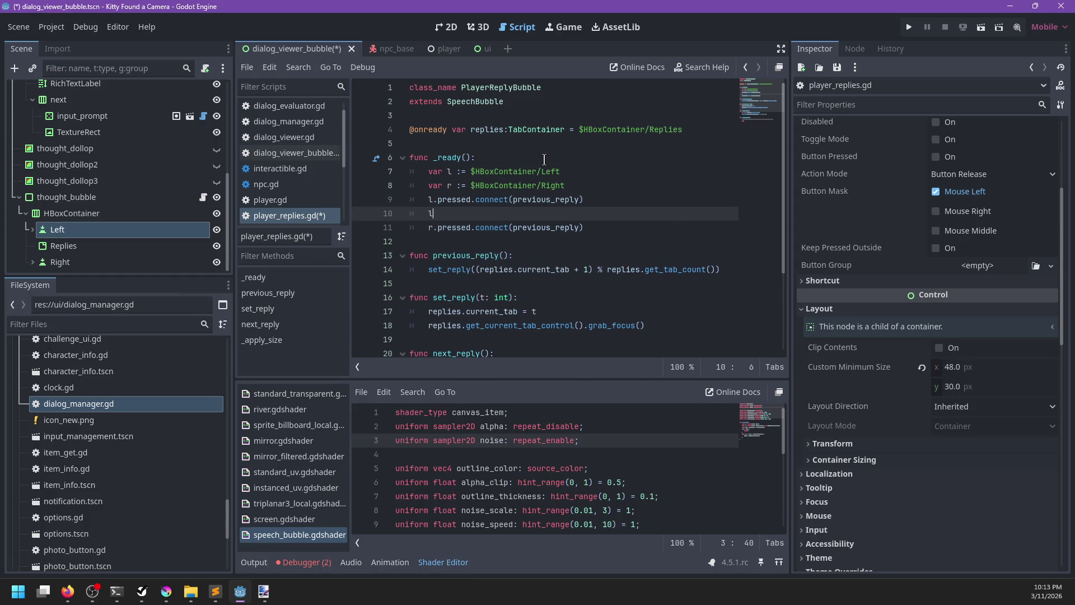
pyautogui.write('.focus')
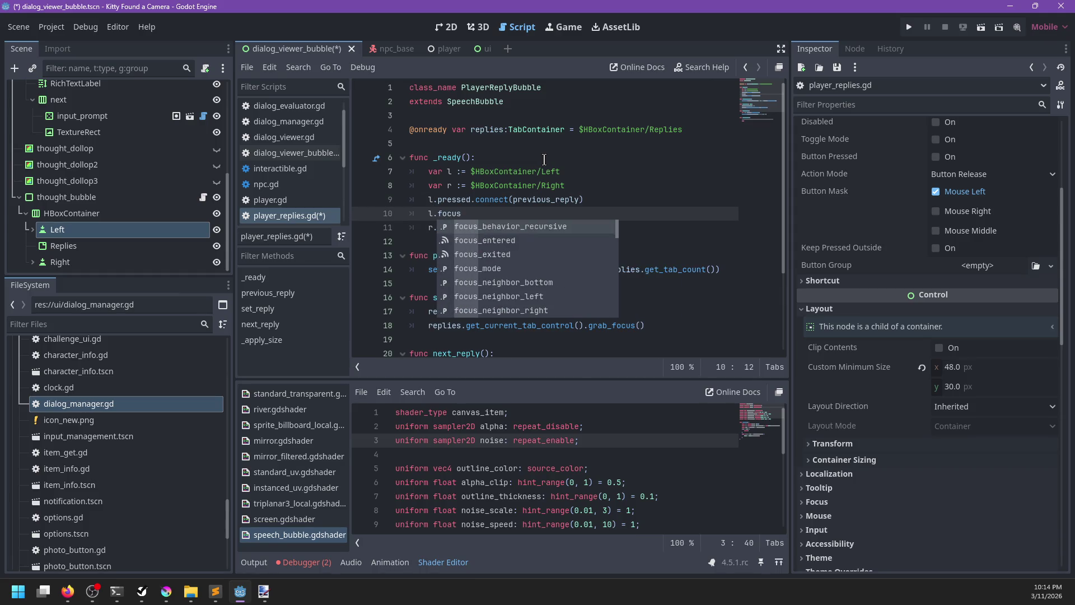
pyautogui.press('Down')
pyautogui.press('Return')
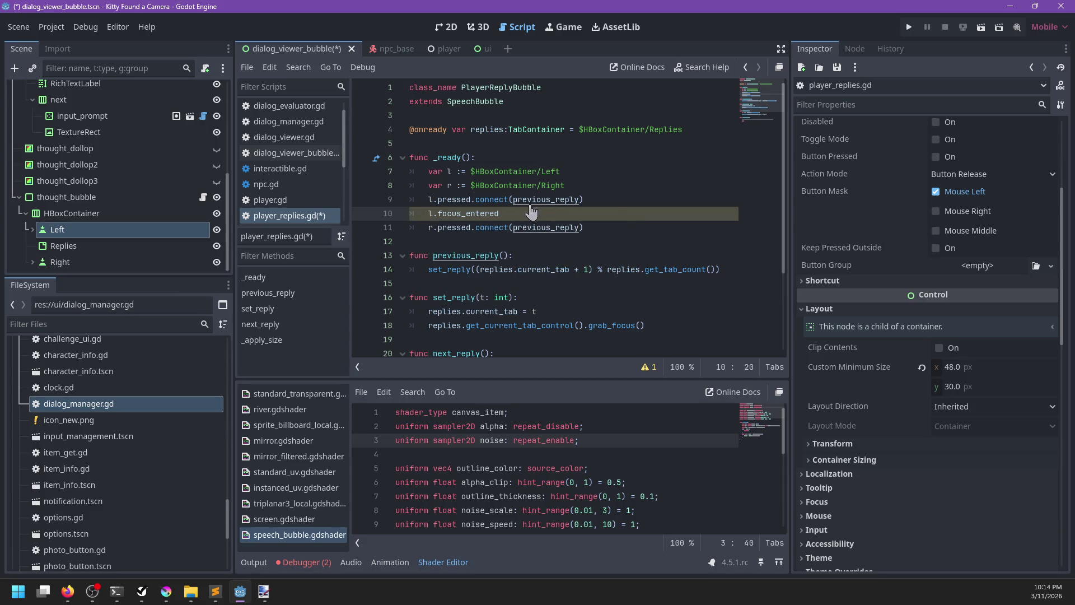
pyautogui.keyDown('ctrl'); pyautogui.click(530, 212); pyautogui.keyUp('ctrl')
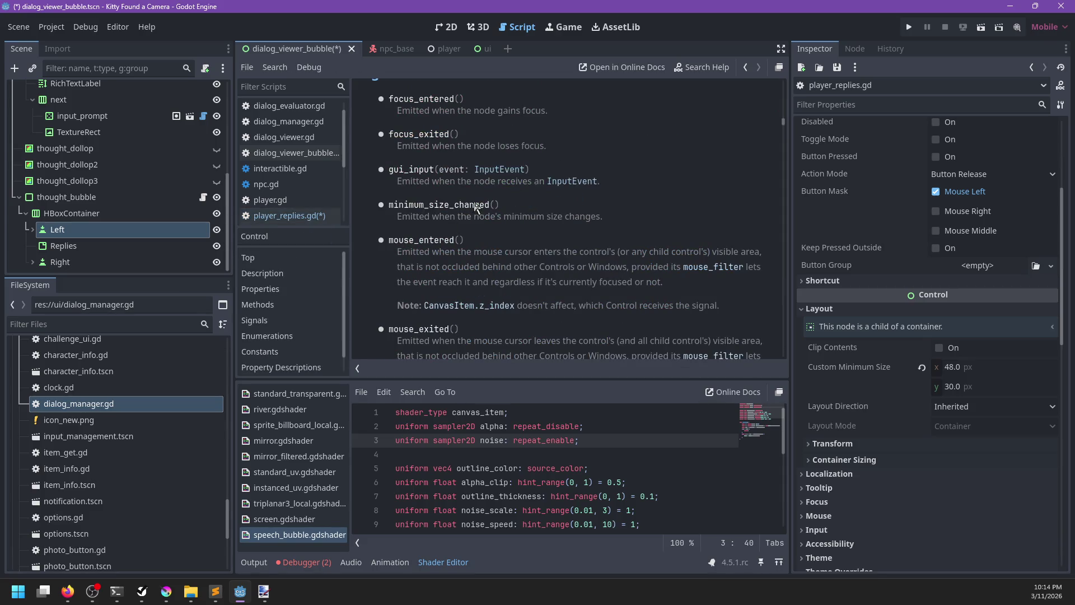
pyautogui.click(285, 216)
pyautogui.click(544, 214)
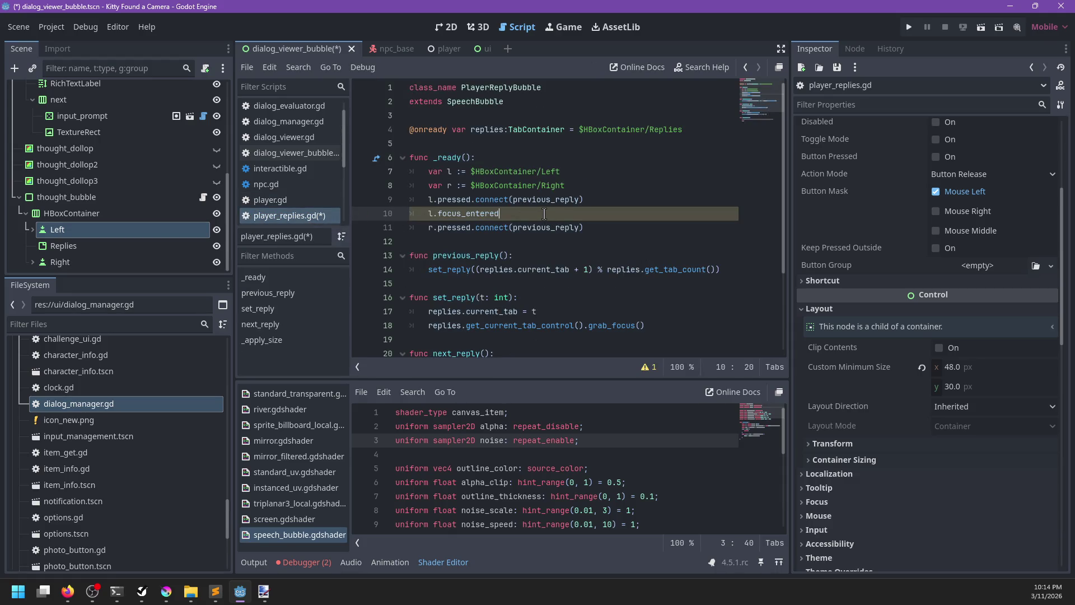
pyautogui.hotkey('ctrl', 'BackSpace')
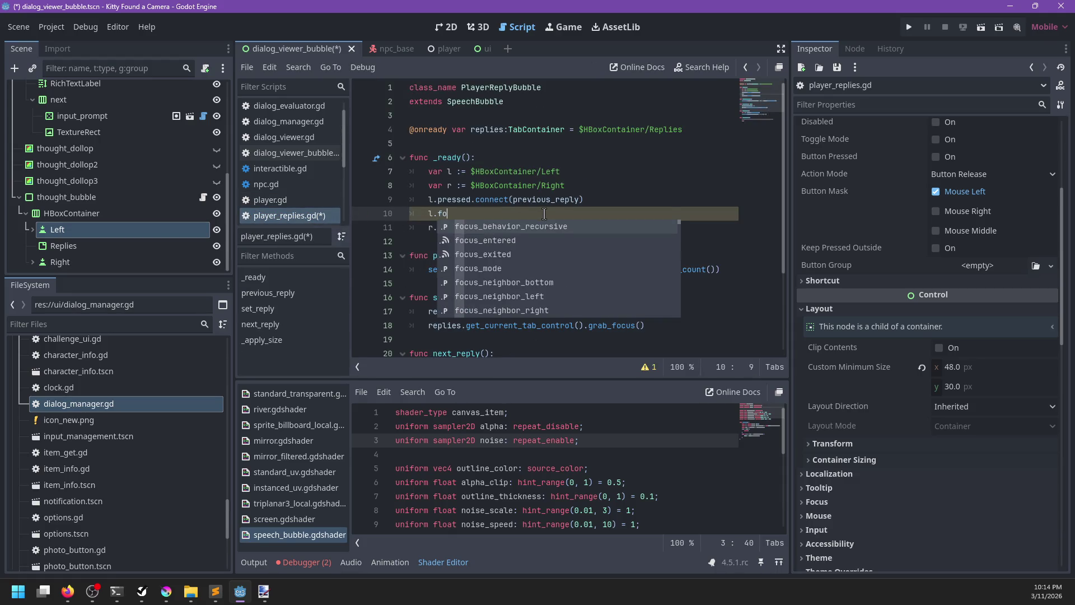
# Step: Connect l's mouse_entered signal to the mouse_entered handler bound with l
pyautogui.write('mouse')
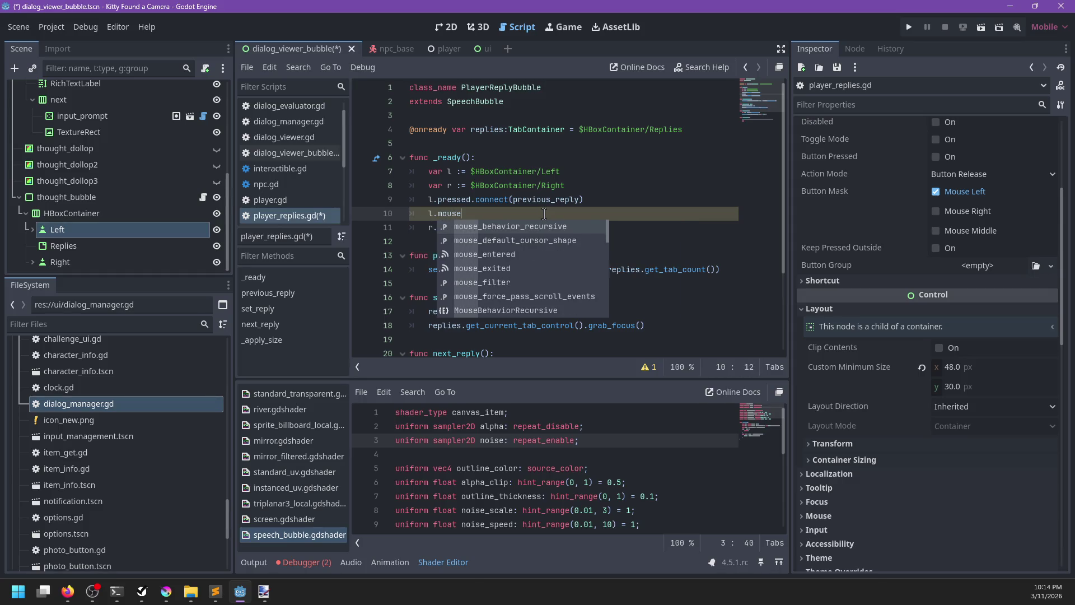
pyautogui.press('Down')
pyautogui.press('Down')
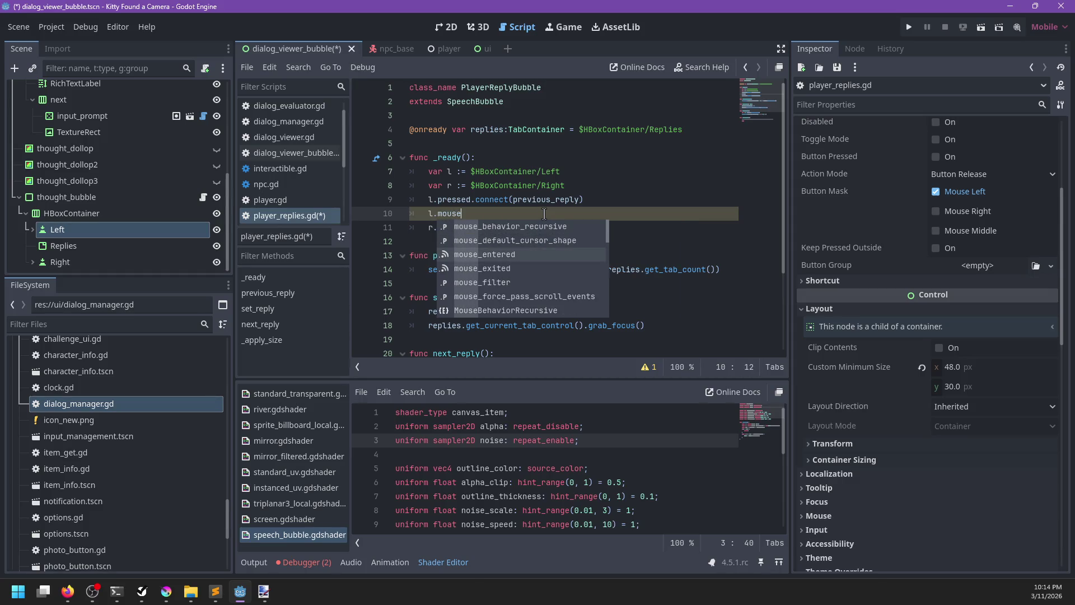
pyautogui.press('Return')
pyautogui.write('connect()')
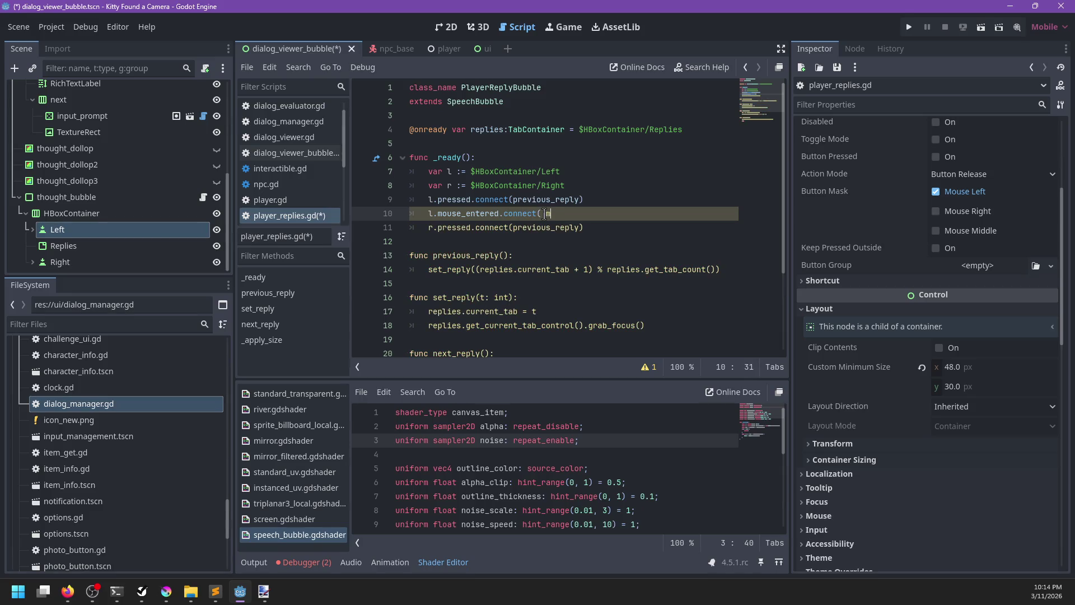
pyautogui.write('use_entered')
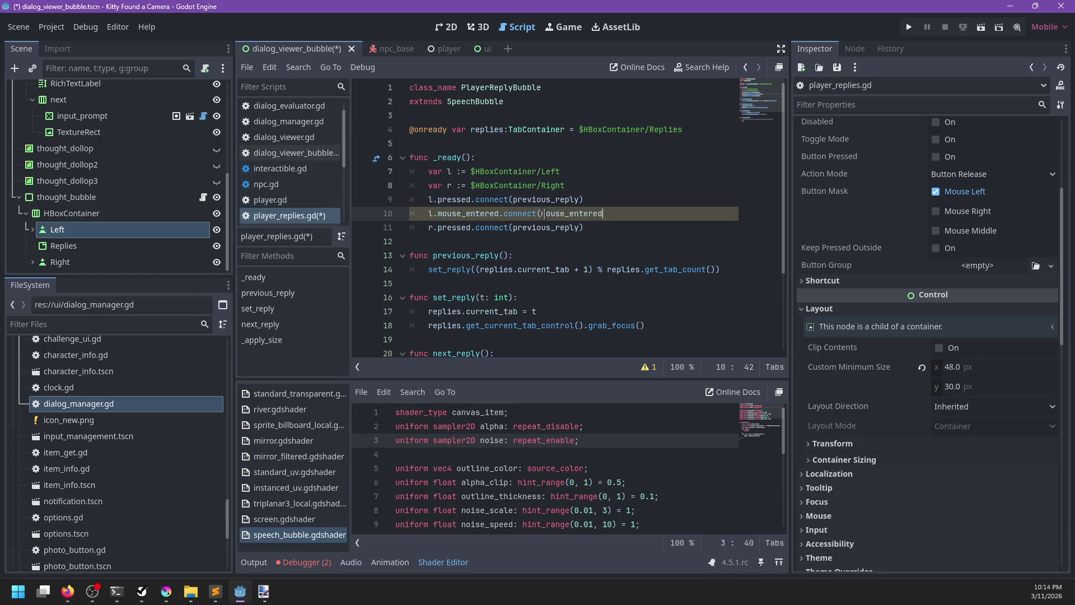
pyautogui.write('ind(')
# Step: Add a new func mouse_entered(node: Button) with a pass placeholder body
pyautogui.press('Down')
pyautogui.press('Down')
pyautogui.press('Return')
pyautogui.press('Return')
pyautogui.press('Up')
pyautogui.write('func mou')
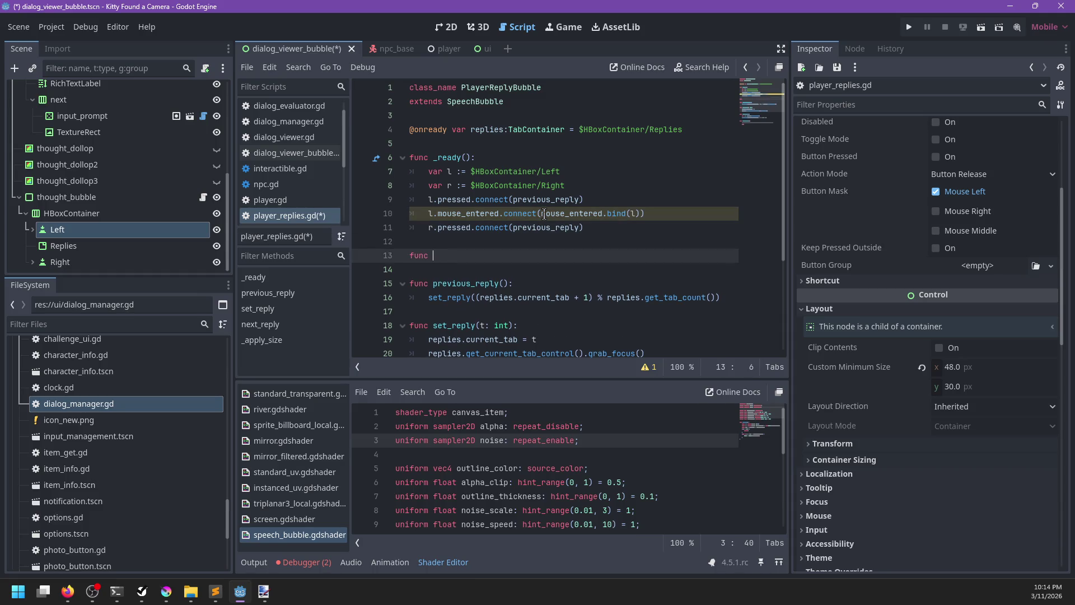
pyautogui.write('se_entered(')
pyautogui.write('node: Button):')
pyautogui.press('Return')
pyautogui.write('pass')
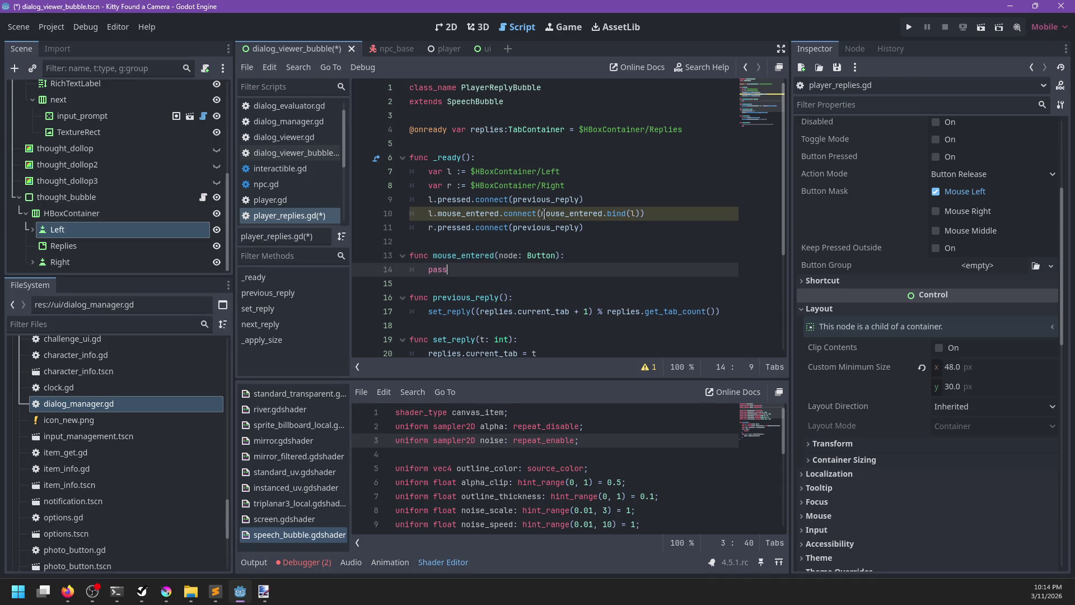
# Step: Connect r's mouse_entered to the handler with .connect(mouse_entered.bind(r)) and save
pyautogui.press('Up')
pyautogui.press('Up')
pyautogui.press('Up')
pyautogui.press('End')
pyautogui.press('Return')
pyautogui.write('mouse_ent')
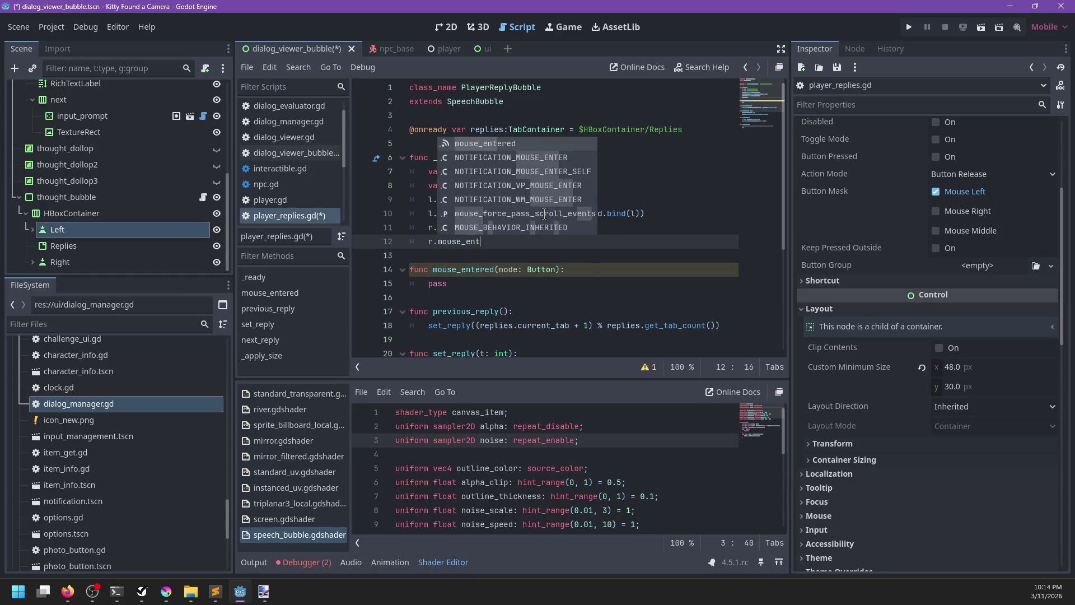
pyautogui.press('Return')
pyautogui.write('.connect(mouse_entered.bind(r))')
pyautogui.hotkey('ctrl', 's')
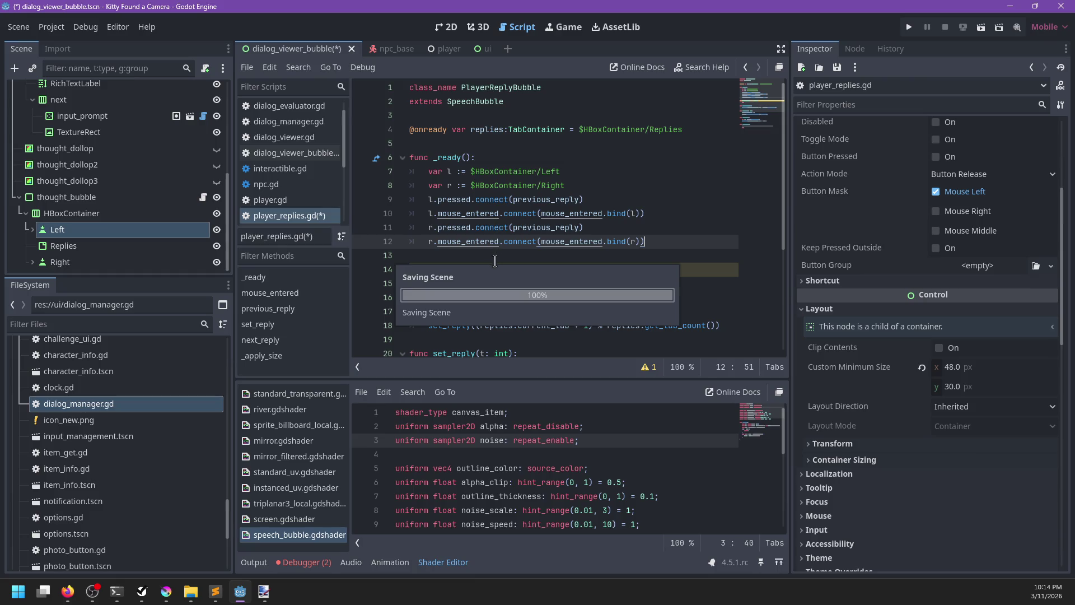
# Step: Replace the handler's pass with print_debug(node.name) and save
pyautogui.moveTo(476, 271); pyautogui.dragTo(473, 279)
pyautogui.click(474, 278)
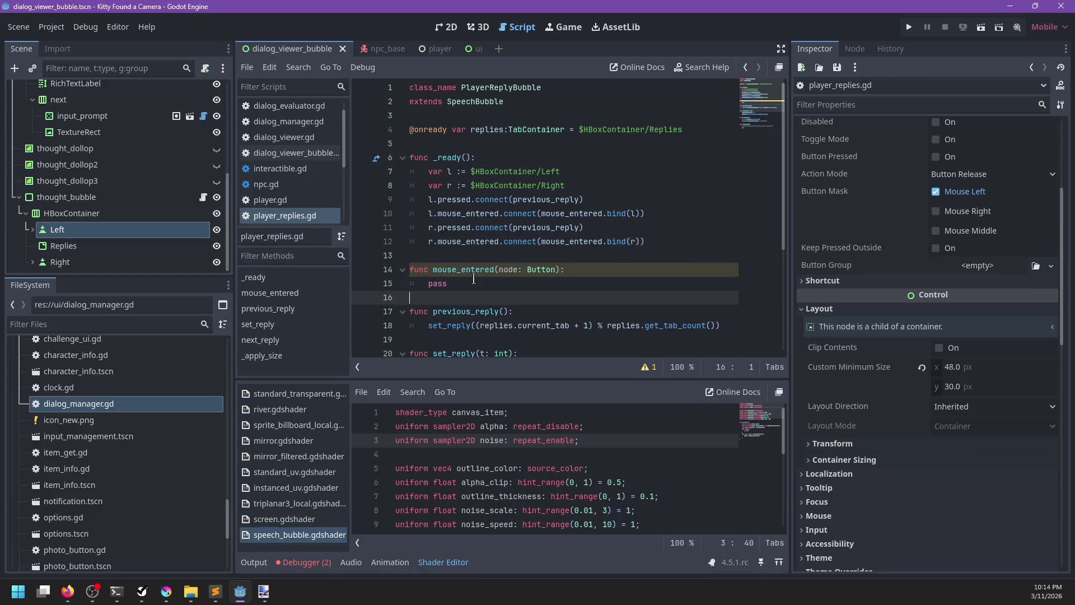
pyautogui.press('BackSpace')
pyautogui.press('BackSpace')
pyautogui.press('BackSpace')
pyautogui.write('print_debug(*no')
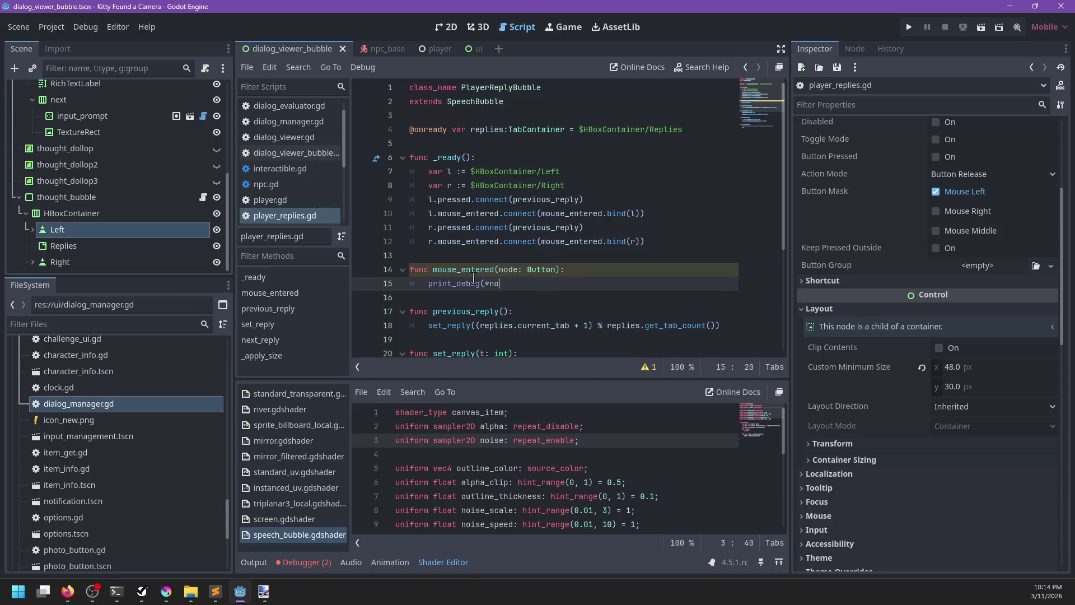
pyautogui.press('BackSpace')
pyautogui.write('node.name)')
pyautogui.hotkey('ctrl', 's')
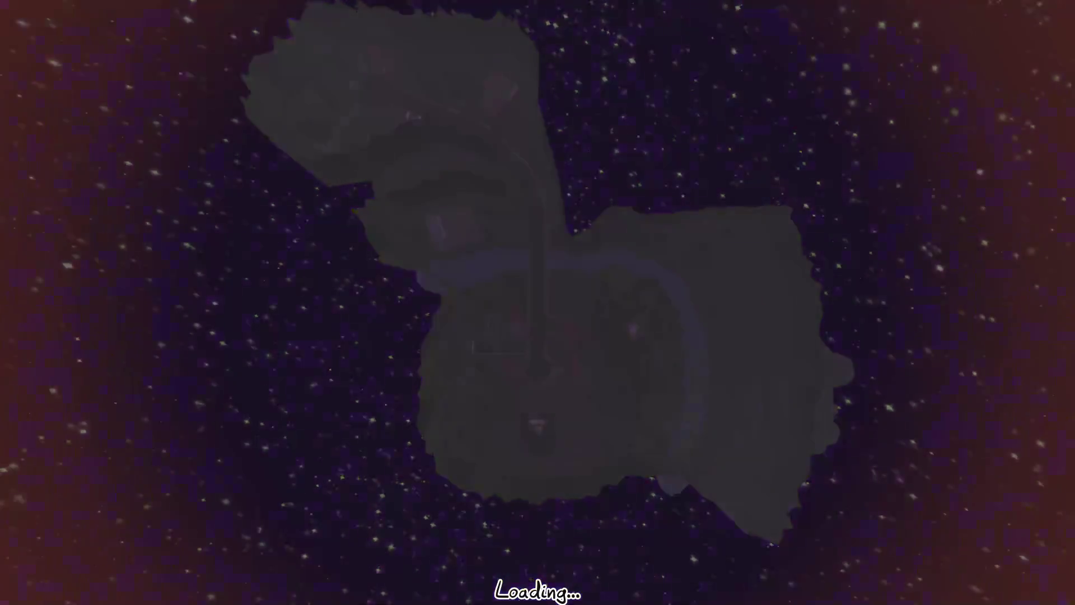
# Step: Talk to the NPC and advance to the reply choice bubble, then stop the game with F8
pyautogui.press('e')
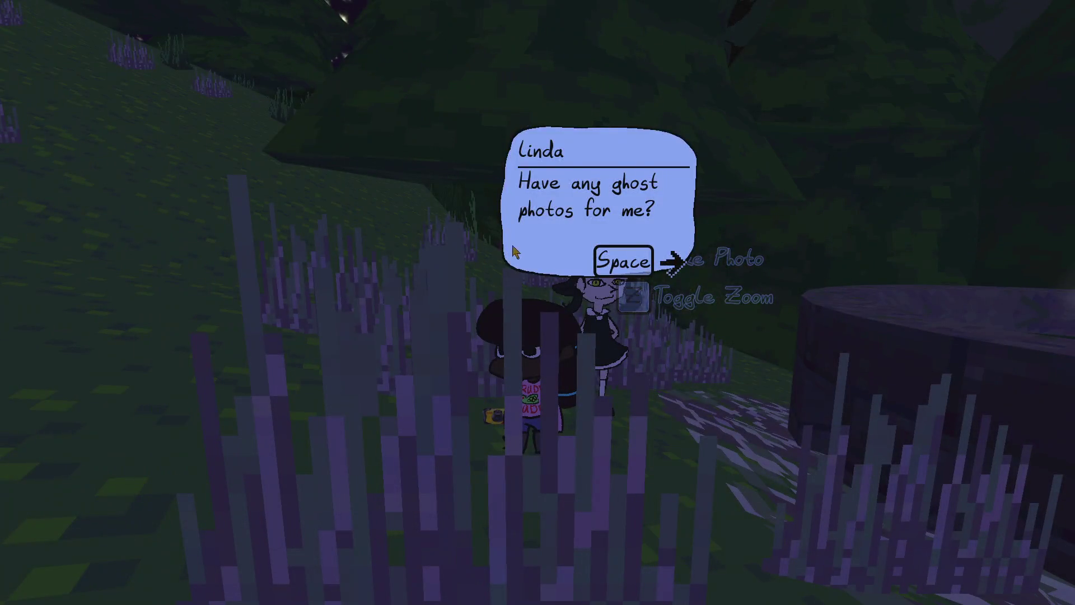
pyautogui.press('space')
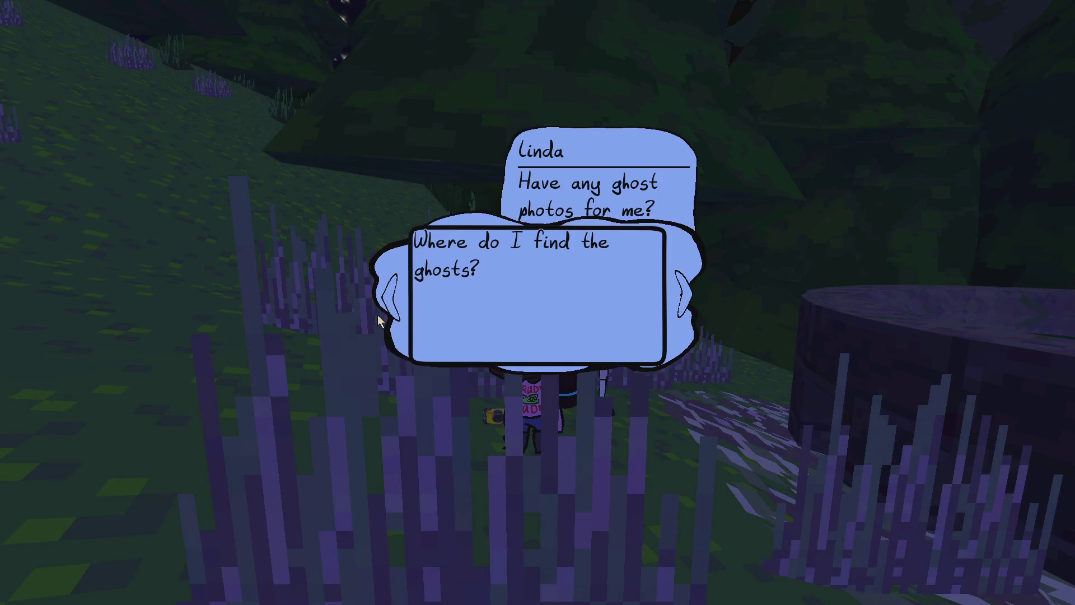
pyautogui.hotkey('alt', 'Tab')
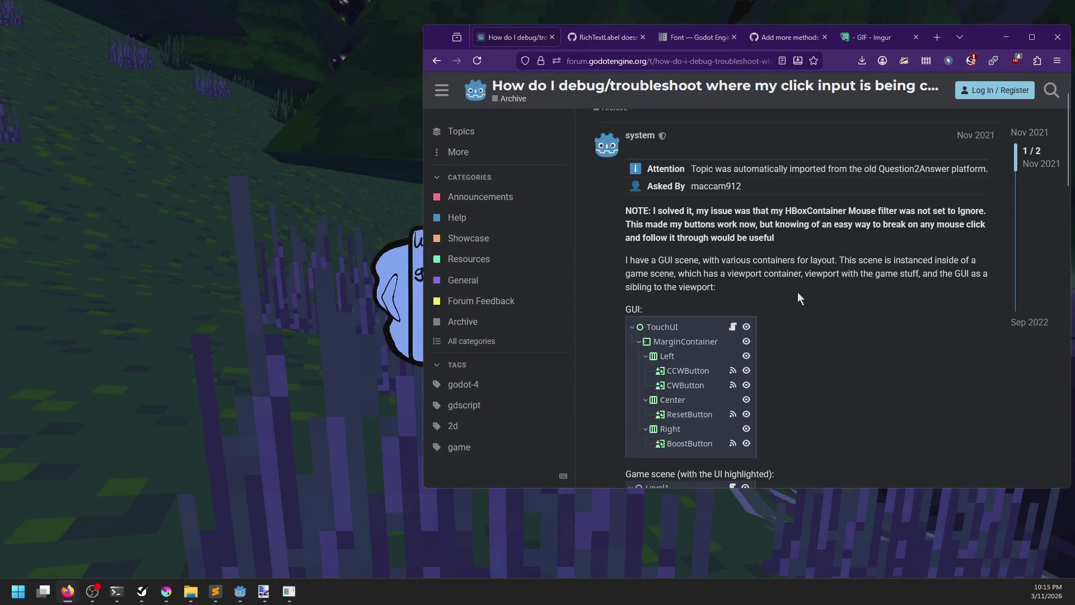
pyautogui.hotkey('alt', 'Tab')
pyautogui.press('F8')
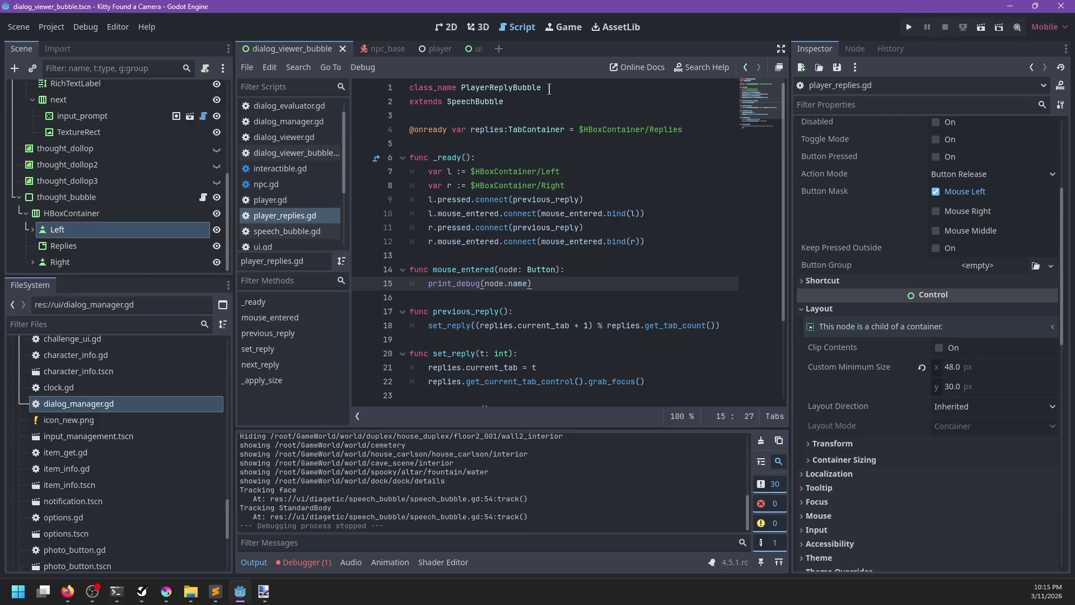
# Step: Open the ui scene and check the DialogViewerBubble node's mouse settings
pyautogui.click(476, 49)
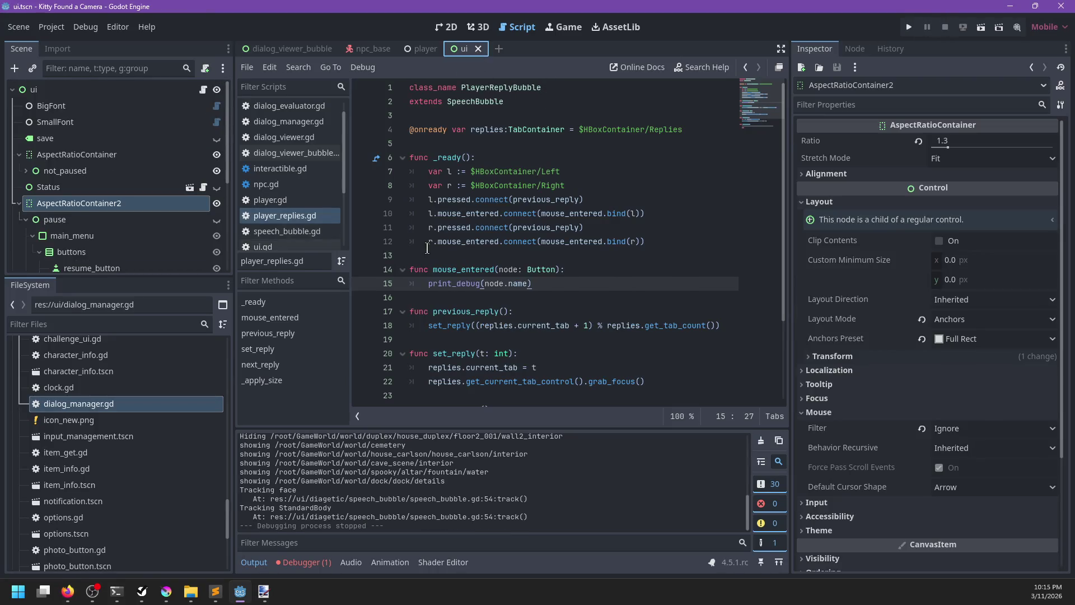
pyautogui.scroll(-5, 118, 220)
pyautogui.scroll(1, 90, 190)
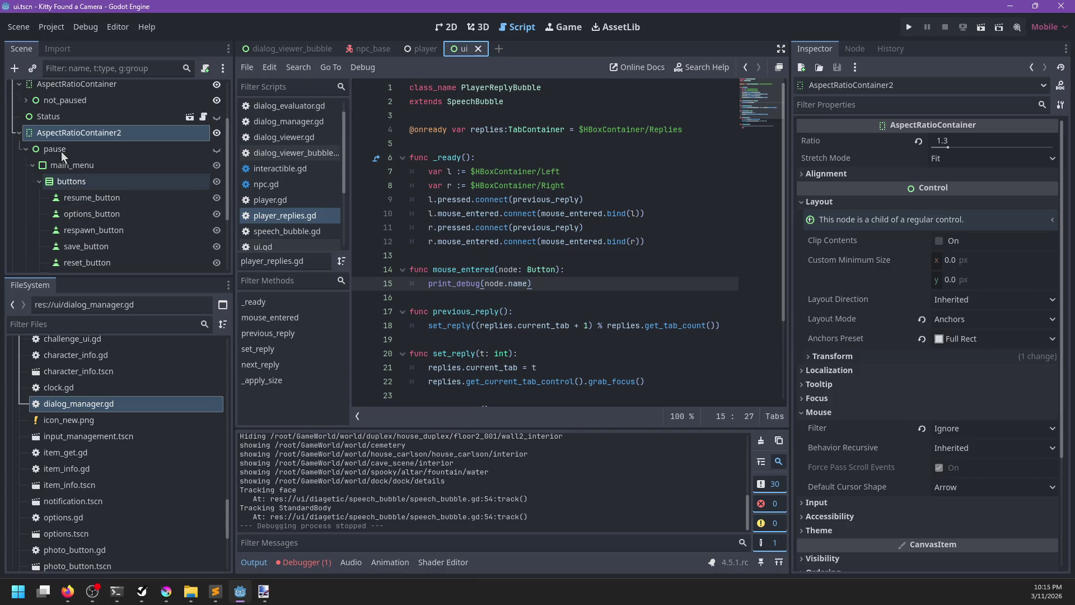
pyautogui.click(20, 136)
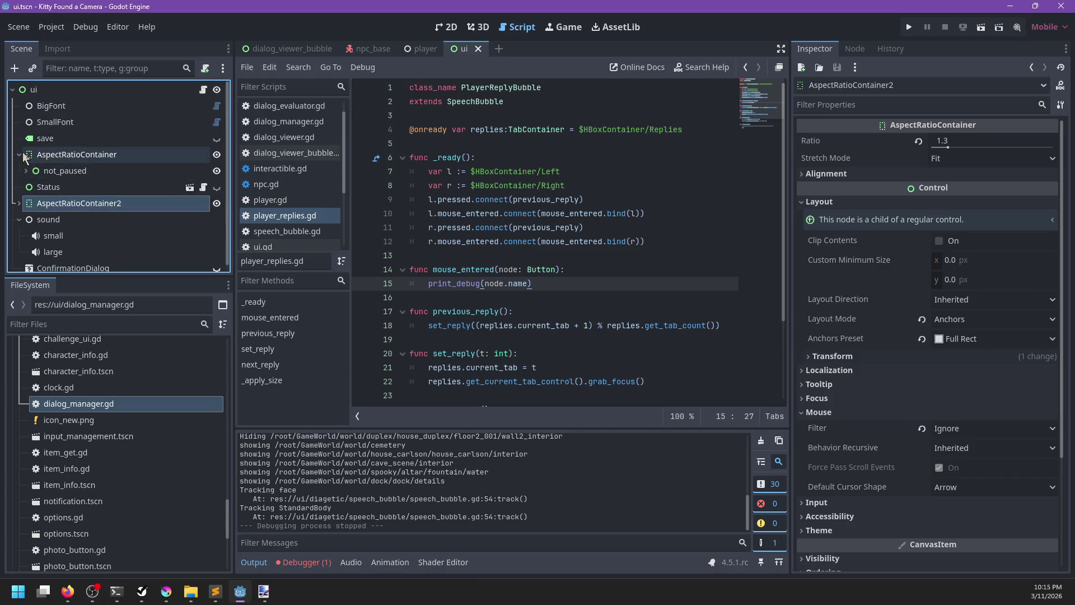
pyautogui.scroll(-5, 94, 200)
pyautogui.click(93, 191)
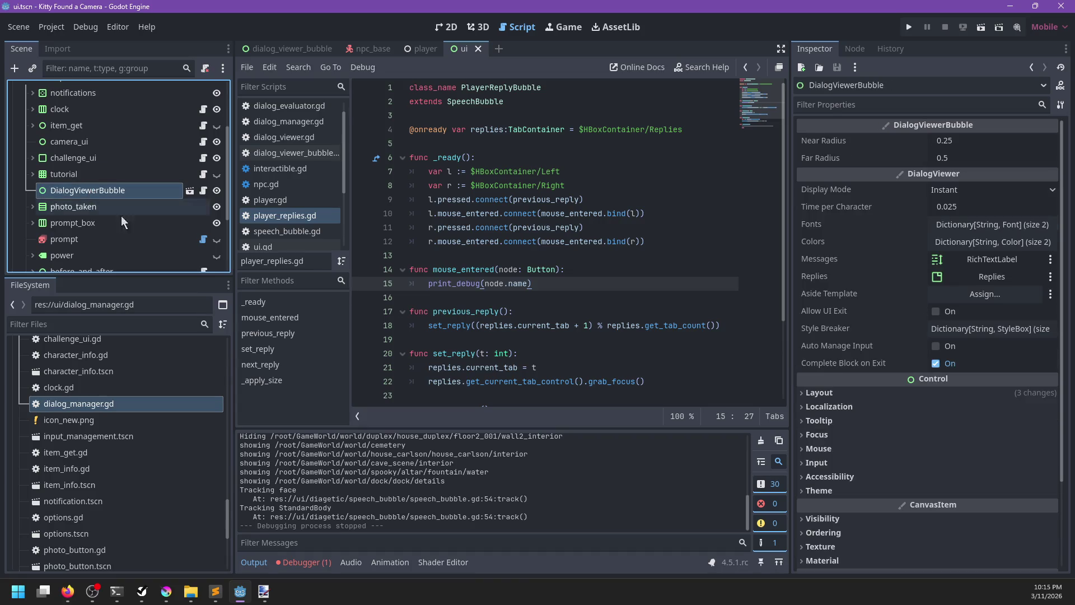
pyautogui.scroll(-3, 829, 329)
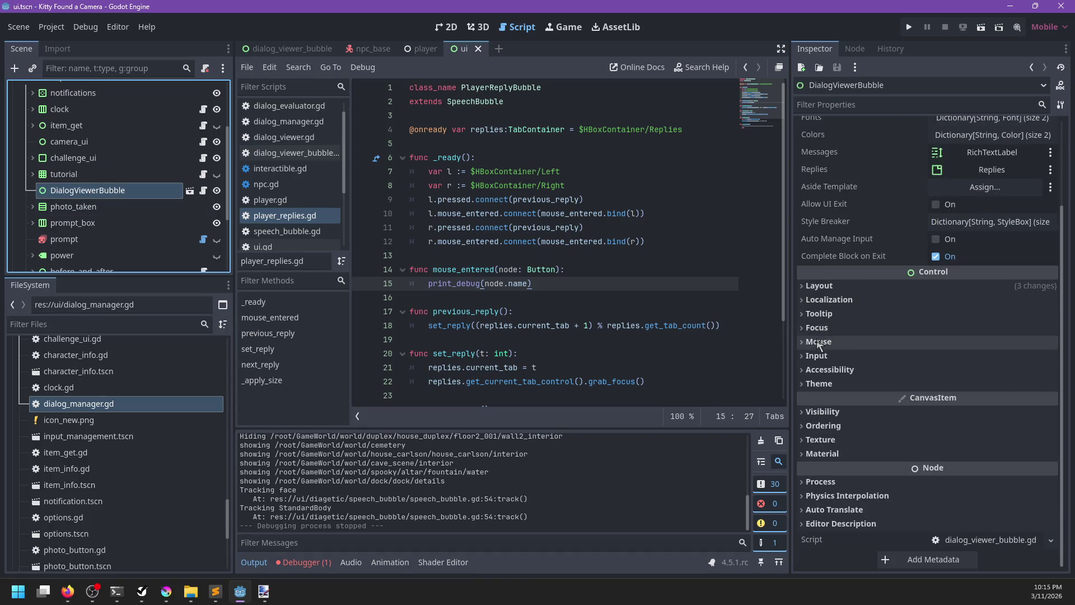
pyautogui.click(821, 342)
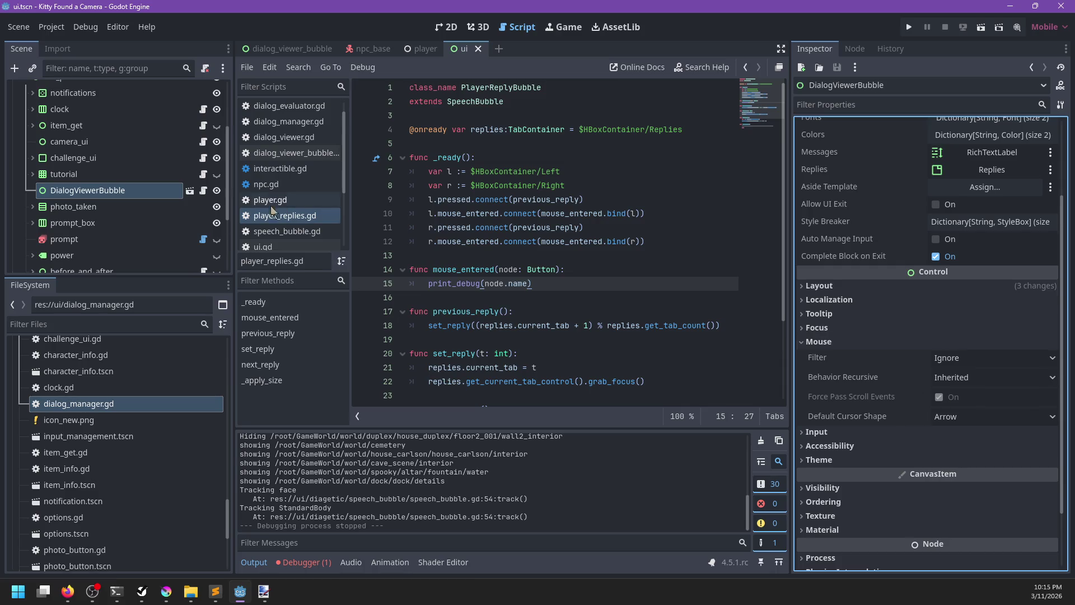
pyautogui.scroll(3, 114, 202)
# Step: Check the mouse settings of not_paused, AspectRatioContainer and the root ui node
pyautogui.click(70, 171)
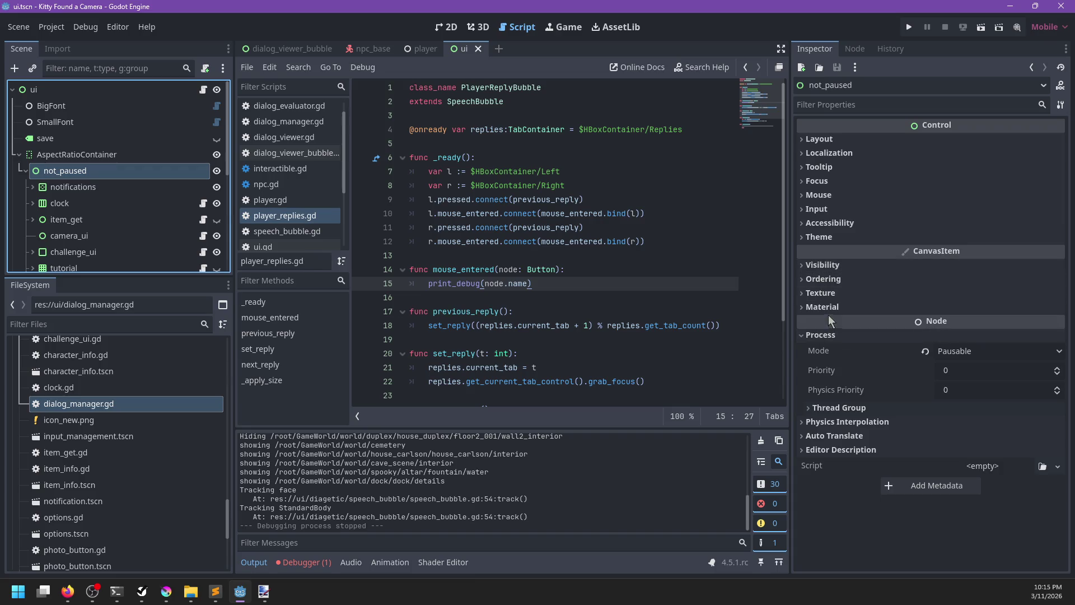
pyautogui.click(823, 335)
pyautogui.click(820, 195)
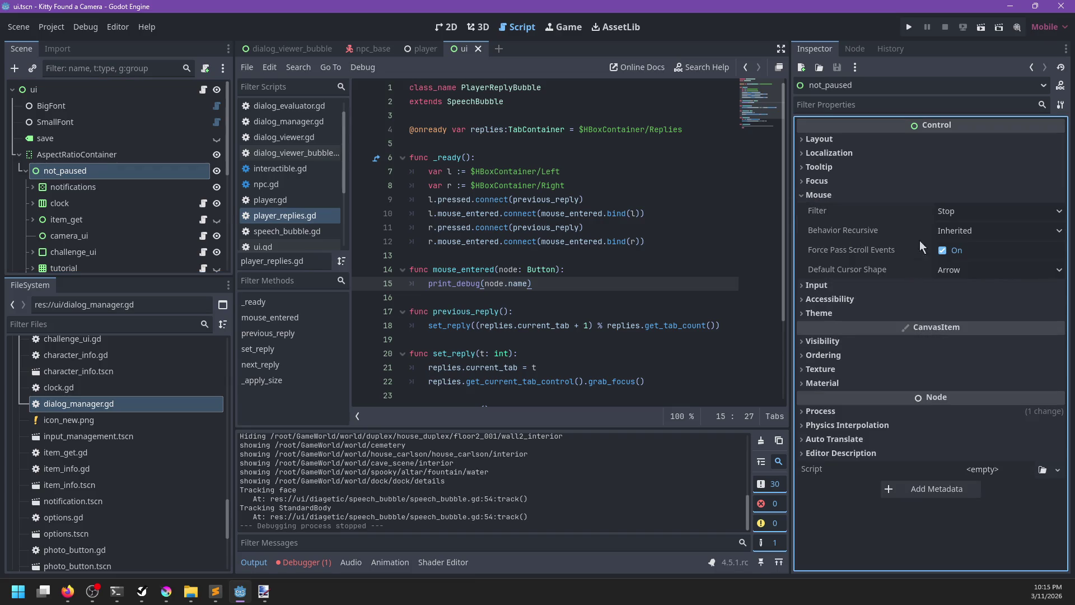
pyautogui.moveTo(825, 227)
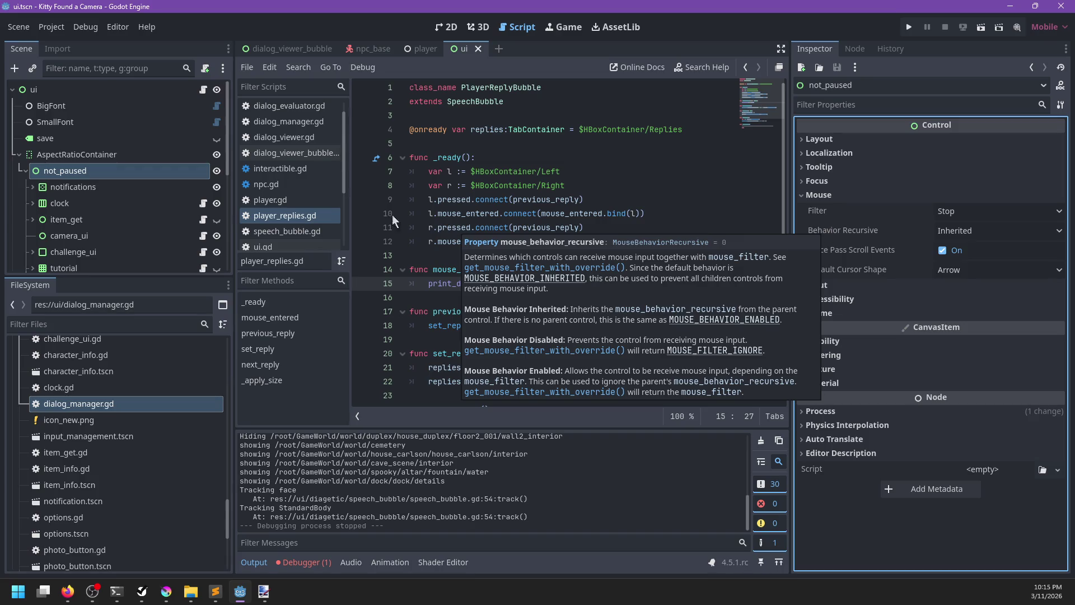
pyautogui.click(134, 155)
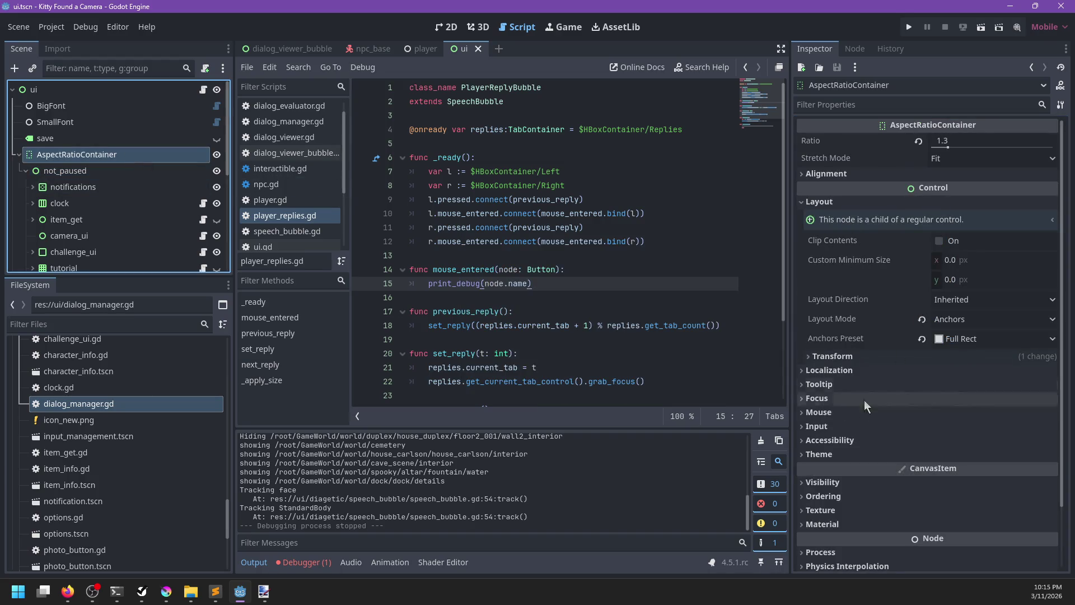
pyautogui.click(843, 413)
pyautogui.click(100, 92)
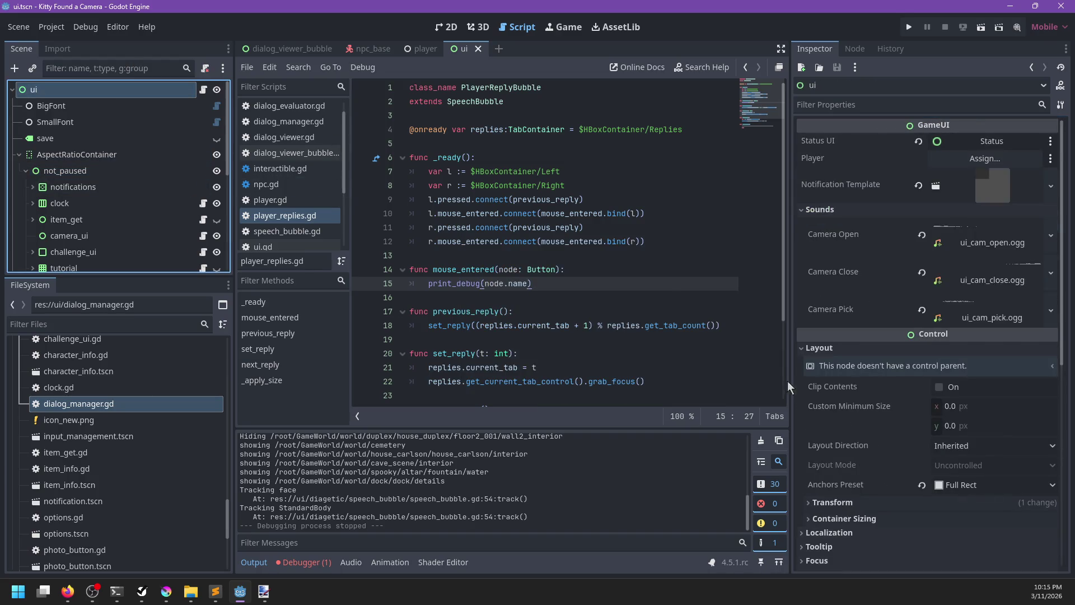
pyautogui.scroll(-5, 859, 396)
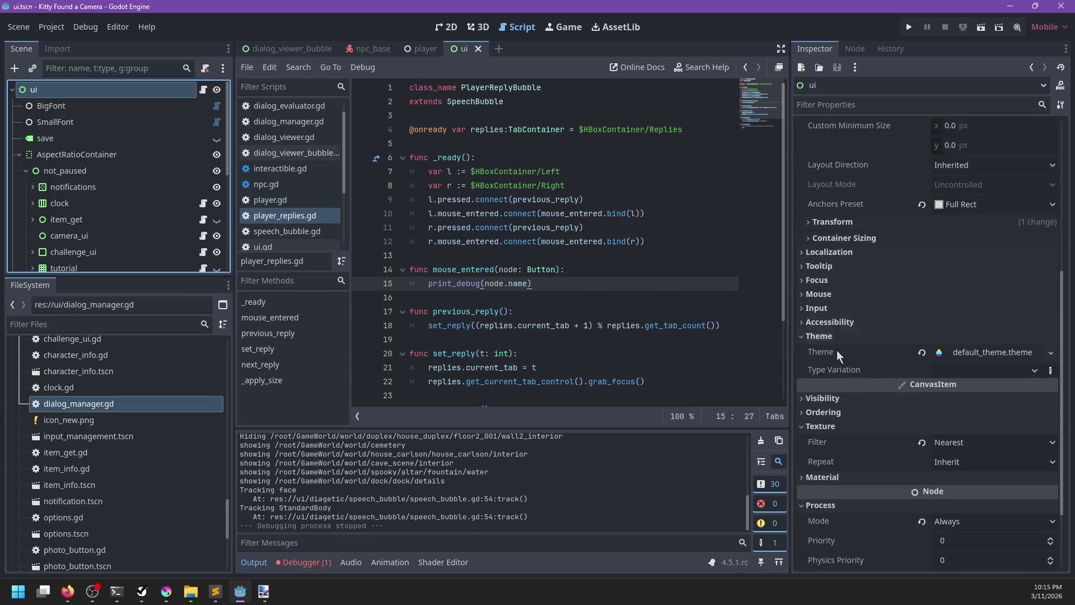
pyautogui.click(817, 294)
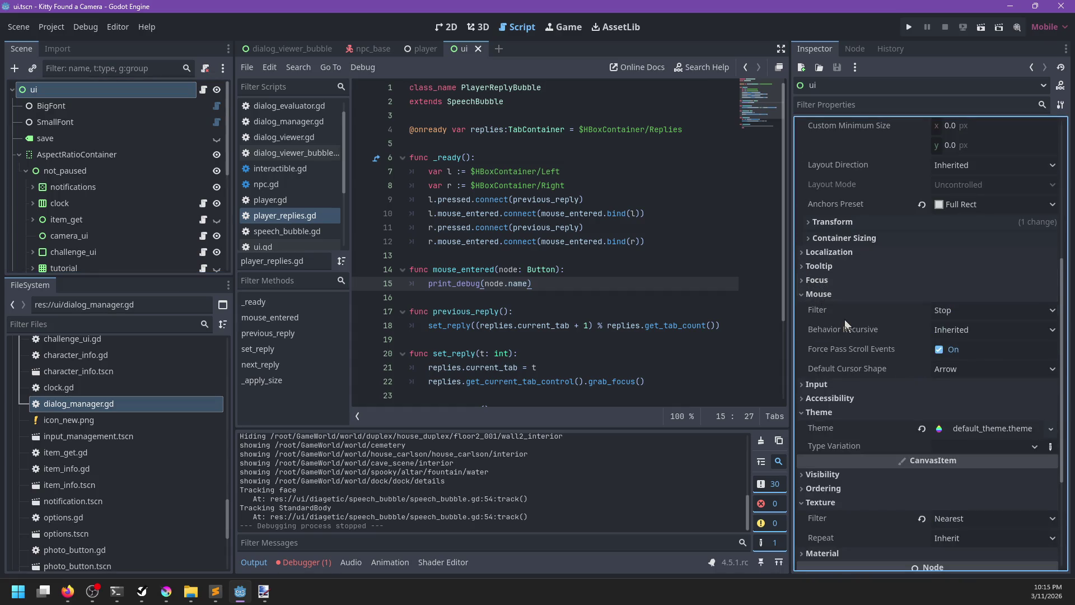
pyautogui.click(246, 44)
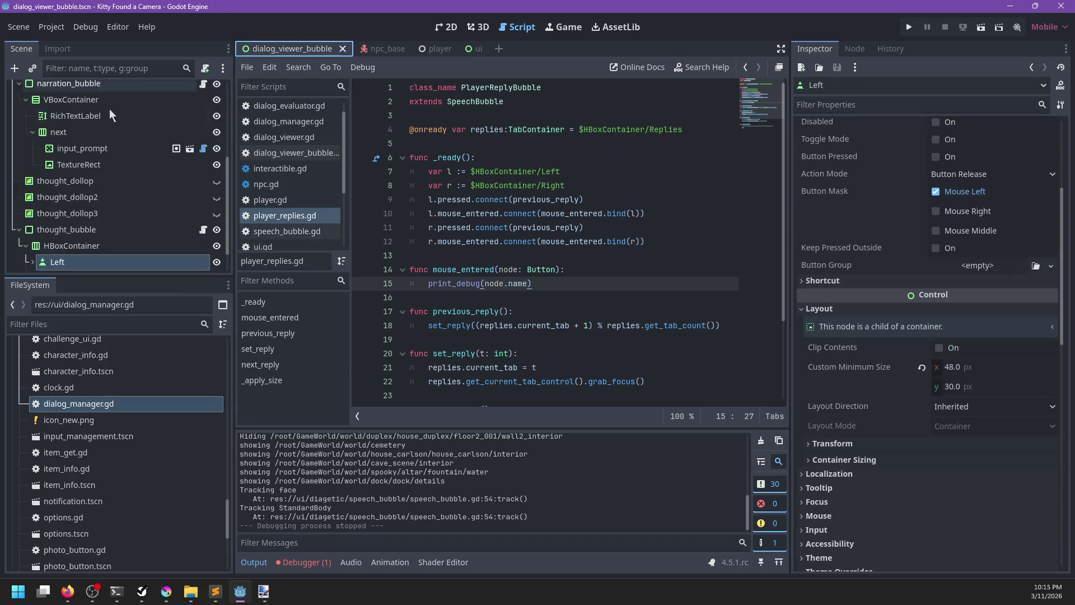
# Step: Set DialogViewerBubble's recursive mouse behavior to Enabled and mouse filter to Stop, then save
pyautogui.scroll(5, 74, 105)
pyautogui.click(72, 91)
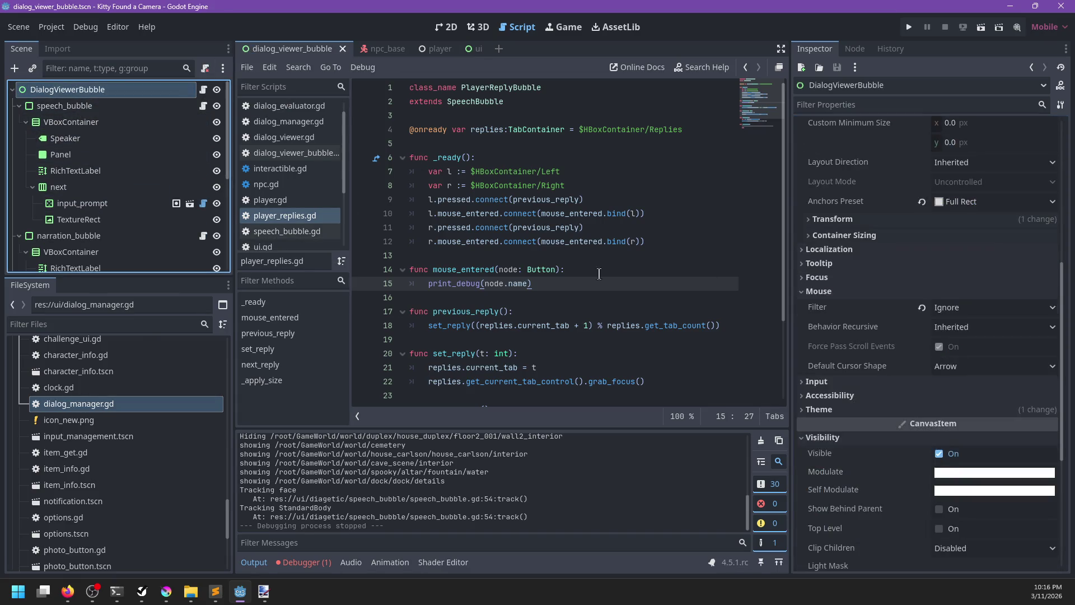
pyautogui.click(971, 328)
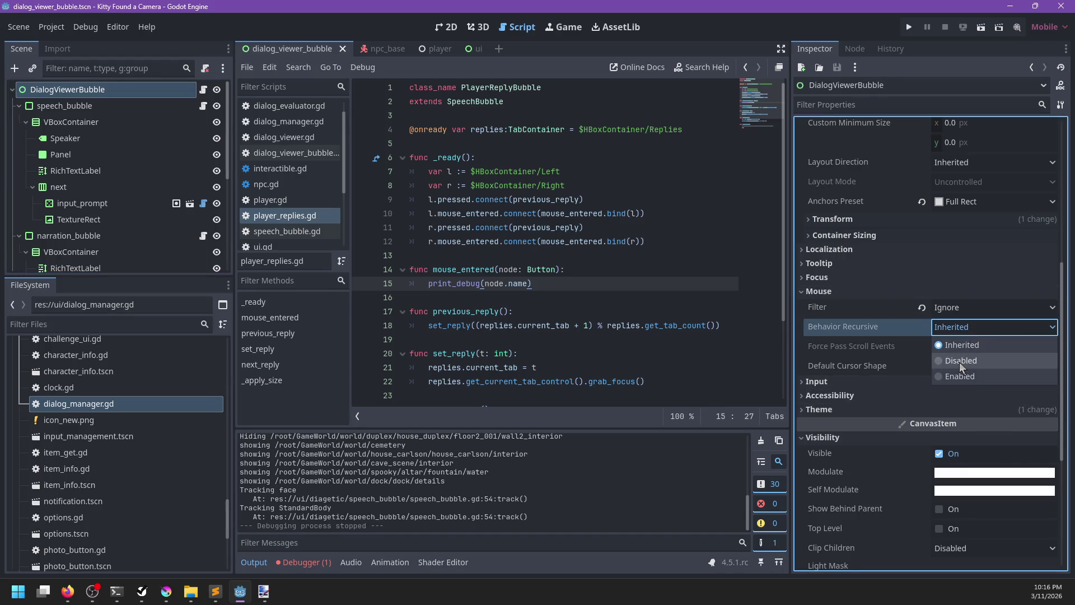
pyautogui.click(961, 377)
pyautogui.click(949, 309)
pyautogui.click(949, 315)
pyautogui.hotkey('ctrl', 's')
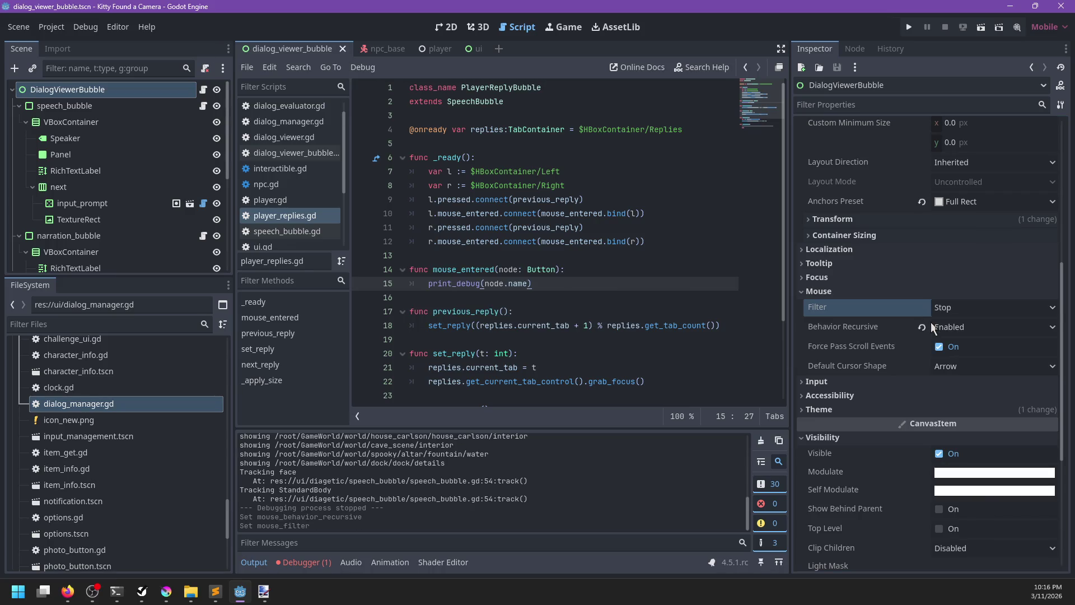
# Step: Confirm the mouse filter stays on Stop and run the game with F5
pyautogui.moveTo(922, 337)
pyautogui.click(962, 307)
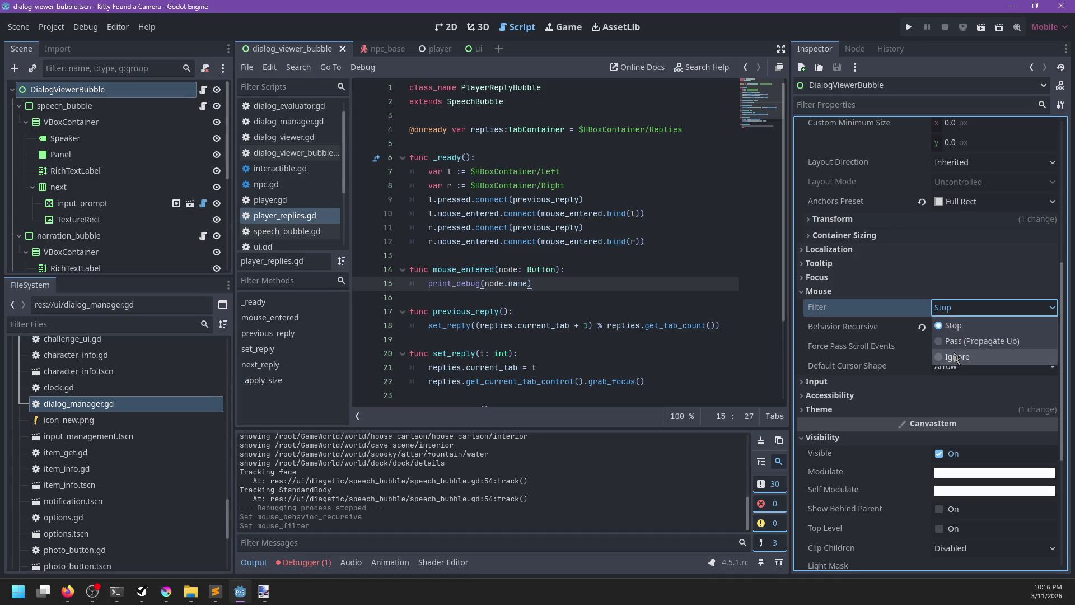
pyautogui.click(896, 310)
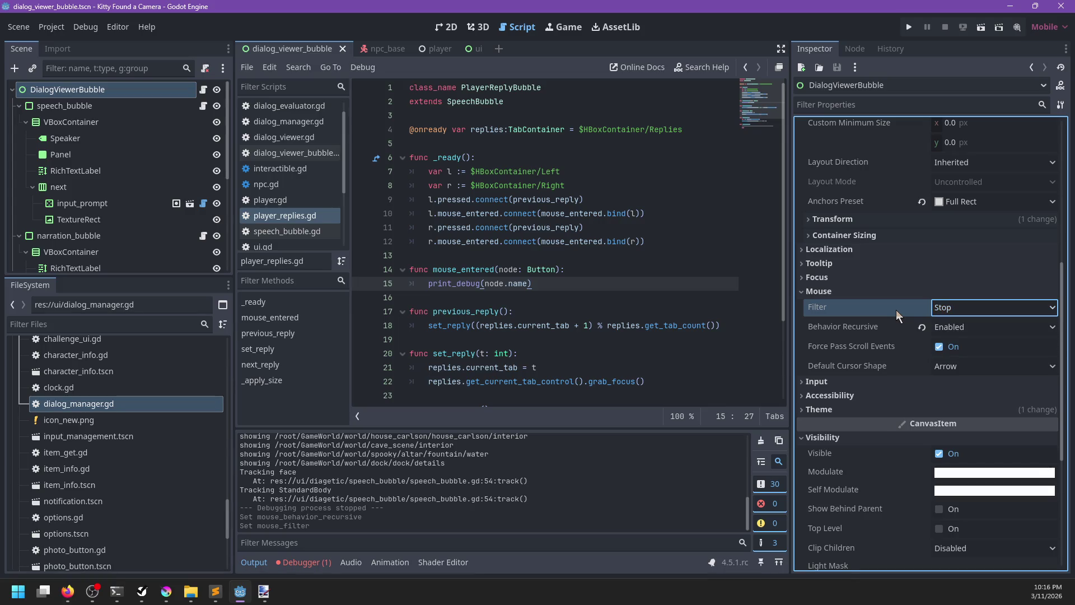
pyautogui.moveTo(896, 310)
pyautogui.press('F5')
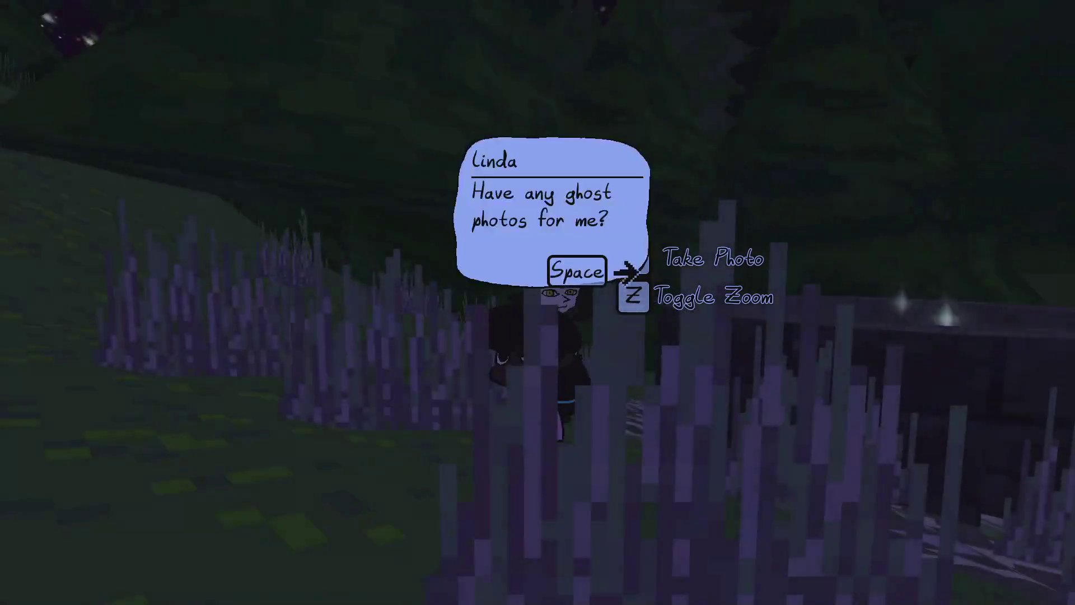
# Step: Advance the NPC dialog, pick the 'Where do I find the ghosts?' reply, then stop the game
pyautogui.press('space')
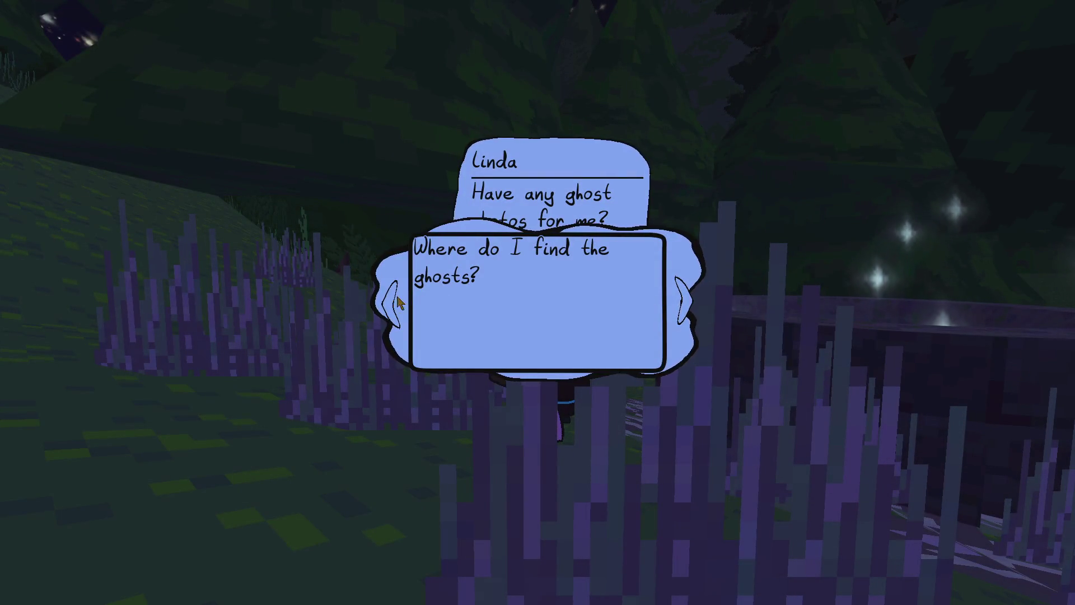
pyautogui.click(506, 277)
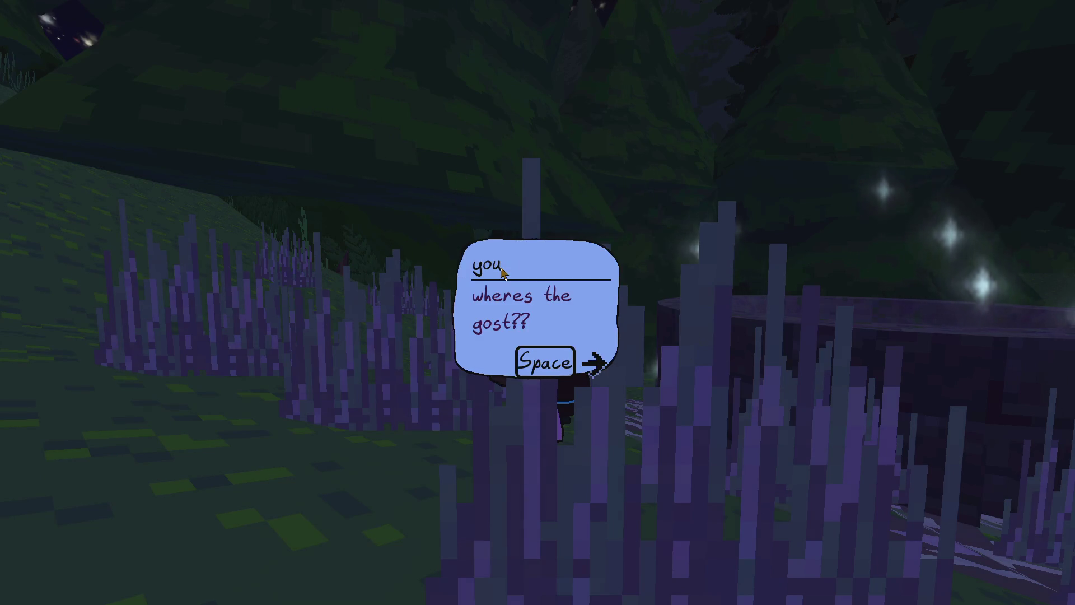
pyautogui.press('F8')
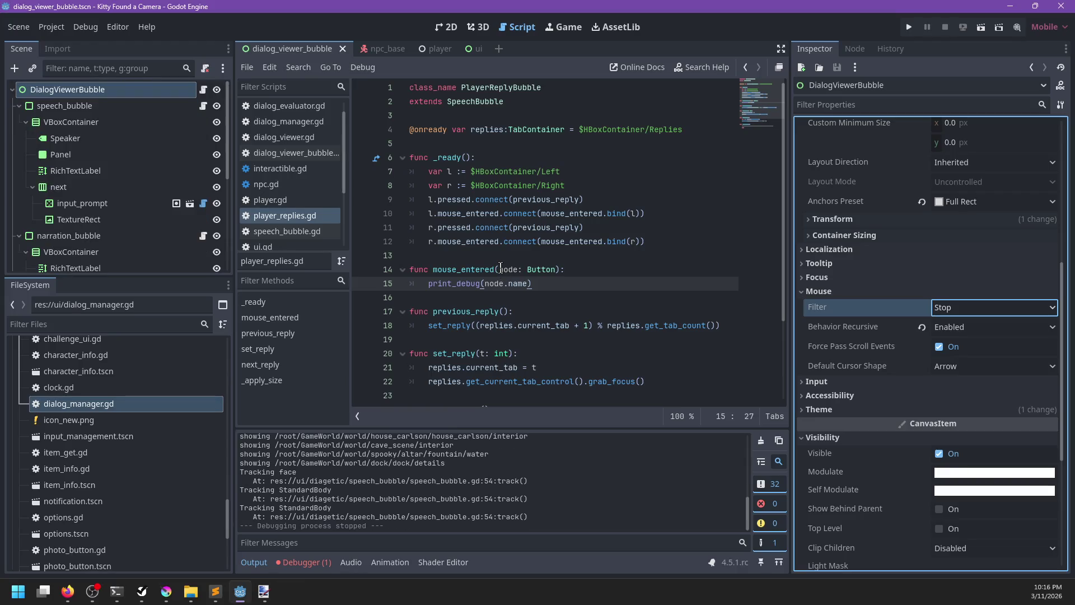
# Step: Review the pop_focus error in the Debugger, then return to the Output log
pyautogui.click(304, 562)
pyautogui.click(316, 421)
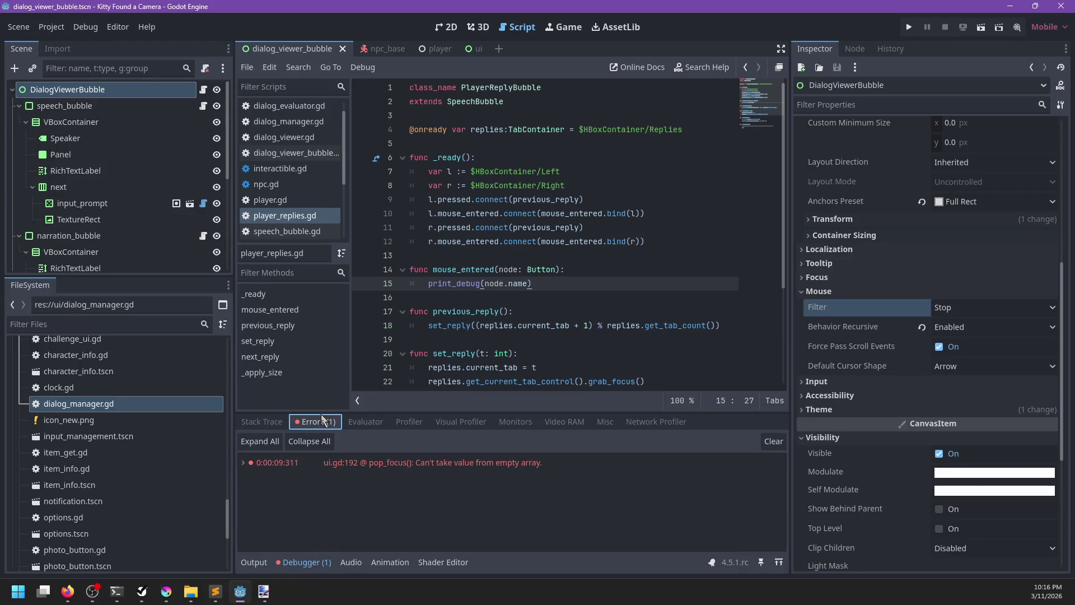
pyautogui.click(271, 562)
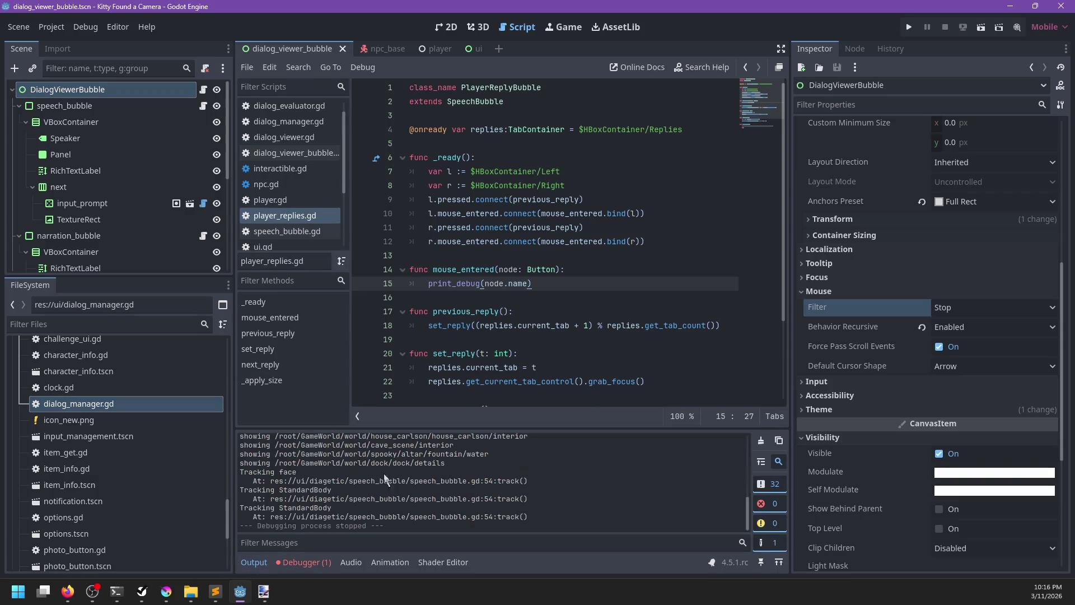
pyautogui.click(622, 256)
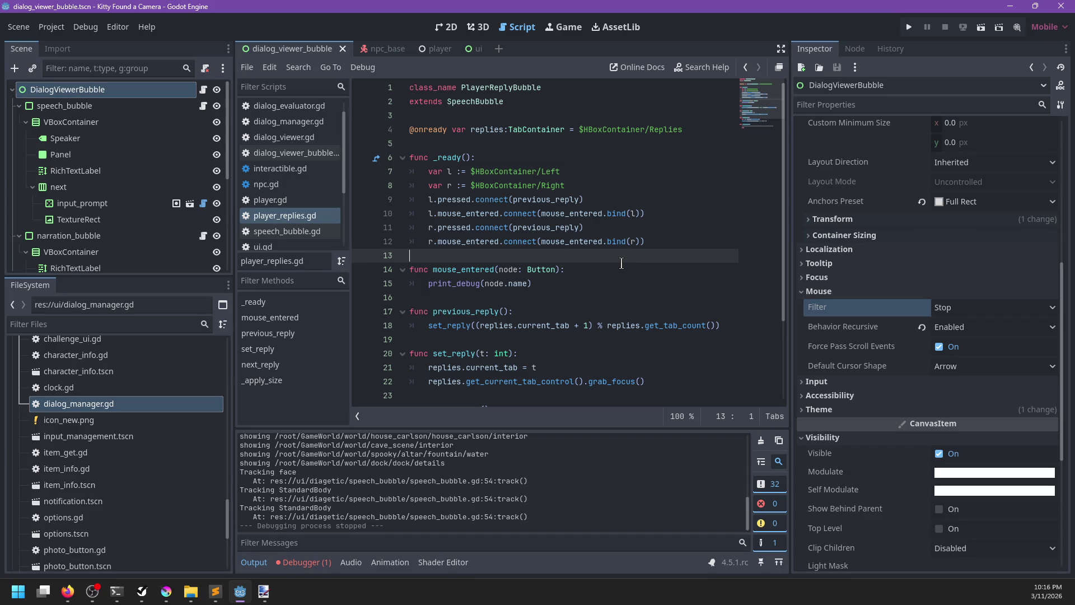
# Step: Recheck that the bubble's mouse filter is Stop and recursive behavior is Enabled
pyautogui.click(1001, 309)
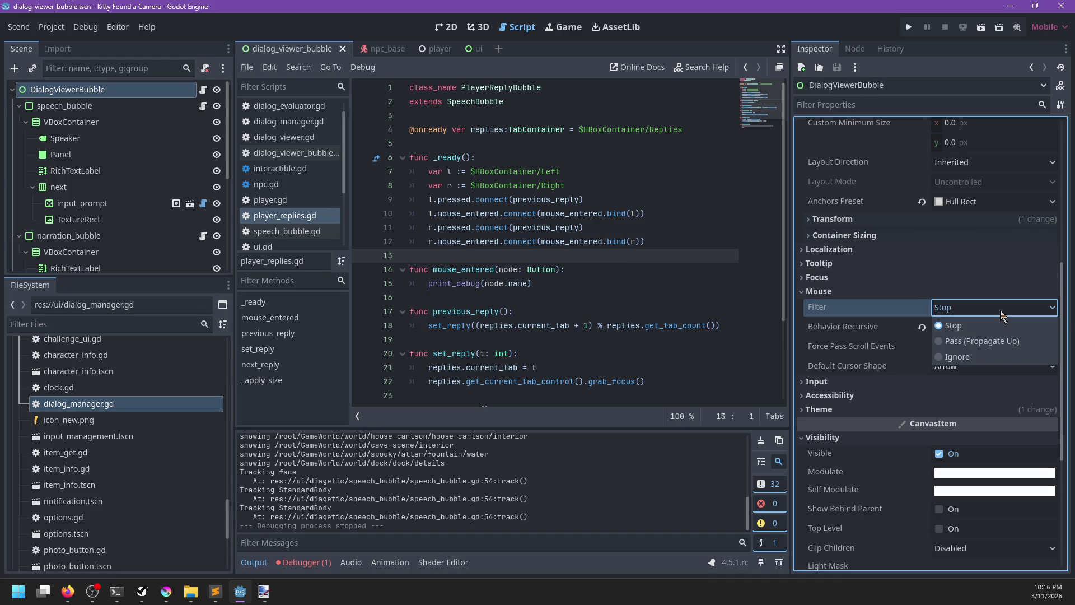
pyautogui.click(965, 324)
pyautogui.click(962, 326)
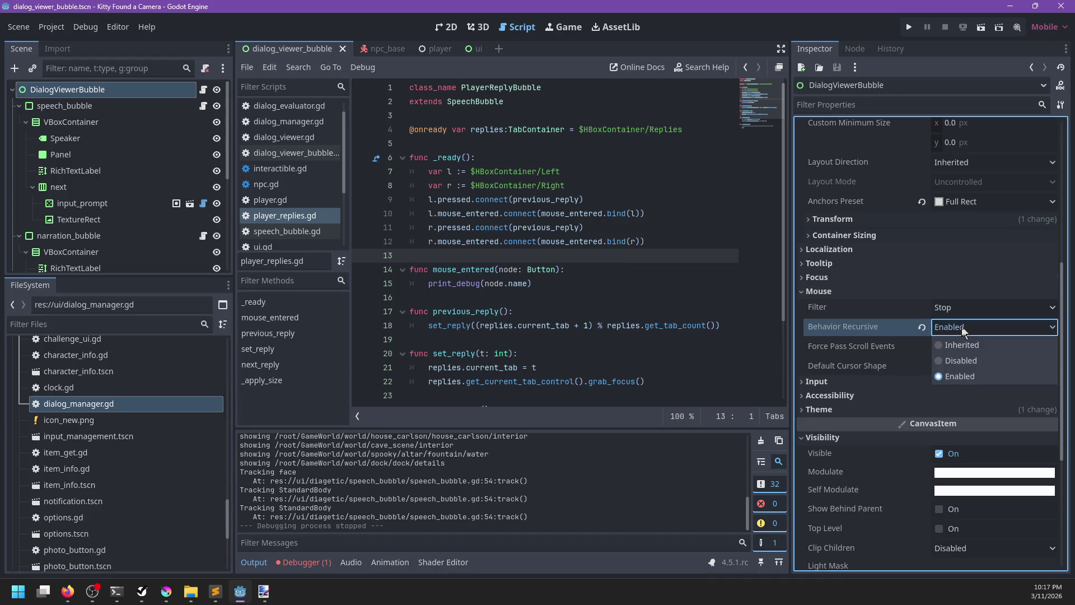
pyautogui.press('Down')
pyautogui.press('Return')
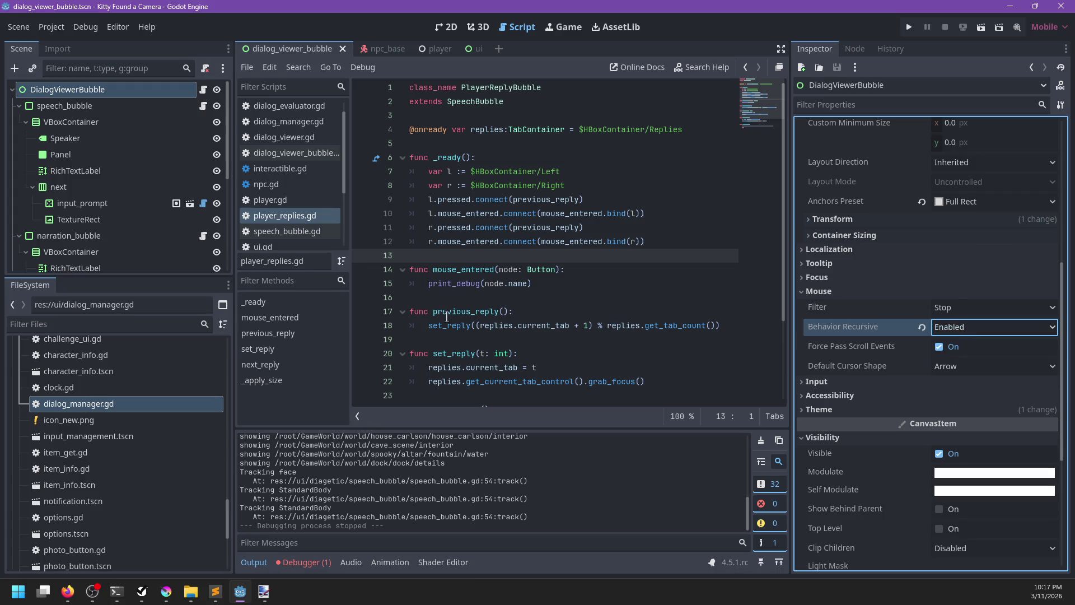
# Step: Collapse speech_bubble and narration_bubble and select thought_bubble's HBoxContainer/Left arrow
pyautogui.click(19, 104)
pyautogui.click(18, 122)
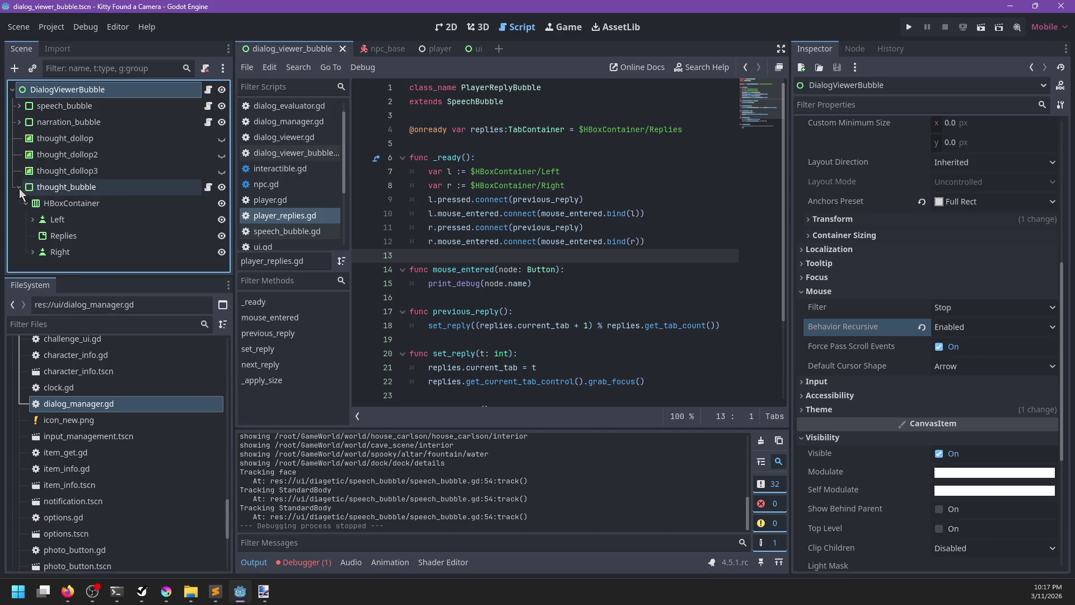
pyautogui.click(60, 205)
pyautogui.click(106, 215)
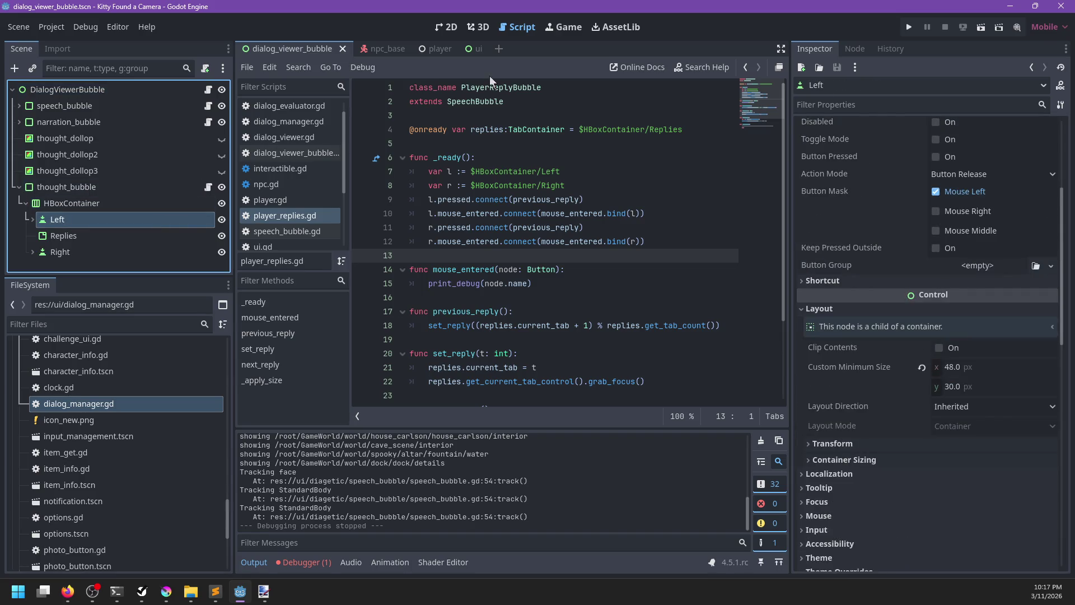
# Step: Bring the browser forward and scroll through the Godot forum page
pyautogui.moveTo(67, 588)
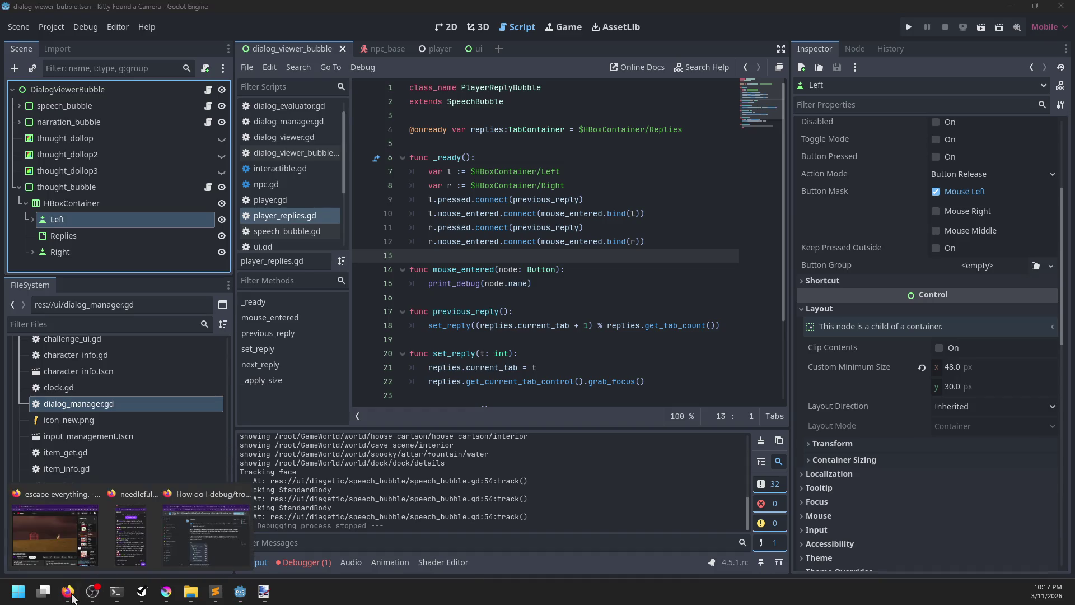
pyautogui.click(212, 508)
pyautogui.scroll(-5, 627, 355)
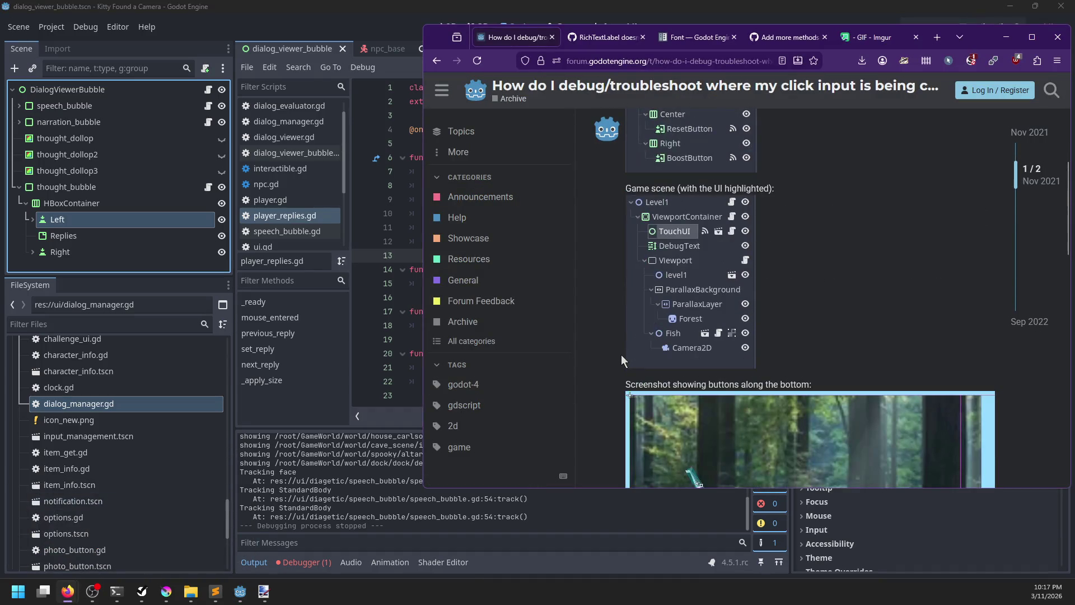
pyautogui.scroll(-4, 612, 336)
pyautogui.scroll(-6, 608, 294)
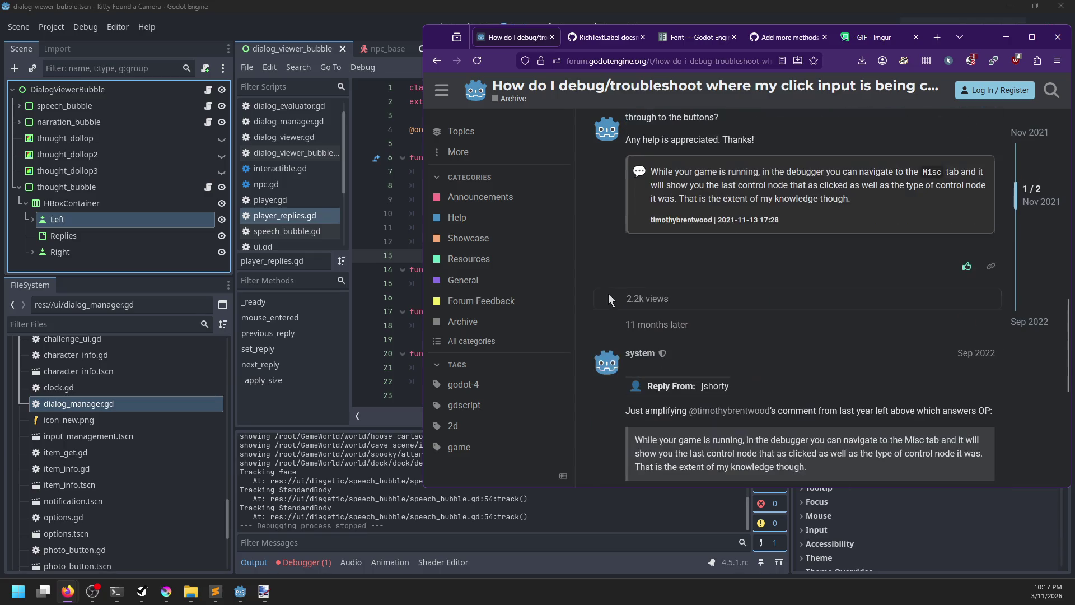
pyautogui.scroll(-3, 609, 294)
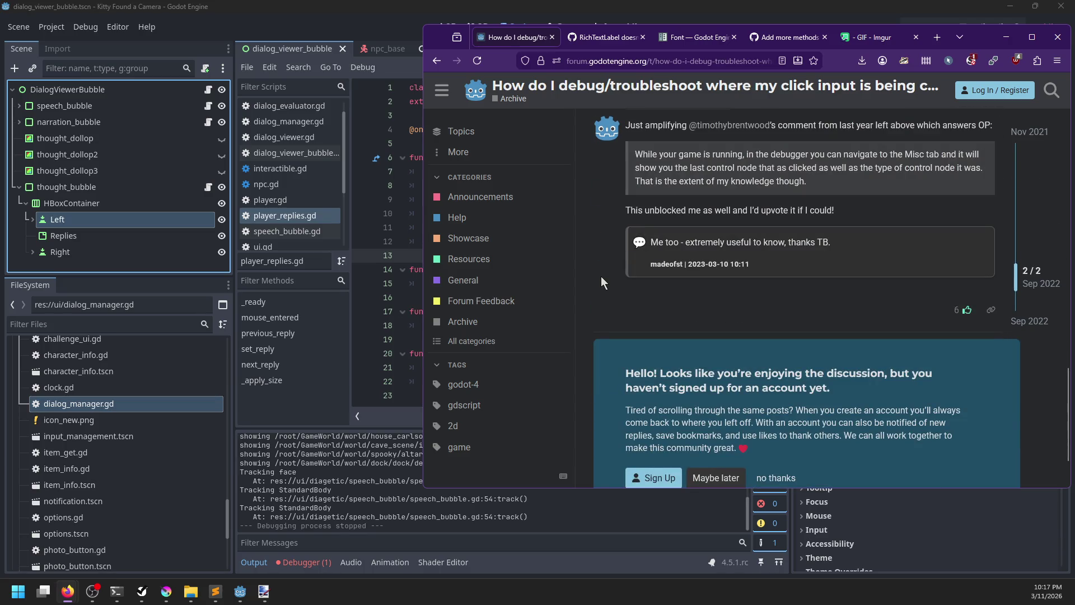
pyautogui.scroll(1, 601, 276)
# Step: Search DuckDuckGo for 'godot name of UI control mouse clicked' from the GitHub issue tab
pyautogui.click(599, 40)
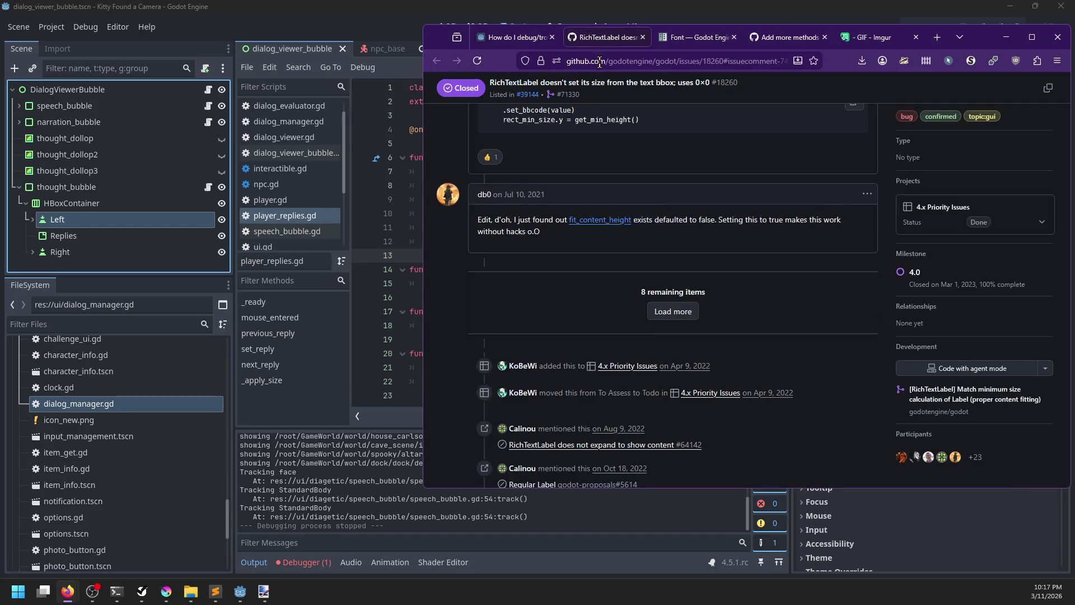
pyautogui.click(600, 62)
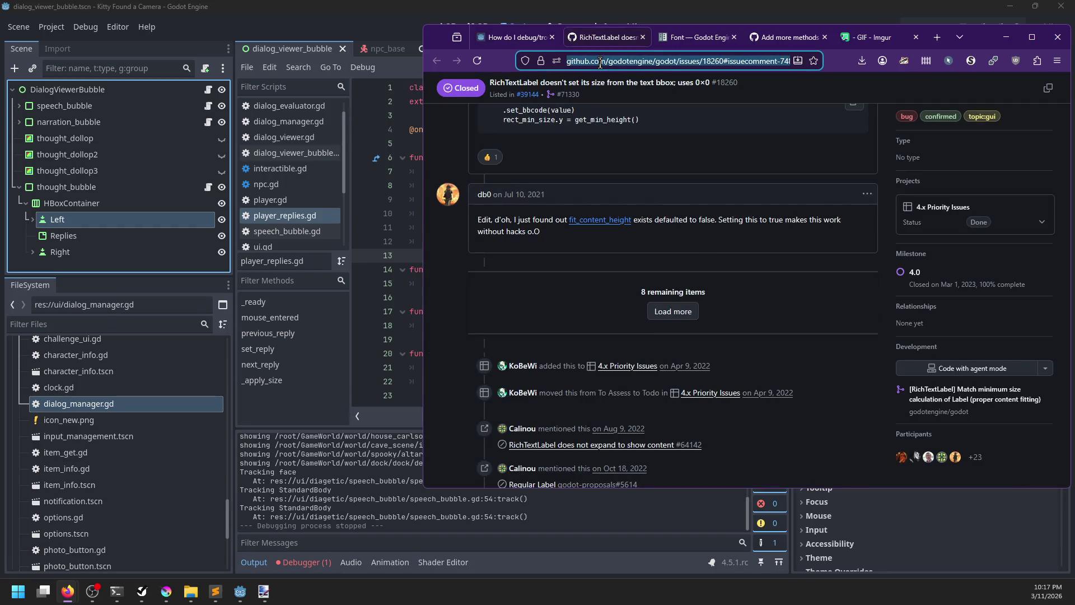
pyautogui.write('godot ')
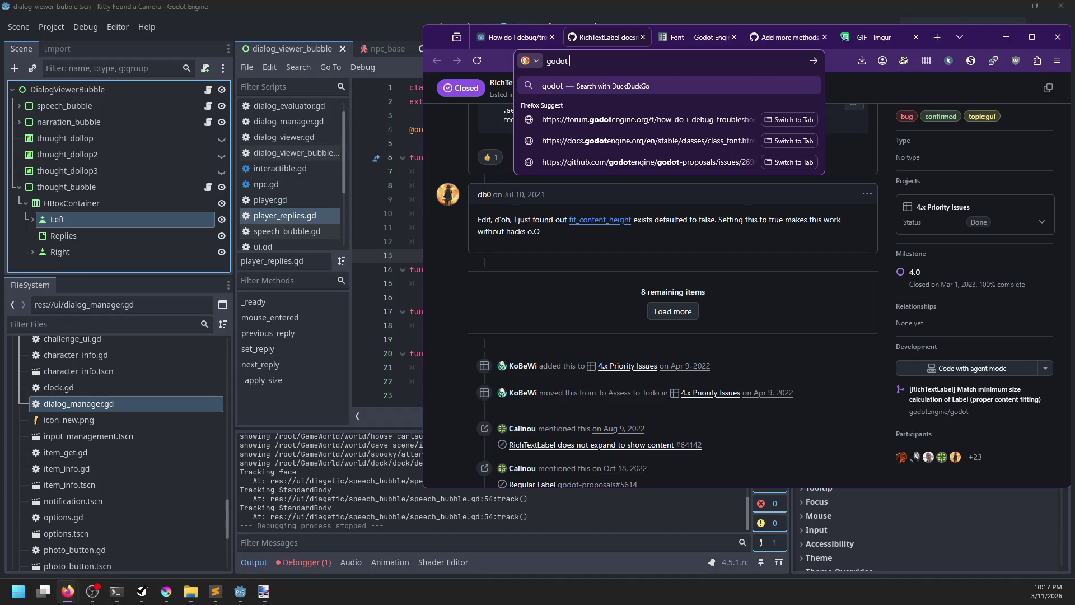
pyautogui.write('name of bu')
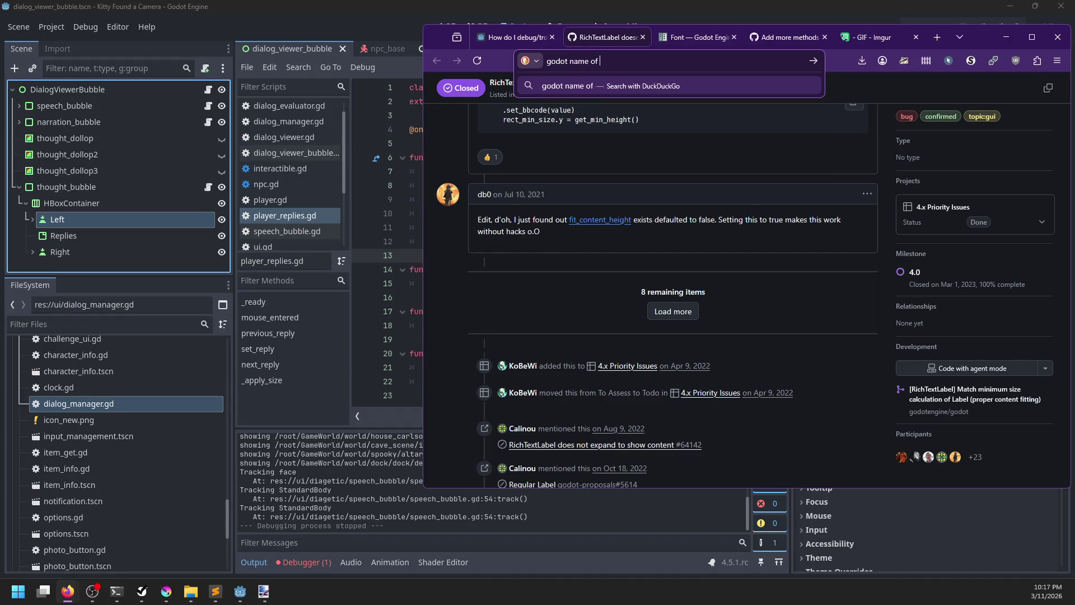
pyautogui.press('BackSpace')
pyautogui.press('BackSpace')
pyautogui.write('UI cont')
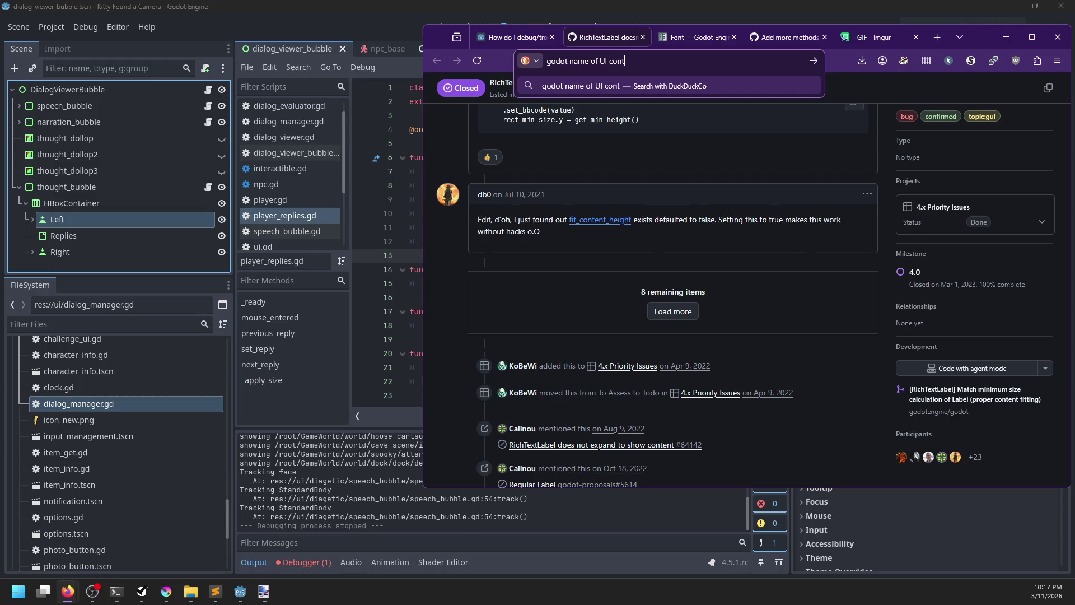
pyautogui.write('rol mouse clicked')
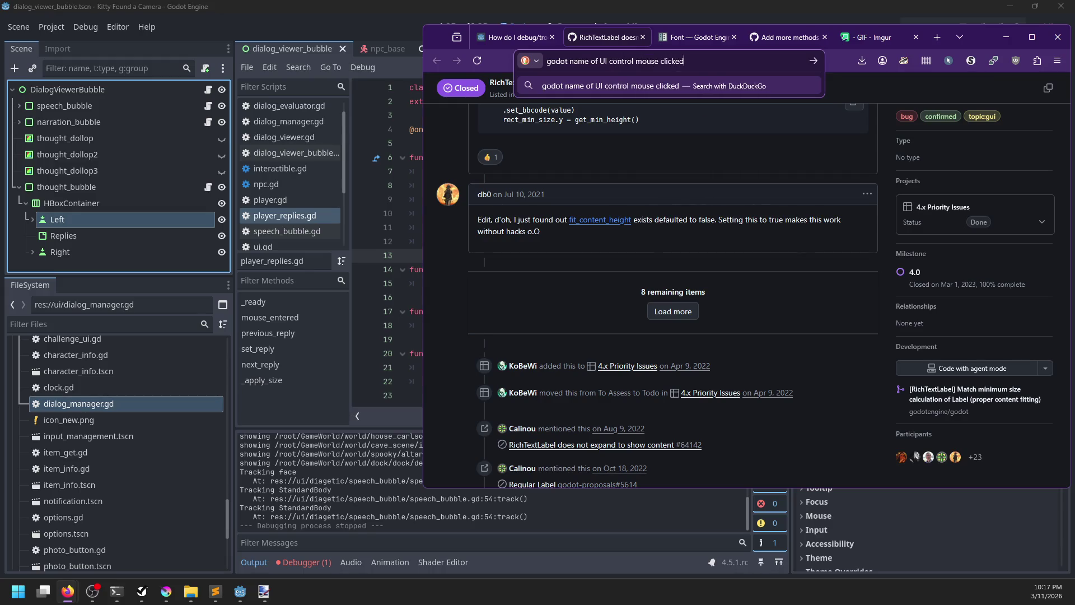
pyautogui.press('Return')
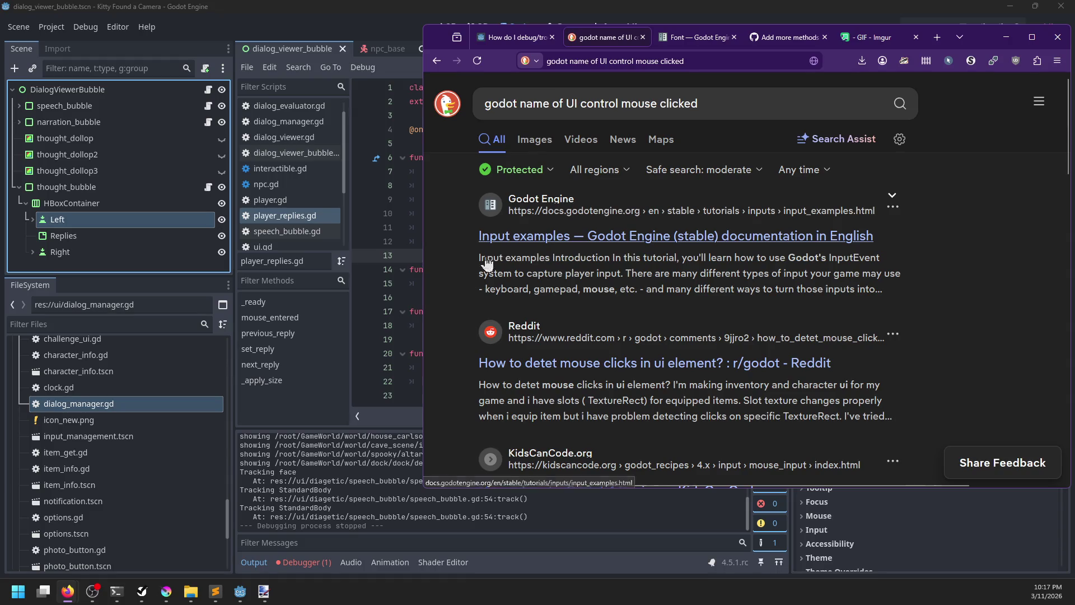
pyautogui.click(516, 364)
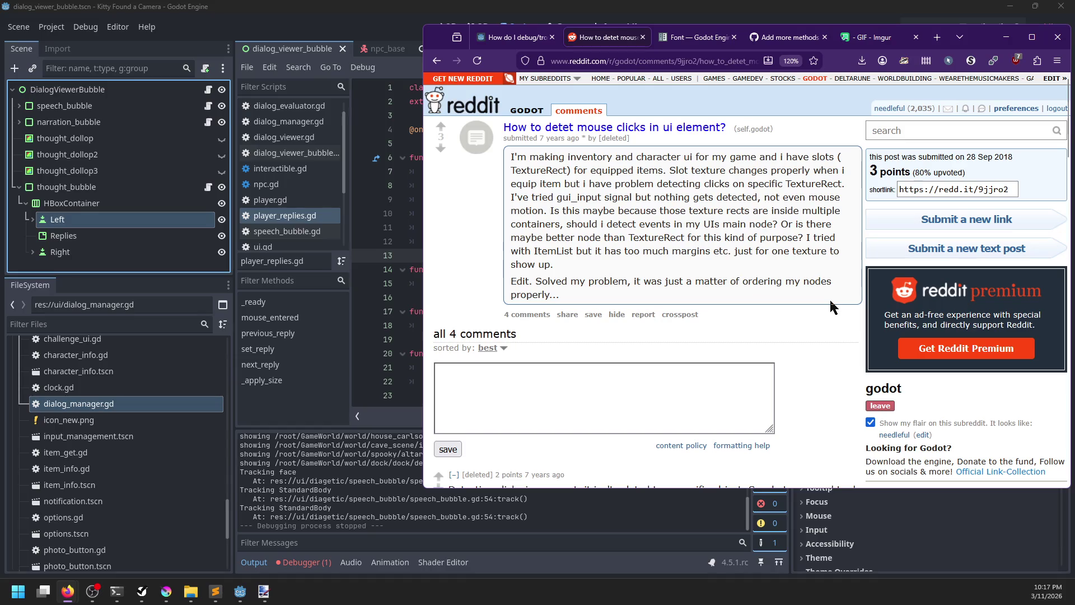
pyautogui.scroll(-3, 828, 298)
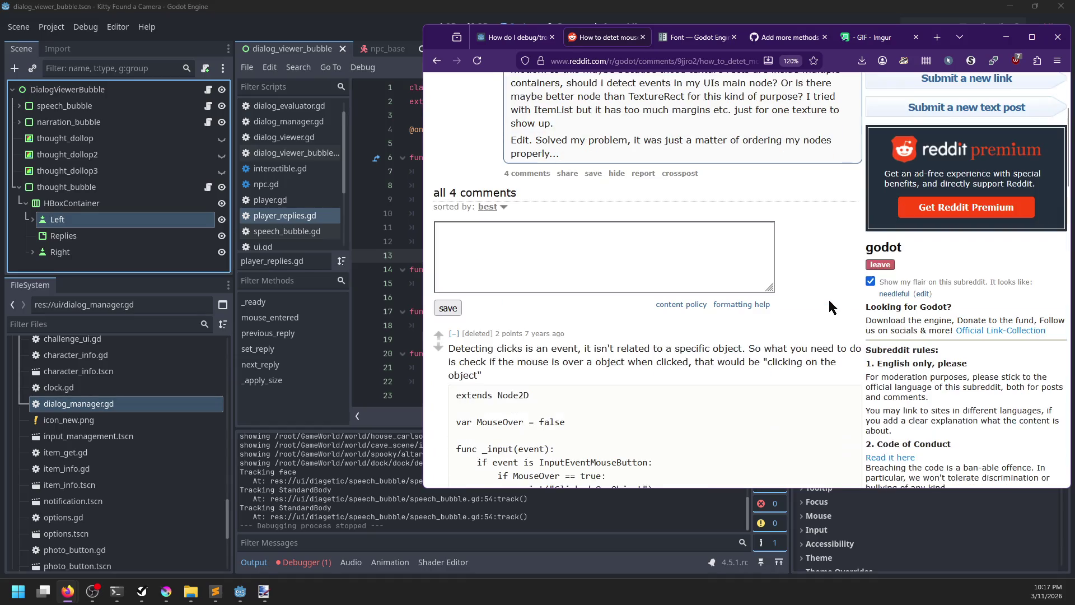
pyautogui.scroll(-3, 828, 298)
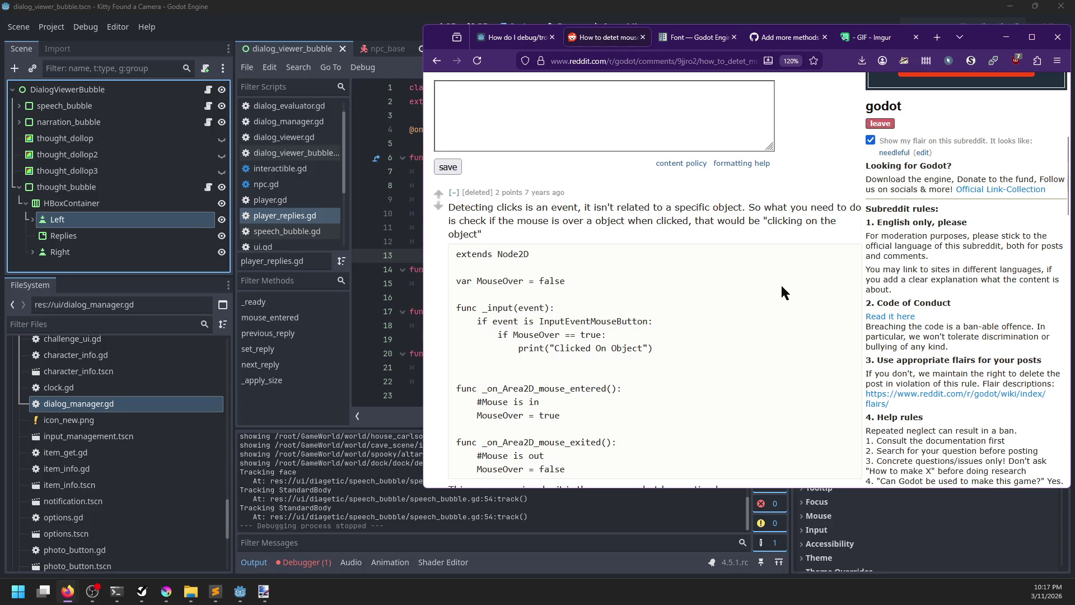
pyautogui.scroll(-3, 682, 267)
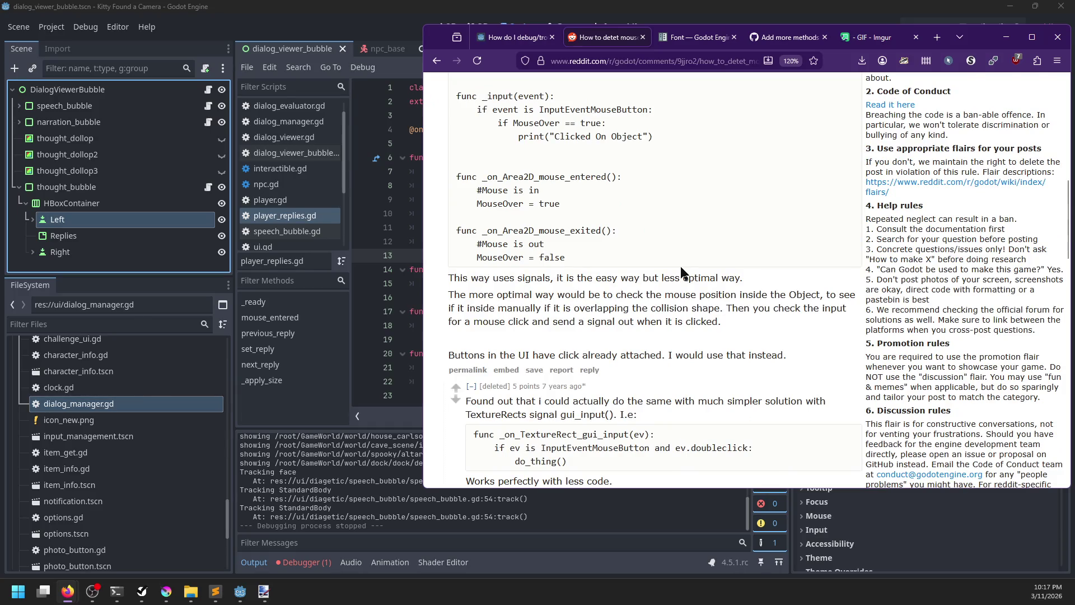
pyautogui.scroll(-2, 680, 266)
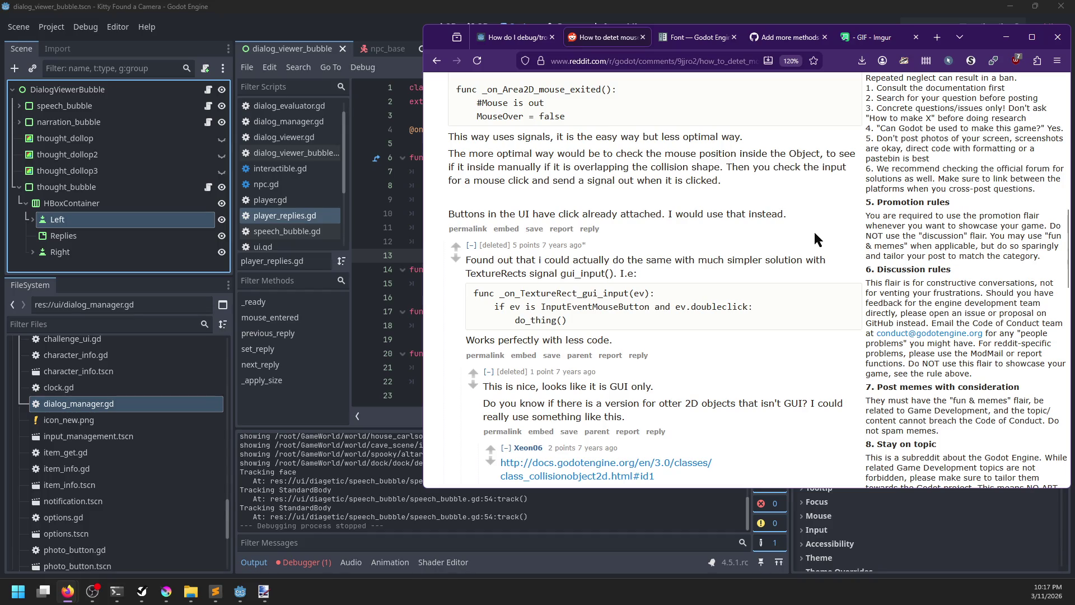
pyautogui.scroll(-1, 814, 239)
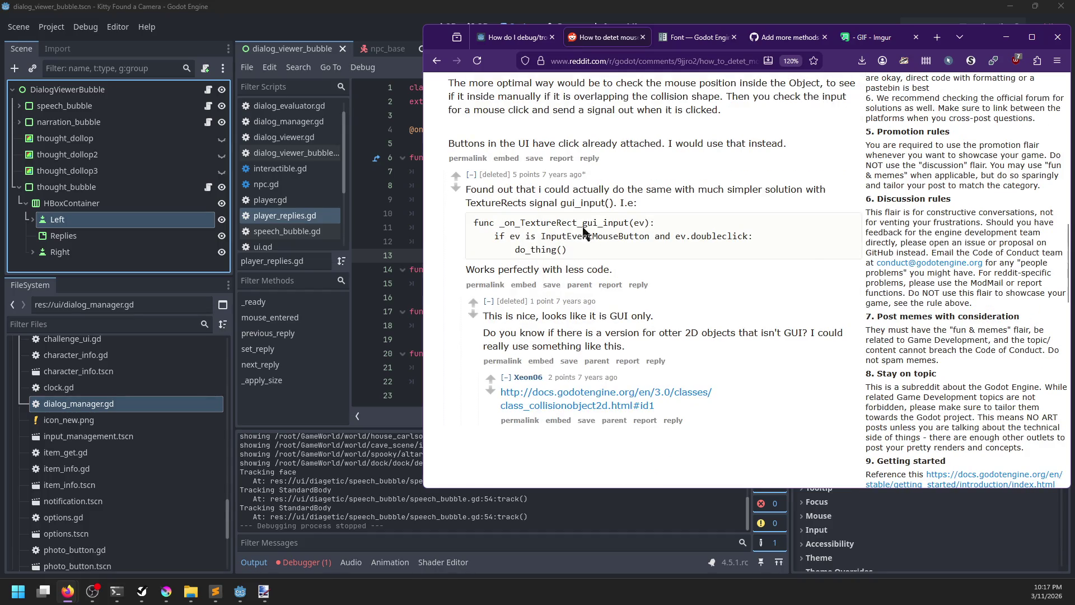
pyautogui.click(437, 61)
pyautogui.scroll(-2, 479, 305)
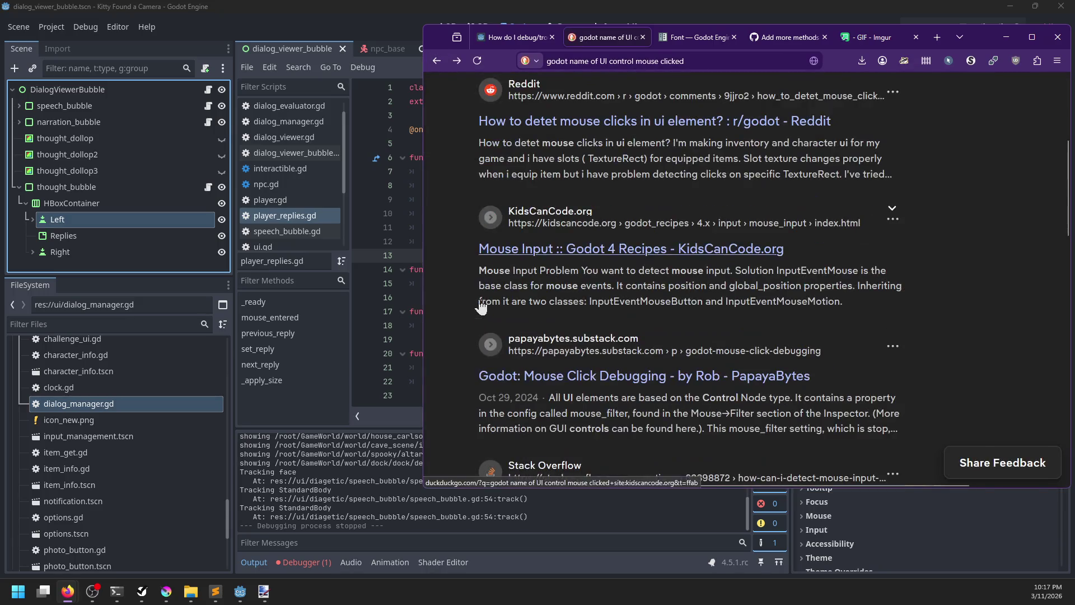
pyautogui.scroll(-2, 474, 303)
pyautogui.scroll(-4, 461, 302)
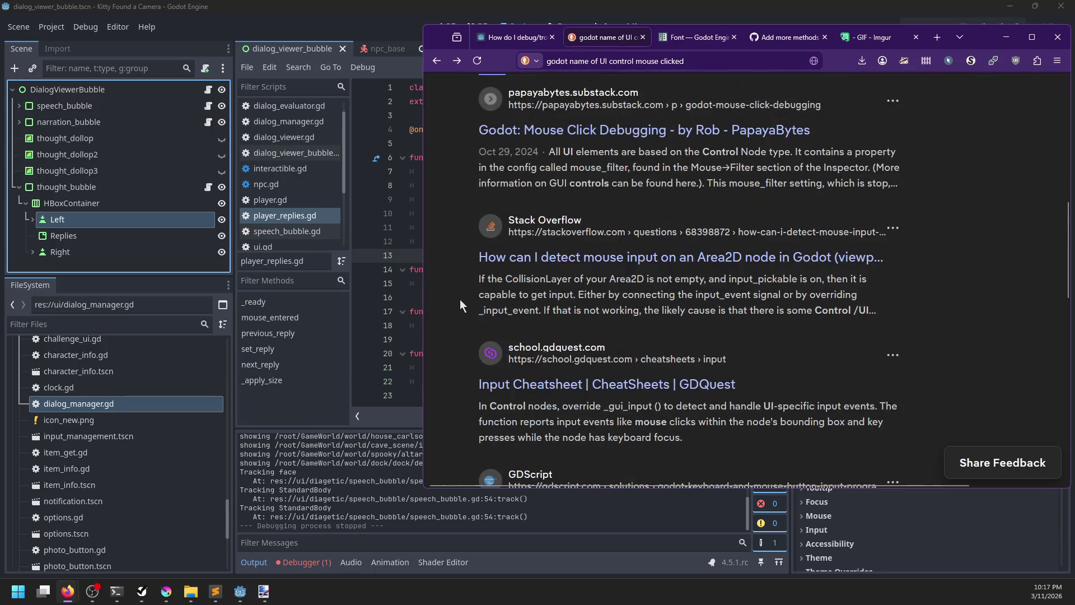
pyautogui.scroll(-7, 459, 298)
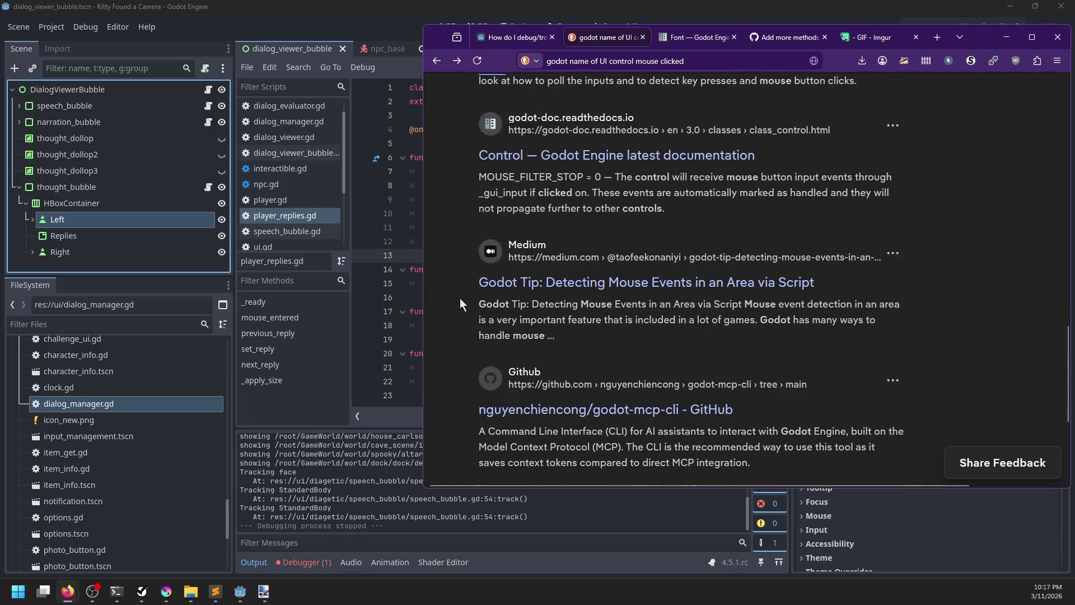
pyautogui.click(486, 339)
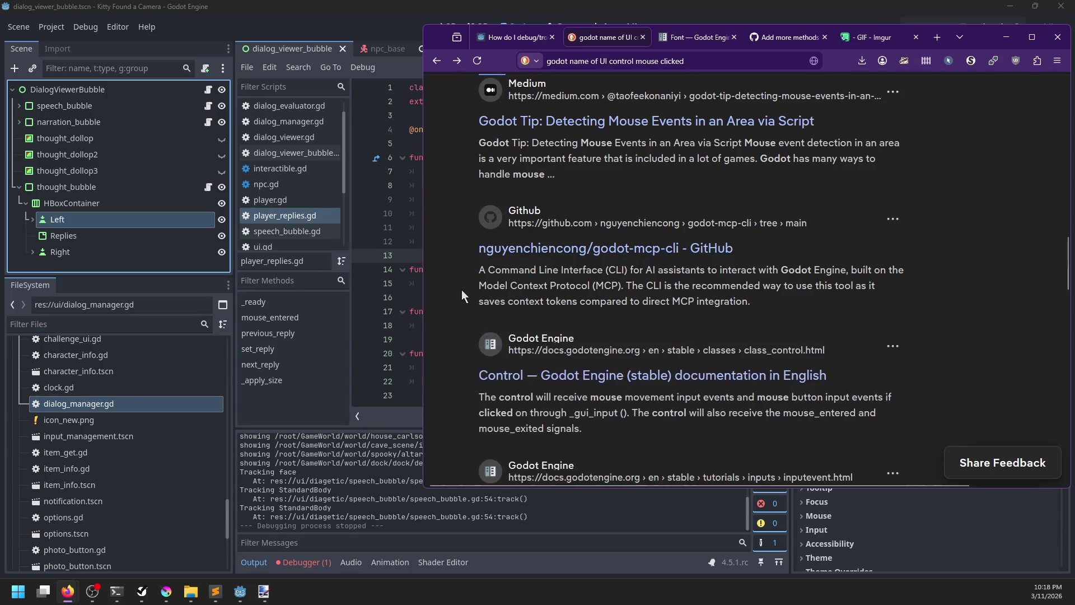
pyautogui.scroll(-4, 461, 289)
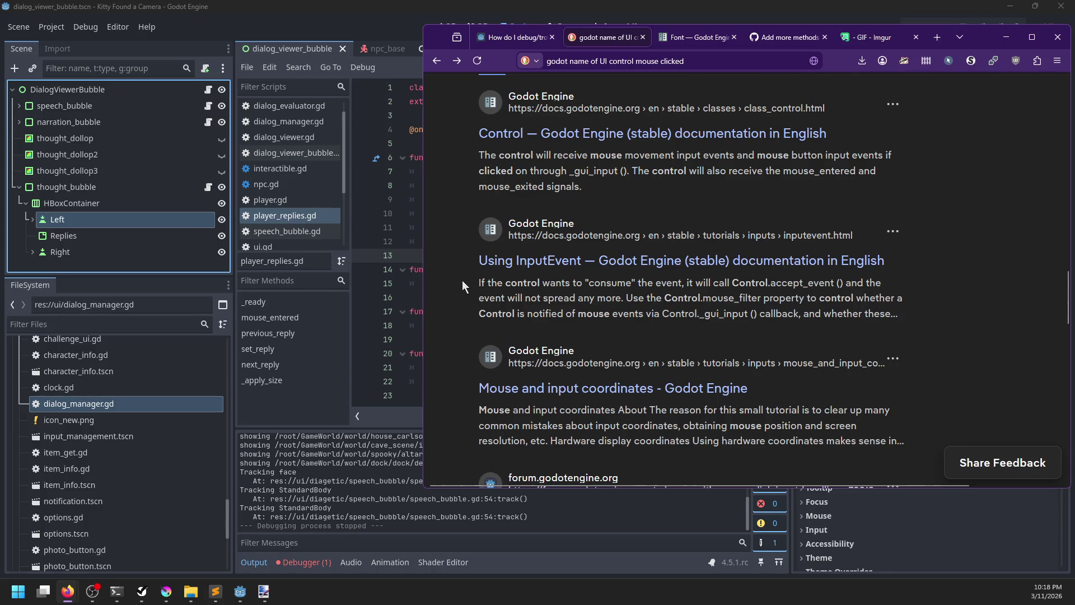
pyautogui.scroll(-5, 463, 287)
pyautogui.scroll(10, 819, 179)
pyautogui.scroll(10, 819, 179)
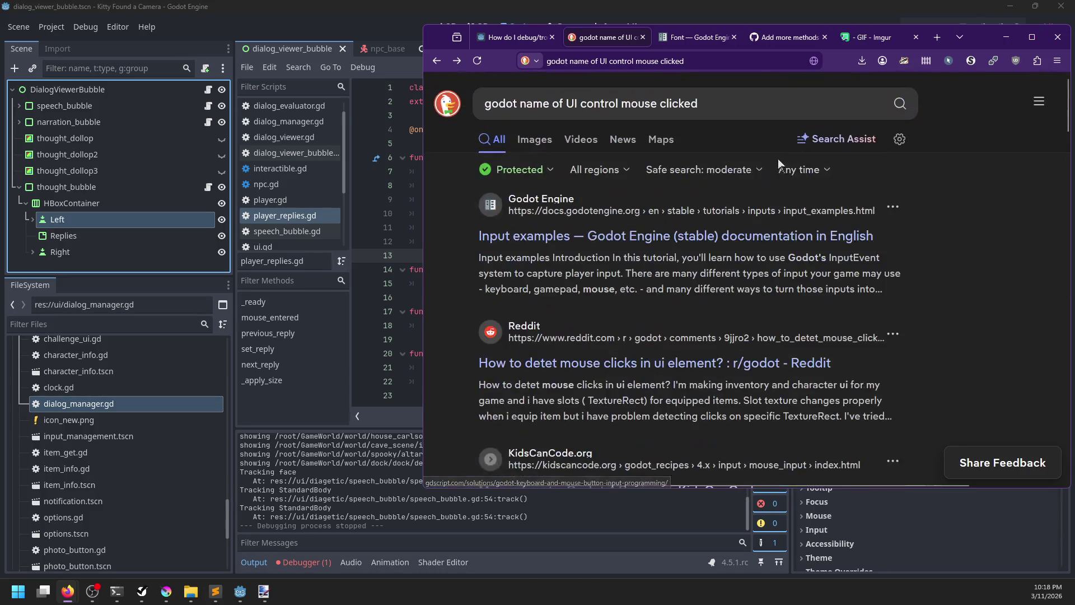
# Step: Change the search query to 'godot debug UI control mouse clicked', fixing the 'debugt' typo, and rerun it
pyautogui.doubleClick(541, 105)
pyautogui.press('Right')
pyautogui.hotkey('ctrl', 'shift', 'Left')
pyautogui.hotkey('ctrl', 'shift', 'Left')
pyautogui.write('debugt')
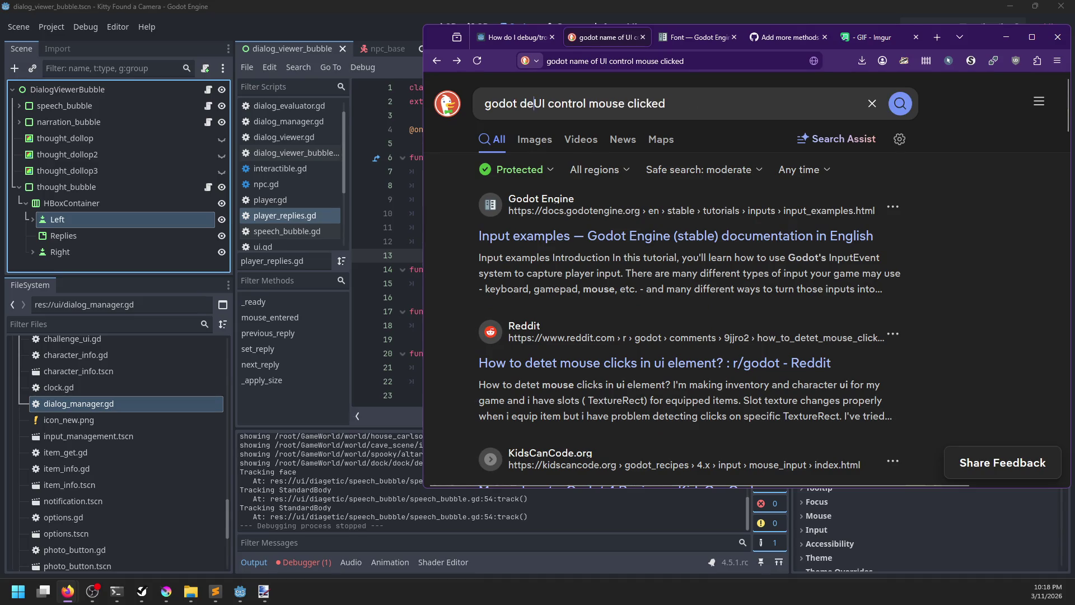
pyautogui.press('Return')
pyautogui.click(558, 105)
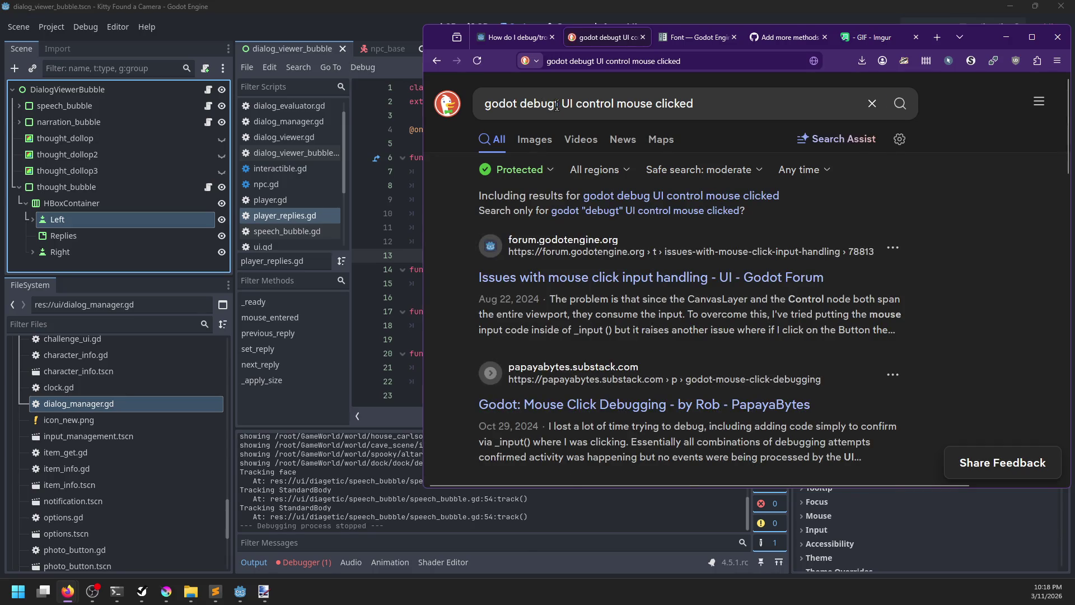
pyautogui.press('BackSpace')
pyautogui.press('Return')
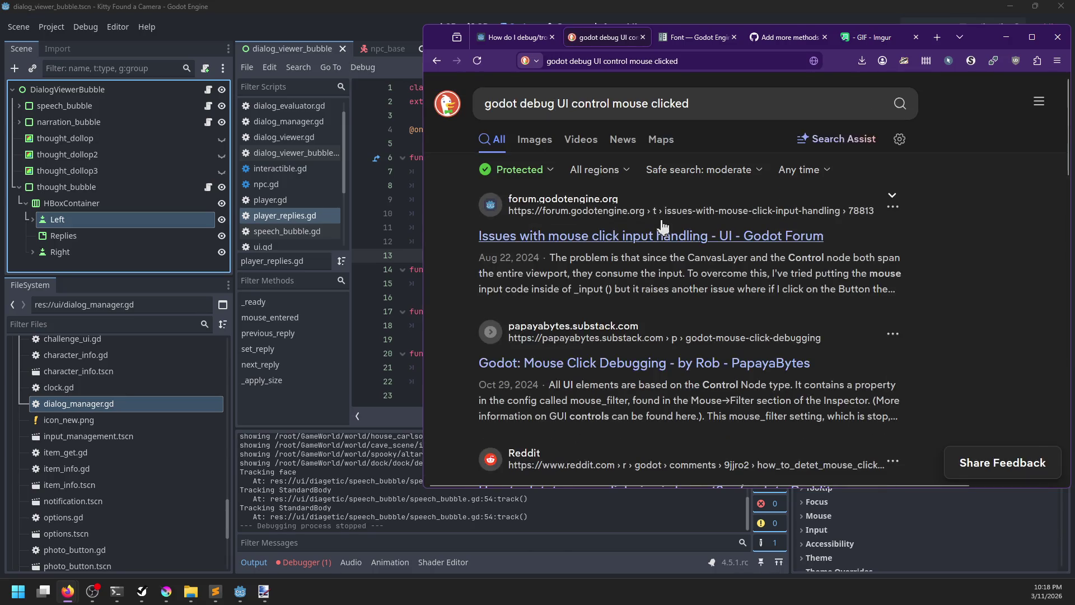
# Step: Read through the solved Godot Forum mouse-click thread, then return to the search results
pyautogui.click(626, 243)
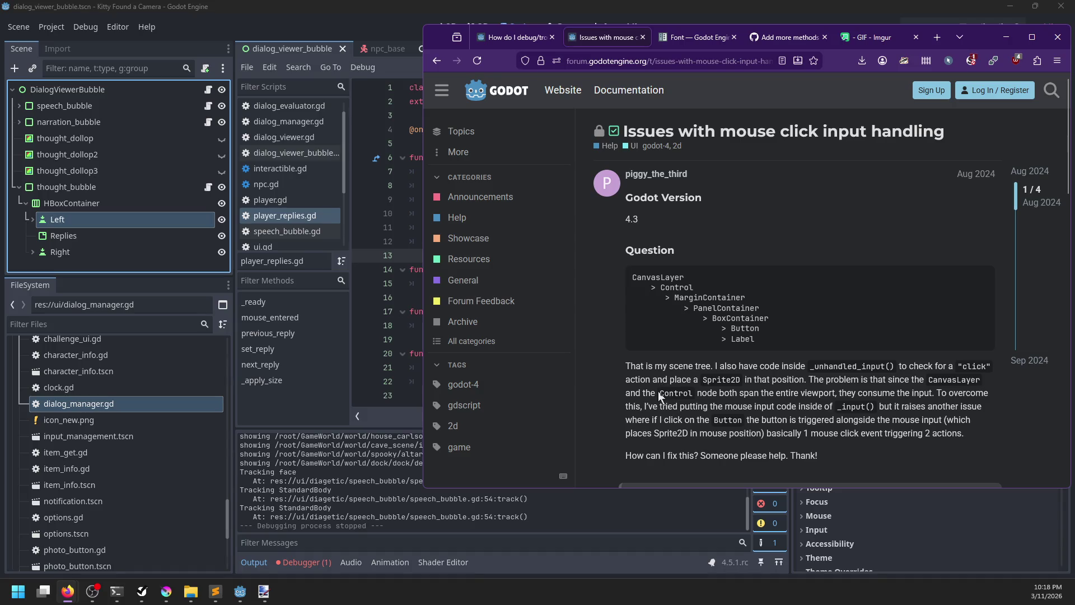
pyautogui.scroll(-1, 624, 394)
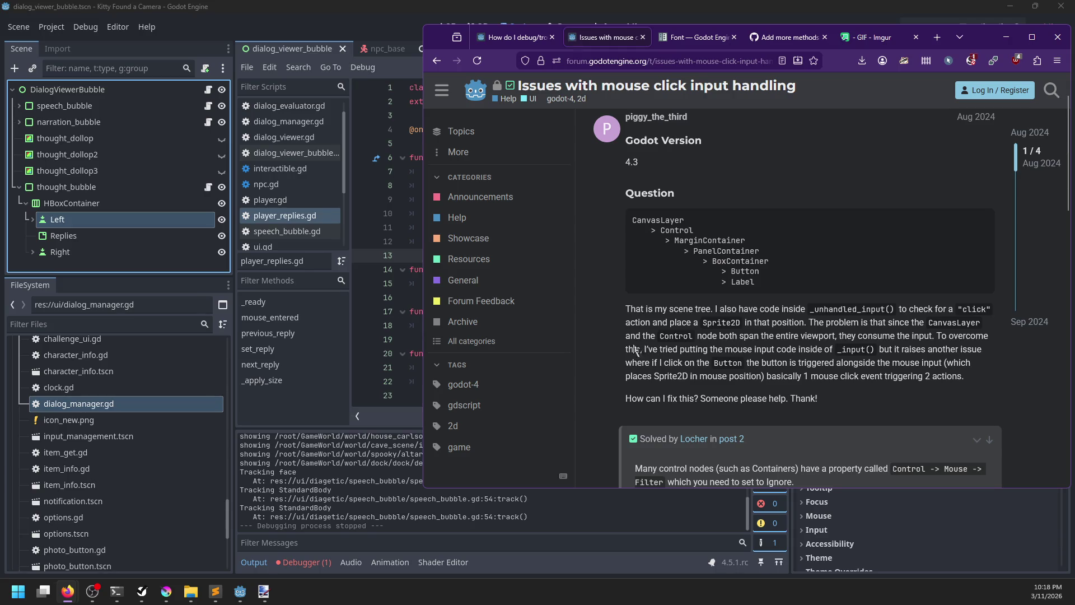
pyautogui.scroll(-5, 622, 360)
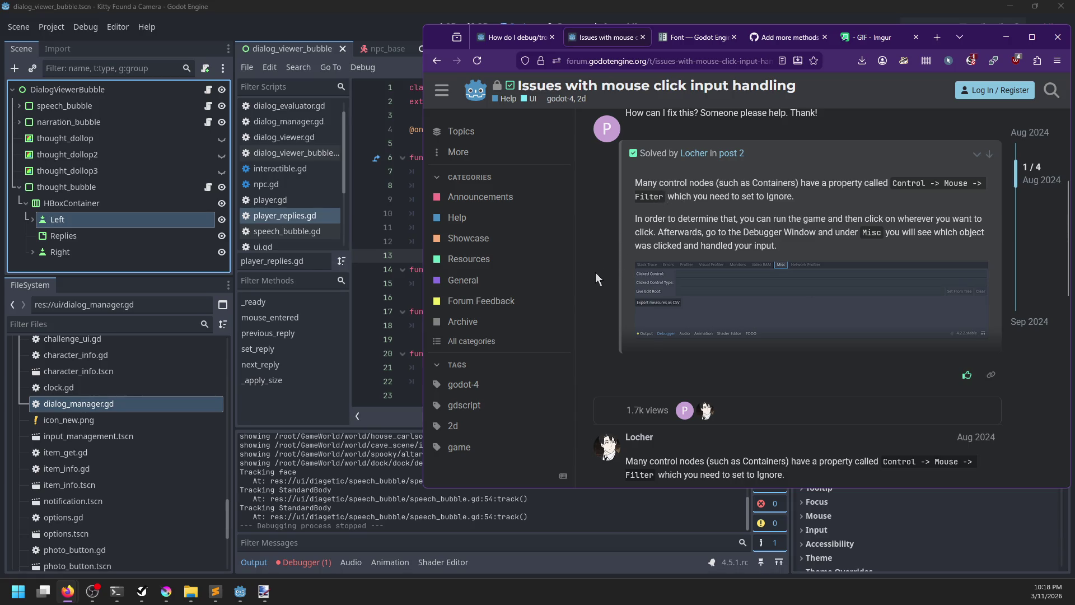
pyautogui.scroll(-5, 596, 272)
pyautogui.click(437, 60)
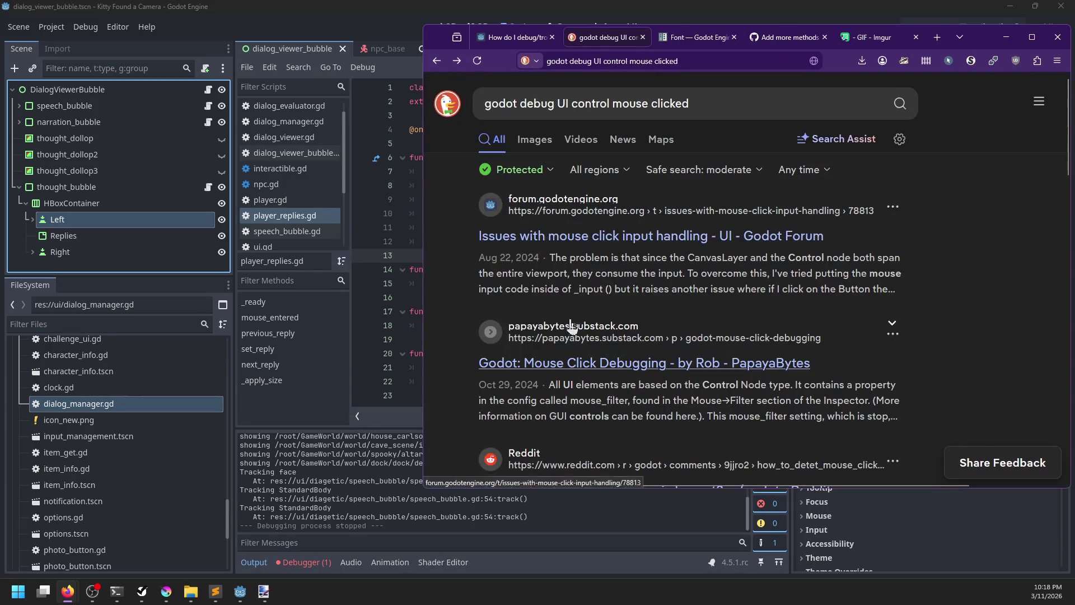
# Step: Open the PapayaBytes 'Godot: Mouse Click Debugging' article from the search results
pyautogui.scroll(-5, 478, 333)
pyautogui.scroll(3, 479, 333)
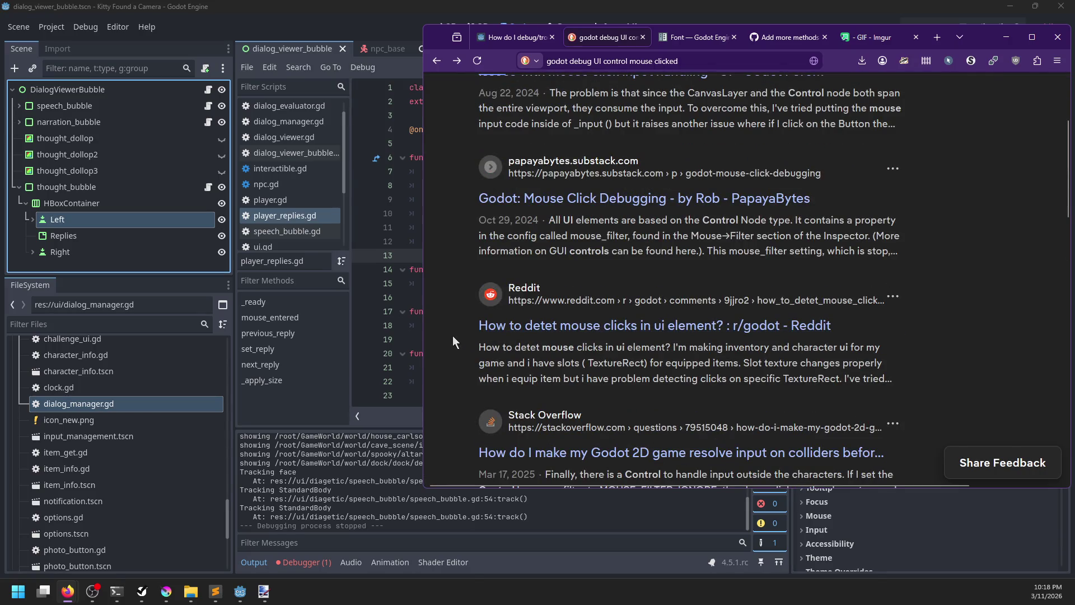
pyautogui.click(571, 200)
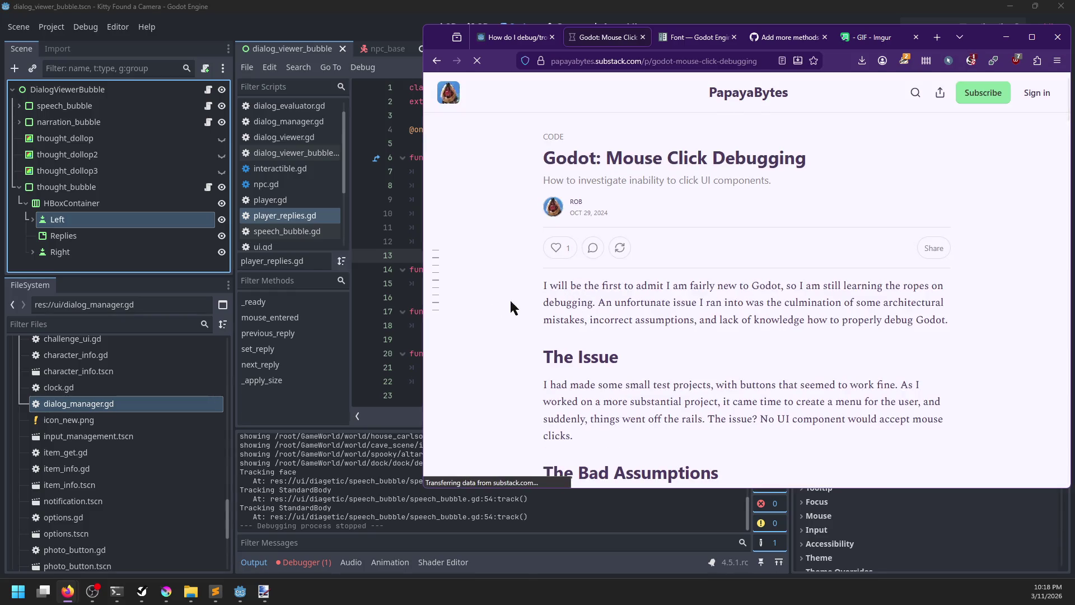
# Step: Read down the article to the mouse_filter section, dismissing the 'Discover more' subscribe popup
pyautogui.scroll(-3, 500, 301)
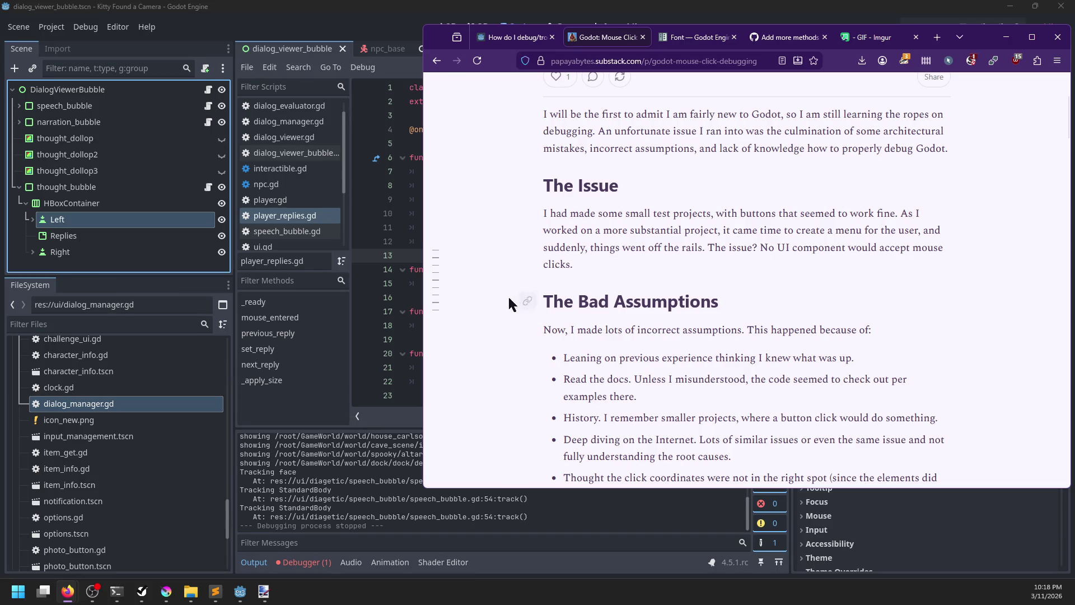
pyautogui.scroll(-2, 494, 319)
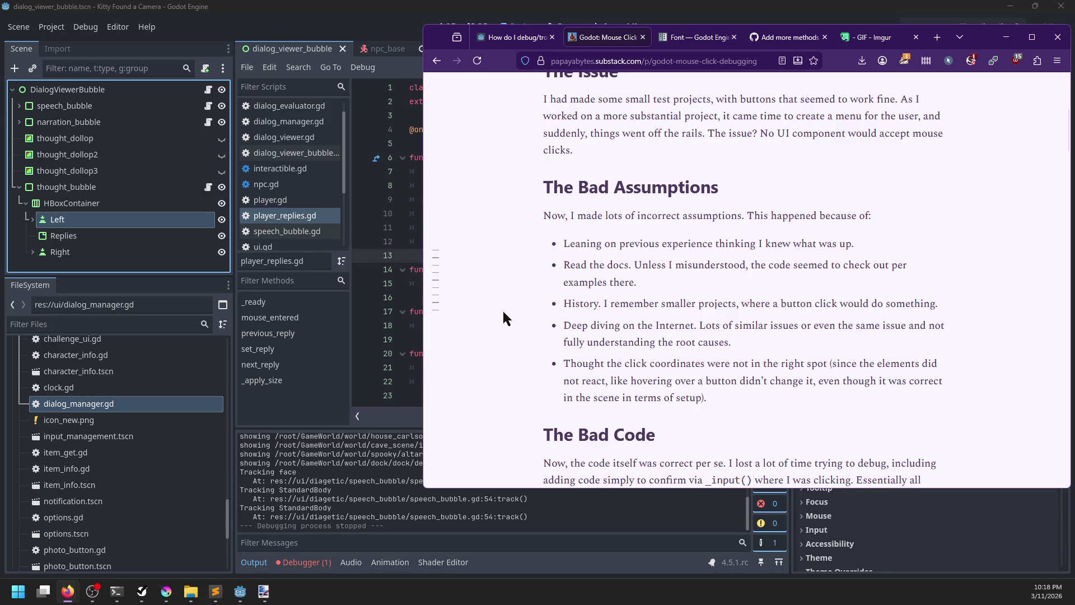
pyautogui.scroll(-1, 512, 311)
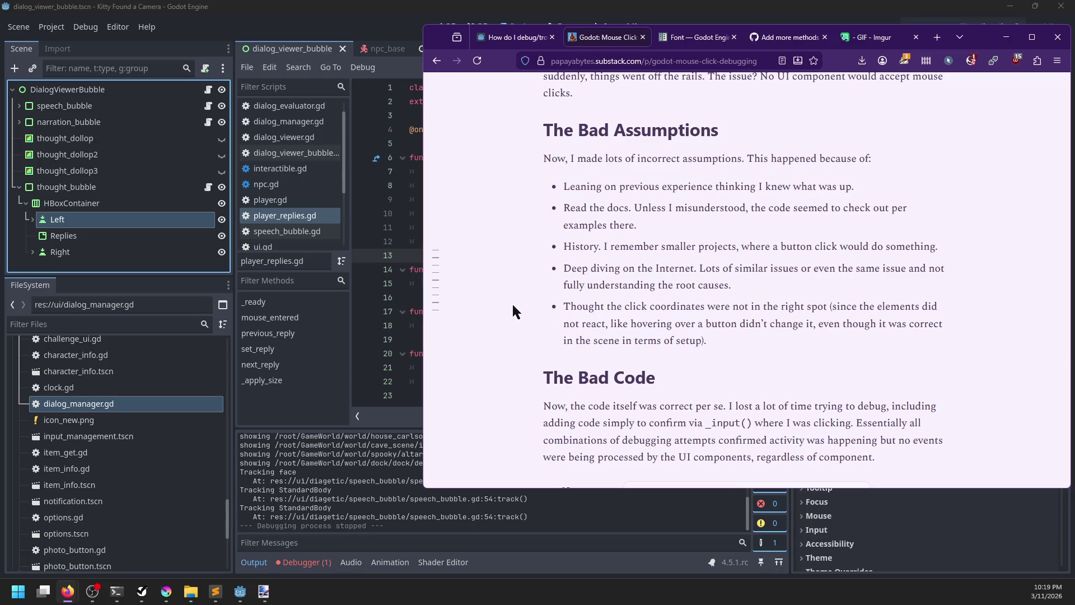
pyautogui.scroll(-2, 503, 288)
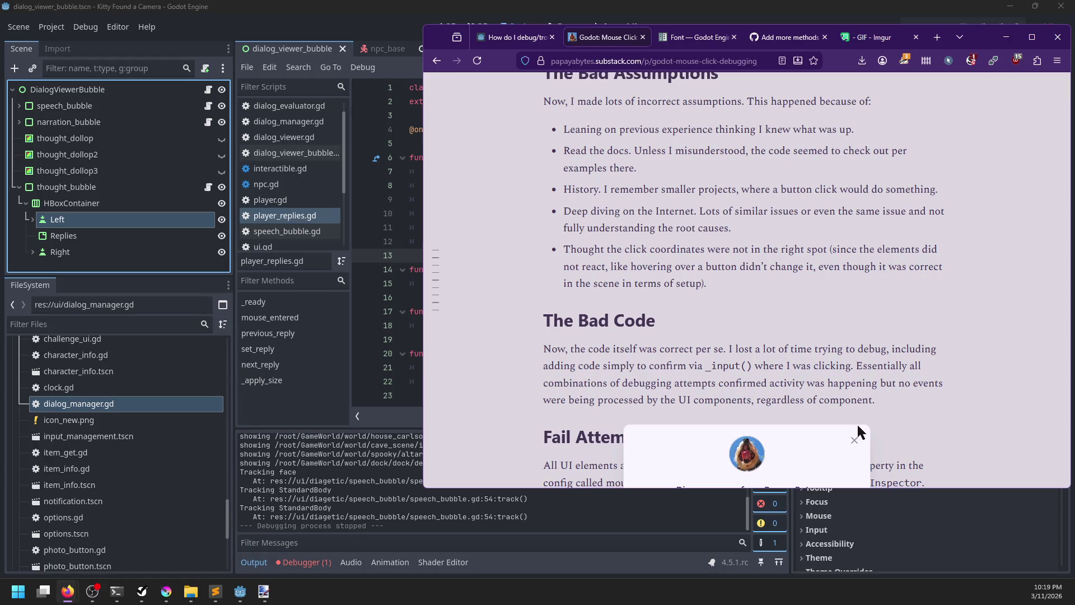
pyautogui.click(855, 440)
pyautogui.scroll(-3, 514, 288)
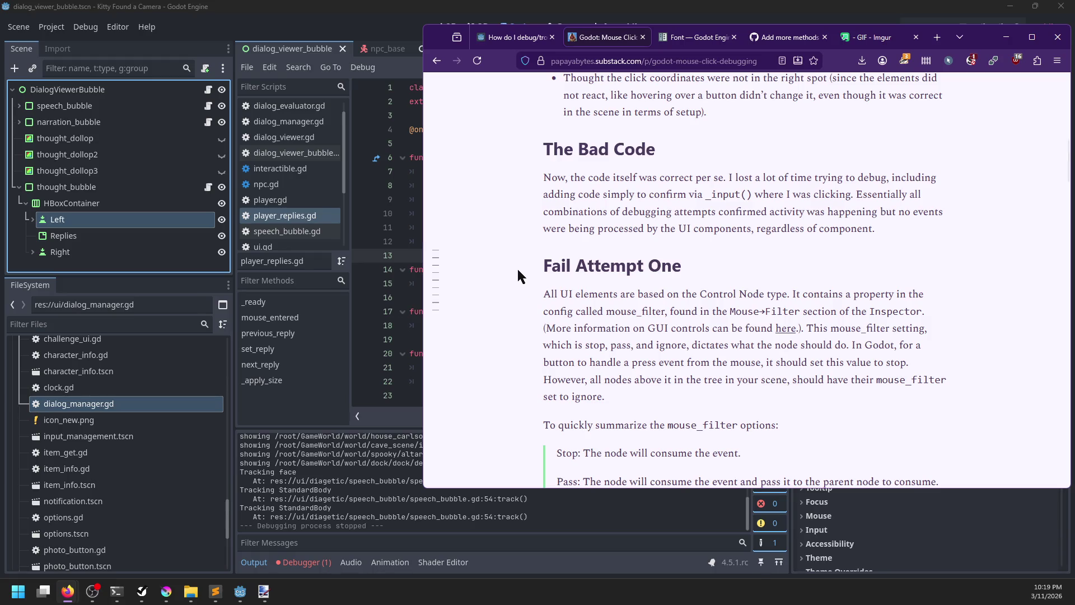
# Step: Scroll the Substack post to 'Third Attempt is the Charm', then return to the Godot editor
pyautogui.scroll(-10, 518, 280)
pyautogui.scroll(-4, 521, 267)
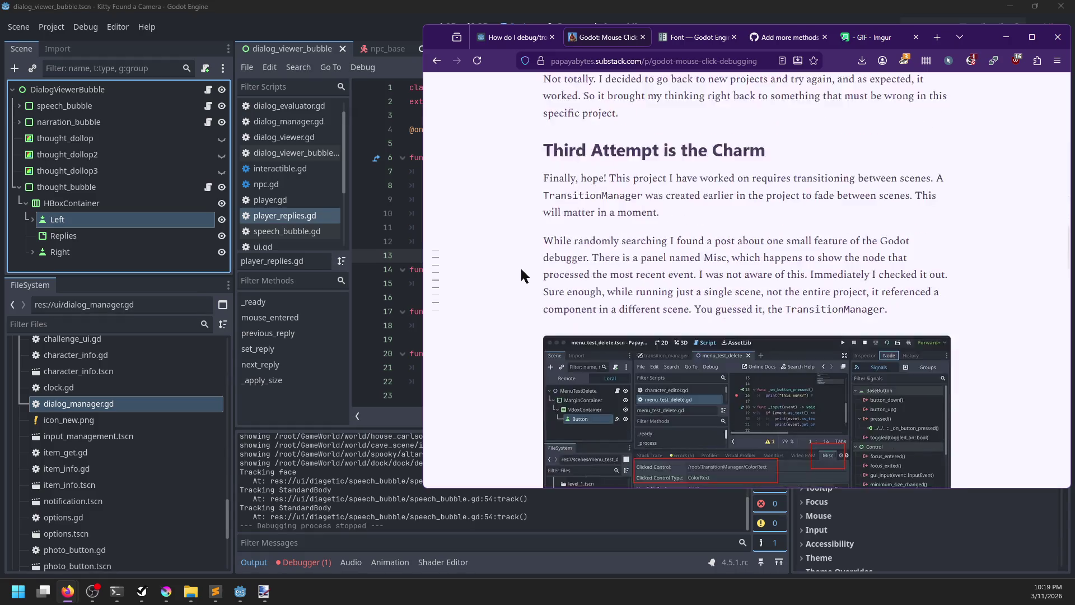
pyautogui.scroll(3, 520, 266)
pyautogui.scroll(-2, 521, 267)
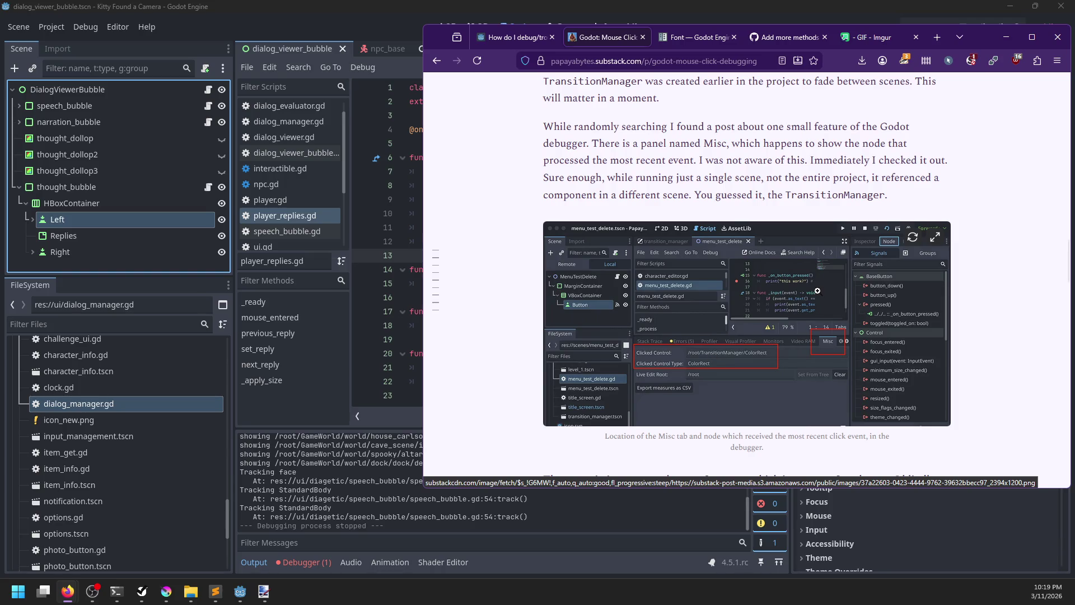
pyautogui.scroll(2, 785, 302)
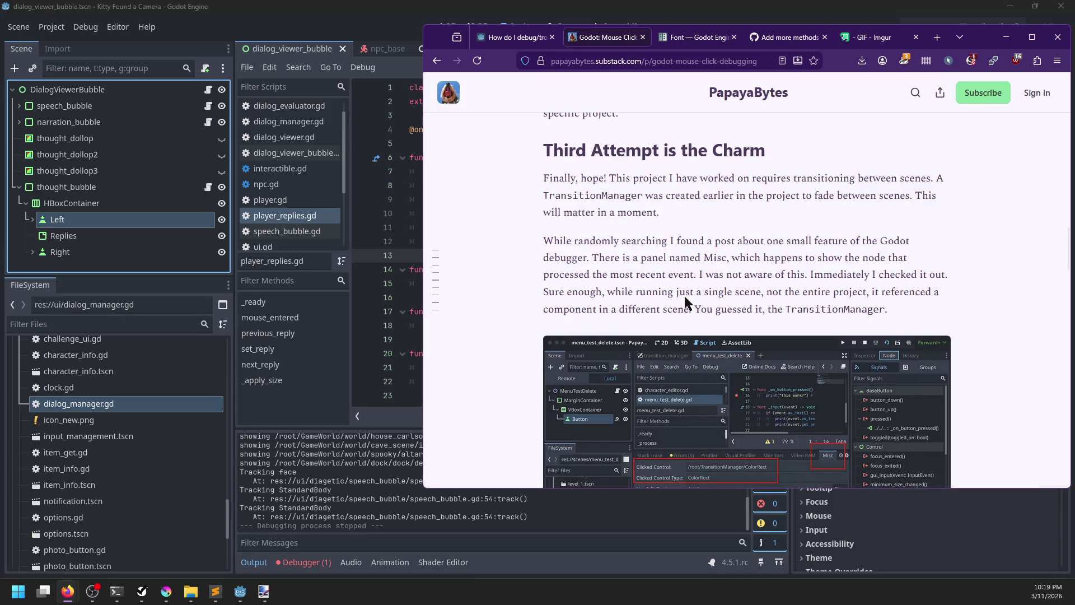
pyautogui.scroll(-1, 689, 290)
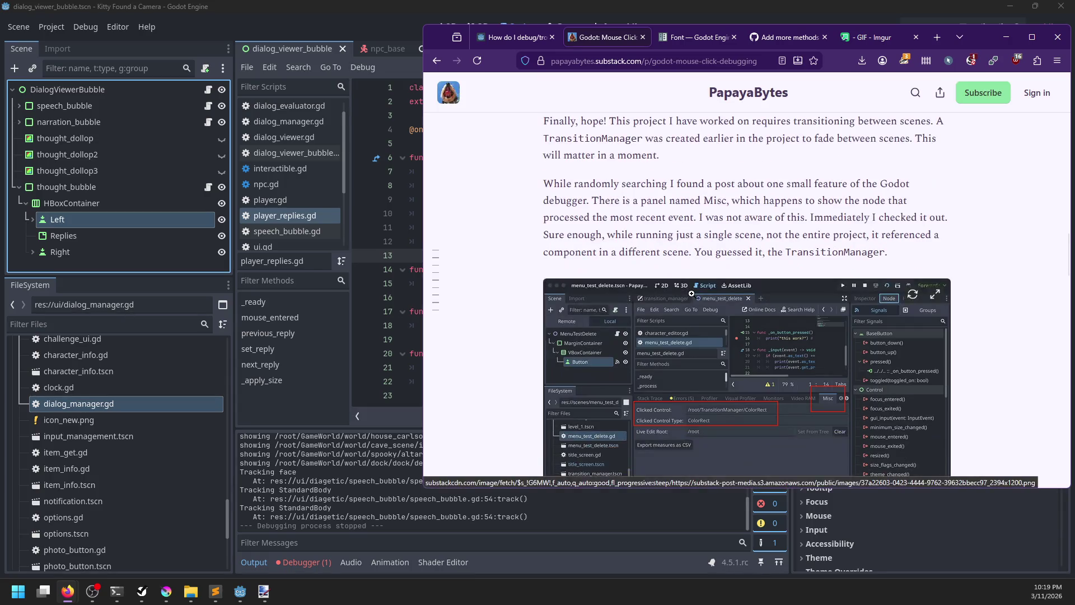
pyautogui.click(355, 506)
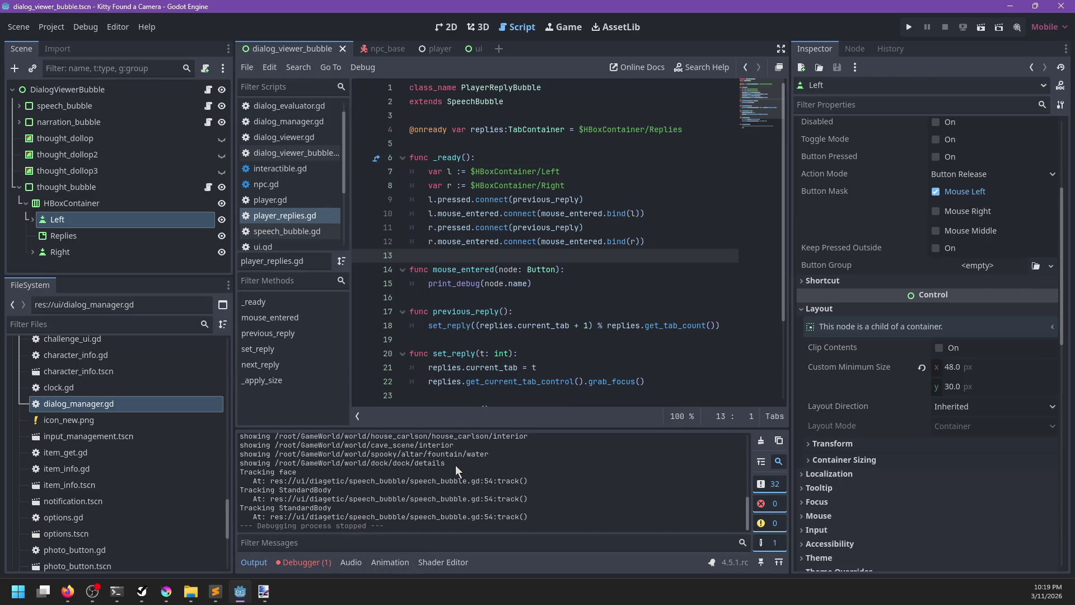
# Step: Run the game with the debugger's Misc tab showing, and talk to Linda to log the clicked control
pyautogui.press('F5')
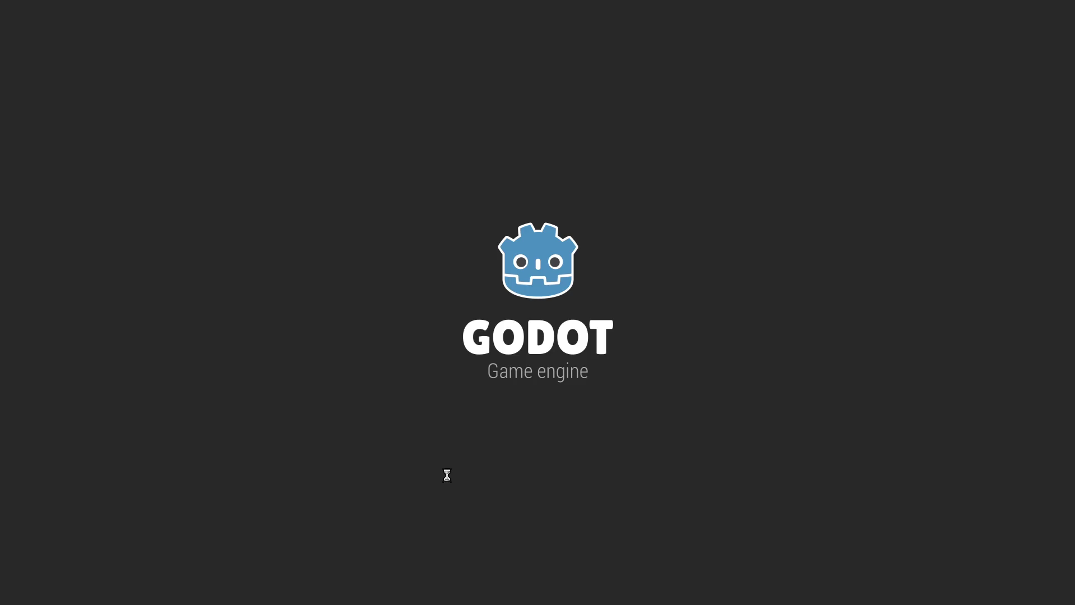
pyautogui.click(294, 562)
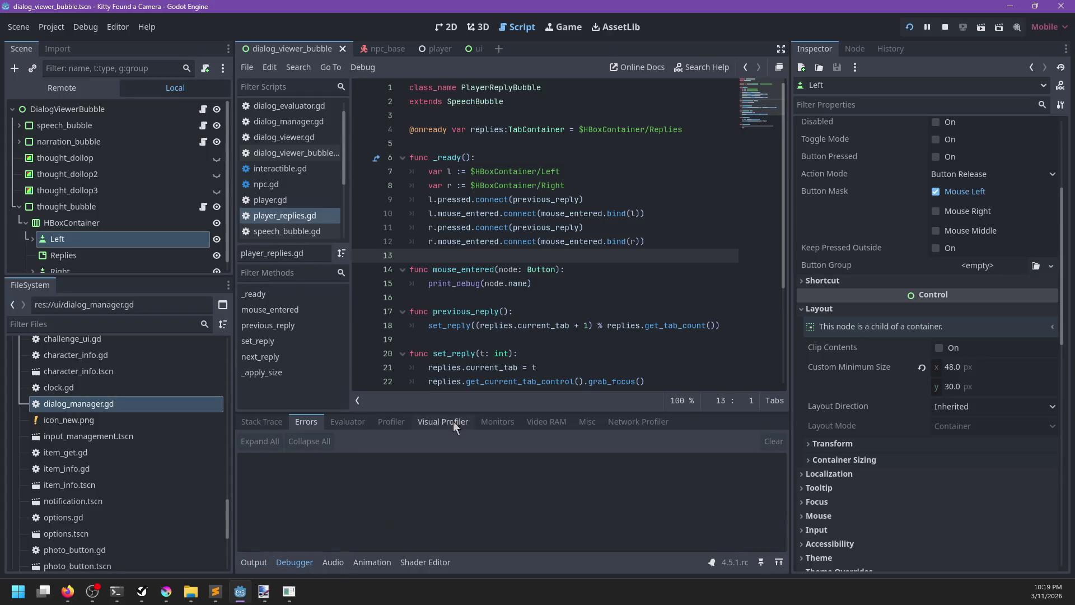
pyautogui.click(585, 424)
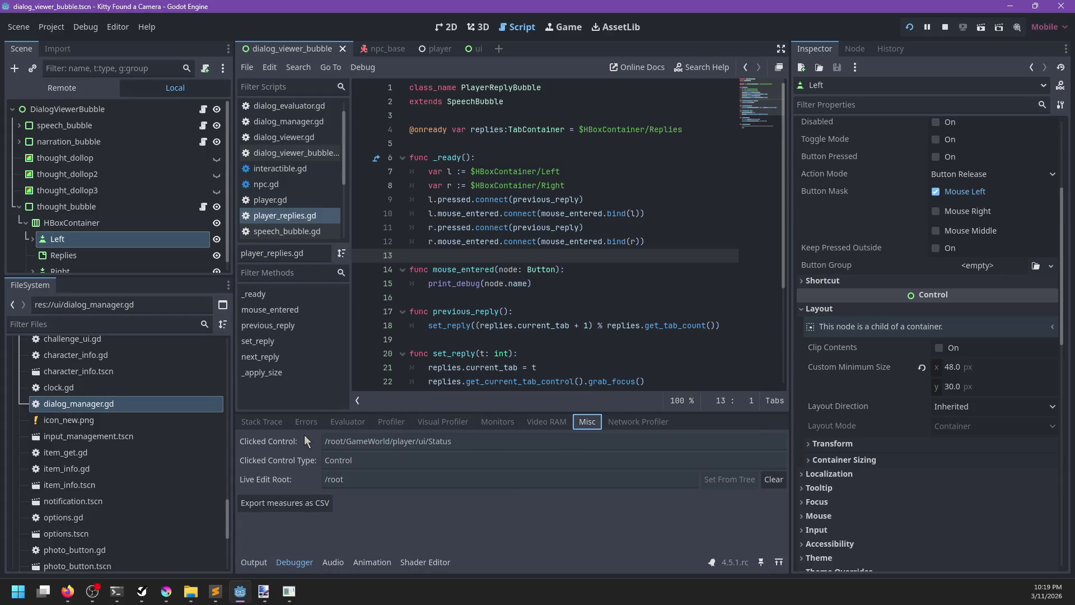
pyautogui.press('F5')
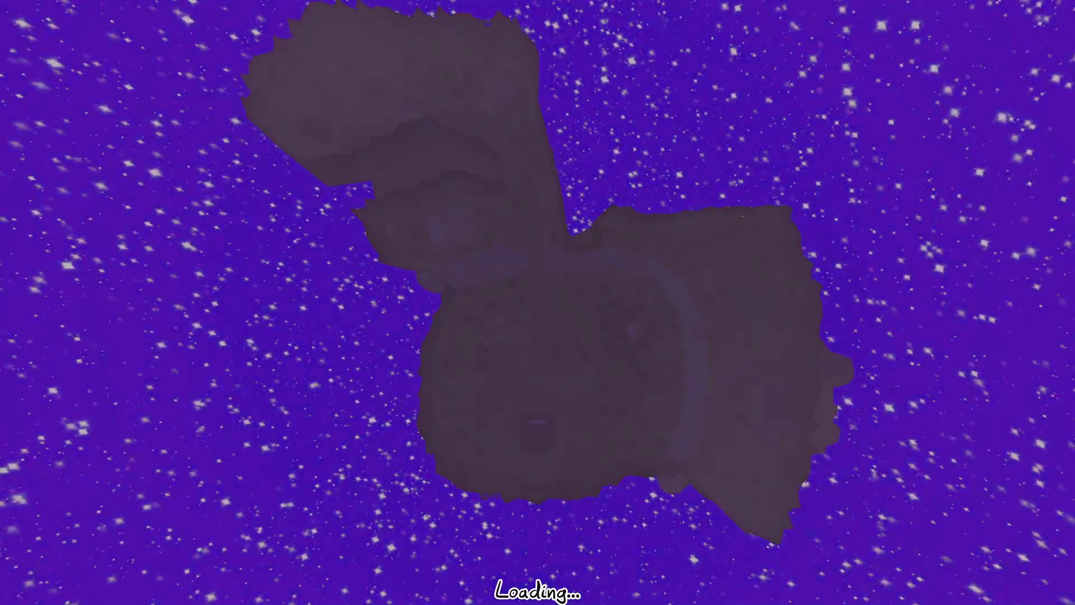
pyautogui.press('e')
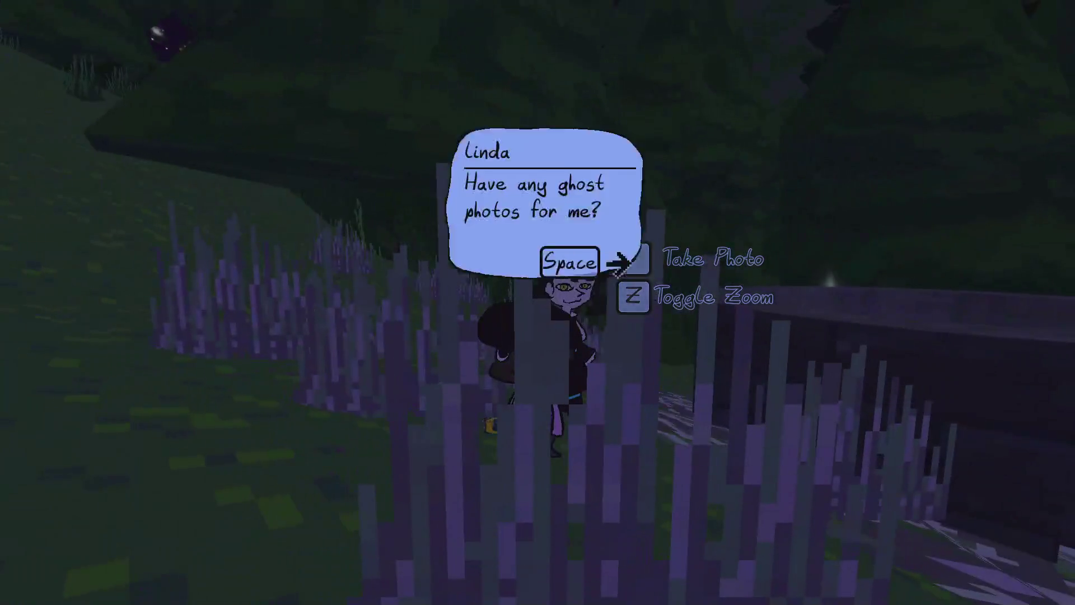
pyautogui.press('F8')
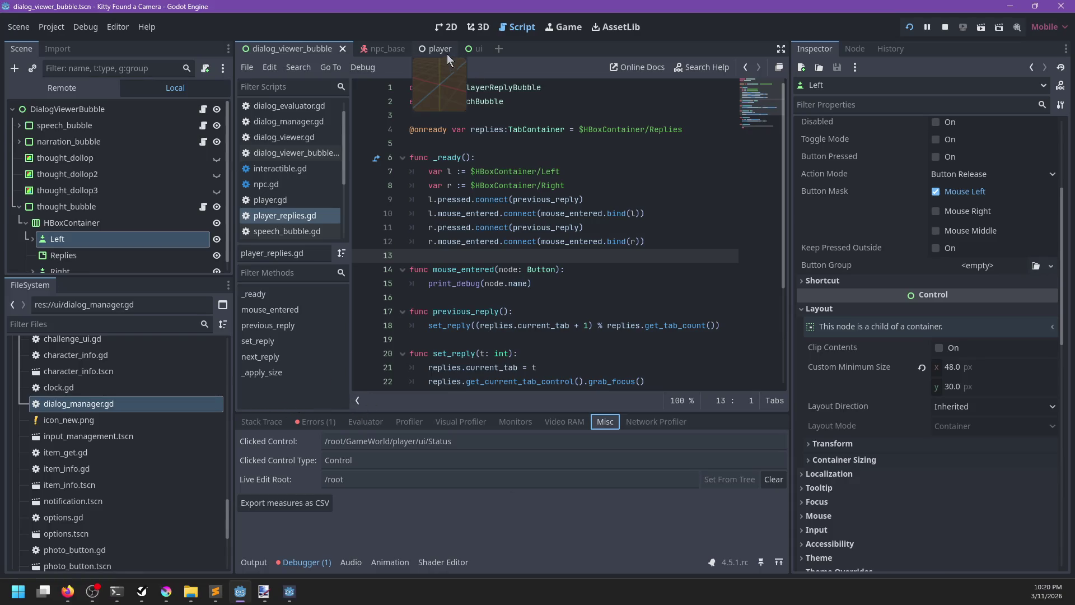
# Step: In the ui scene, set the Status node's Mouse Filter to Ignore
pyautogui.click(447, 50)
pyautogui.click(455, 50)
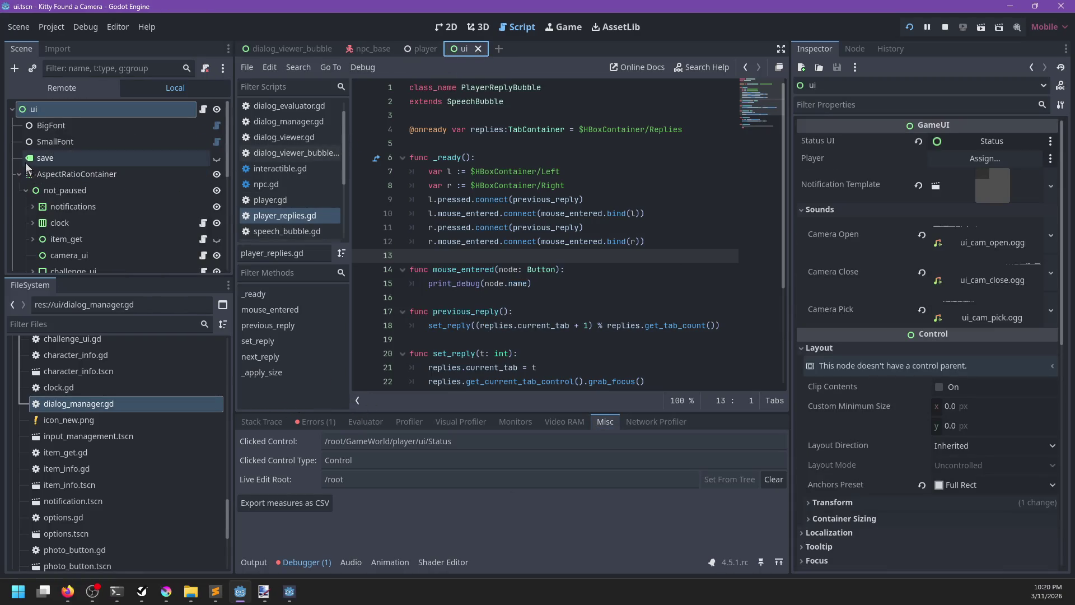
pyautogui.click(20, 175)
pyautogui.click(48, 190)
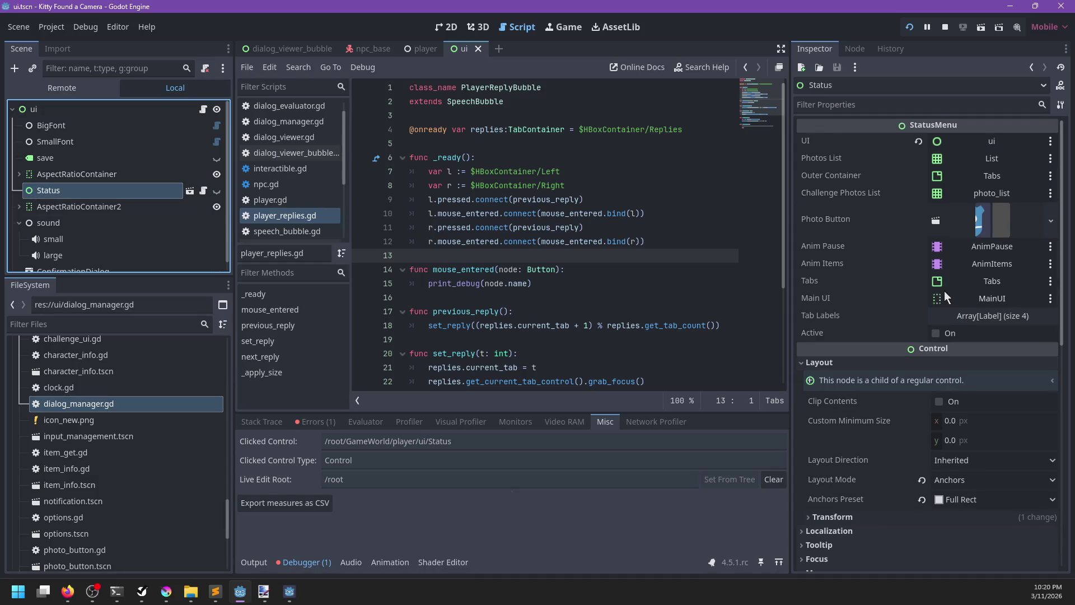
pyautogui.scroll(-5, 944, 291)
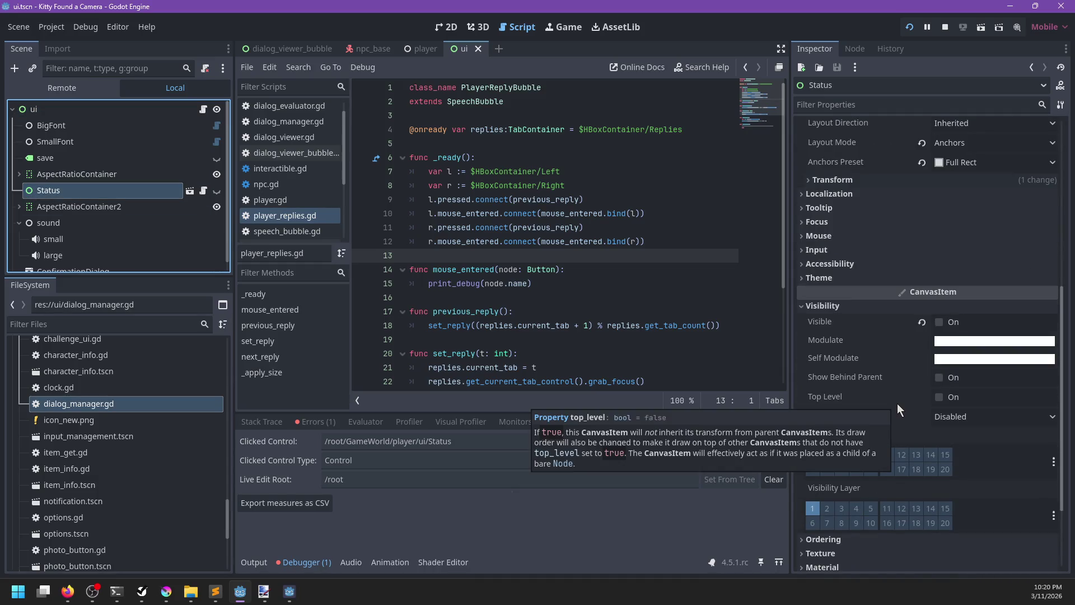
pyautogui.scroll(-2, 897, 403)
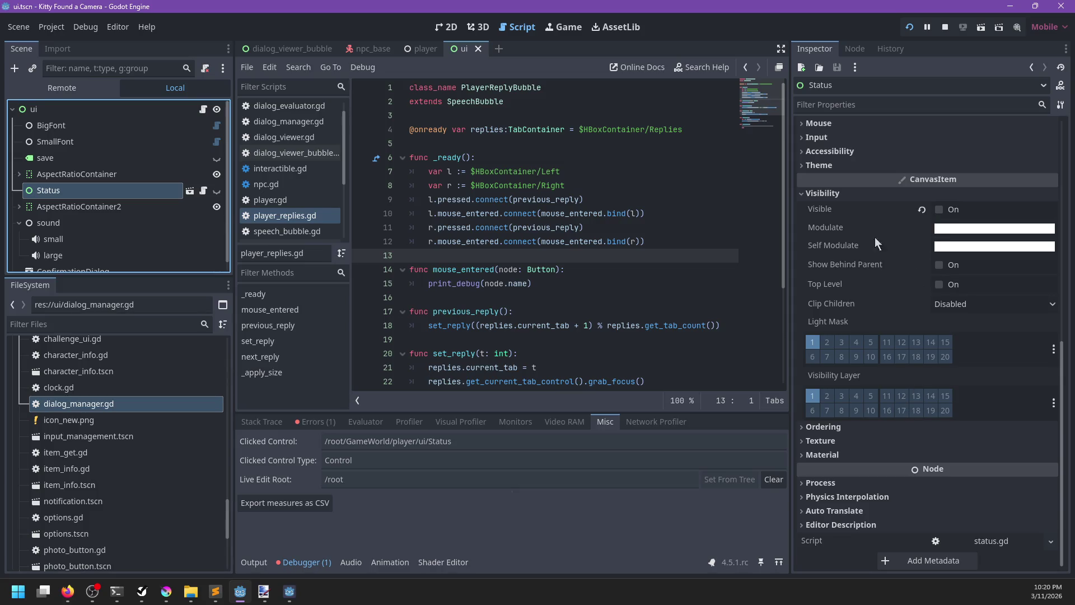
pyautogui.scroll(3, 871, 213)
pyautogui.click(819, 289)
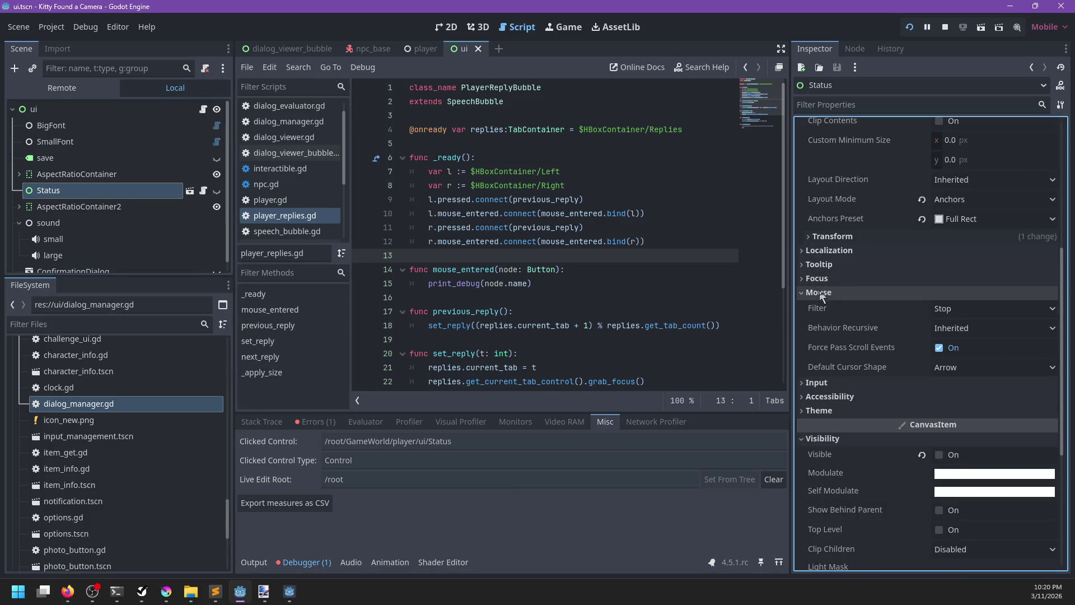
pyautogui.click(973, 307)
pyautogui.click(954, 359)
# Step: Save the ui scene and click Linda's dialogue bubble in the running game
pyautogui.hotkey('ctrl', 's')
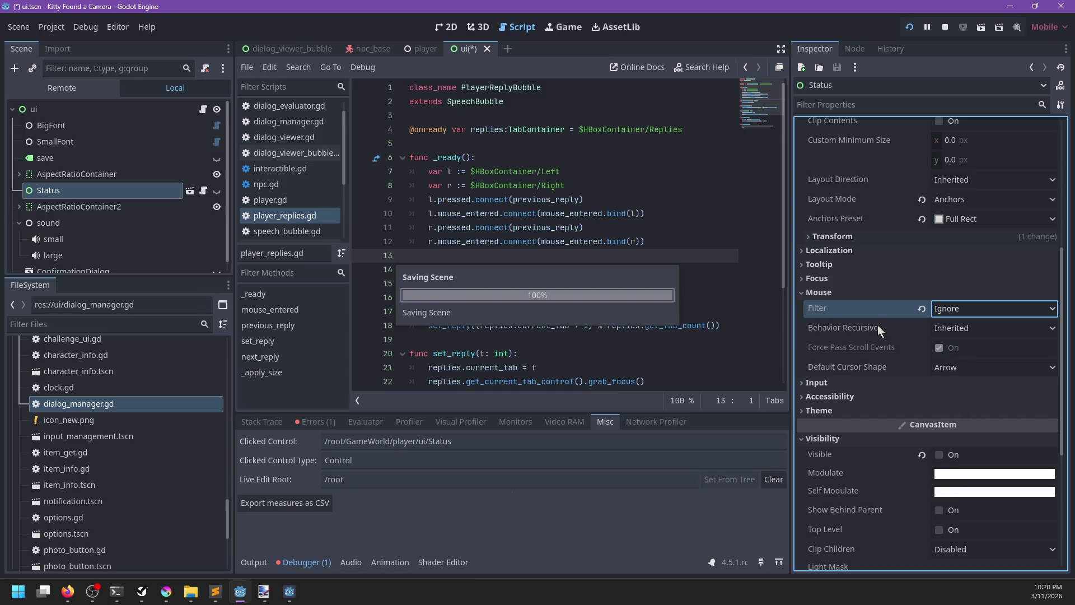
pyautogui.hotkey('alt', 'Tab')
pyautogui.click(577, 367)
pyautogui.hotkey('alt', 'Tab')
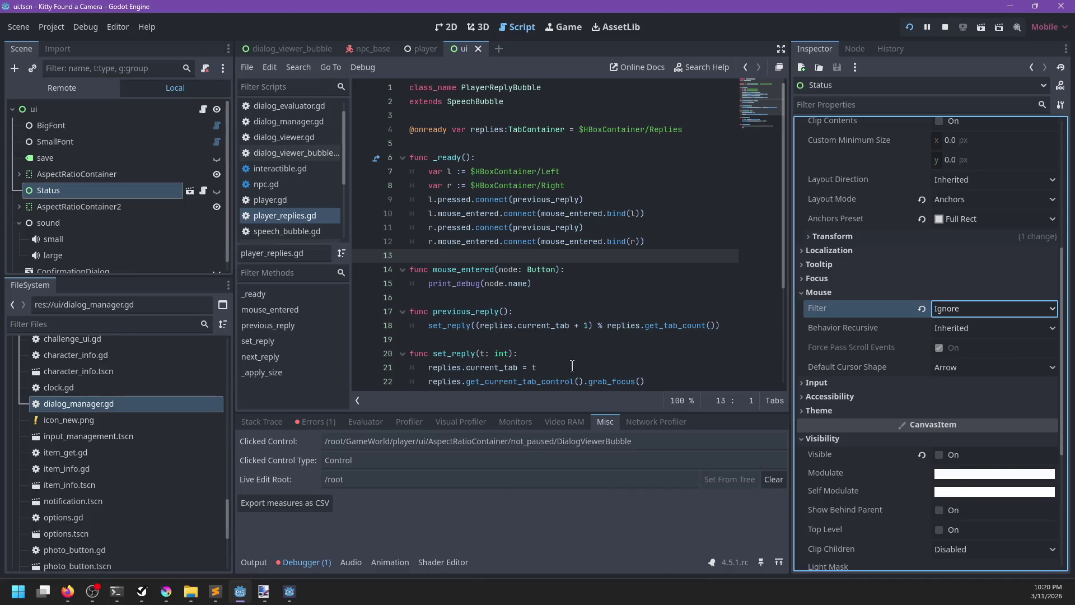
pyautogui.hotkey('alt', 'Tab')
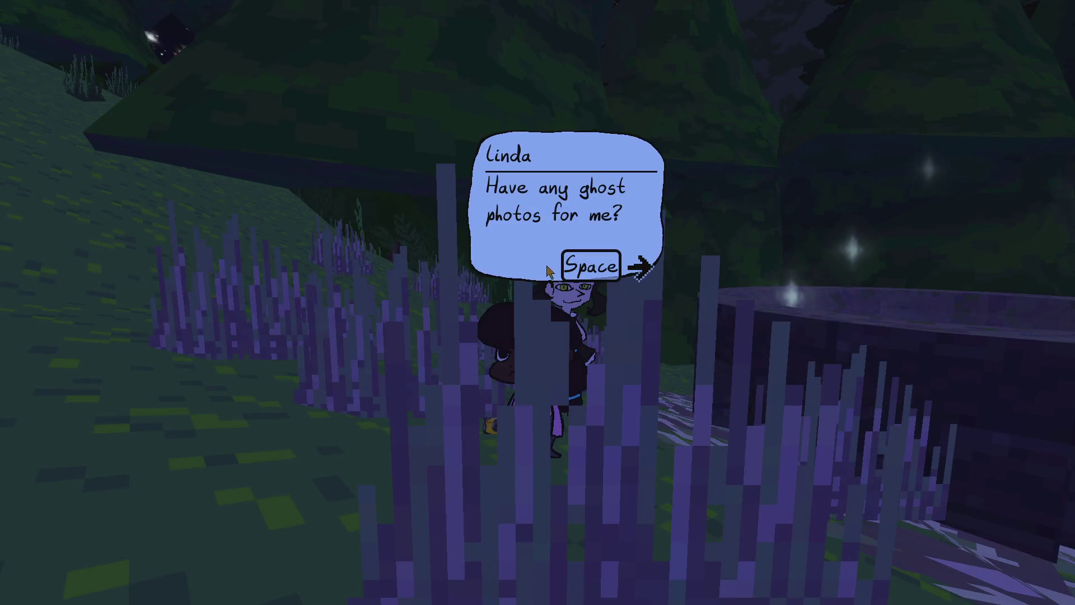
# Step: Click the dialogue bubble again, then set the DialogViewerBubble root's Mouse Filter to Ignore and save
pyautogui.click(540, 259)
pyautogui.hotkey('alt', 'Tab')
pyautogui.hotkey('alt', 'Tab')
pyautogui.hotkey('alt', 'Tab')
pyautogui.click(297, 50)
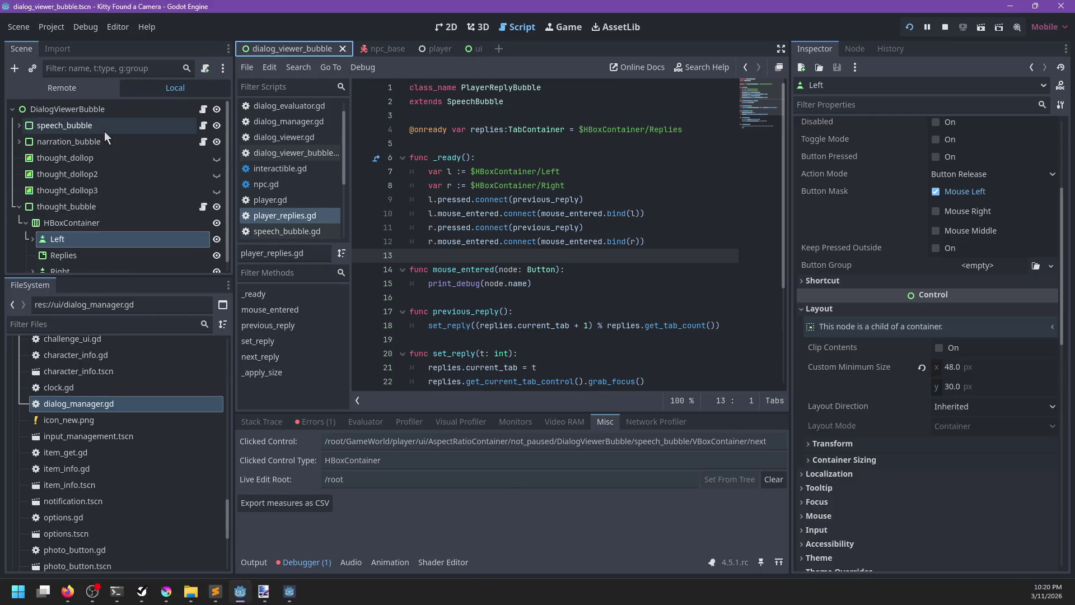
pyautogui.click(149, 111)
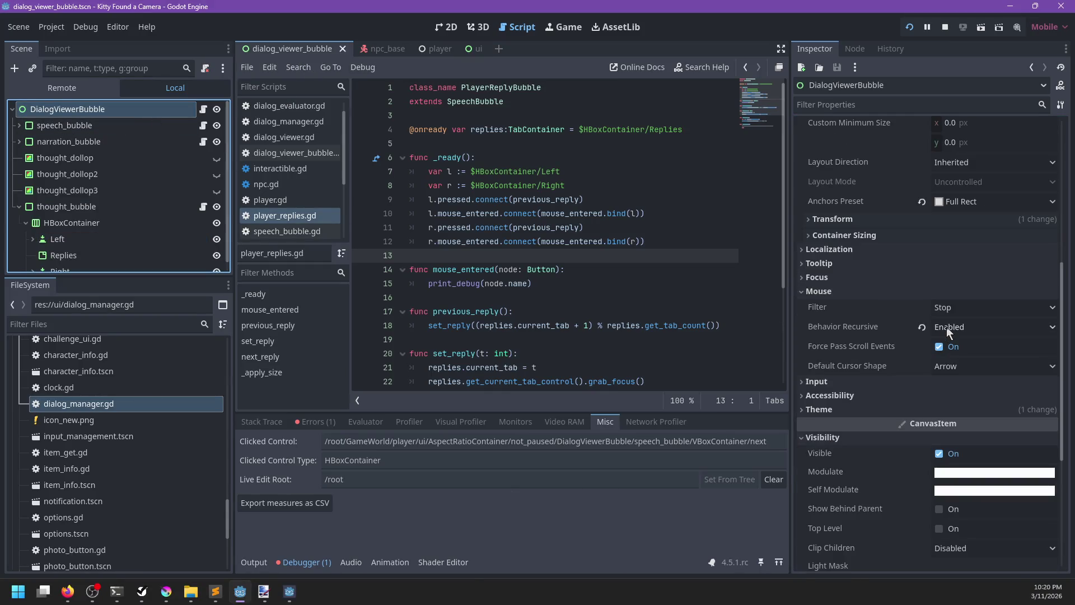
pyautogui.click(952, 307)
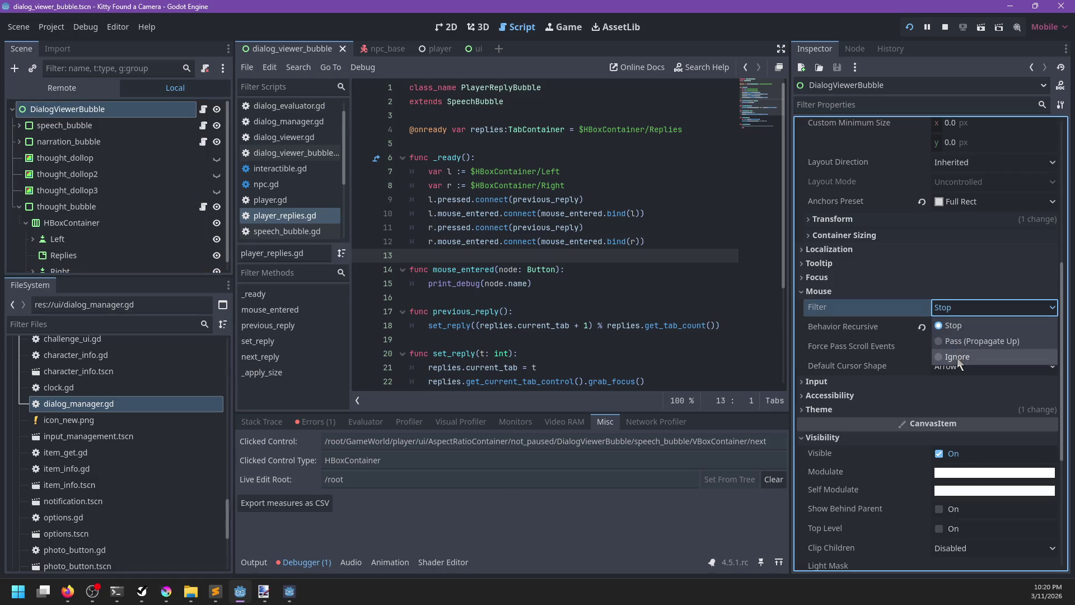
pyautogui.click(957, 357)
pyautogui.hotkey('ctrl', 's')
# Step: Advance to Linda's reply and click it; the debugger shows the clicked control as Right/Arrow
pyautogui.hotkey('alt', 'Tab')
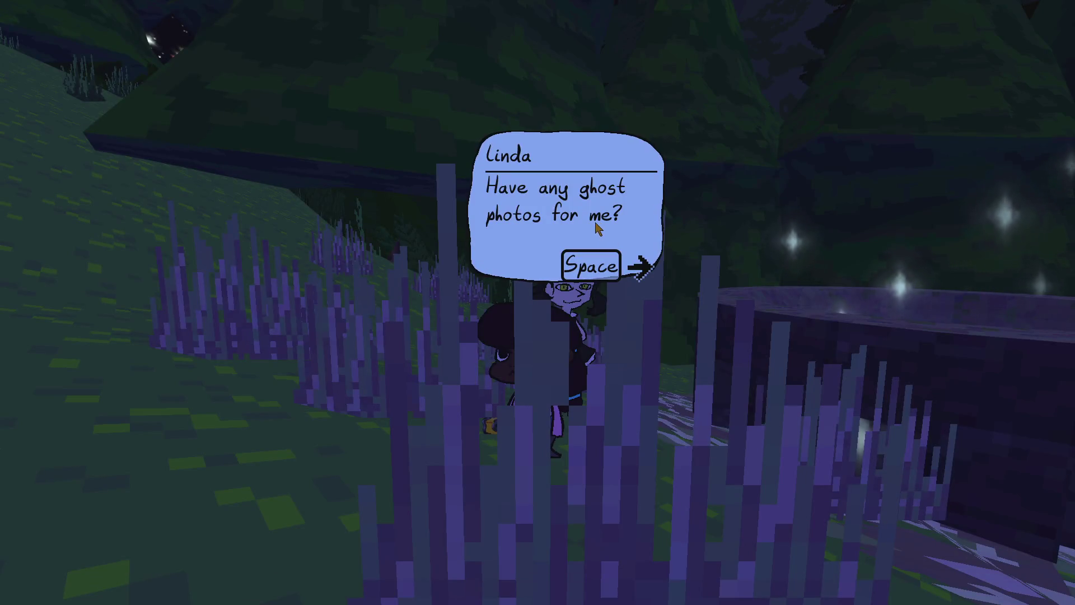
pyautogui.press('space')
pyautogui.hotkey('alt', 'Tab')
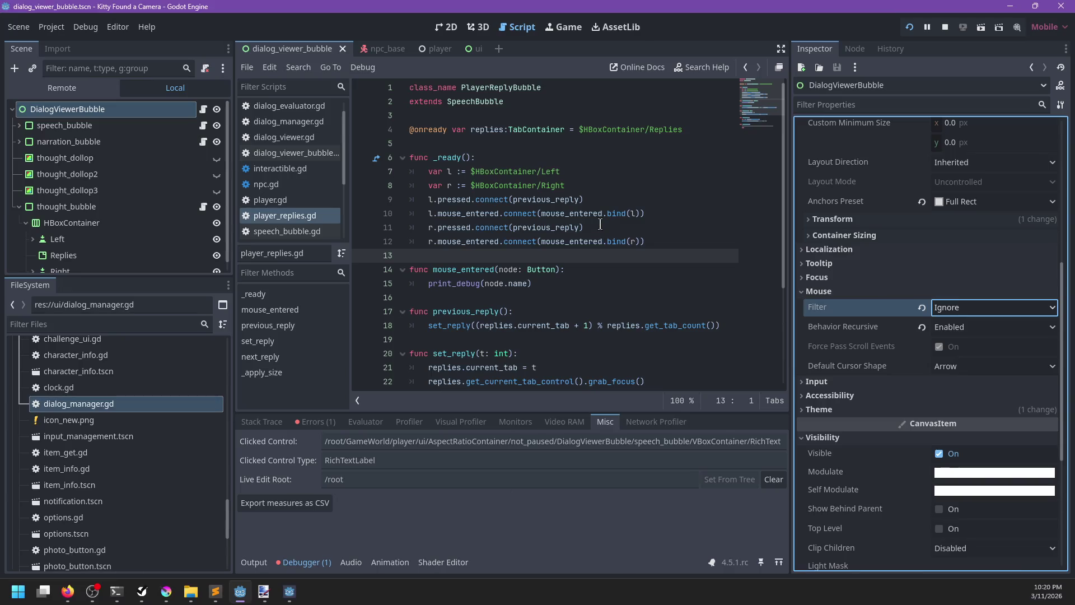
pyautogui.hotkey('alt', 'Tab')
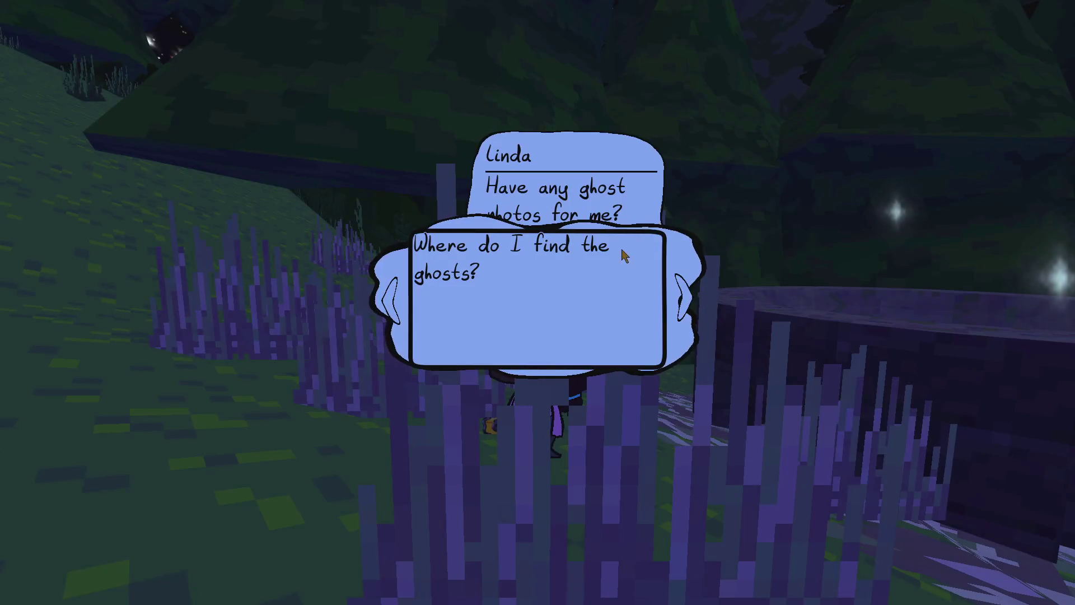
pyautogui.click(684, 291)
pyautogui.hotkey('alt', 'Tab')
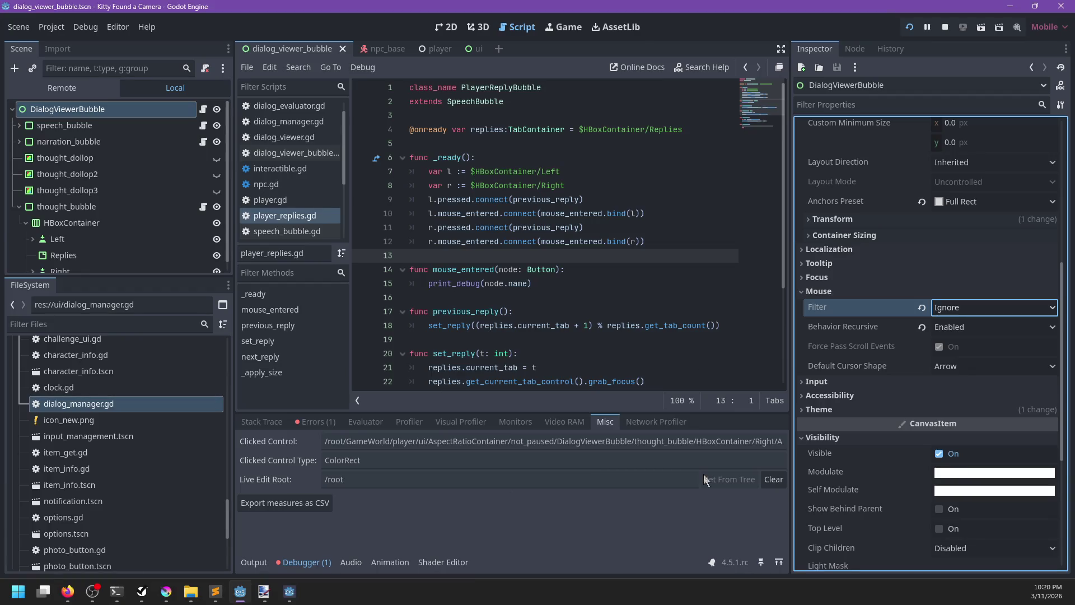
pyautogui.moveTo(725, 442); pyautogui.dragTo(817, 440)
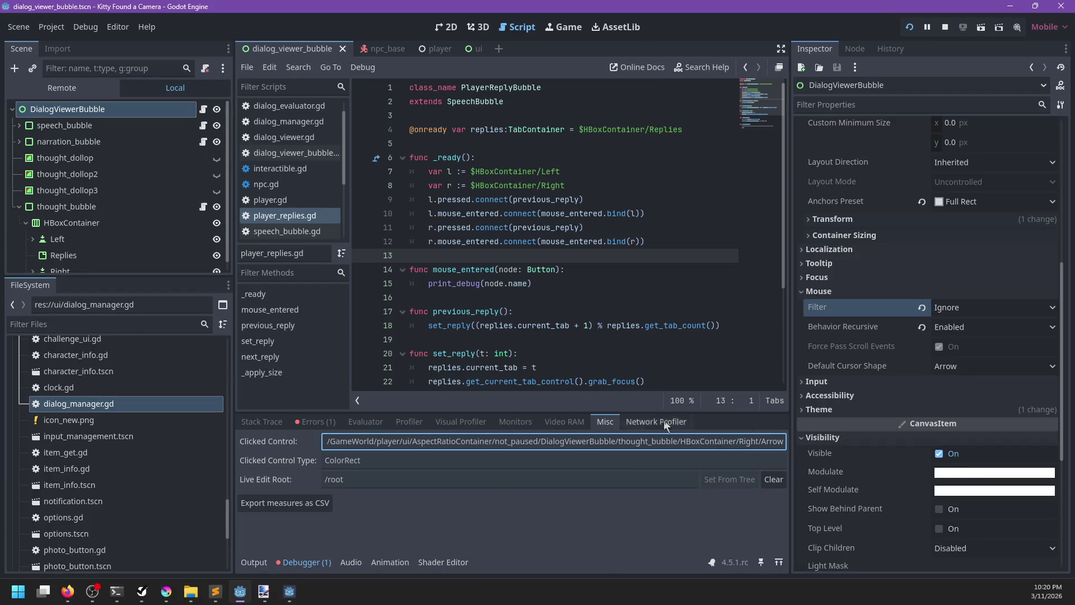
pyautogui.scroll(-1, 140, 235)
pyautogui.click(39, 232)
# Step: Select the Arrow nodes under Left and Right and change their Mouse Filter so they stop catching clicks
pyautogui.click(32, 262)
pyautogui.scroll(-2, 65, 234)
pyautogui.click(77, 213)
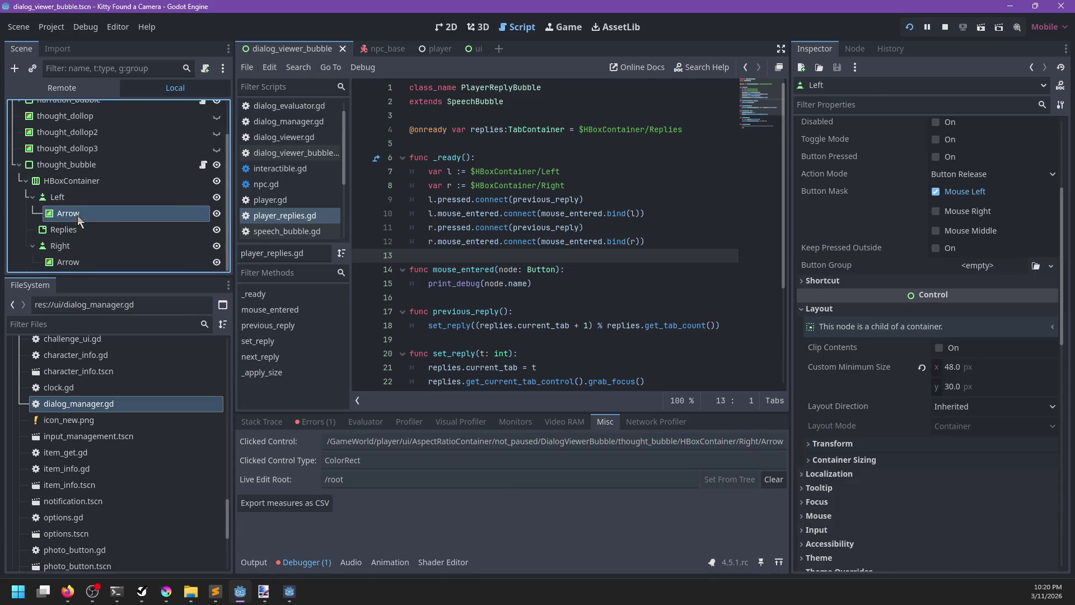
pyautogui.keyDown('ctrl'); pyautogui.click(80, 262); pyautogui.keyUp('ctrl')
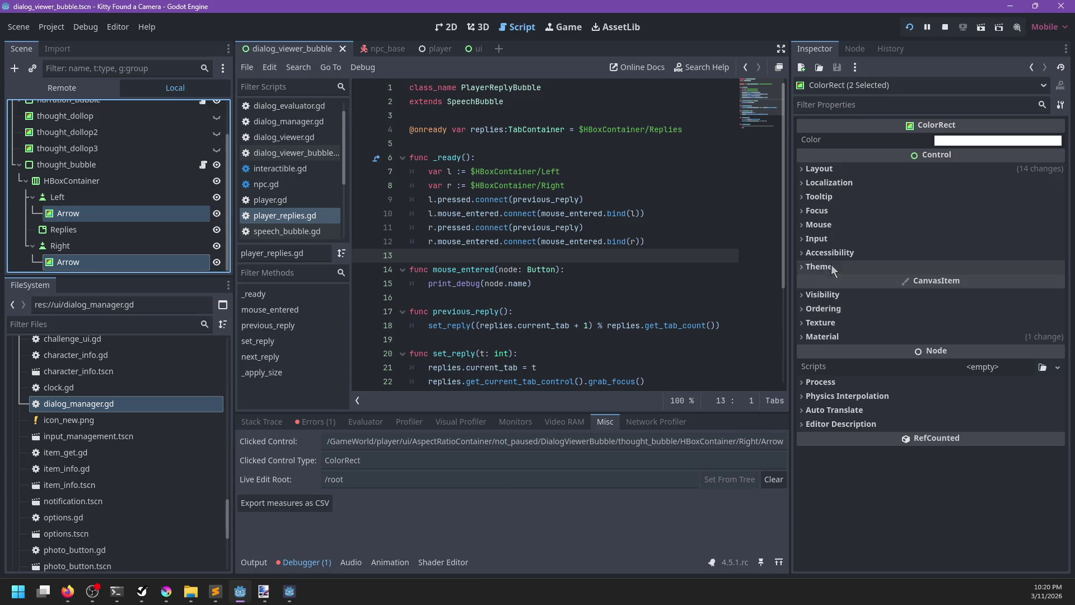
pyautogui.click(818, 225)
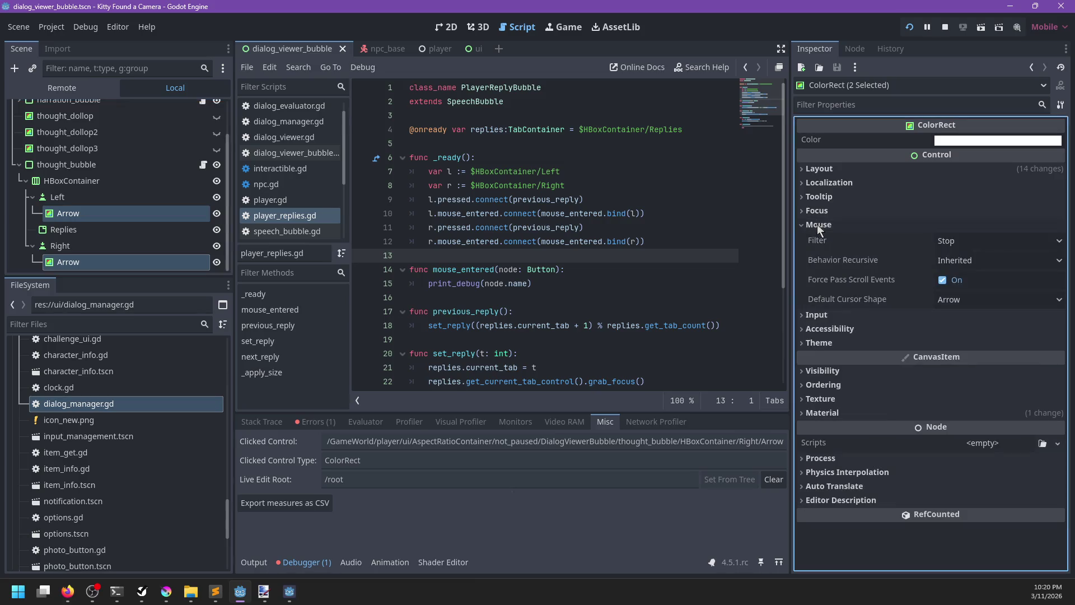
pyautogui.click(973, 241)
pyautogui.click(974, 290)
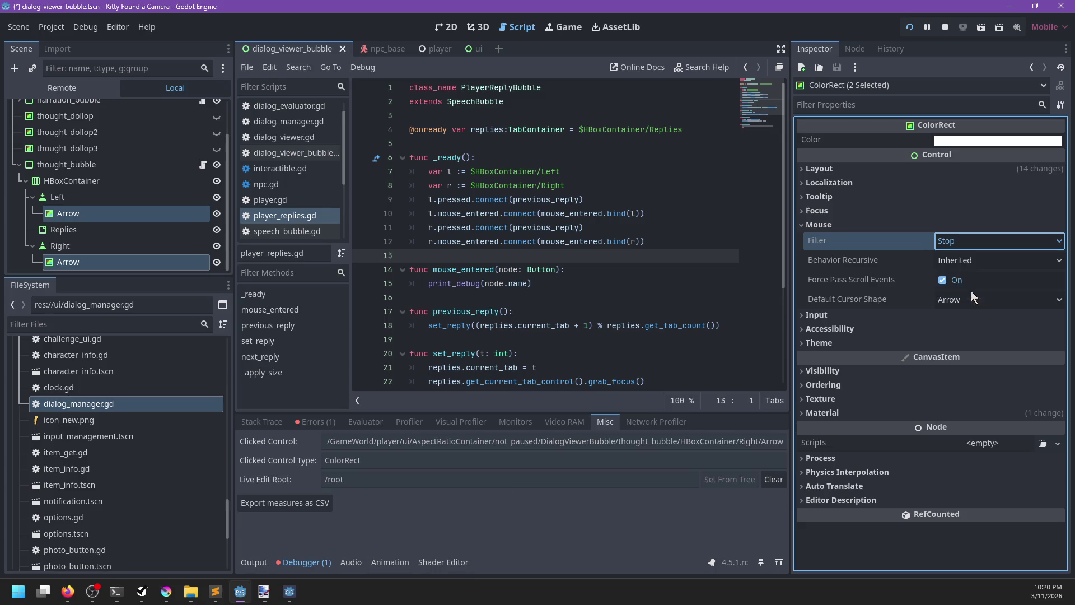
pyautogui.click(981, 243)
pyautogui.click(968, 271)
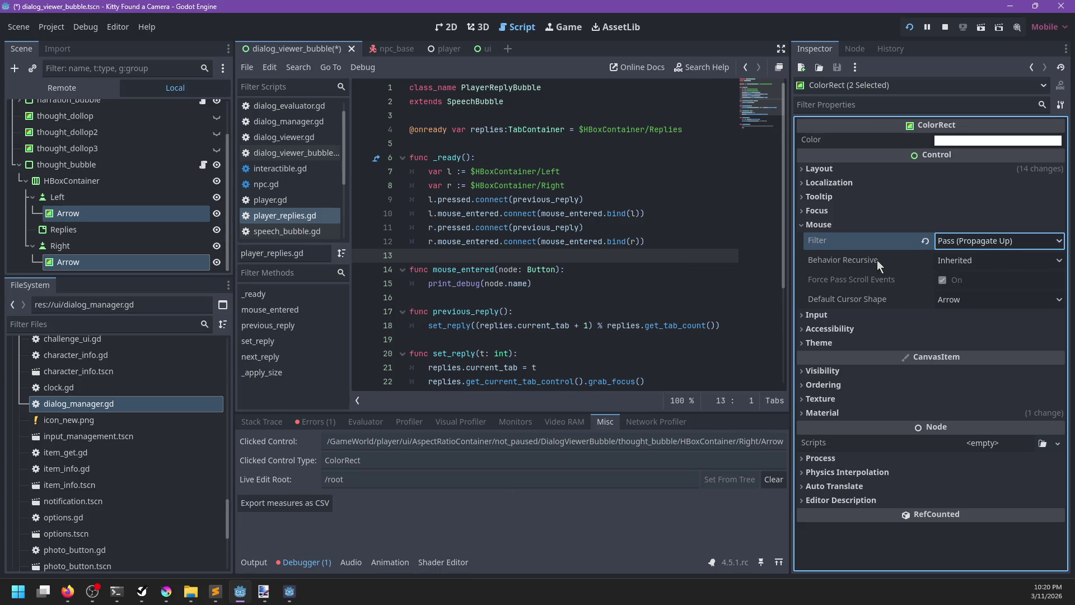
pyautogui.click(139, 214)
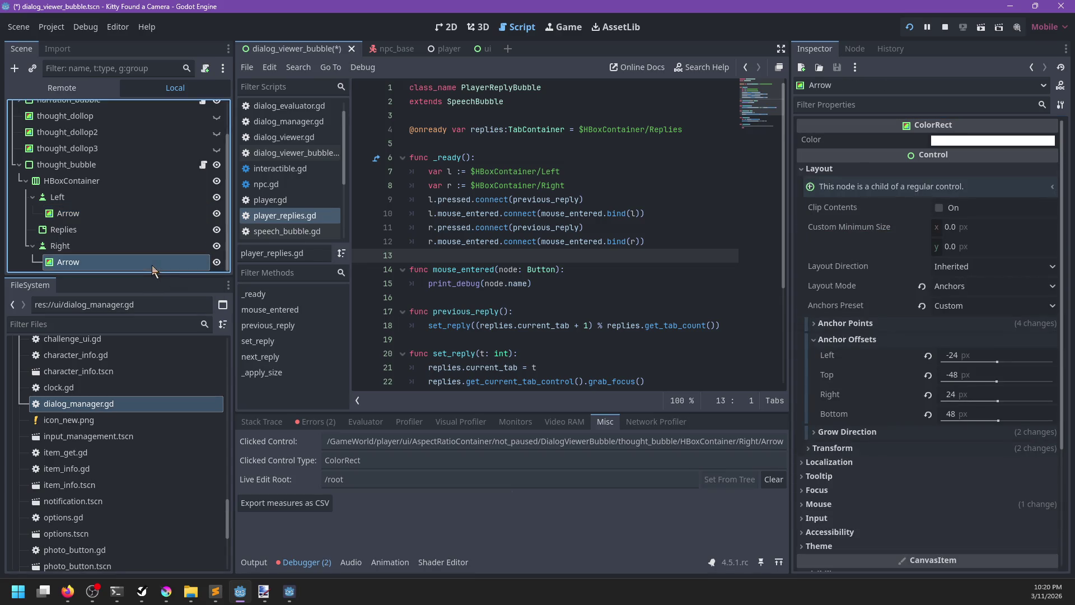
# Step: Save the scene and play through Linda's dialogue in the game, choosing a reply and opening the pause menu
pyautogui.hotkey('ctrl', 's')
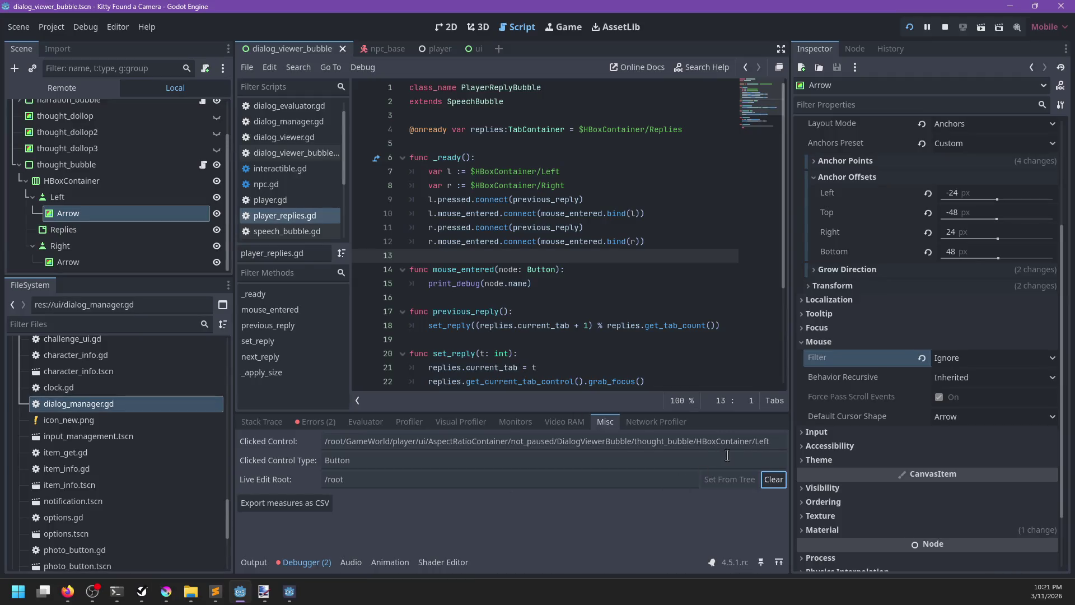
pyautogui.hotkey('alt', 'Tab')
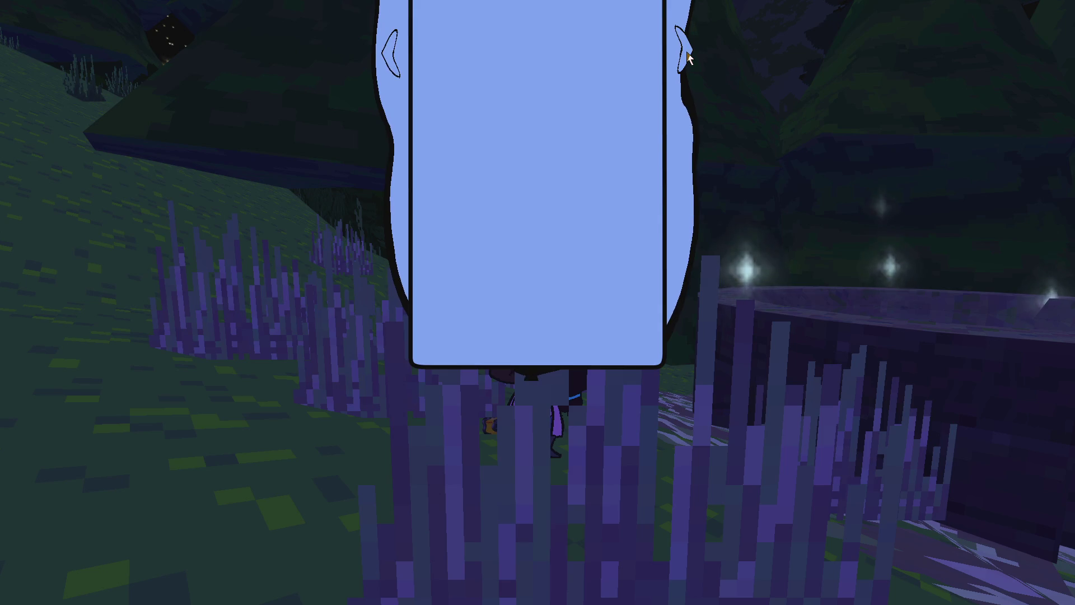
pyautogui.click(593, 125)
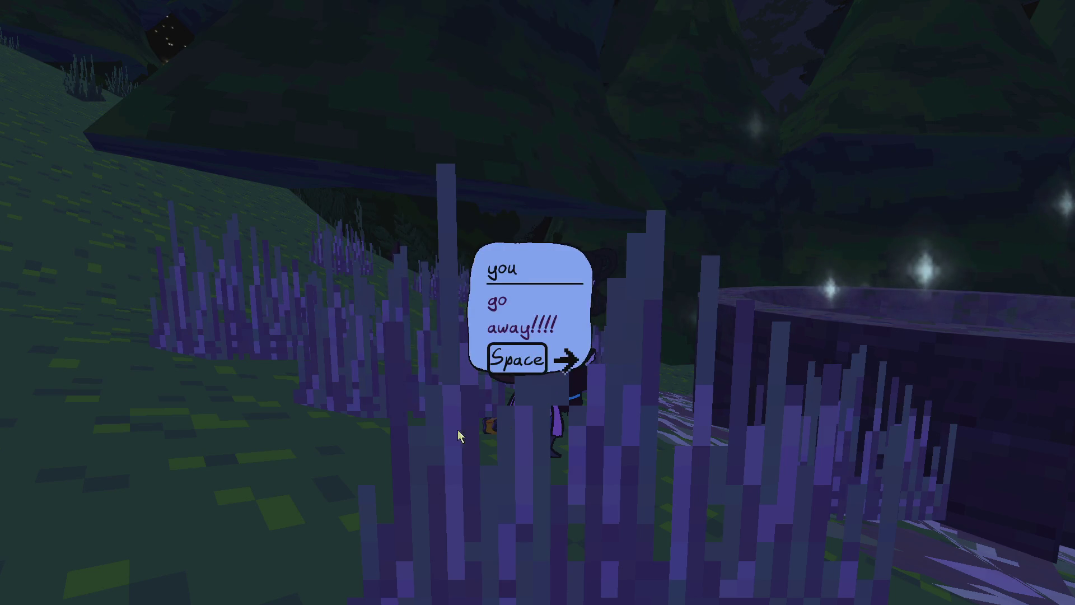
pyautogui.moveTo(589, 415)
pyautogui.mouseDown()
pyautogui.moveTo(665, 400)
pyautogui.moveTo(750, 313)
pyautogui.moveTo(864, 304)
pyautogui.mouseUp()
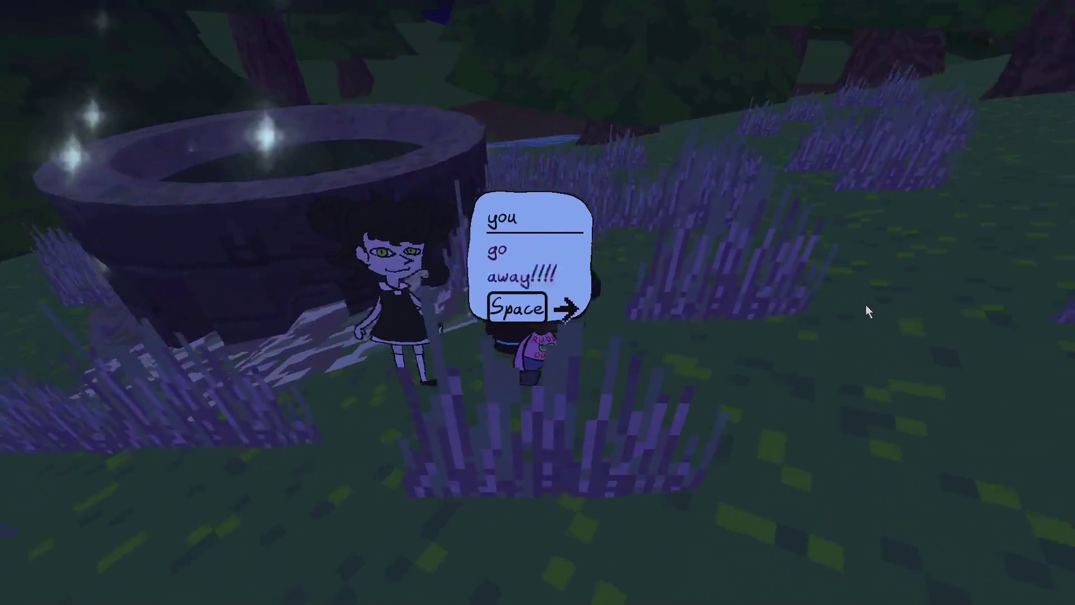
pyautogui.press('space')
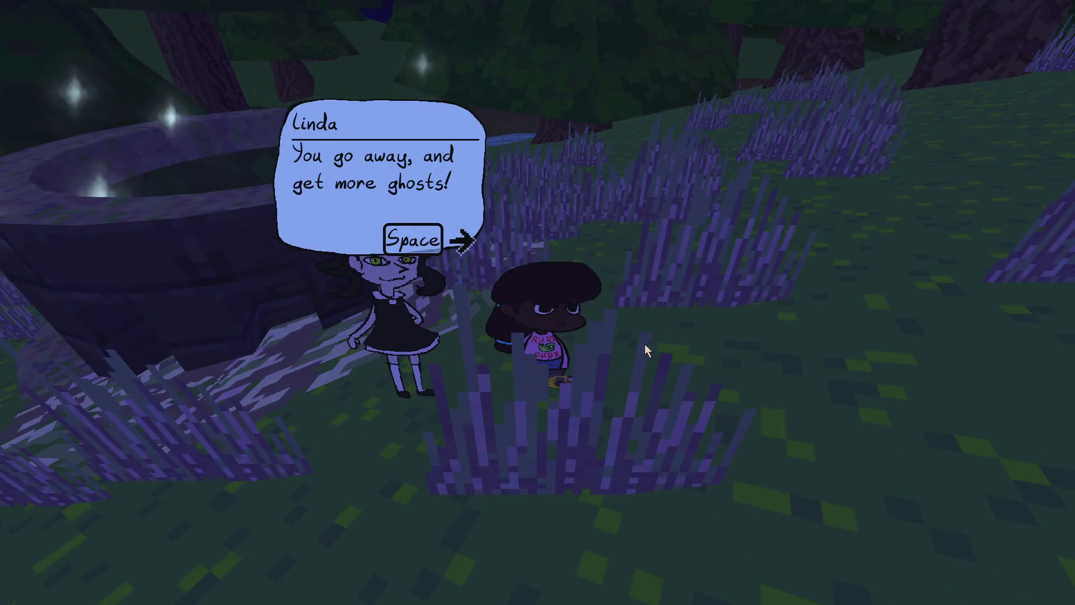
pyautogui.moveTo(649, 344); pyautogui.dragTo(488, 350)
pyautogui.press('space')
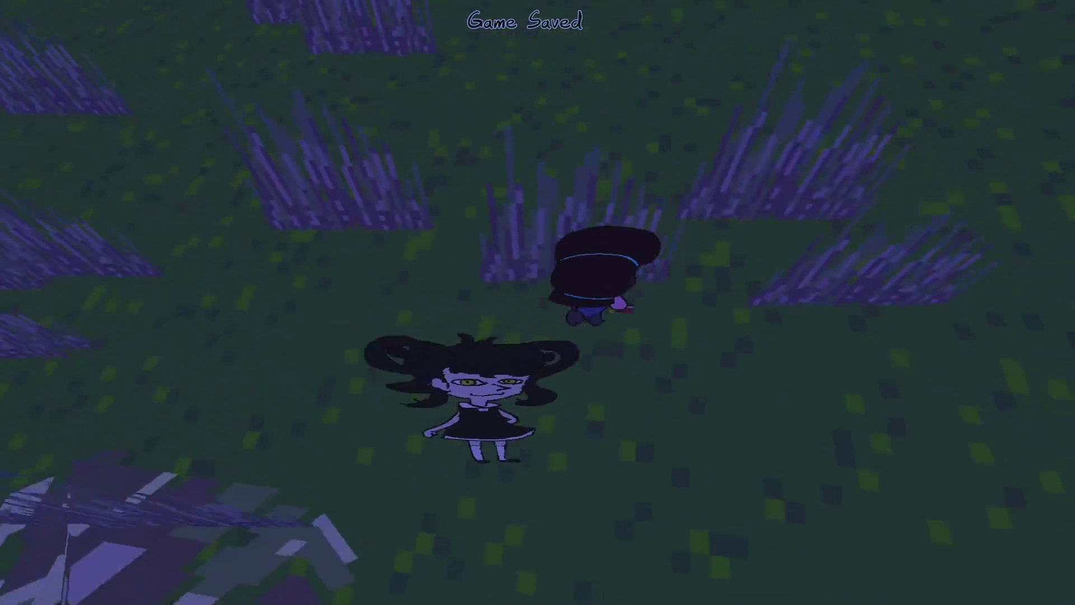
pyautogui.press('Escape')
pyautogui.hotkey('alt', 'Tab')
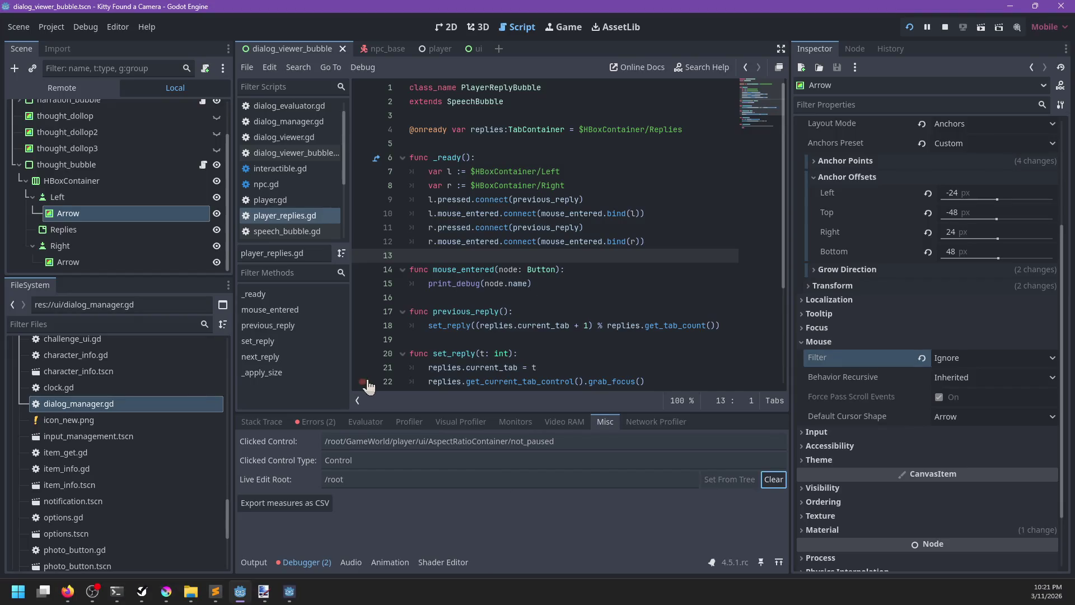
# Step: Search player.gd for '_apply_size' with the find bar
pyautogui.click(294, 203)
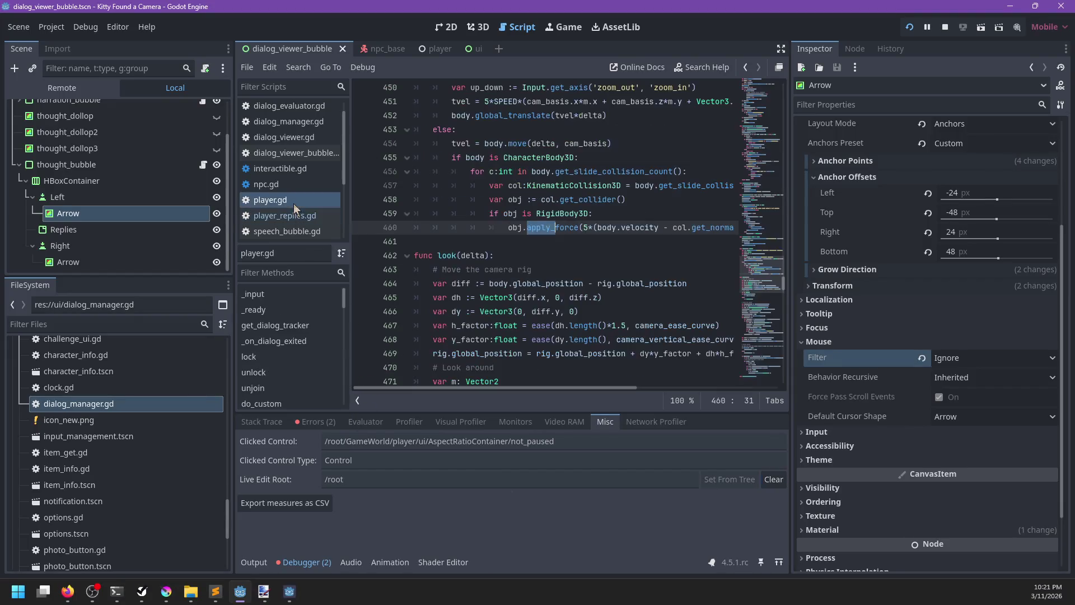
pyautogui.scroll(-15, 523, 311)
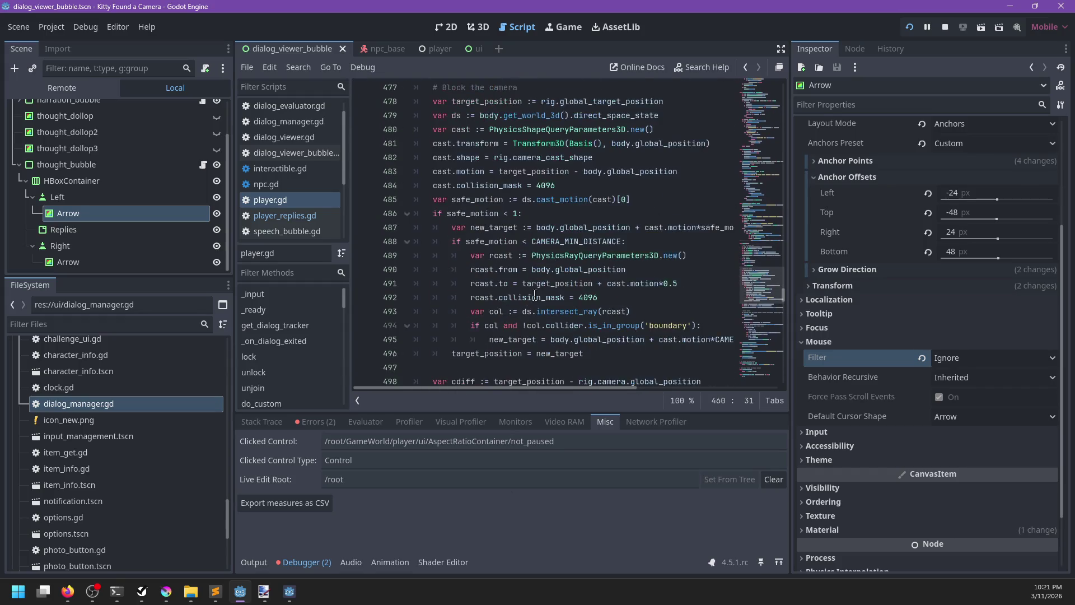
pyautogui.scroll(-12, 552, 287)
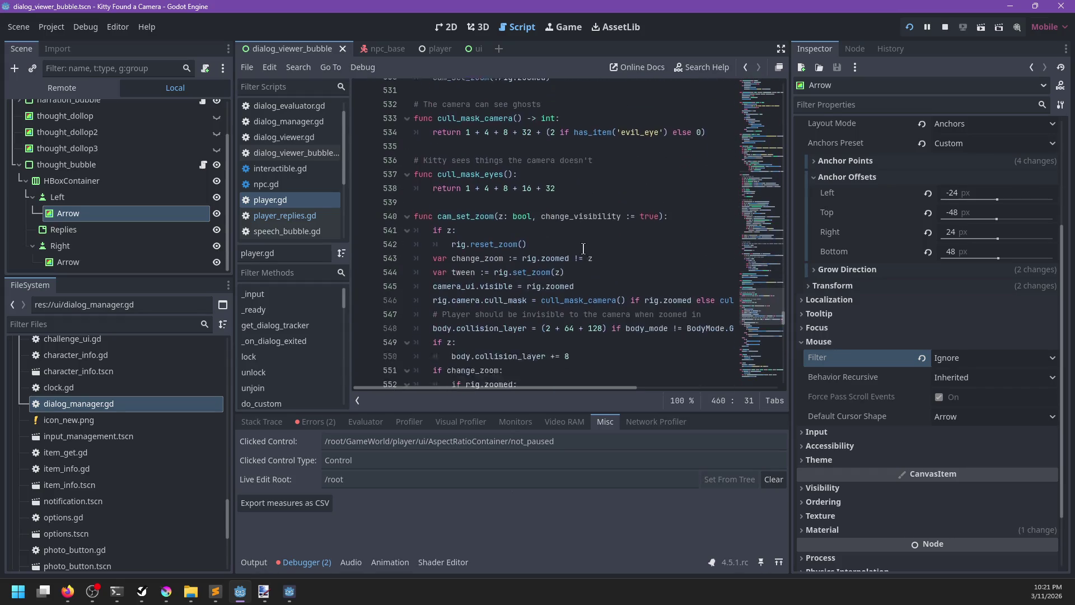
pyautogui.click(583, 248)
pyautogui.hotkey('ctrl', 'f')
pyautogui.write('_apply_size')
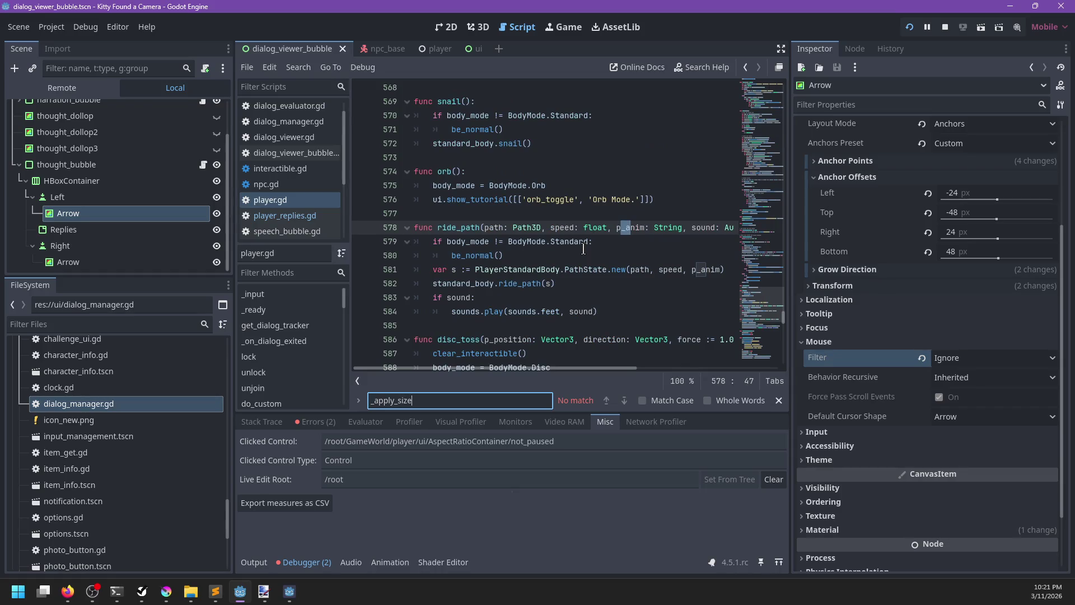
pyautogui.press('Escape')
pyautogui.scroll(2, 295, 167)
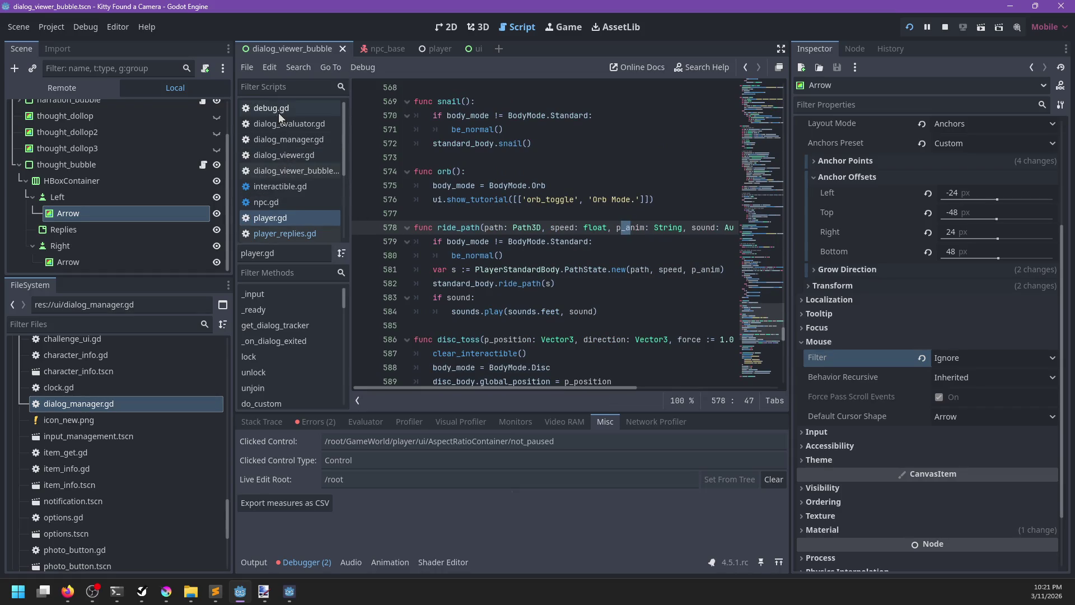
# Step: Open dialog_viewer_bubble.gd and move the browser article window toward the screen centre
pyautogui.click(295, 169)
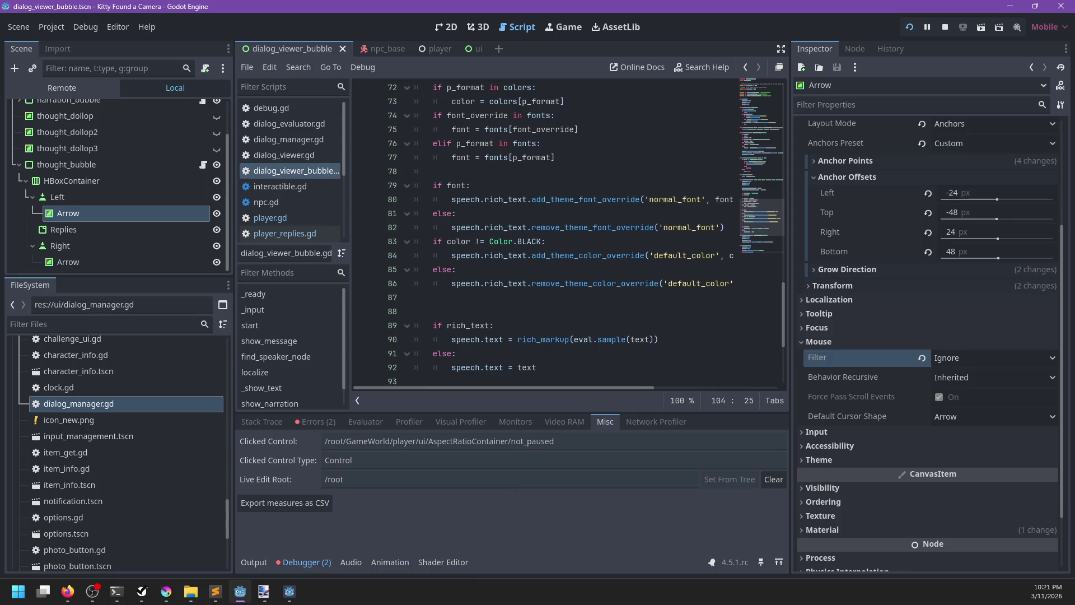
pyautogui.hotkey('alt', 'Tab')
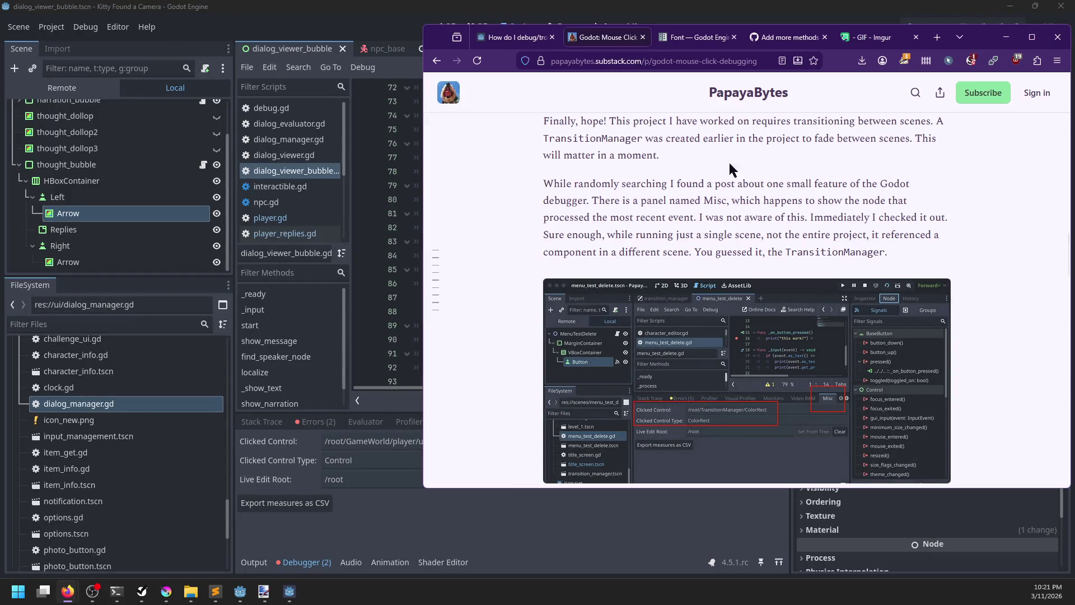
pyautogui.moveTo(977, 37)
pyautogui.mouseDown()
pyautogui.moveTo(767, 118)
pyautogui.moveTo(796, 95)
pyautogui.mouseUp()
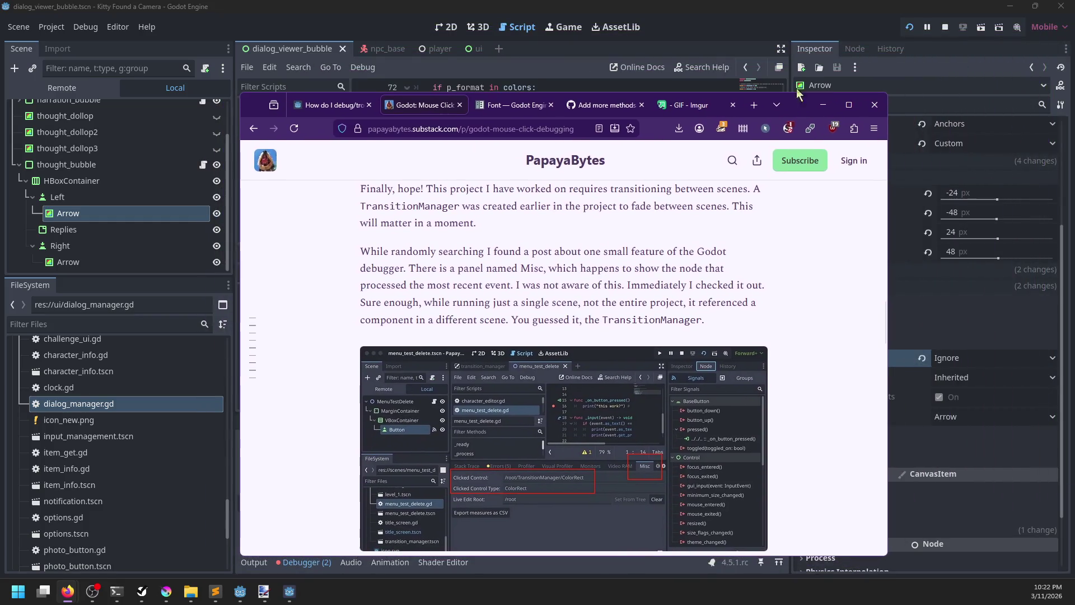
pyautogui.click(741, 18)
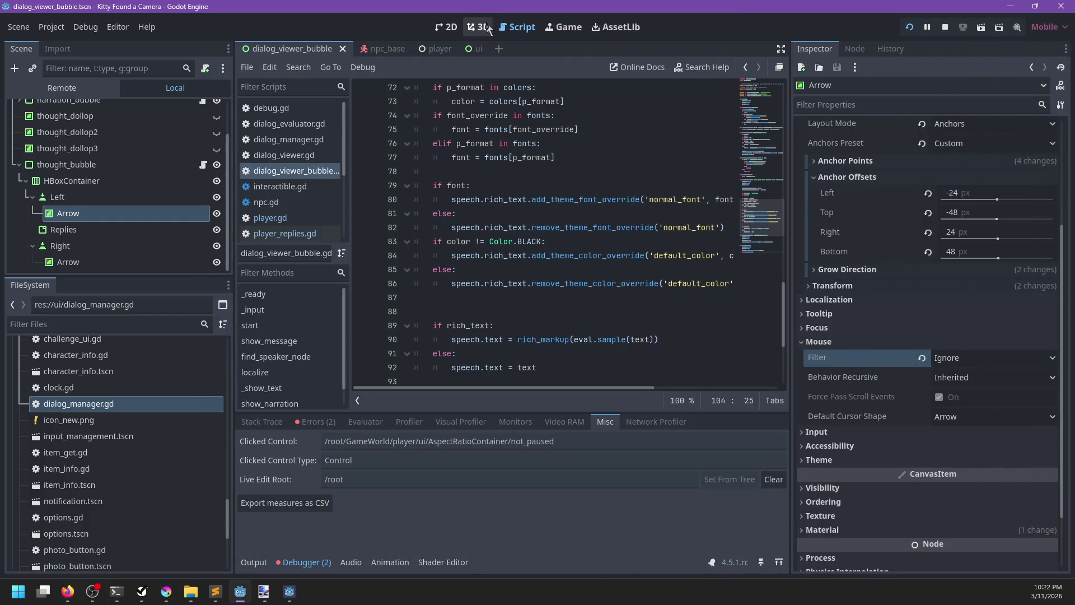
pyautogui.click(479, 25)
pyautogui.click(531, 27)
# Step: Delete empty line 88 in dialog_viewer_bubble.gd, then look over speech_bubble.gd and player_replies.gd
pyautogui.click(498, 307)
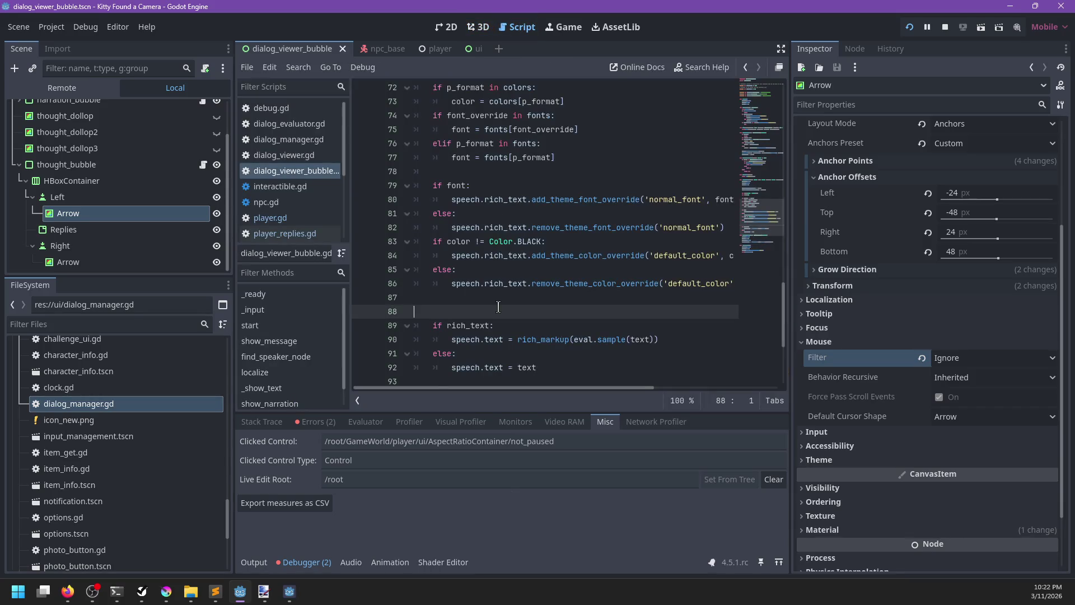
pyautogui.press('BackSpace')
pyautogui.scroll(-4, 497, 304)
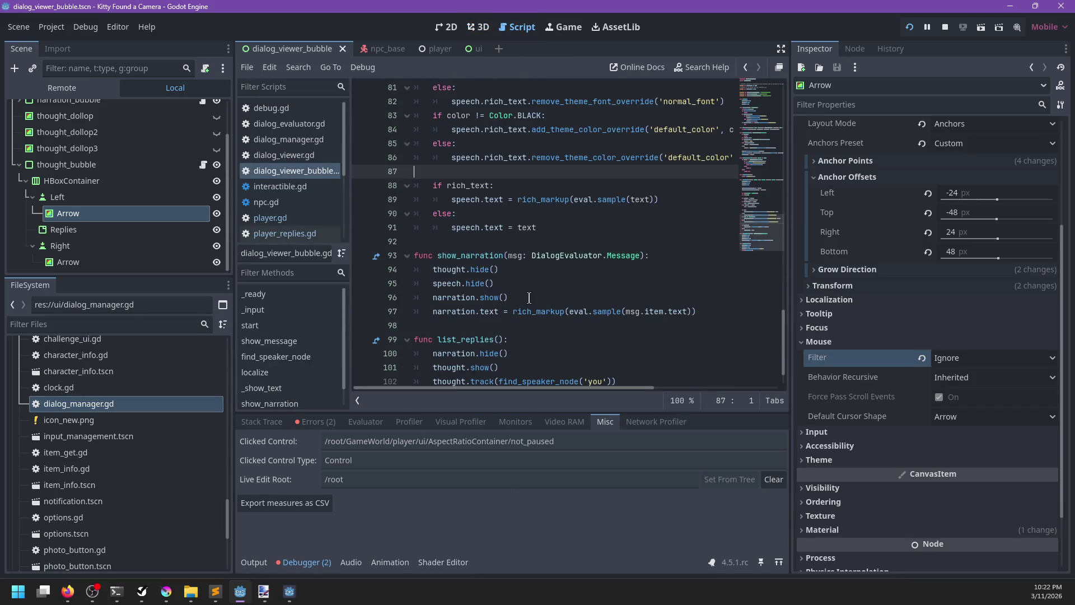
pyautogui.click(574, 320)
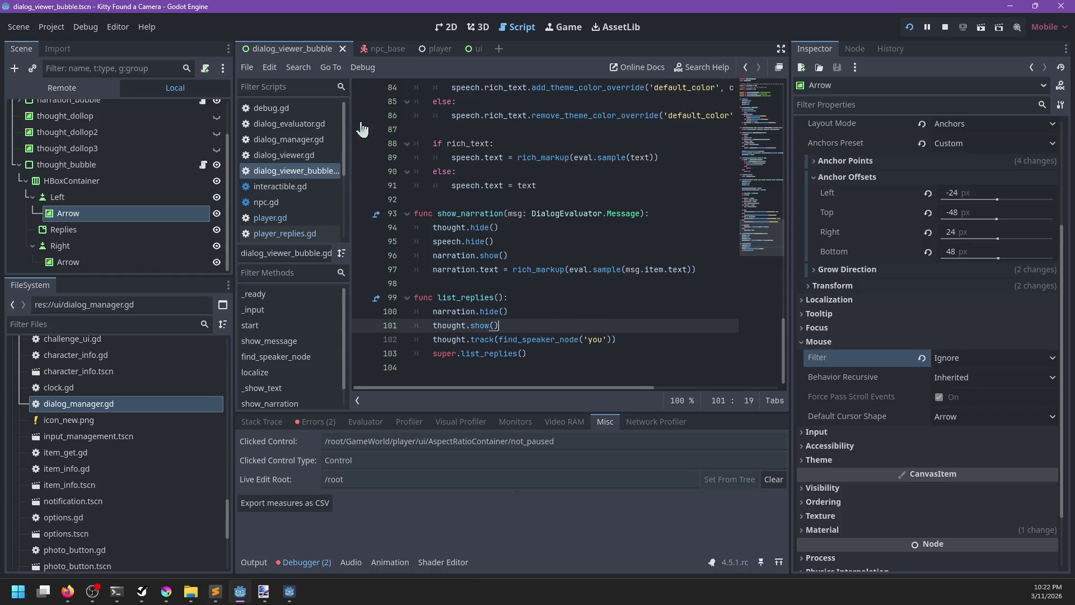
pyautogui.scroll(-3, 303, 143)
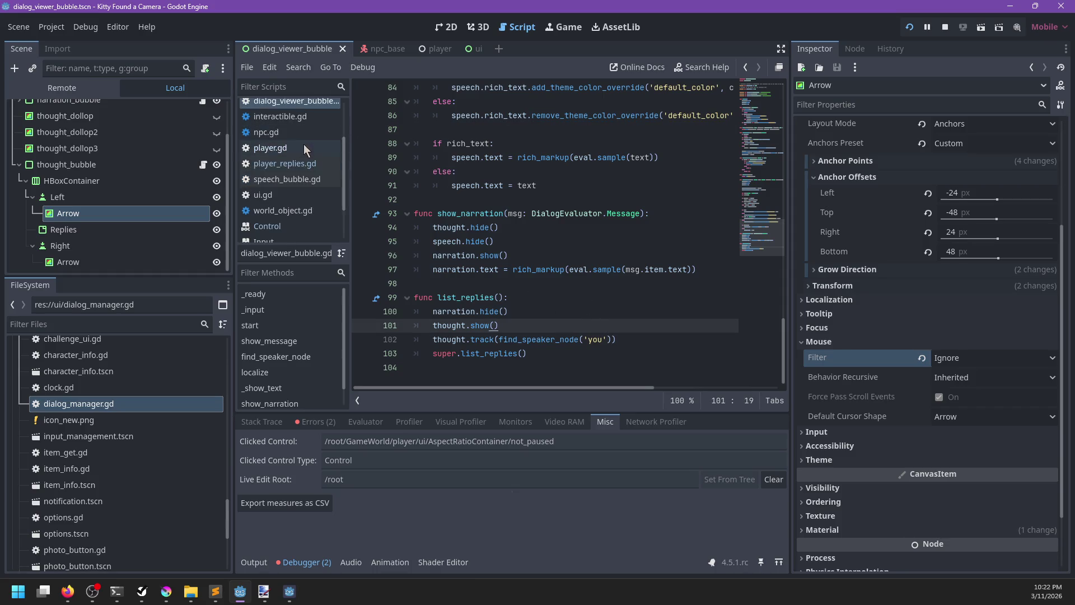
pyautogui.click(287, 180)
pyautogui.click(282, 167)
# Step: Close all script tabs listed below speech_bubble.gd
pyautogui.rightClick(283, 166)
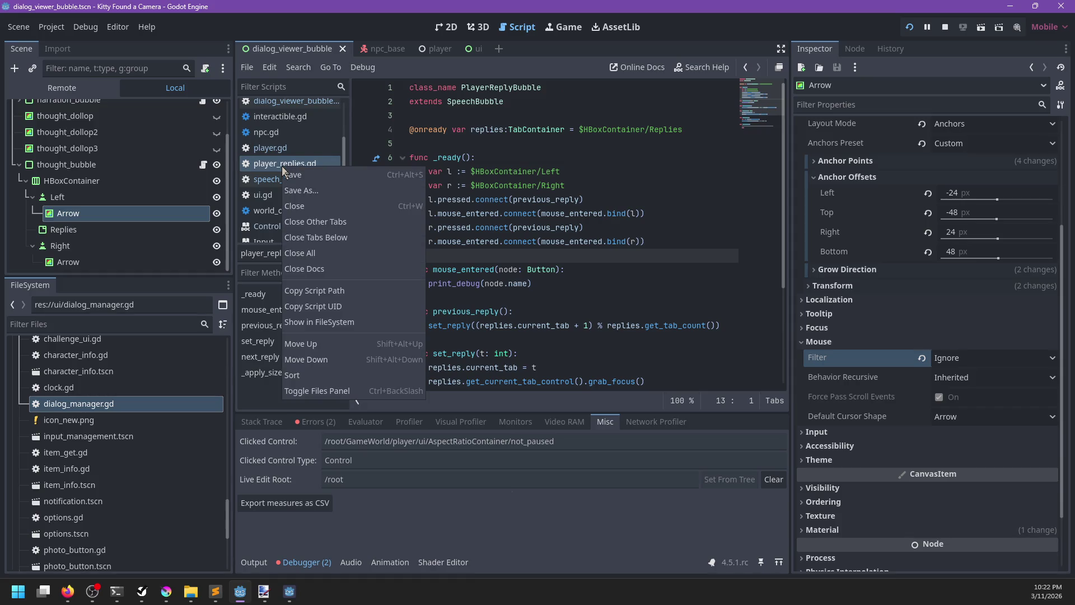
pyautogui.click(269, 183)
pyautogui.click(270, 184)
pyautogui.rightClick(269, 183)
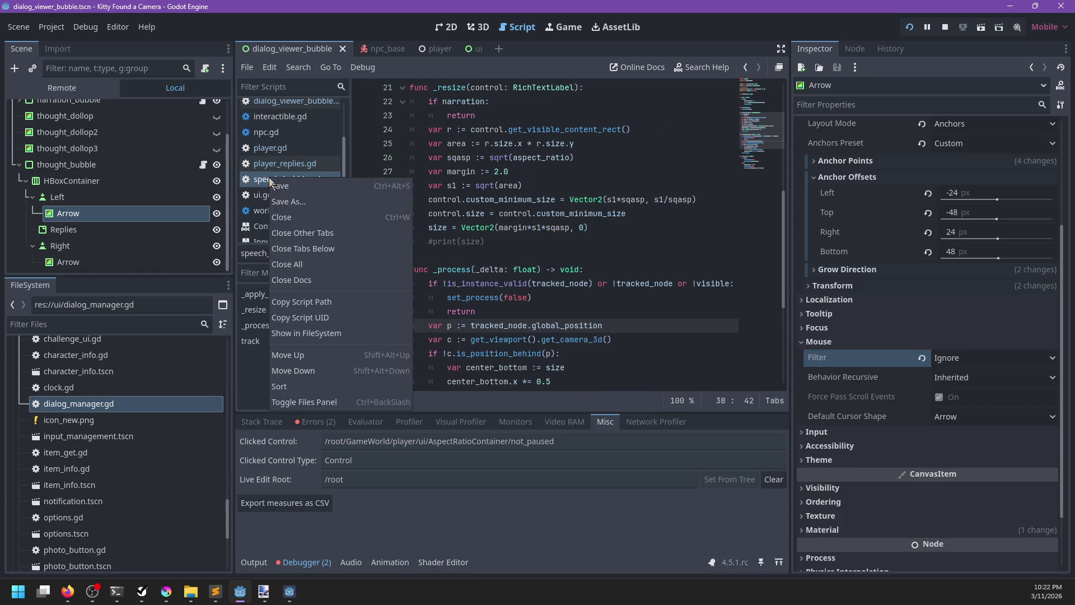
pyautogui.click(305, 250)
# Step: Uncomment the _resize call on line 29 of player_replies.gd, delete pass, save, and run the game
pyautogui.click(289, 217)
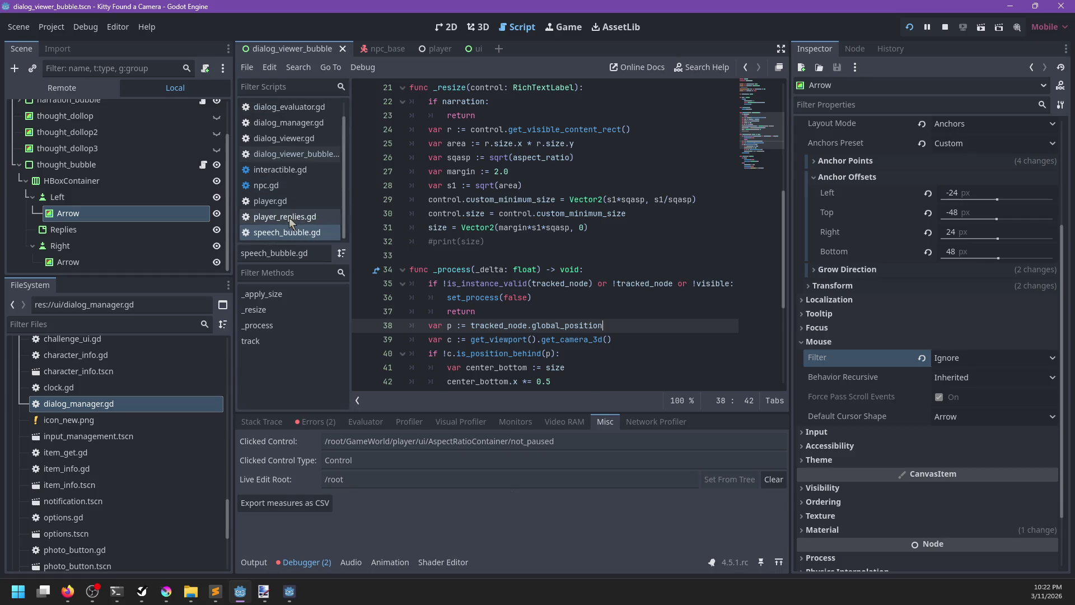
pyautogui.scroll(-3, 556, 209)
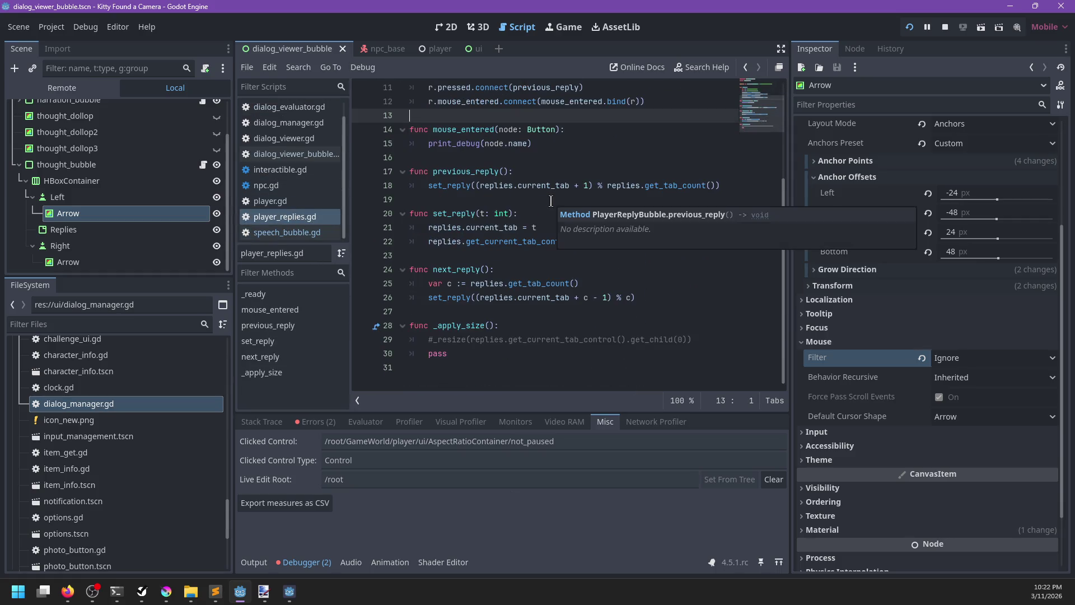
pyautogui.click(465, 353)
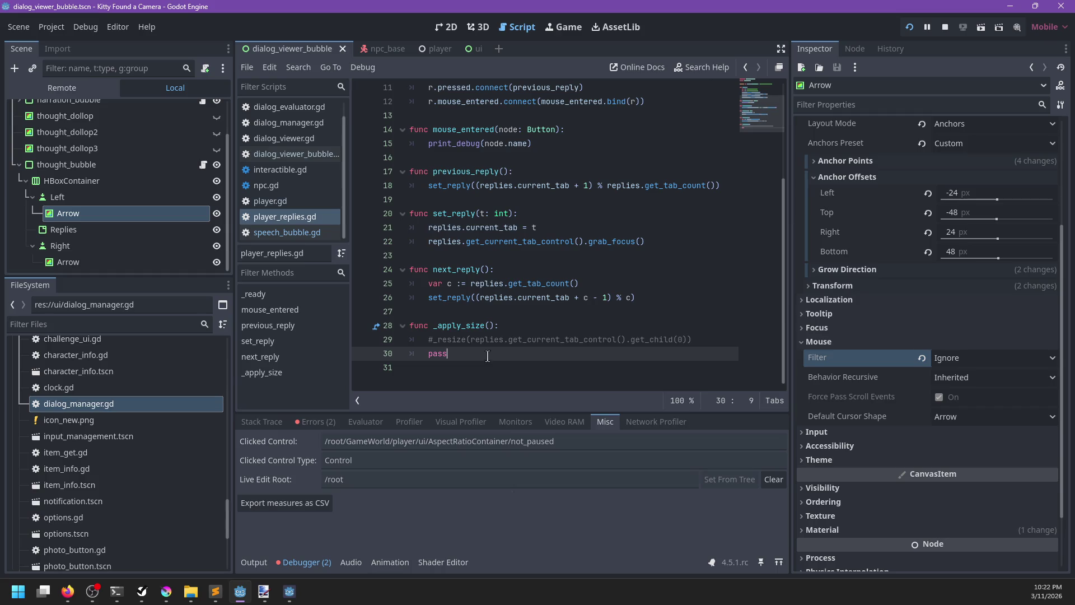
pyautogui.click(434, 342)
pyautogui.press('BackSpace')
pyautogui.press('Down')
pyautogui.press('BackSpace')
pyautogui.press('BackSpace')
pyautogui.press('BackSpace')
pyautogui.hotkey('ctrl', 's')
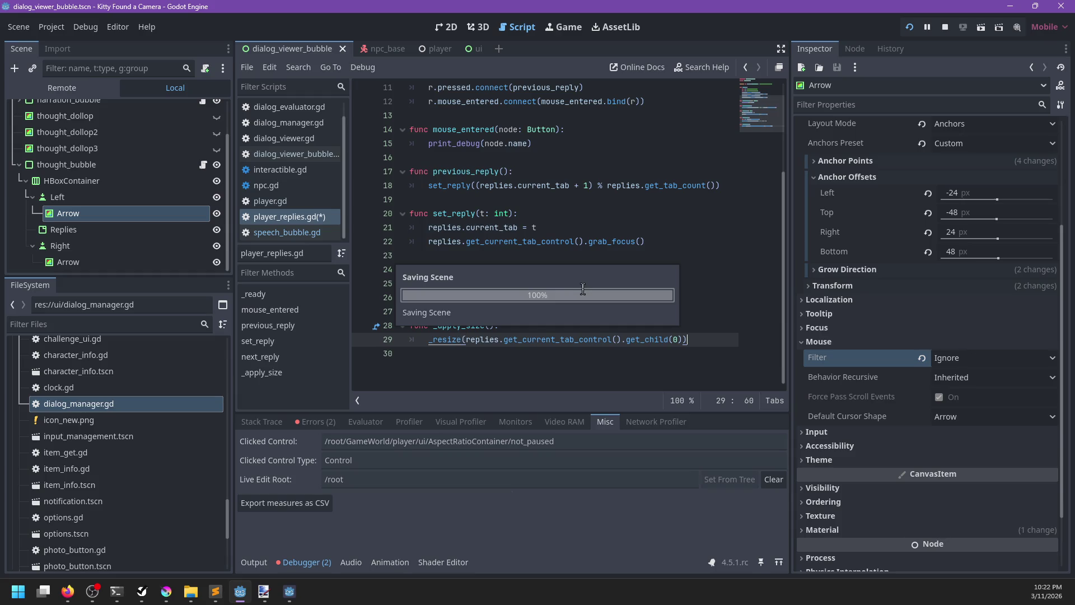
pyautogui.press('F5')
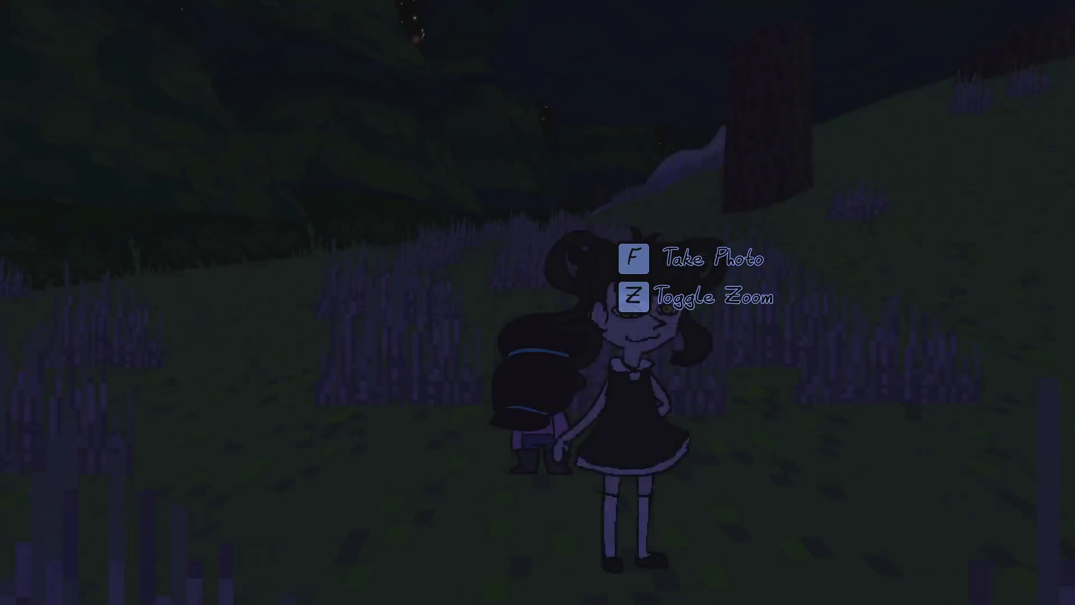
# Step: Talk to the NPC and cycle reply options with the bubble's arrows, then return to grab_focus on line 22
pyautogui.press('e')
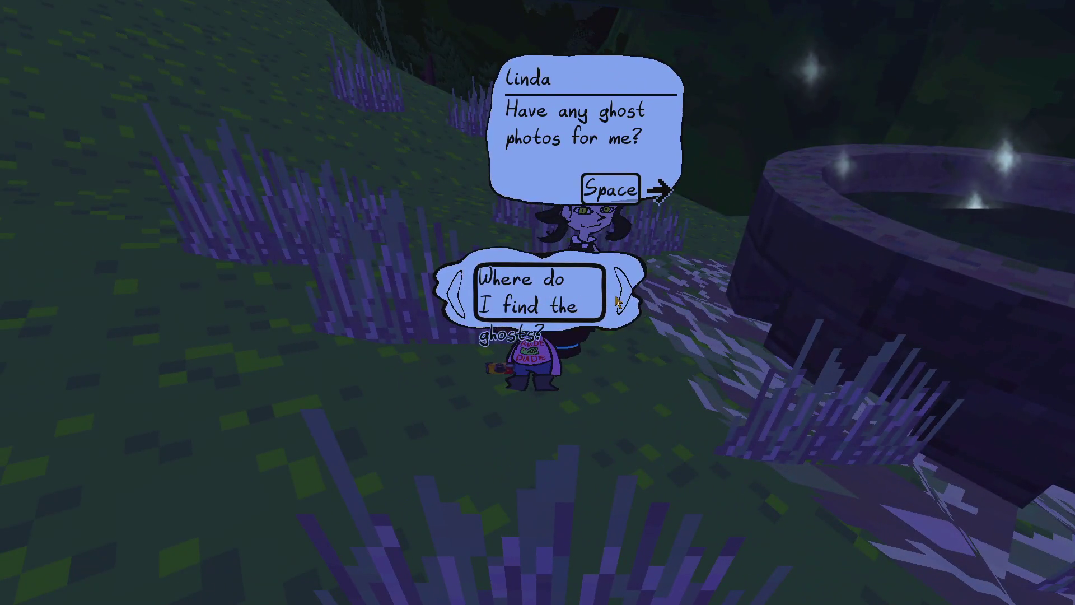
pyautogui.click(616, 302)
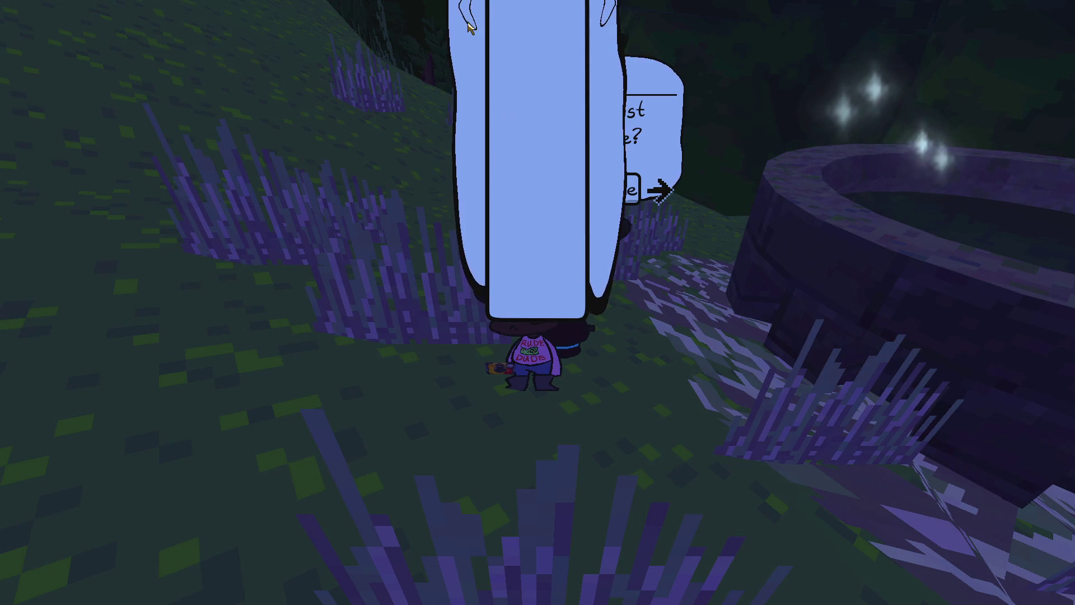
pyautogui.click(458, 307)
pyautogui.click(551, 283)
pyautogui.scroll(2, 543, 305)
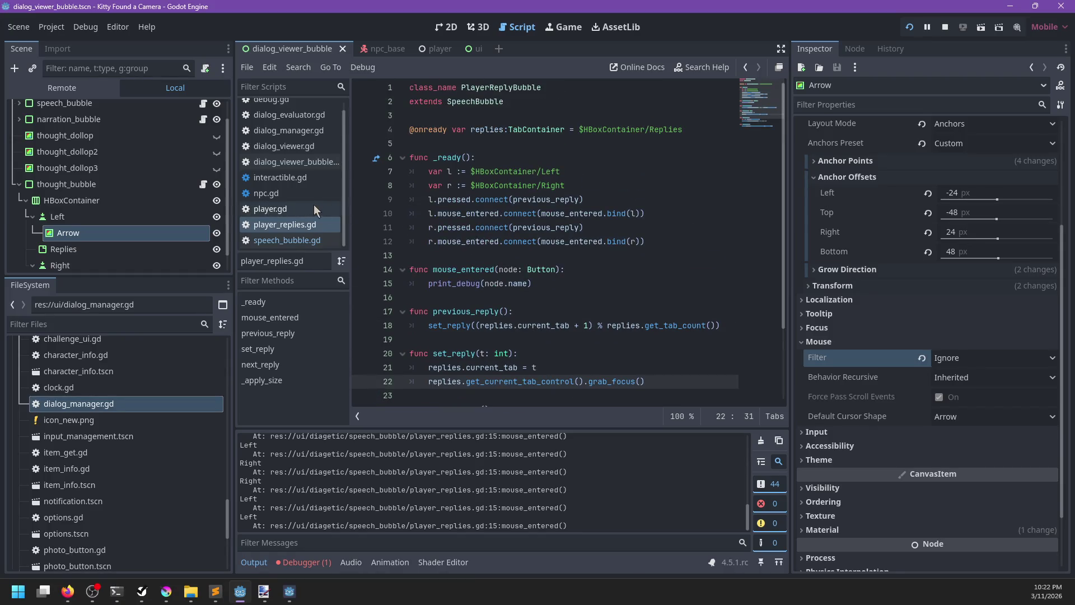
pyautogui.click(295, 242)
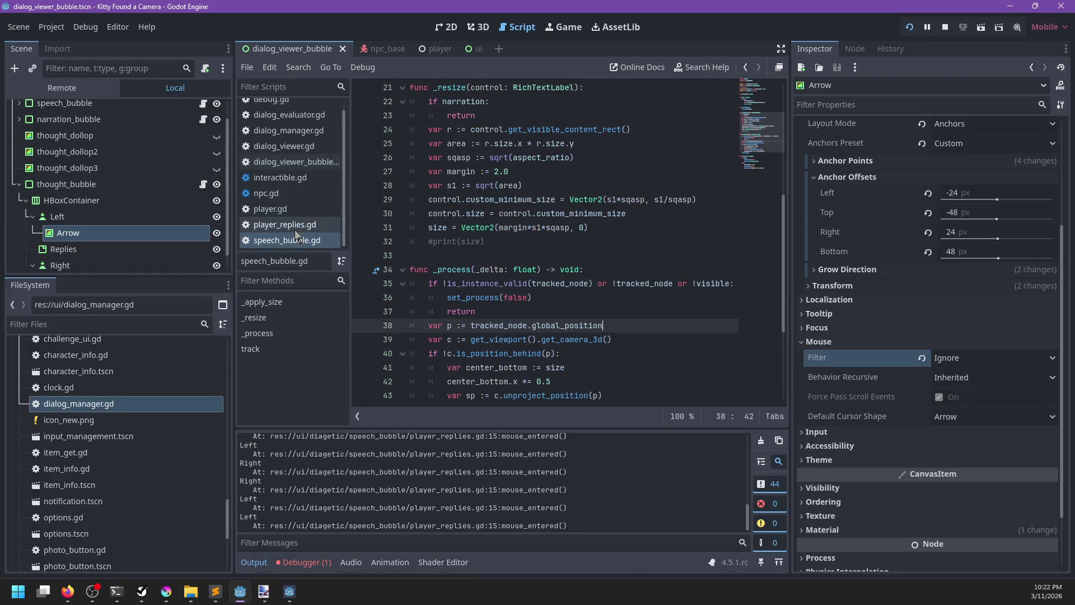
pyautogui.click(597, 224)
pyautogui.click(496, 213)
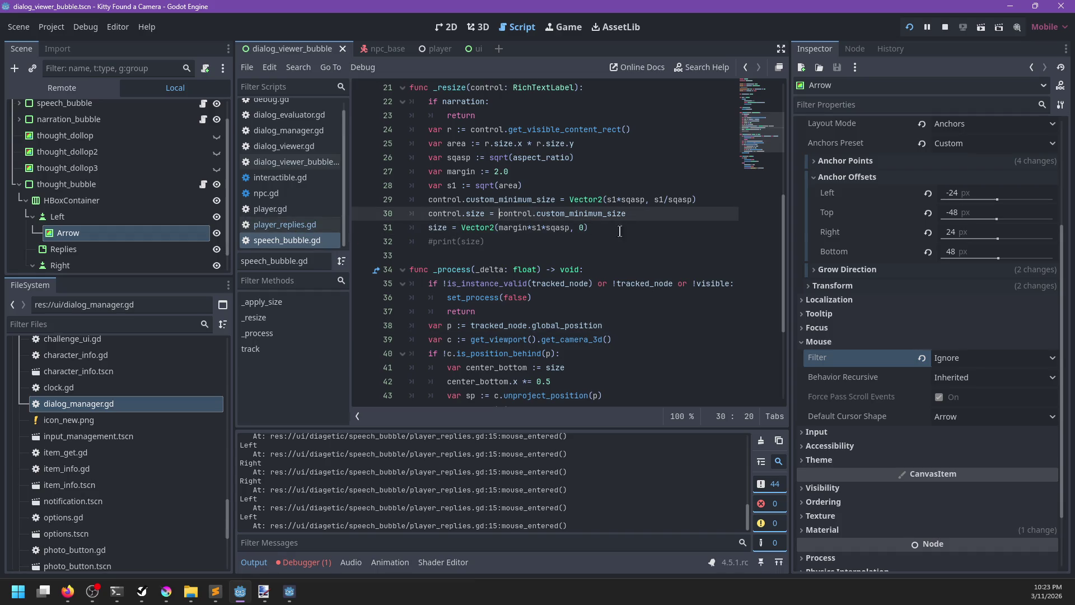
pyautogui.write('1.1*')
pyautogui.hotkey('ctrl', 's')
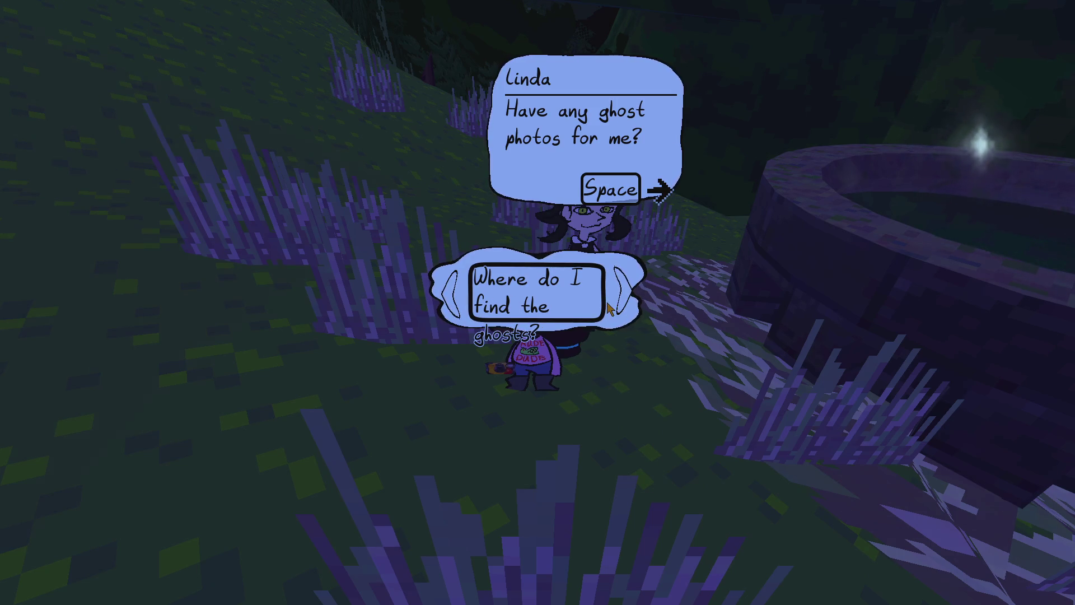
pyautogui.hotkey('alt', 'Tab')
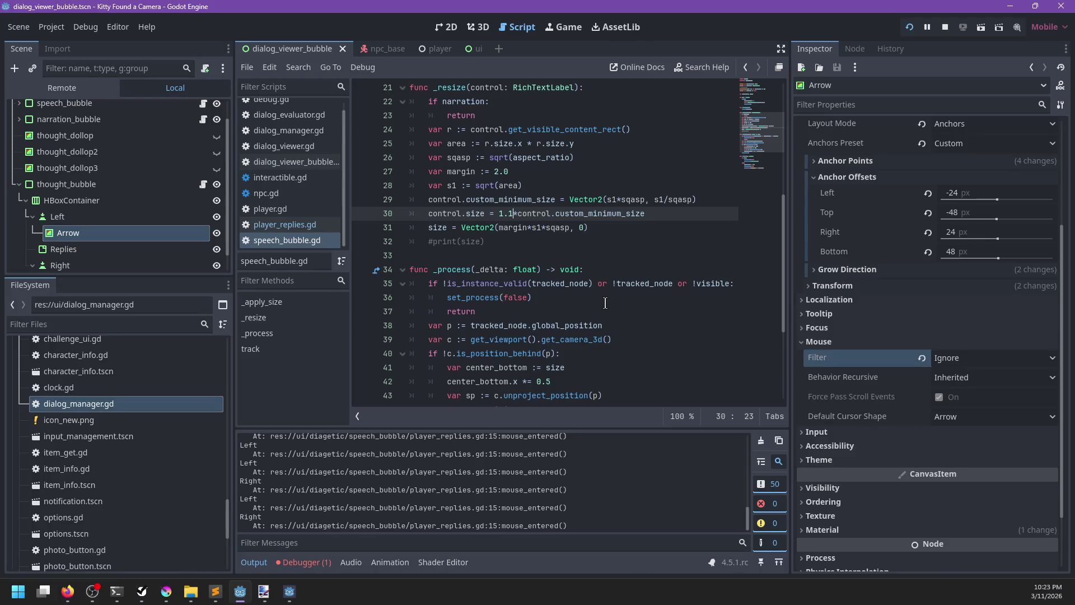
pyautogui.write('5')
pyautogui.hotkey('ctrl', 's')
pyautogui.hotkey('alt', 'Tab')
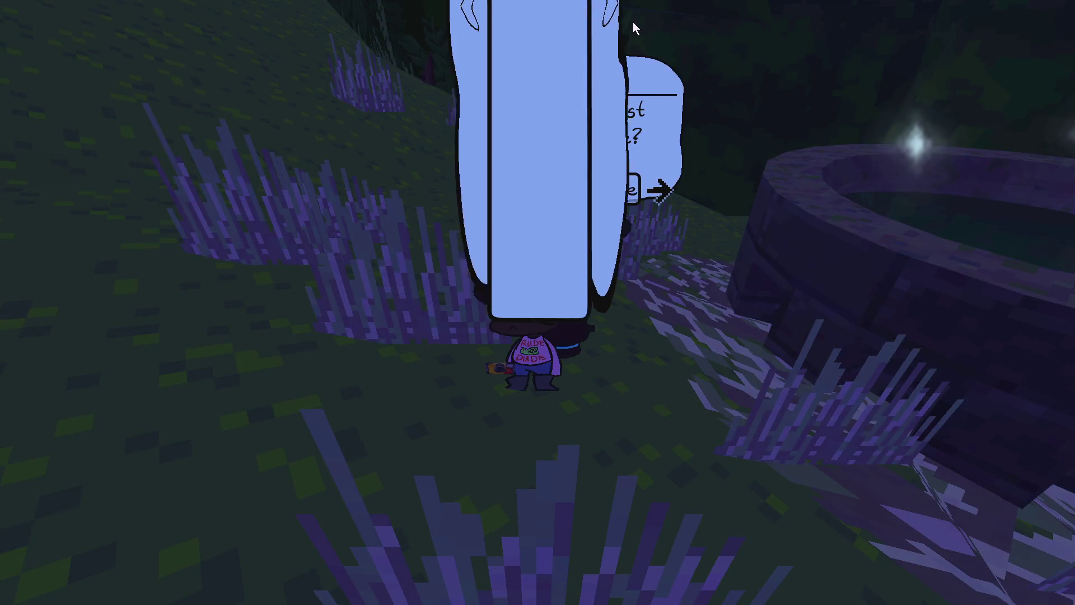
pyautogui.hotkey('alt', 'Tab')
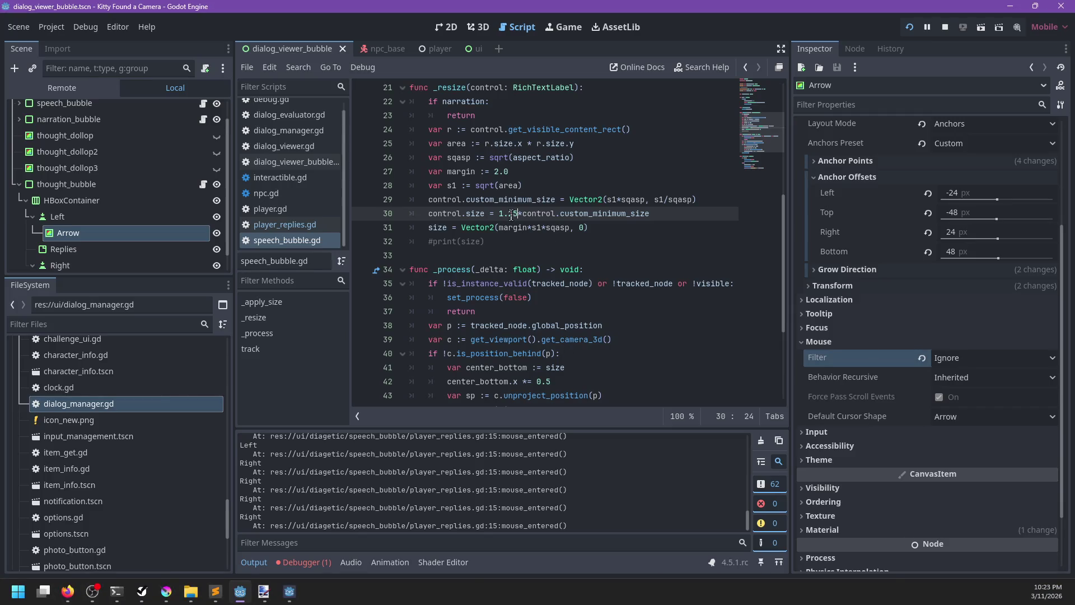
pyautogui.press('BackSpace')
pyautogui.press('BackSpace')
pyautogui.press('BackSpace')
pyautogui.write('200')
pyautogui.hotkey('ctrl', 's')
pyautogui.hotkey('alt', 'Tab')
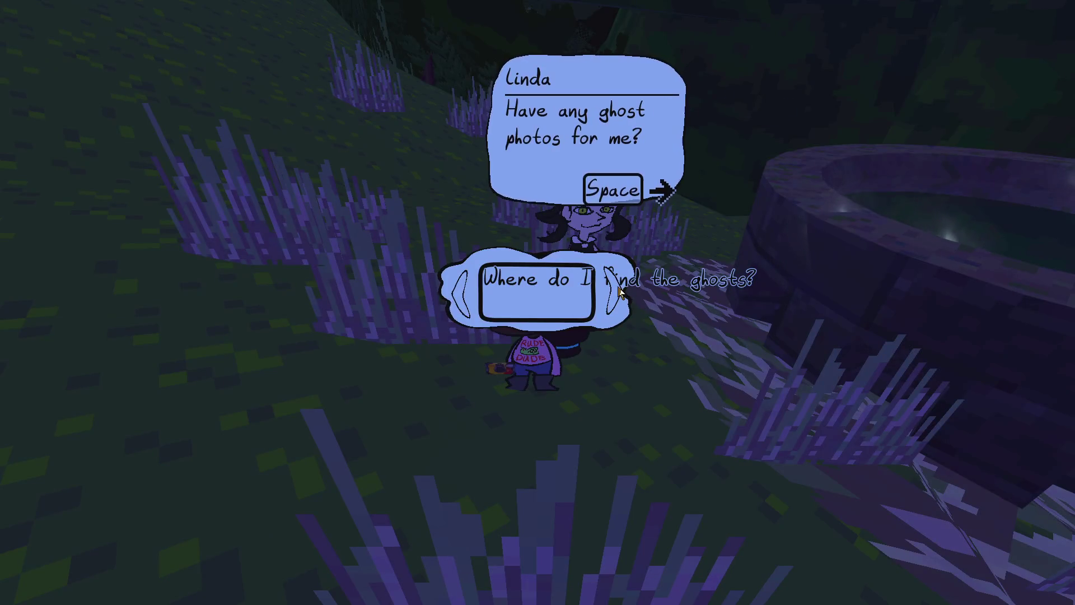
pyautogui.hotkey('alt', 'Tab')
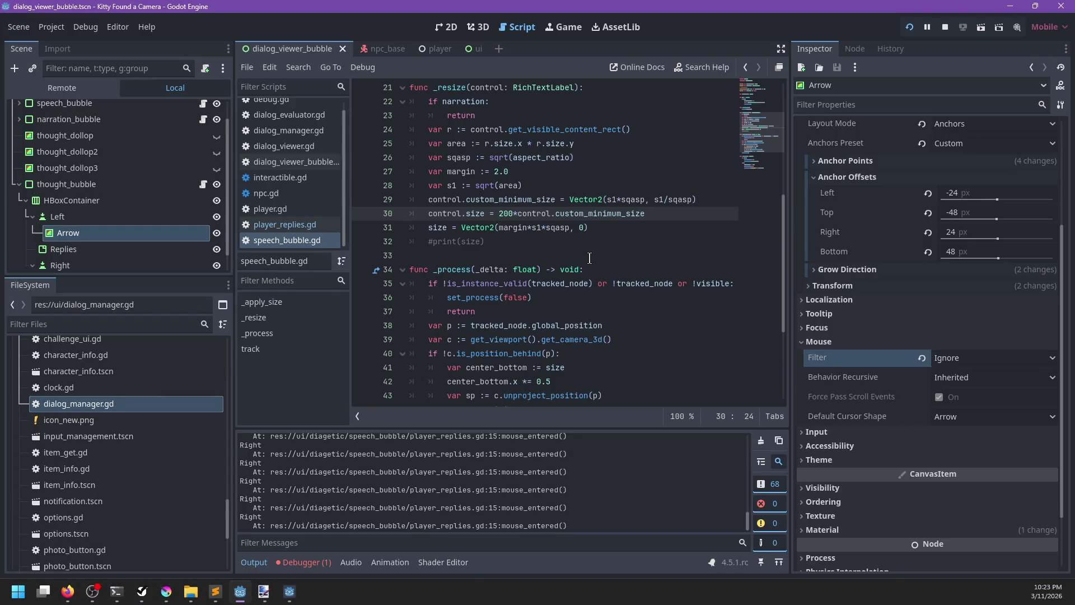
pyautogui.press('BackSpace')
pyautogui.press('BackSpace')
pyautogui.press('BackSpace')
pyautogui.hotkey('ctrl', 's')
# Step: Cycle through the reply options in the running game, then clear the Output log
pyautogui.hotkey('alt', 'Tab')
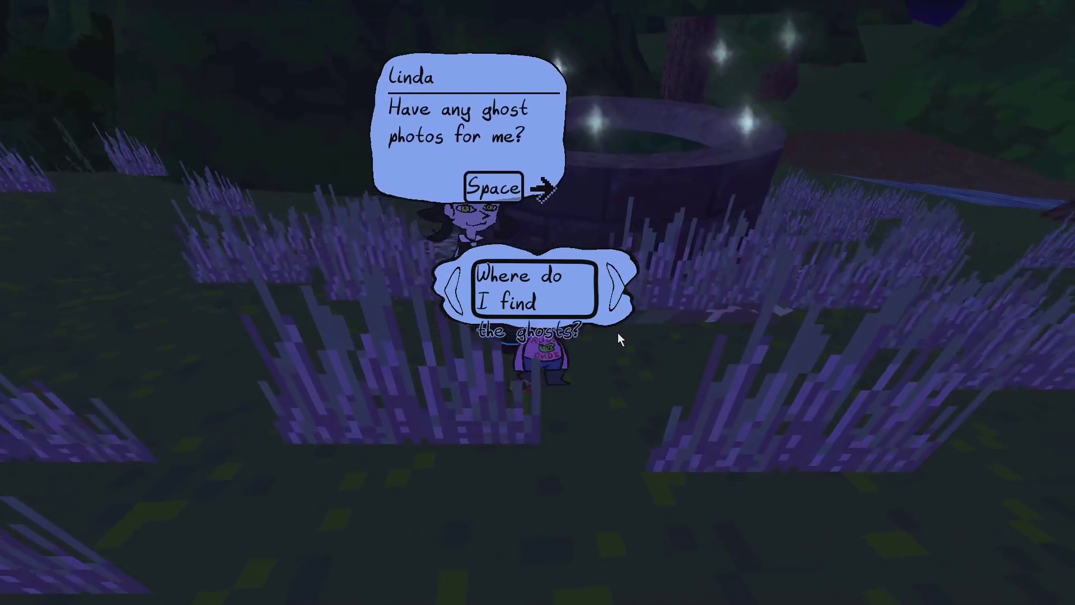
pyautogui.click(634, 285)
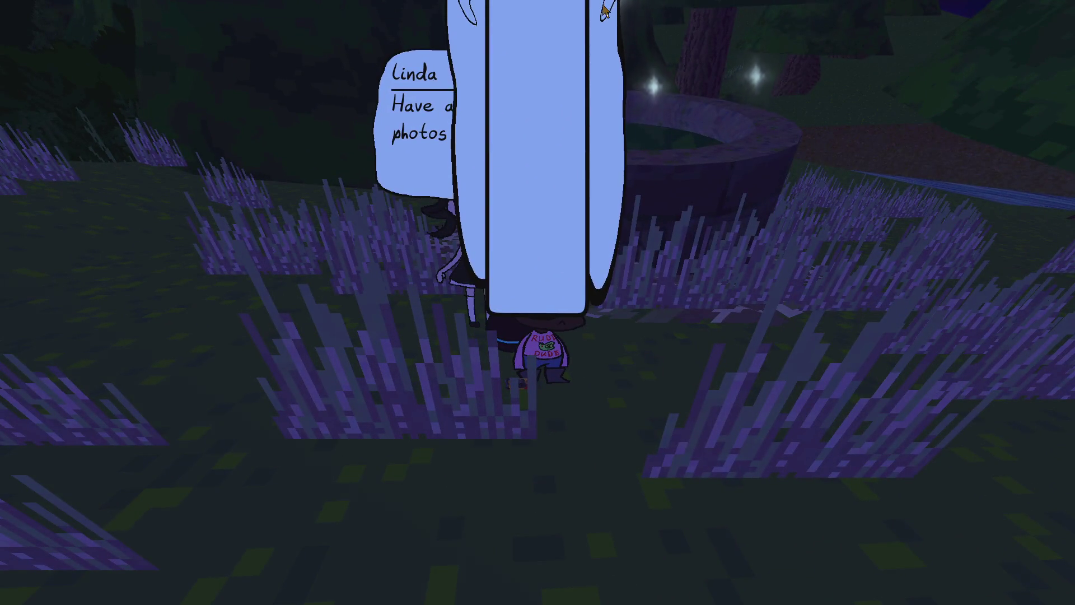
pyautogui.click(621, 286)
pyautogui.press('Right')
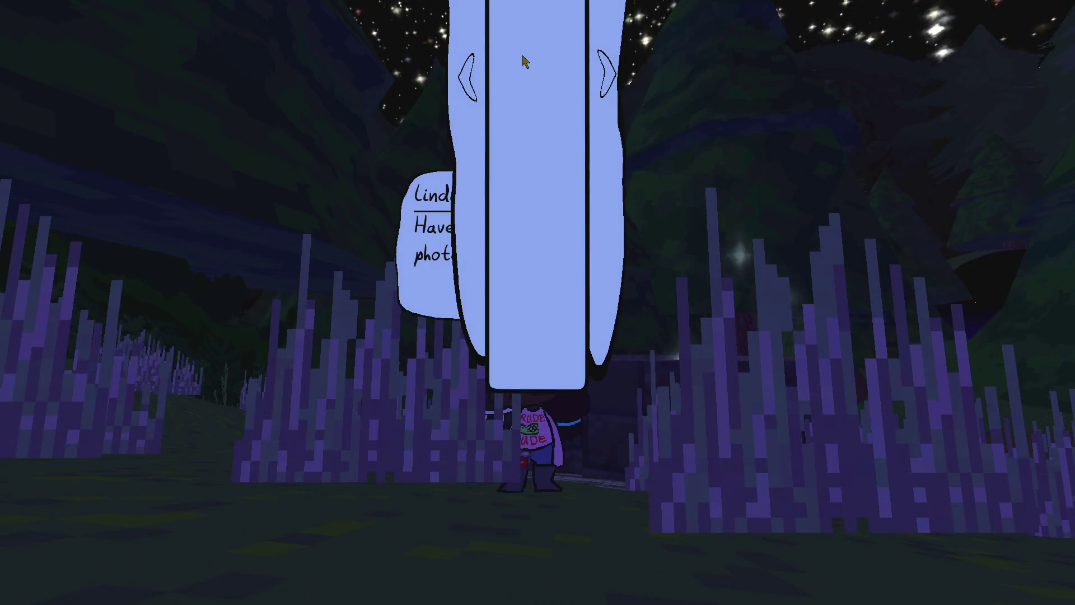
pyautogui.hotkey('alt', 'Tab')
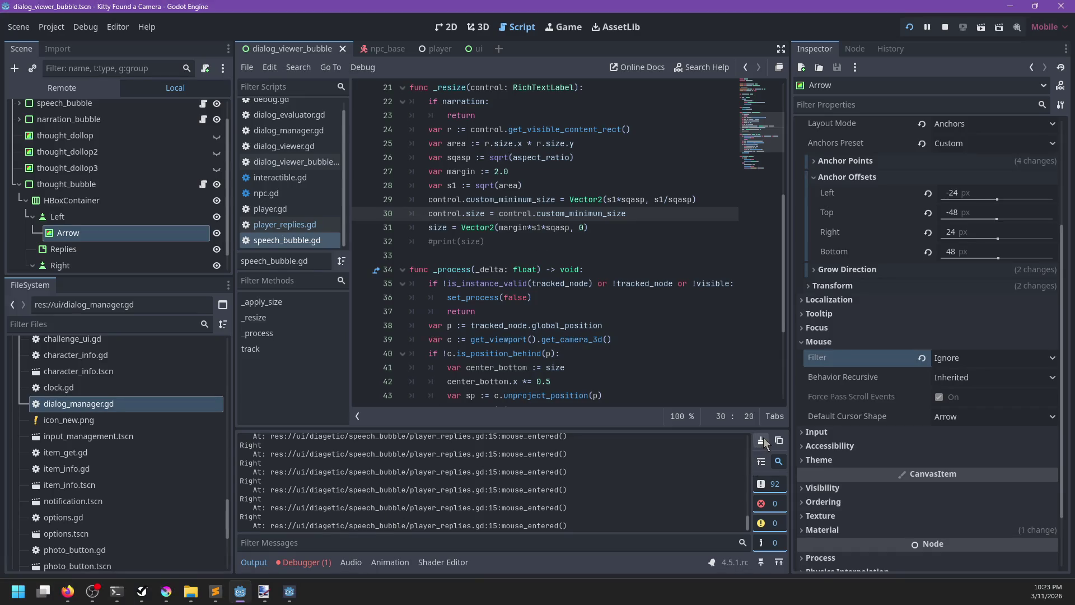
pyautogui.click(762, 442)
pyautogui.click(493, 244)
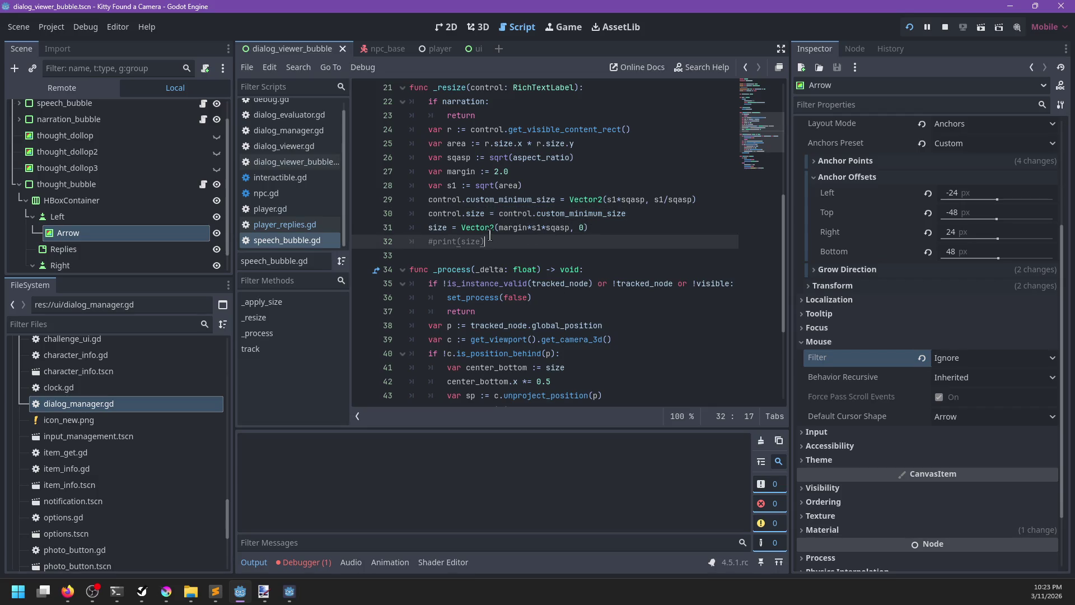
# Step: Delete the control.size line, save, and begin a new var line below the margin variable
pyautogui.click(656, 217)
pyautogui.hotkey('ctrl', 'shift', 'k')
pyautogui.hotkey('ctrl', 's')
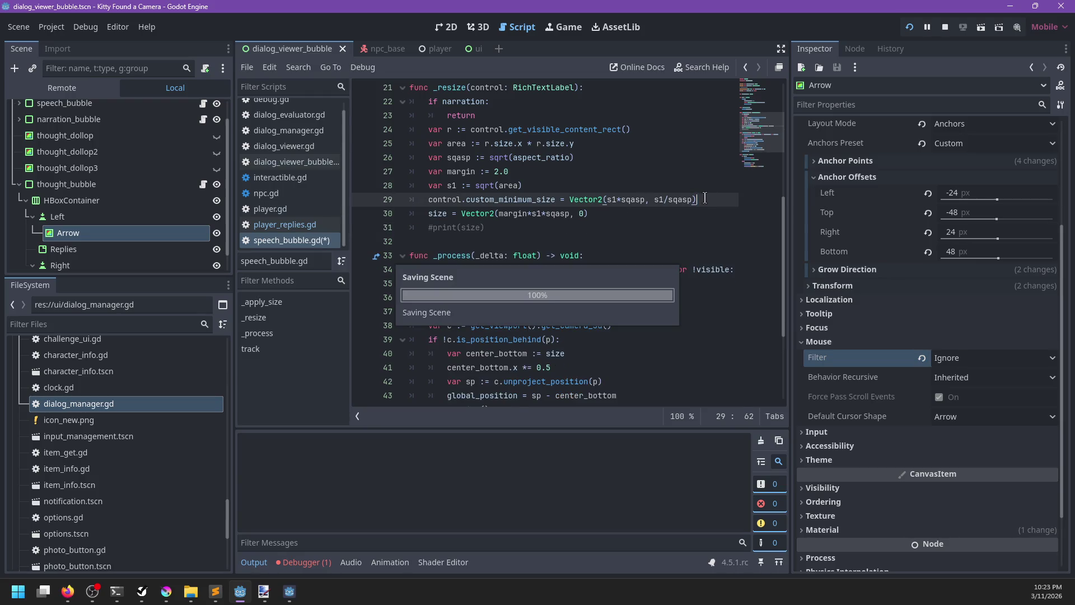
pyautogui.click(529, 171)
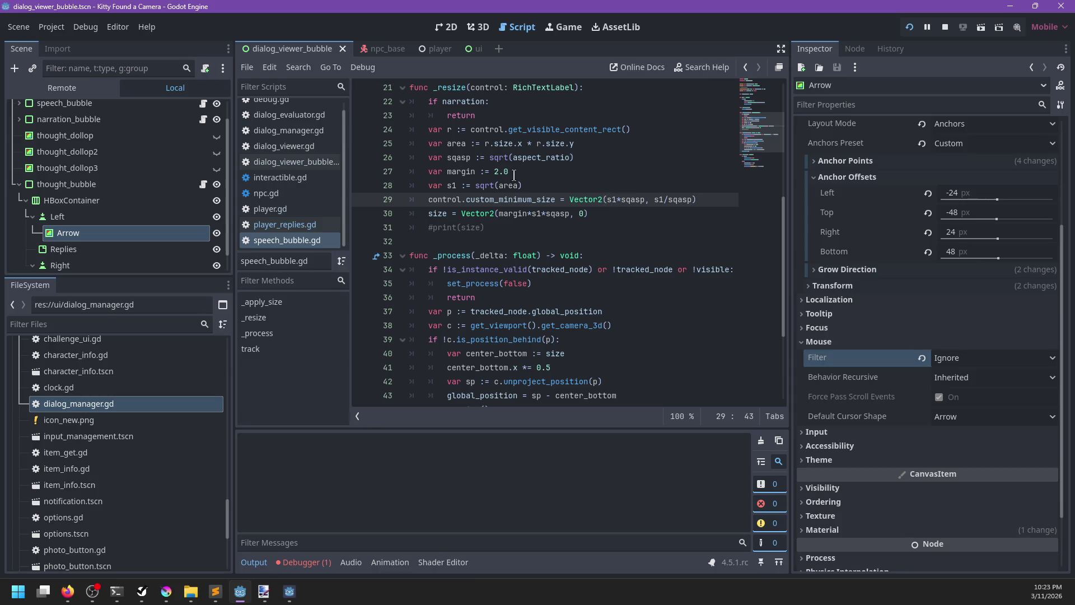
pyautogui.press('Return')
pyautogui.write('var margin_text := 1.1')
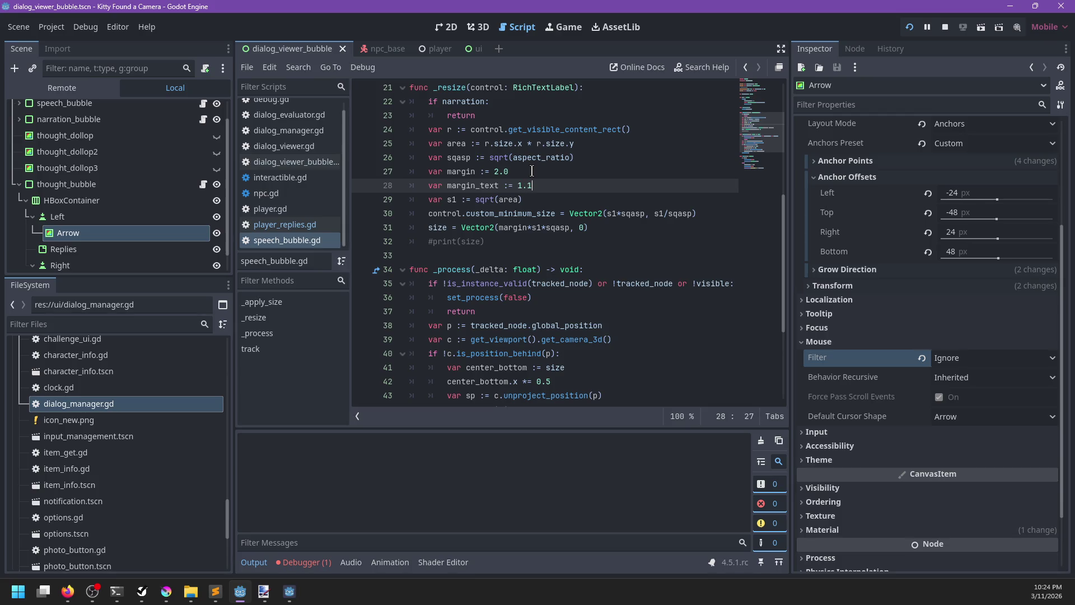
pyautogui.press('Down')
pyautogui.press('Down')
pyautogui.press('Home')
pyautogui.press('Home')
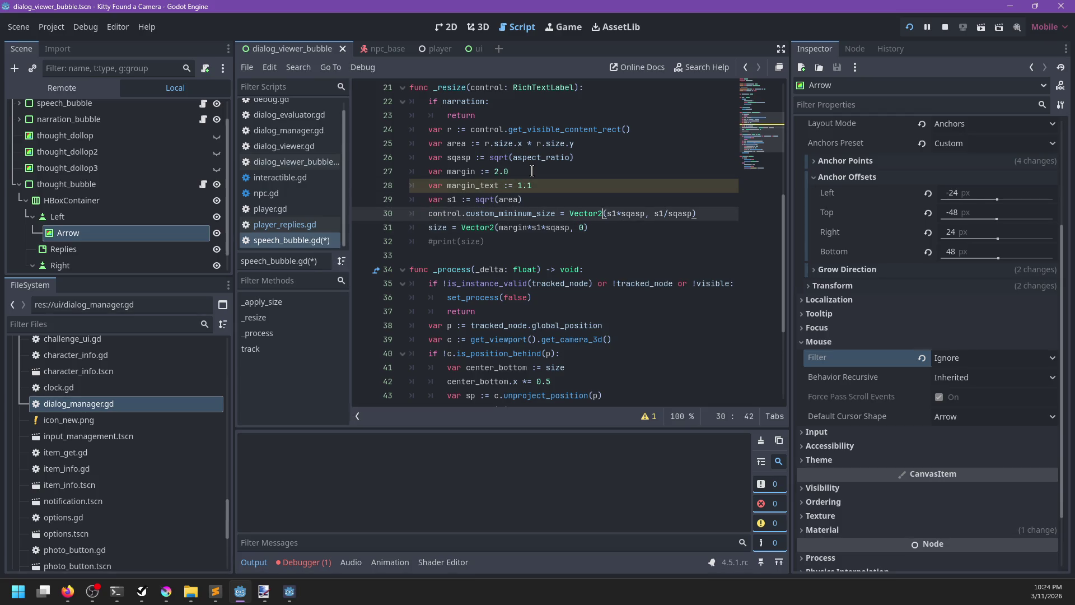
# Step: Replace line 30's Vector2 expression with 'margin_text*'
pyautogui.write('margin-text*')
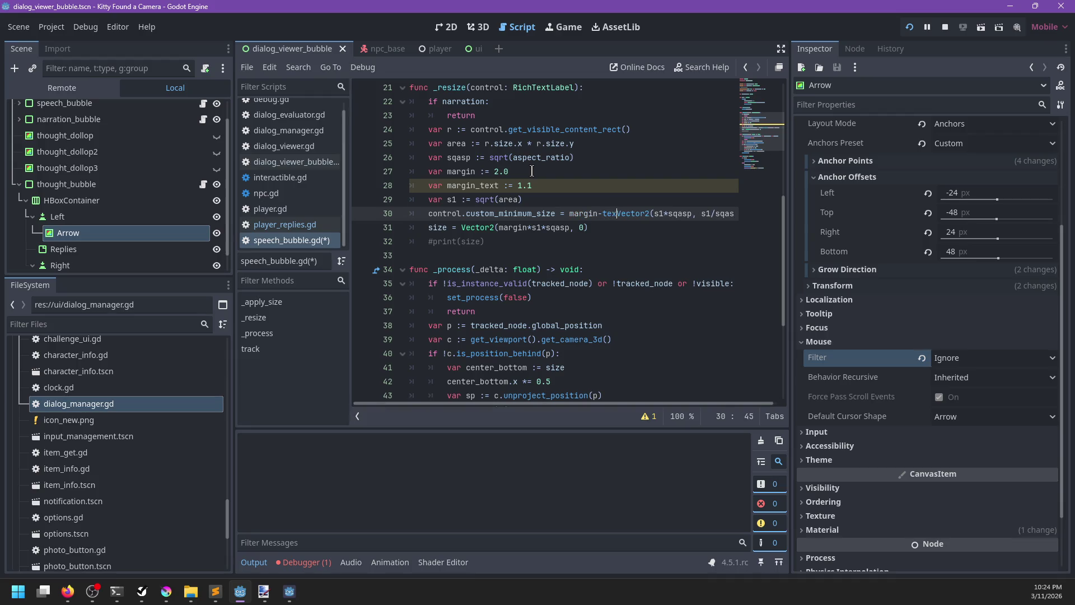
pyautogui.press('BackSpace')
pyautogui.write('_')
pyautogui.hotkey('ctrl', 'Right')
pyautogui.hotkey('shift', 'End')
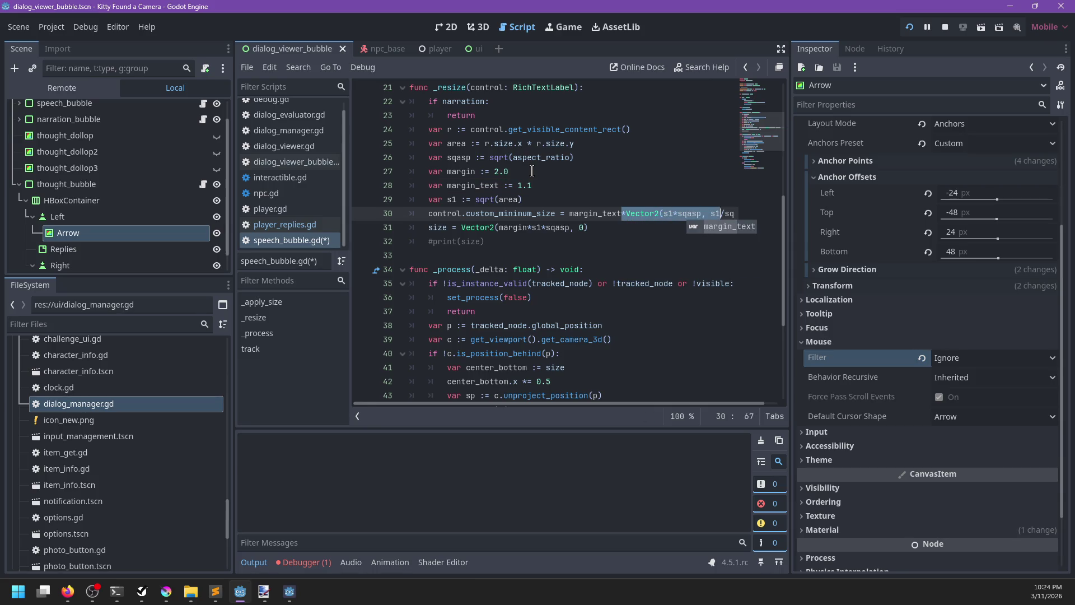
pyautogui.press('Delete')
pyautogui.press('Escape')
# Step: Remove the stray 'va' line, open a new line for the sv variable, and stop the game
pyautogui.press('Up')
pyautogui.press('Return')
pyautogui.press('BackSpace')
pyautogui.press('BackSpace')
pyautogui.press('BackSpace')
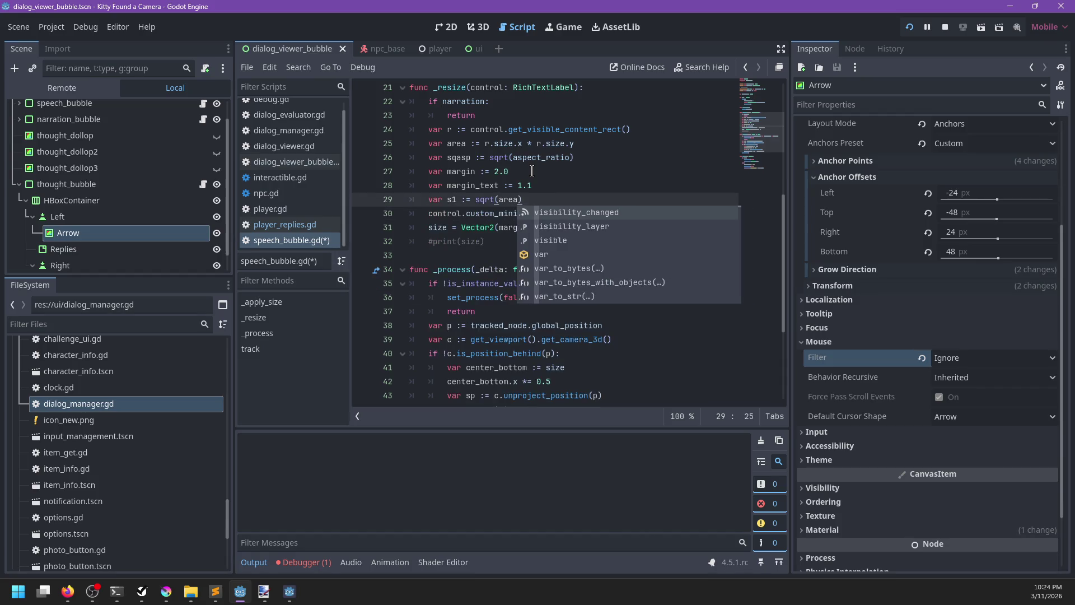
pyautogui.press('Escape')
pyautogui.press('Return')
pyautogui.press('F8')
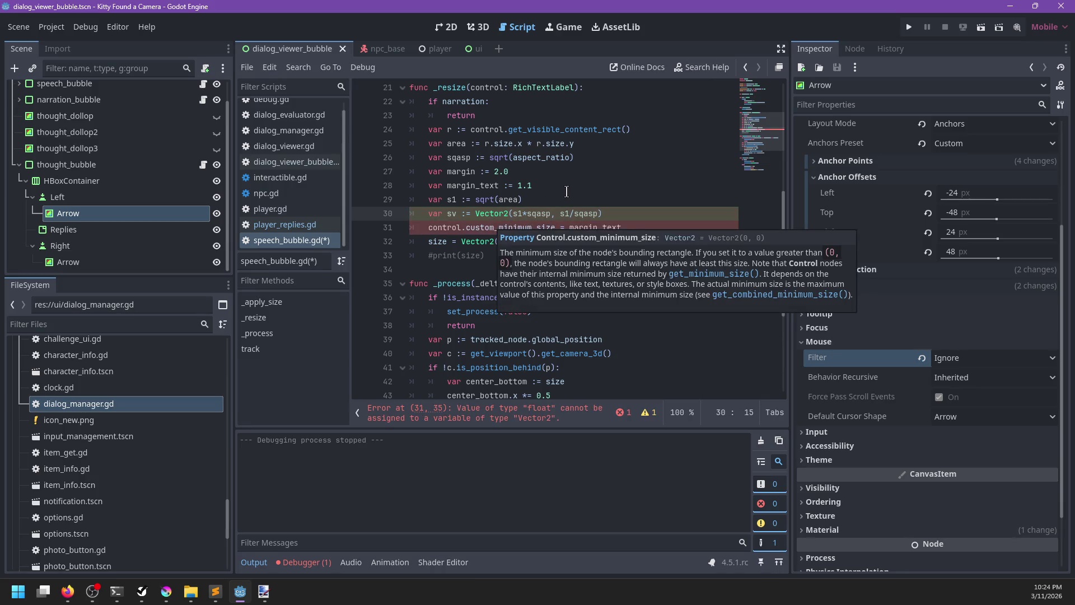
pyautogui.press('Up')
pyautogui.press('Up')
pyautogui.click(654, 226)
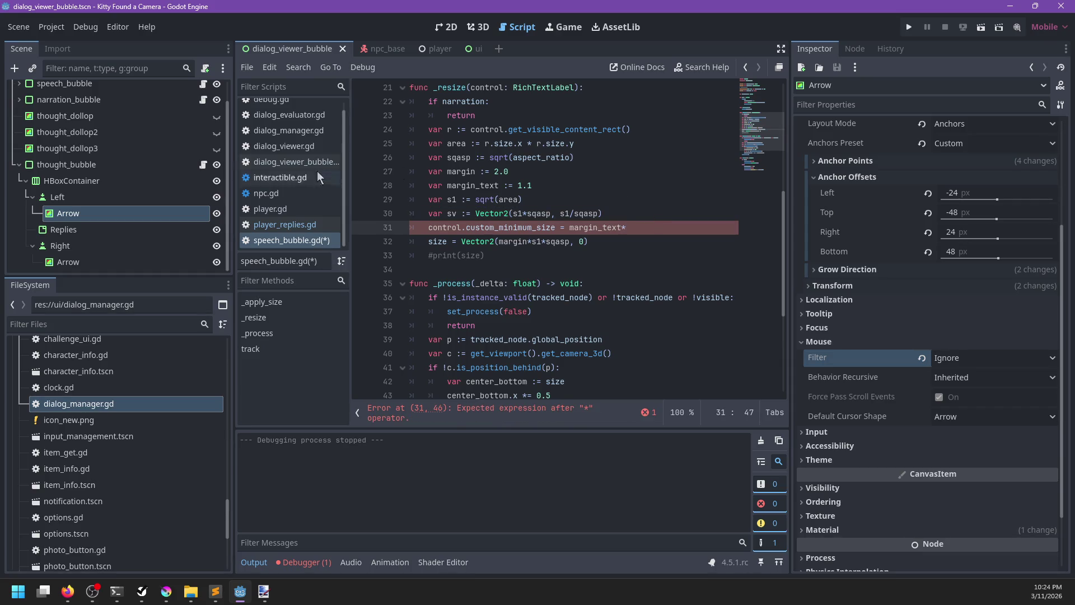
# Step: Select the thought_bubble, narration_bubble and speech_bubble nodes in turn
pyautogui.click(106, 164)
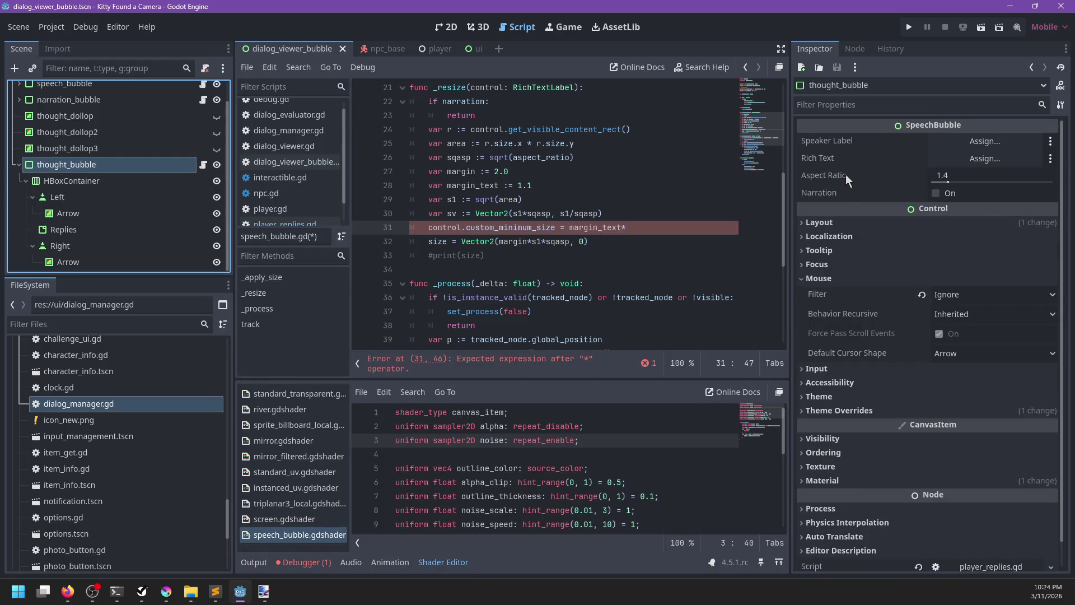
pyautogui.scroll(1, 87, 143)
pyautogui.click(80, 122)
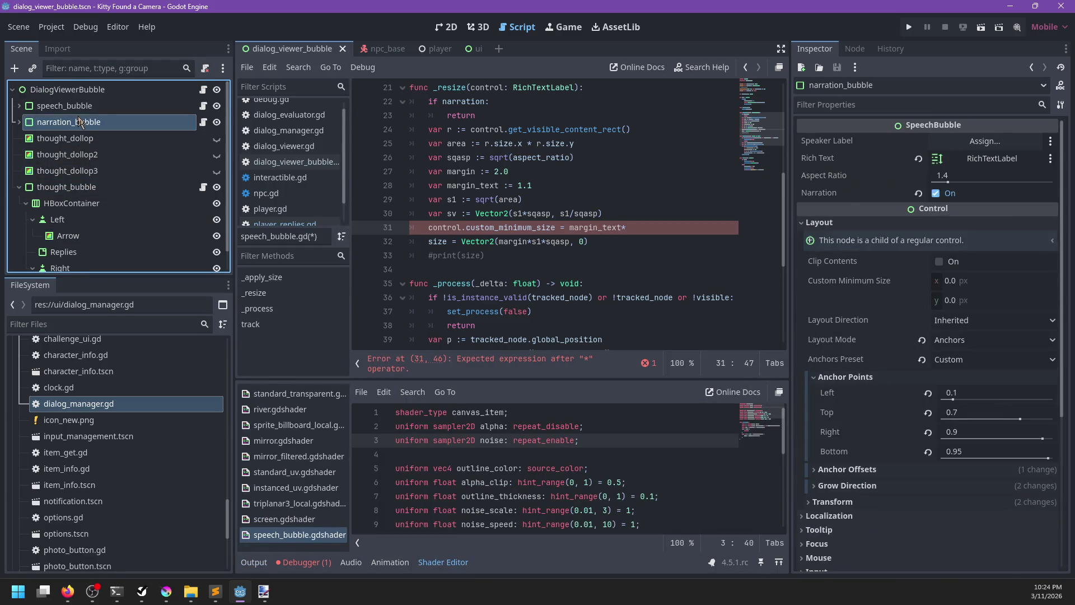
pyautogui.click(72, 105)
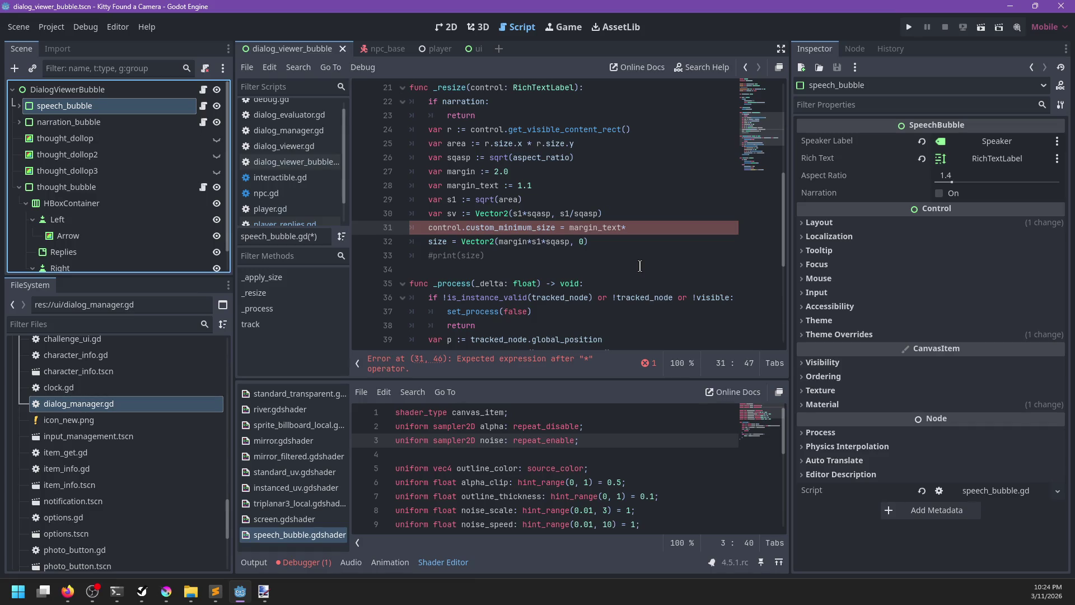
# Step: Replace line 32's Vector2 size with margin times sv and save the script
pyautogui.click(641, 228)
pyautogui.write('sv')
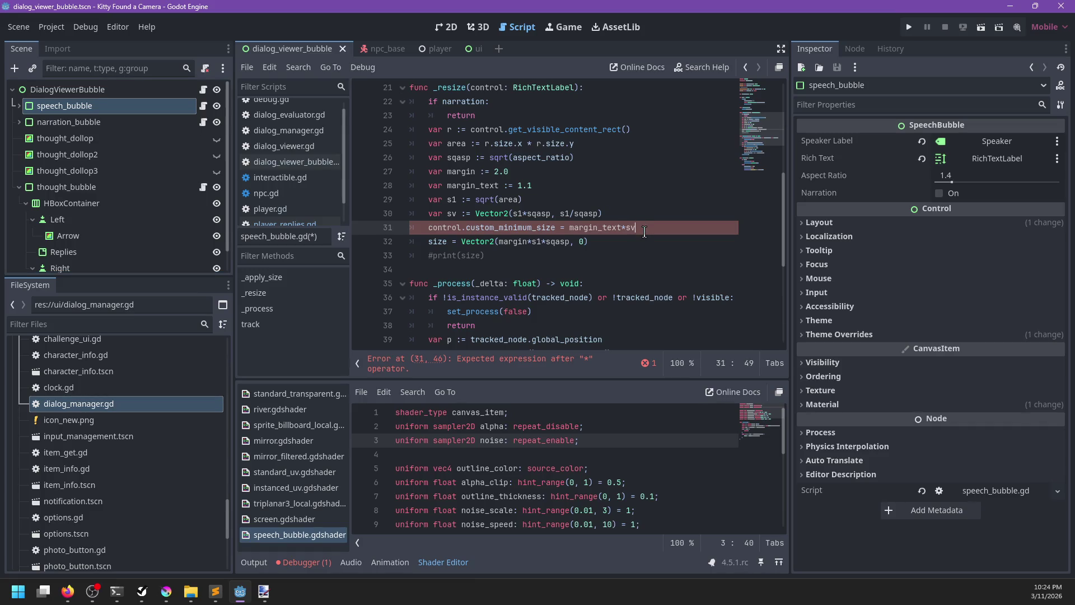
pyautogui.press('Down')
pyautogui.hotkey('ctrl', 'shift', 'Left')
pyautogui.hotkey('ctrl', 'shift', 'Left')
pyautogui.hotkey('ctrl', 'shift', 'Left')
pyautogui.hotkey('ctrl', 'shift', 'Right')
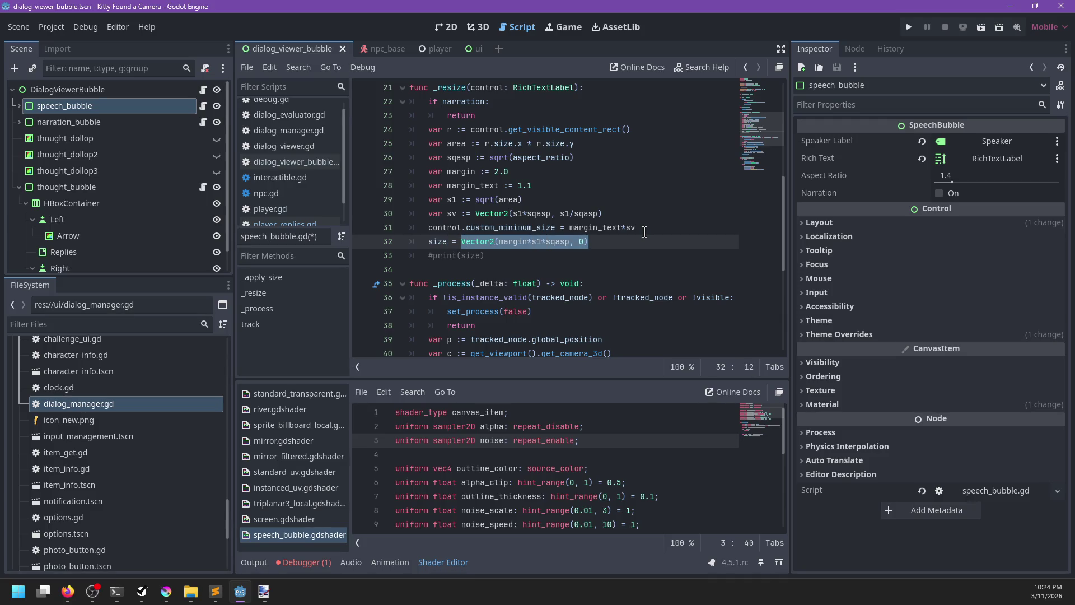
pyautogui.write('margin')
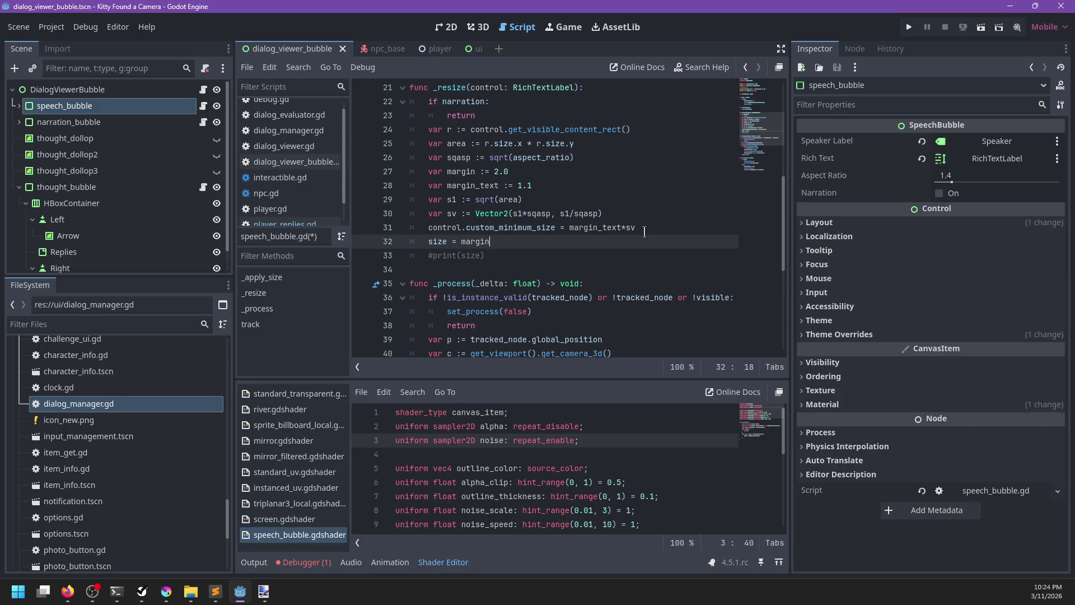
pyautogui.write('*sb')
pyautogui.hotkey('ctrl', 's')
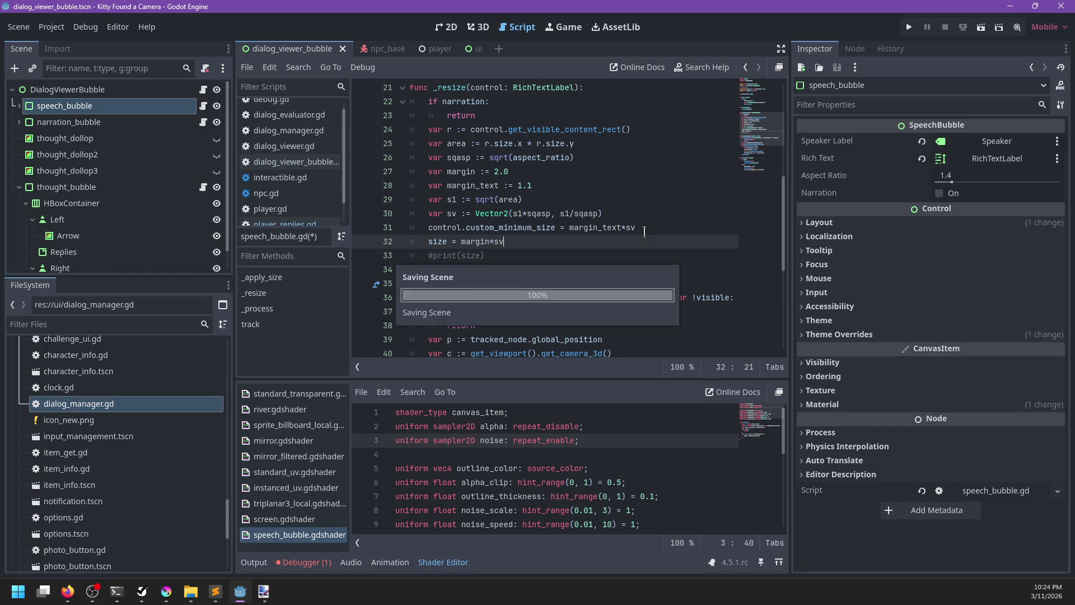
# Step: Move the margin_text declaration above margin and run the game
pyautogui.moveTo(563, 184); pyautogui.dragTo(560, 171)
pyautogui.press('BackSpace')
pyautogui.hotkey('ctrl', 'z')
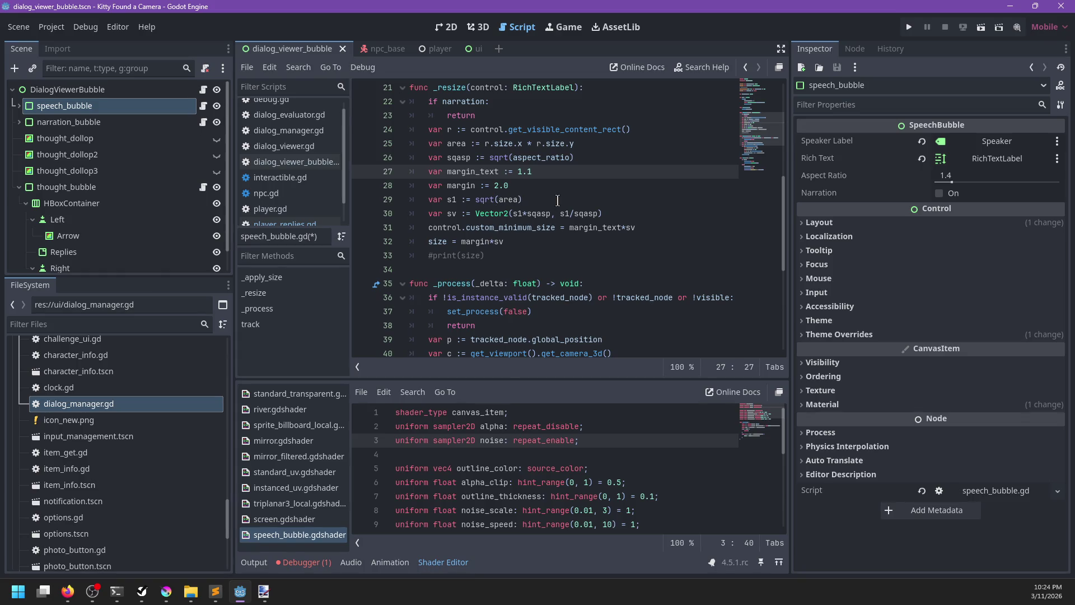
pyautogui.press('F5')
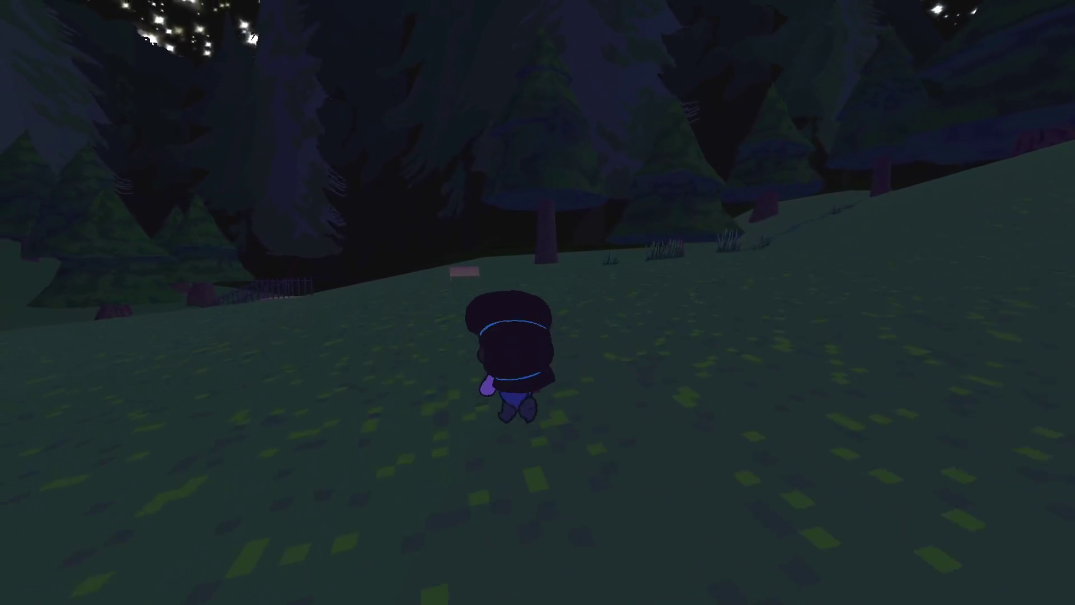
# Step: Open and close the pause menu, then sit the character on the bench
pyautogui.press('Escape')
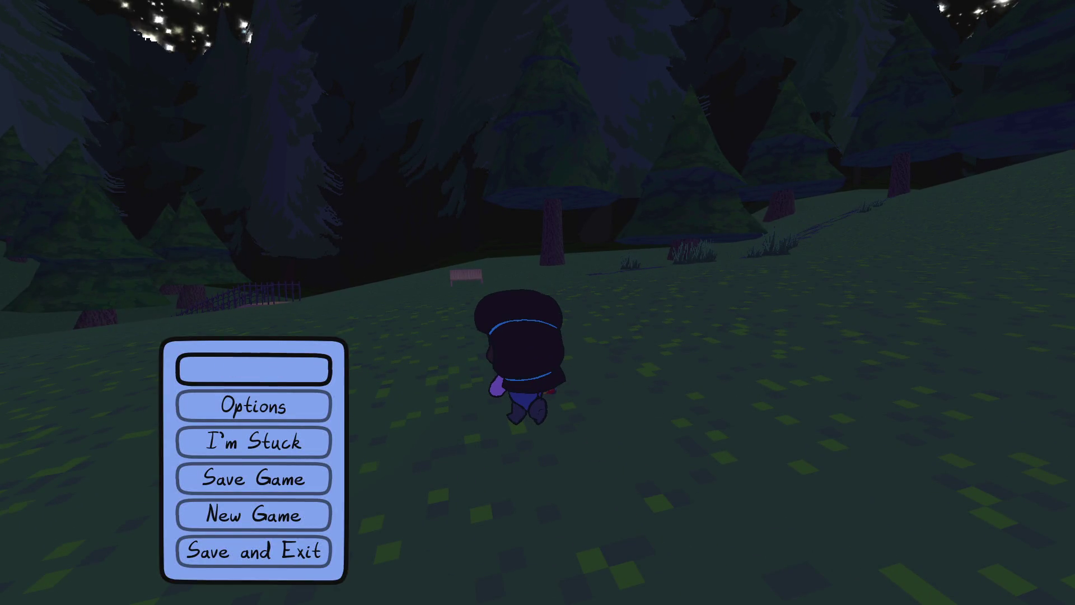
pyautogui.press('Escape')
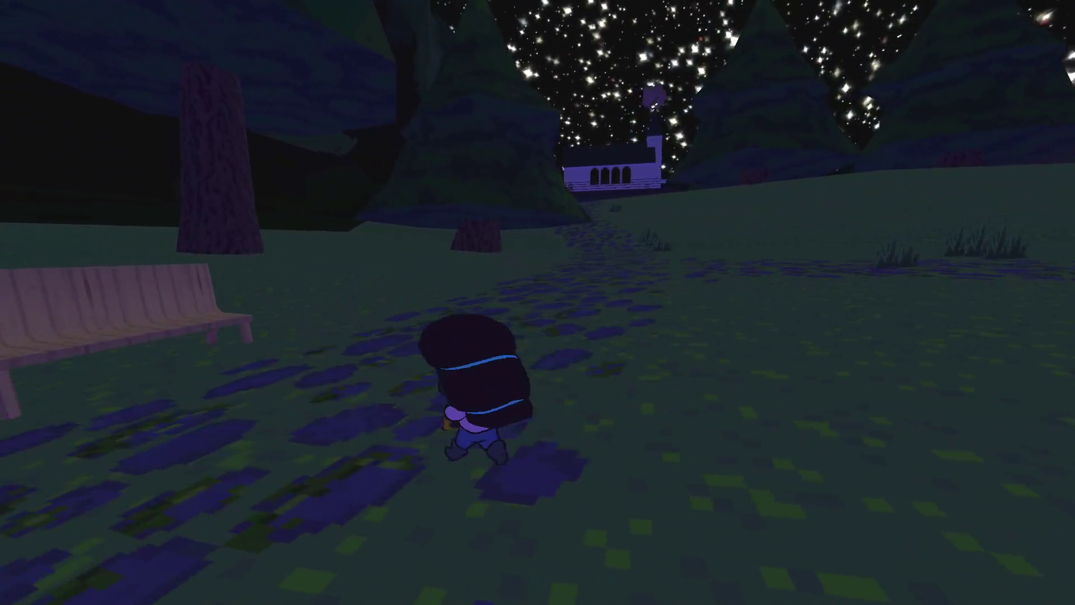
pyautogui.press('e')
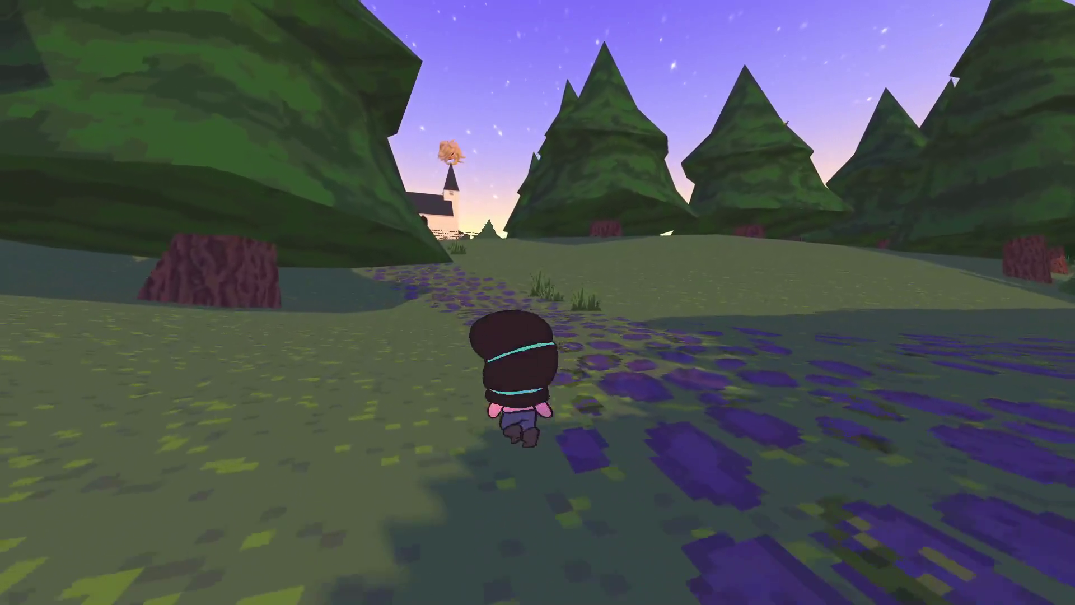
# Step: Run along the path and road to the old man's porch and talk to him
pyautogui.press('w')
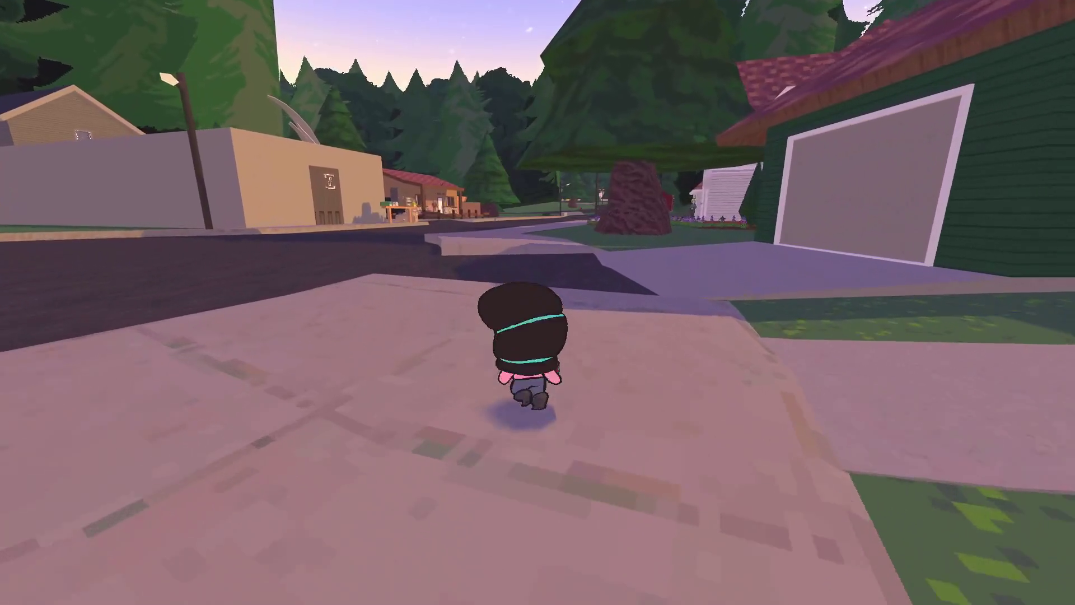
pyautogui.press('w')
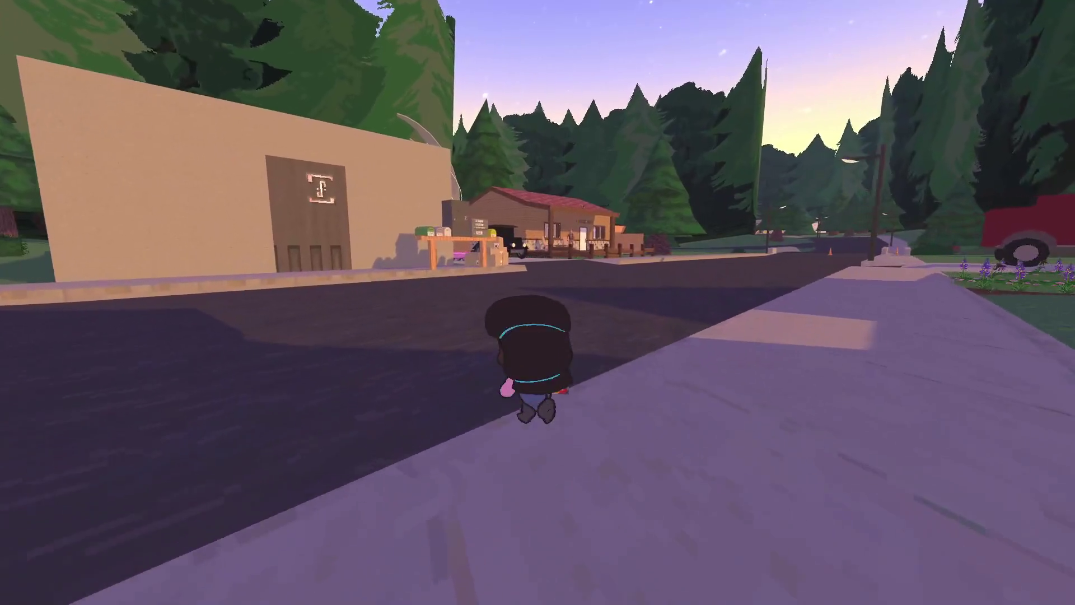
pyautogui.press('w')
pyautogui.press('w')
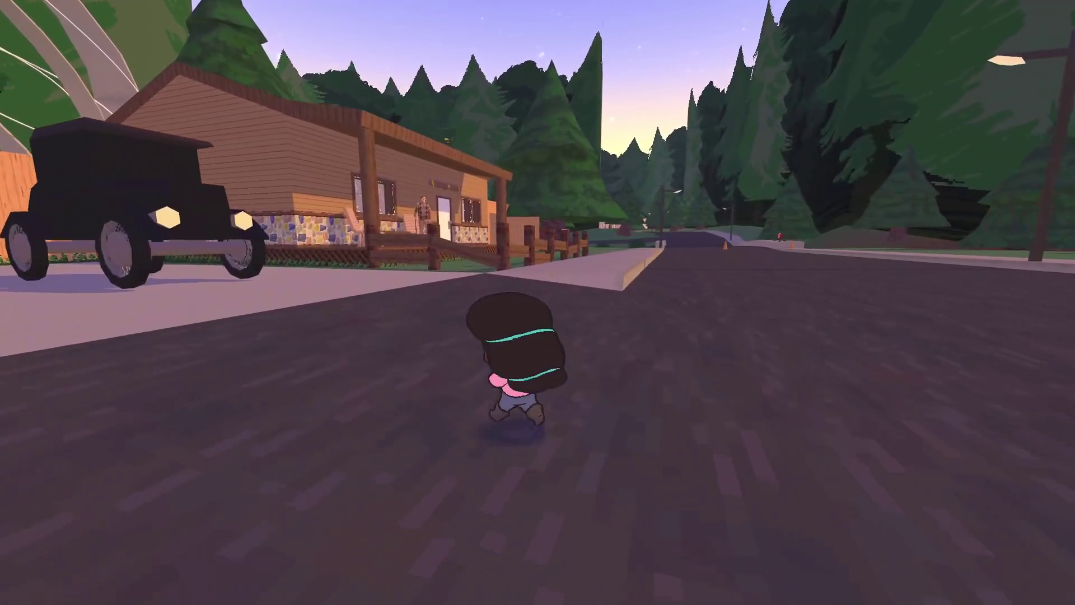
pyautogui.press('w')
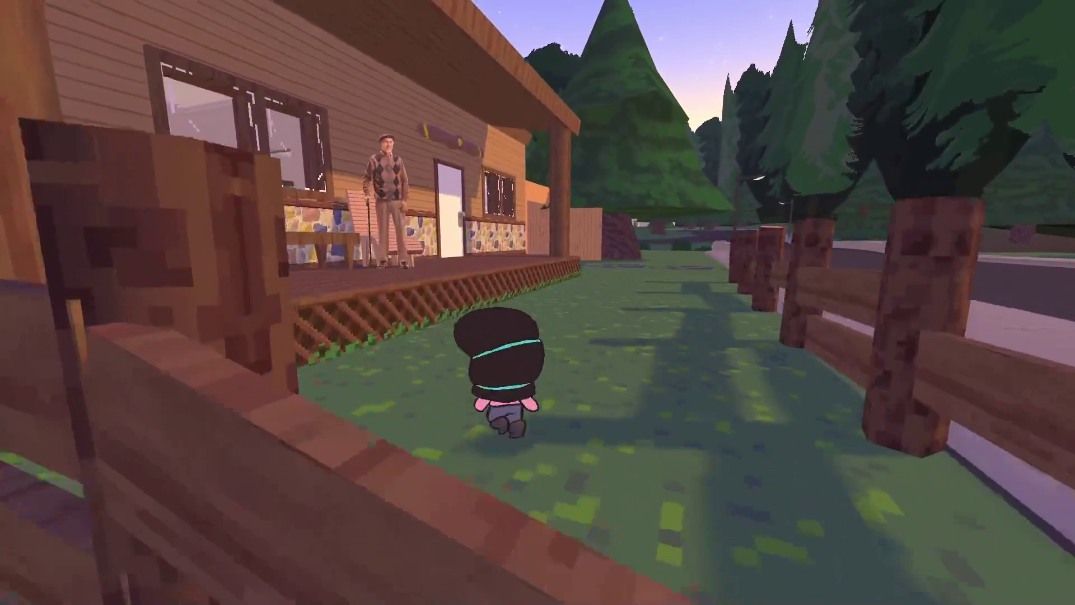
pyautogui.press('2')
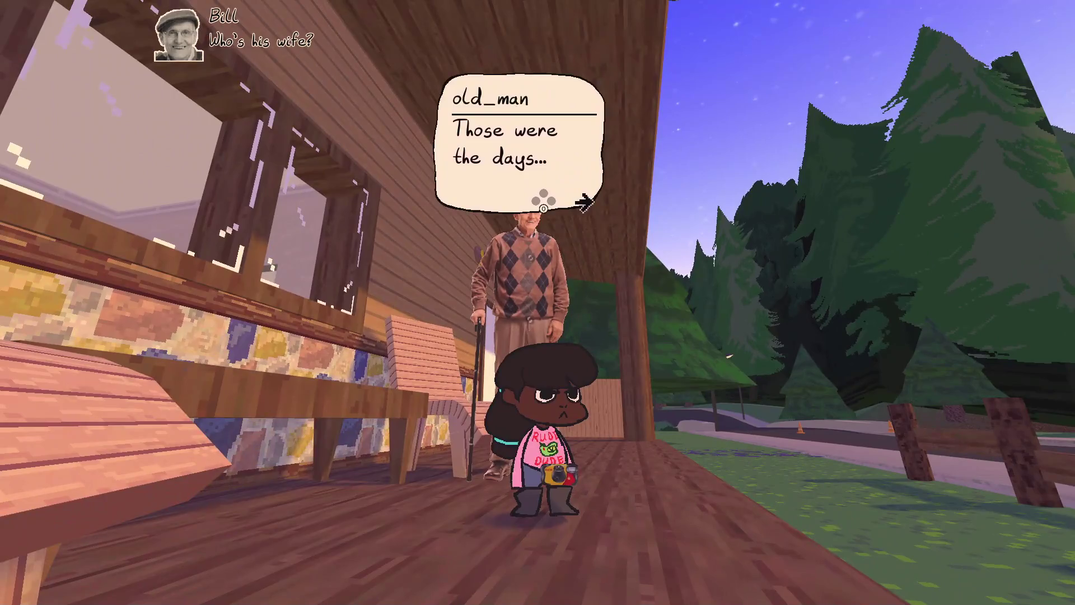
# Step: Run across the street to the white house and talk to the woman
pyautogui.press('w')
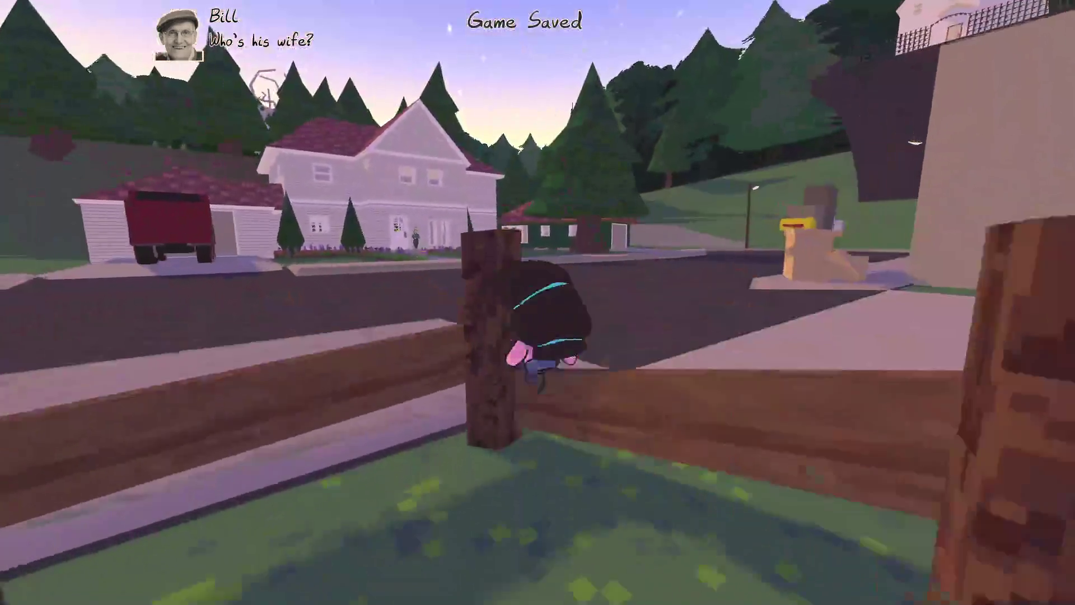
pyautogui.press('w')
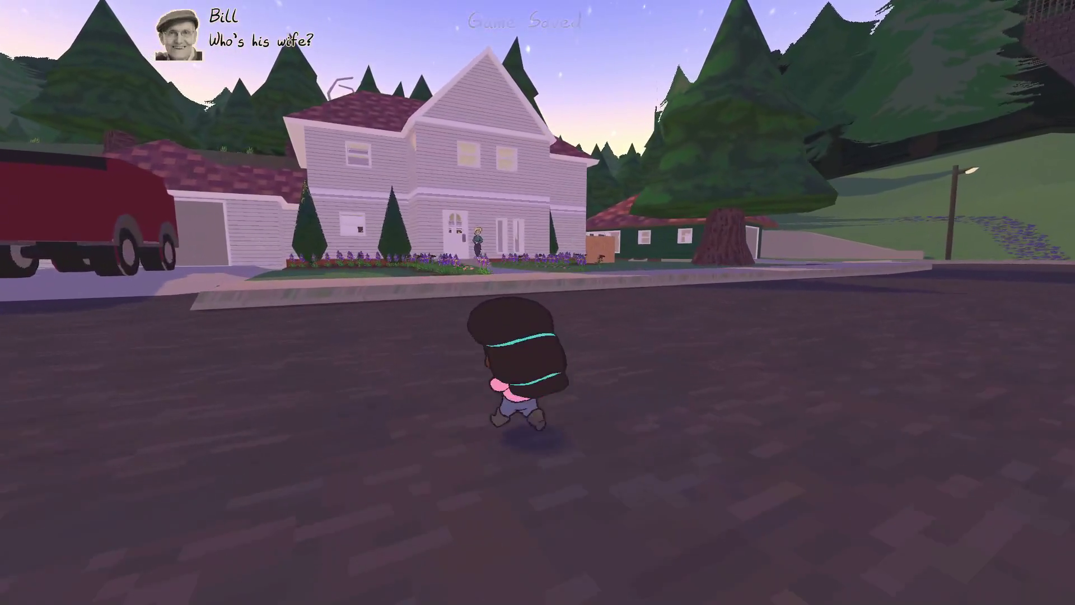
pyautogui.press('w')
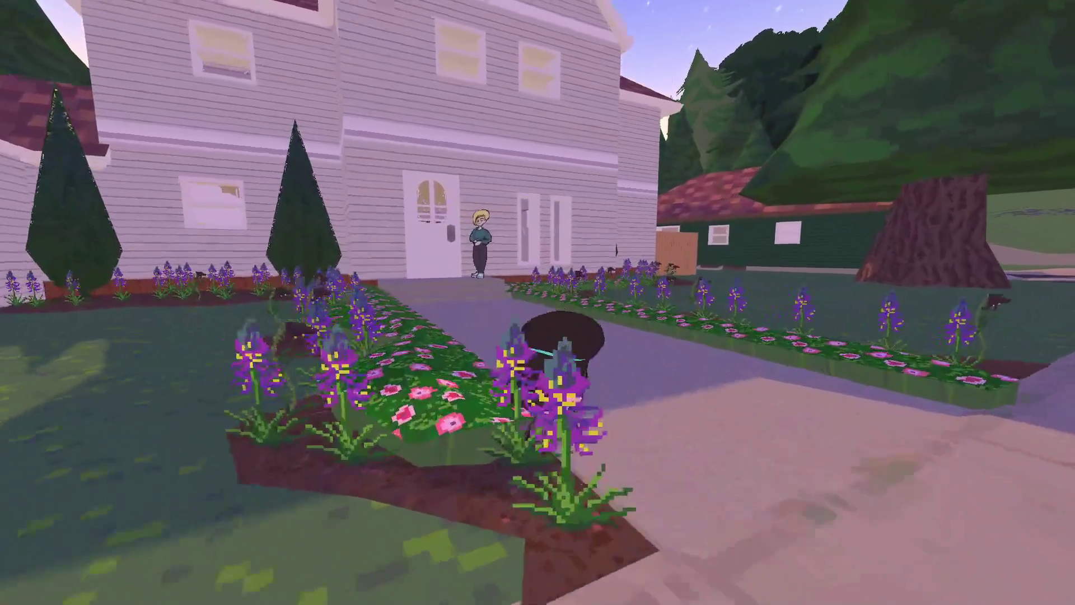
pyautogui.press('w')
pyautogui.press('e')
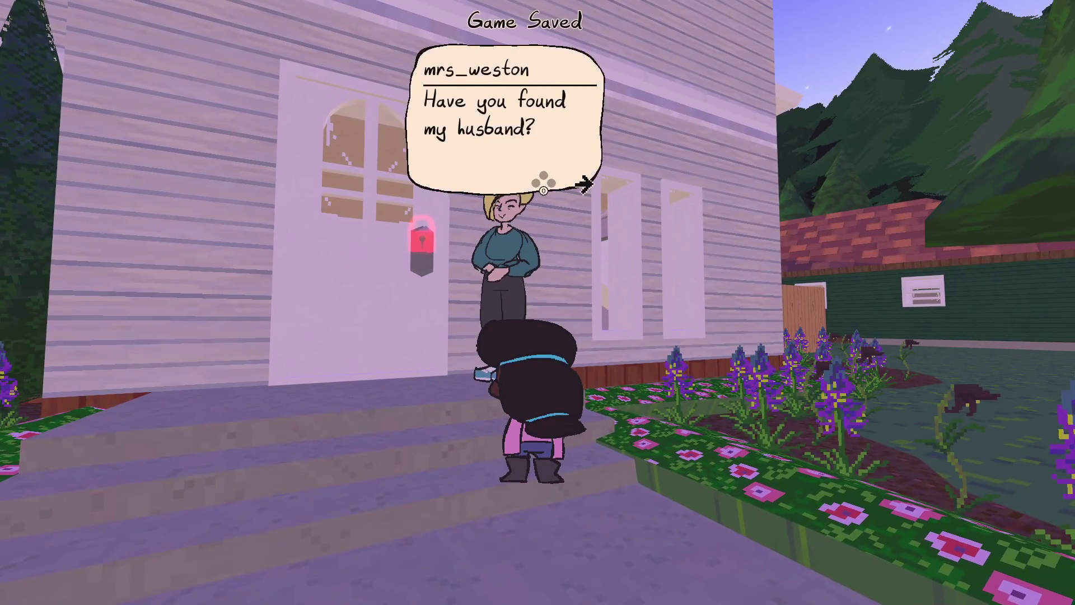
# Step: Walk back to the old man, advance his dialogue and close it
pyautogui.press('s')
pyautogui.press('w')
pyautogui.press('w')
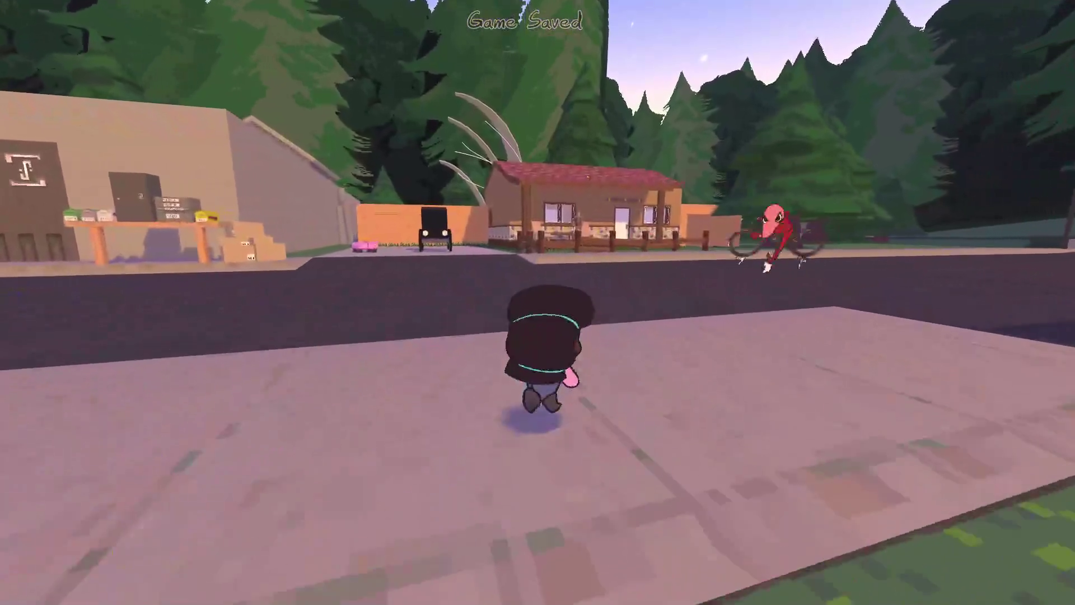
pyautogui.press('w')
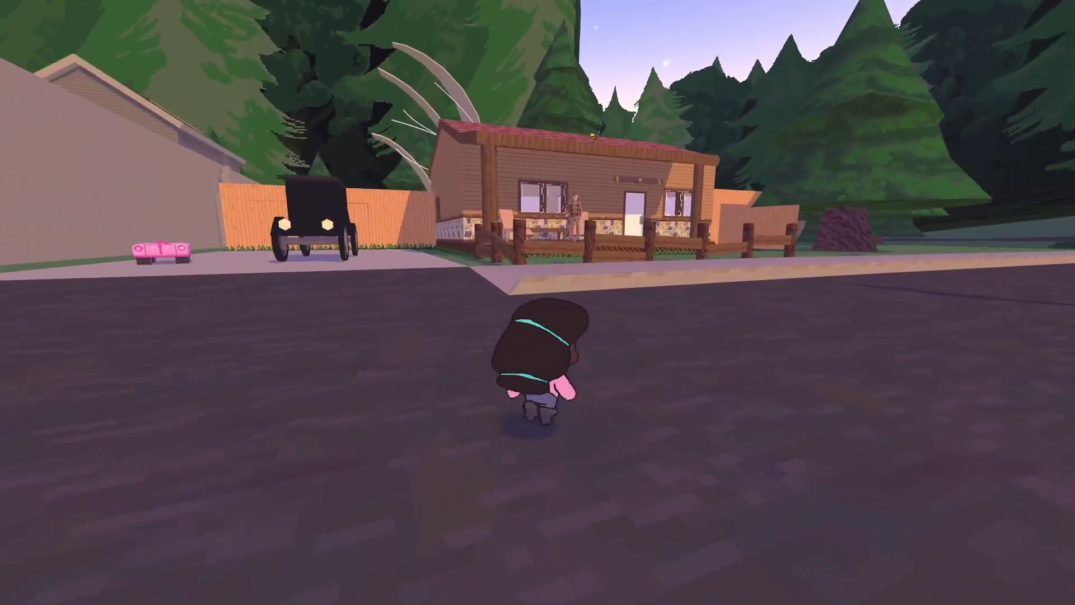
pyautogui.press('w')
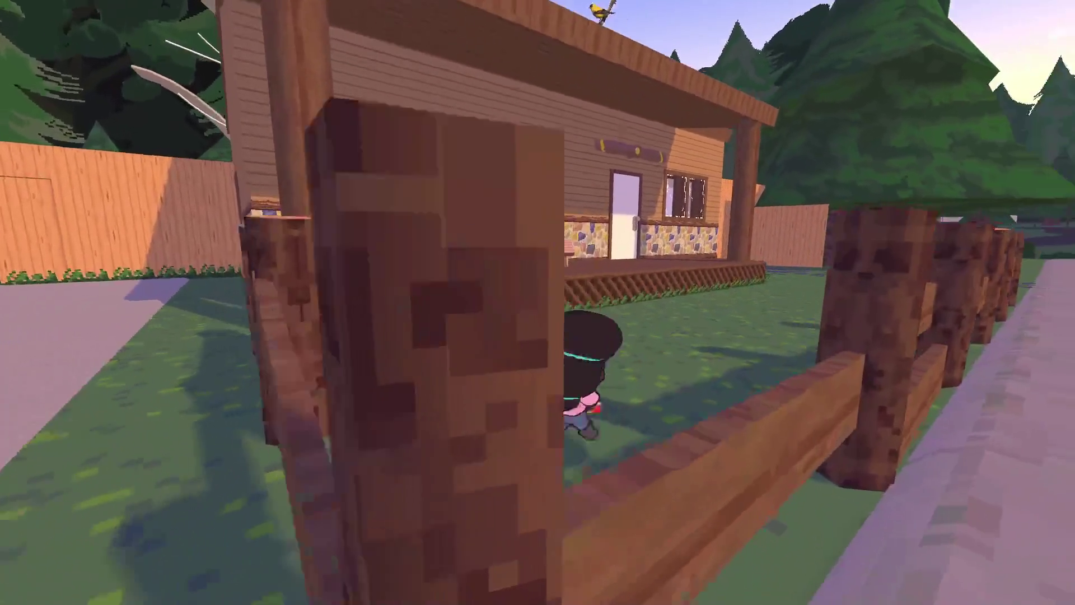
pyautogui.press('e')
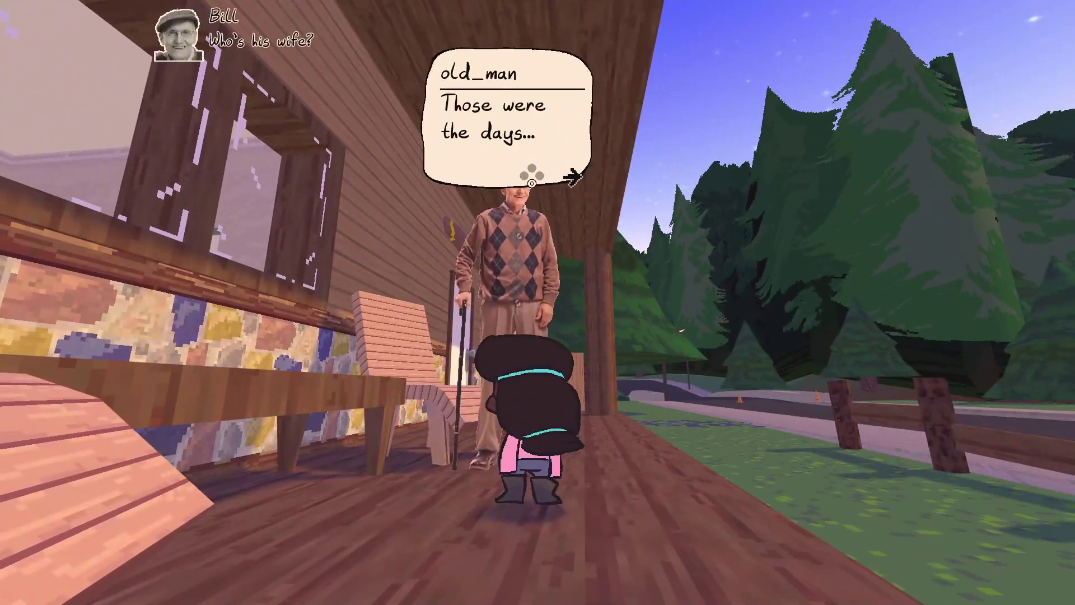
pyautogui.press('e')
# Step: Walk off the porch, pause the game and switch to the editor
pyautogui.press('w')
pyautogui.press('w')
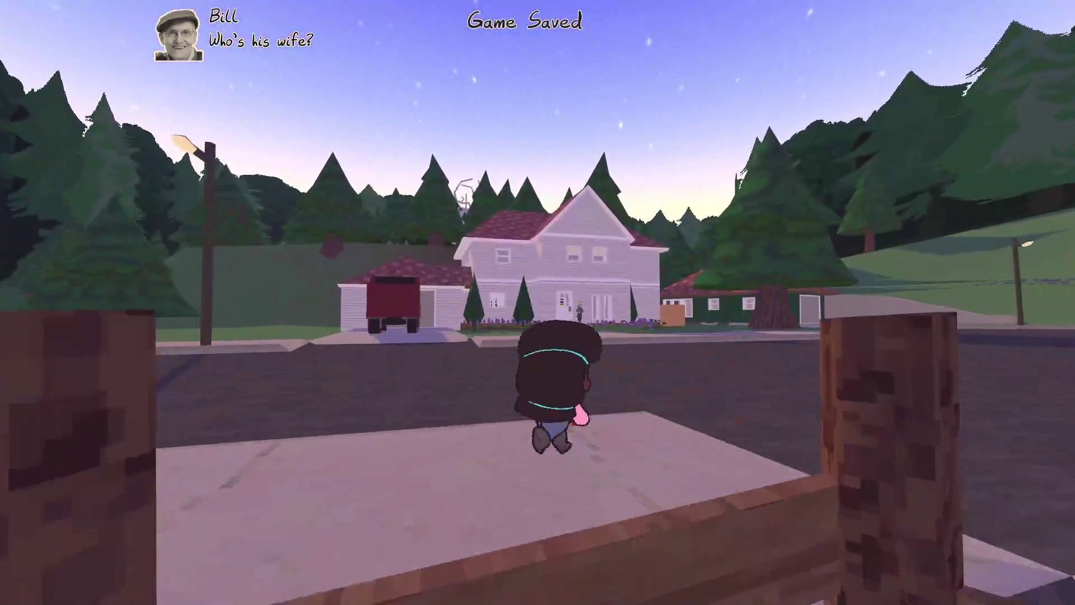
pyautogui.press('Escape')
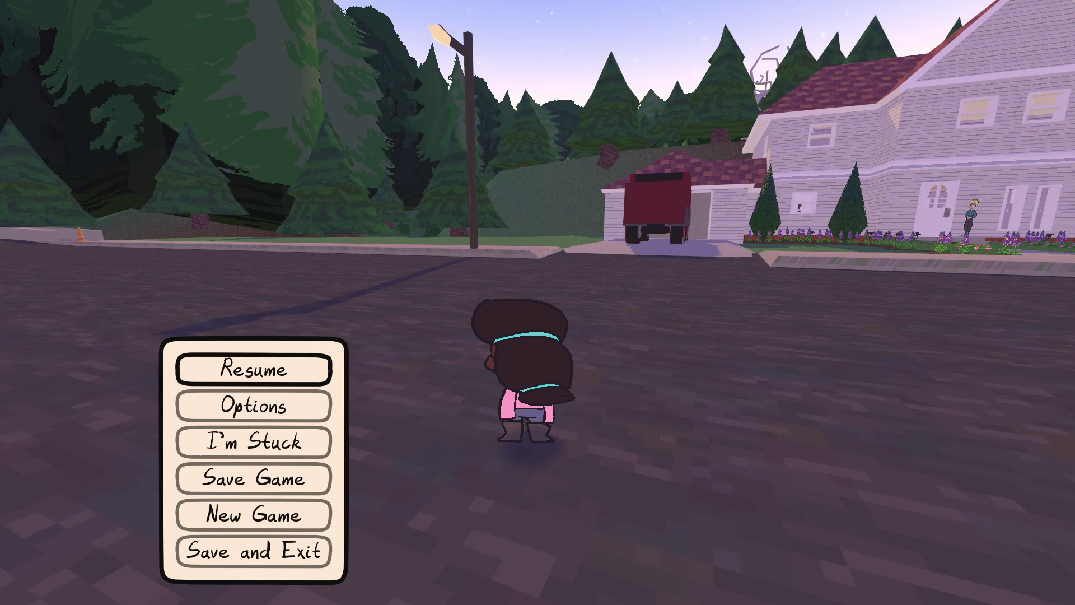
pyautogui.hotkey('alt', 'Tab')
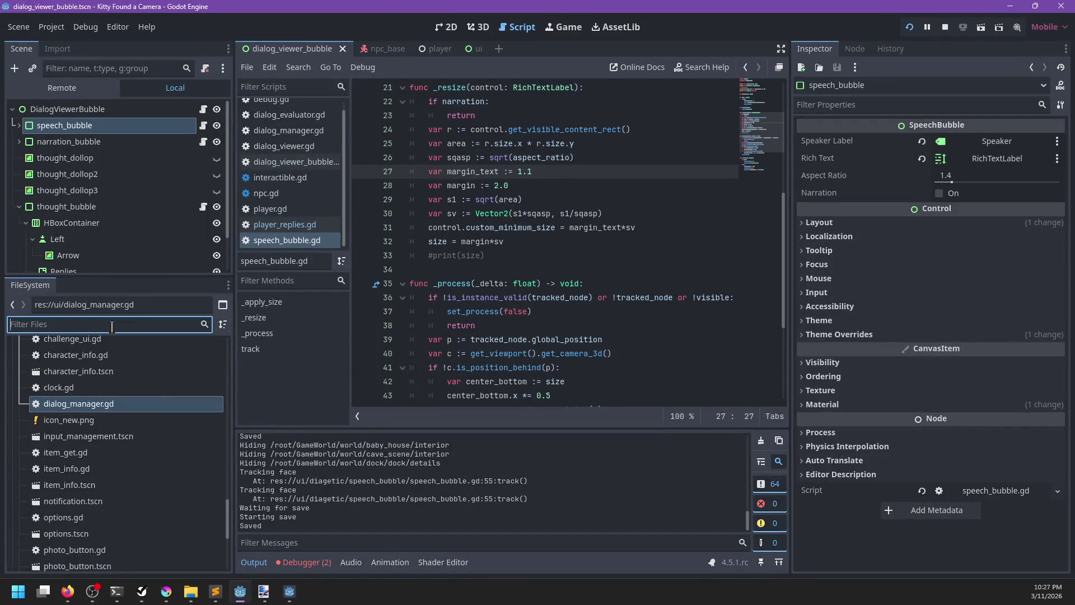
# Step: Filter files by 'altar', open altar.tscn and inspect its AudioStreamPlayer3D
pyautogui.write('altar')
pyautogui.press('Down')
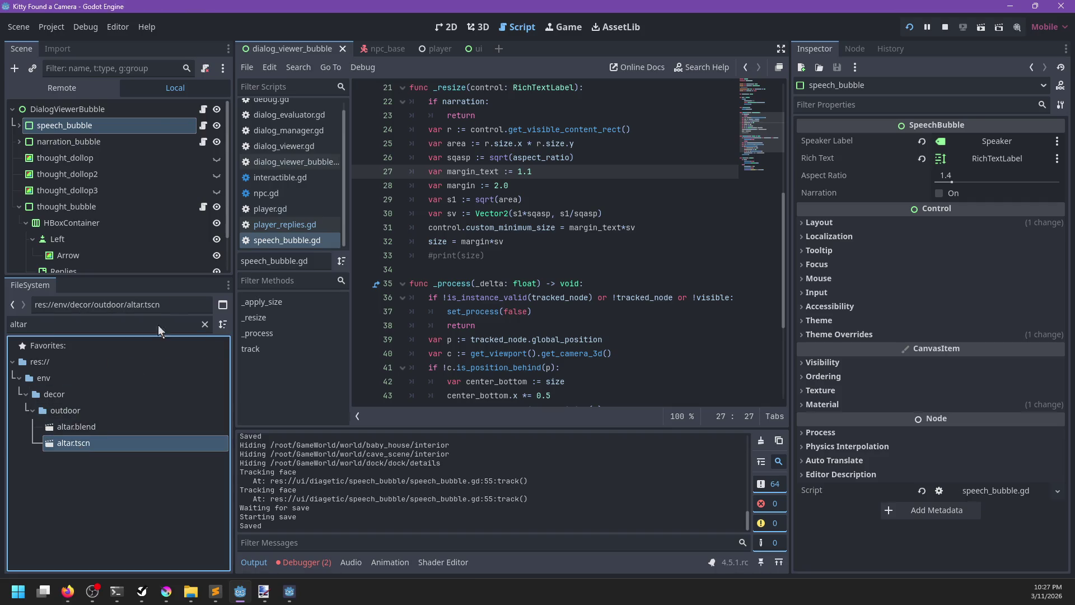
pyautogui.press('Return')
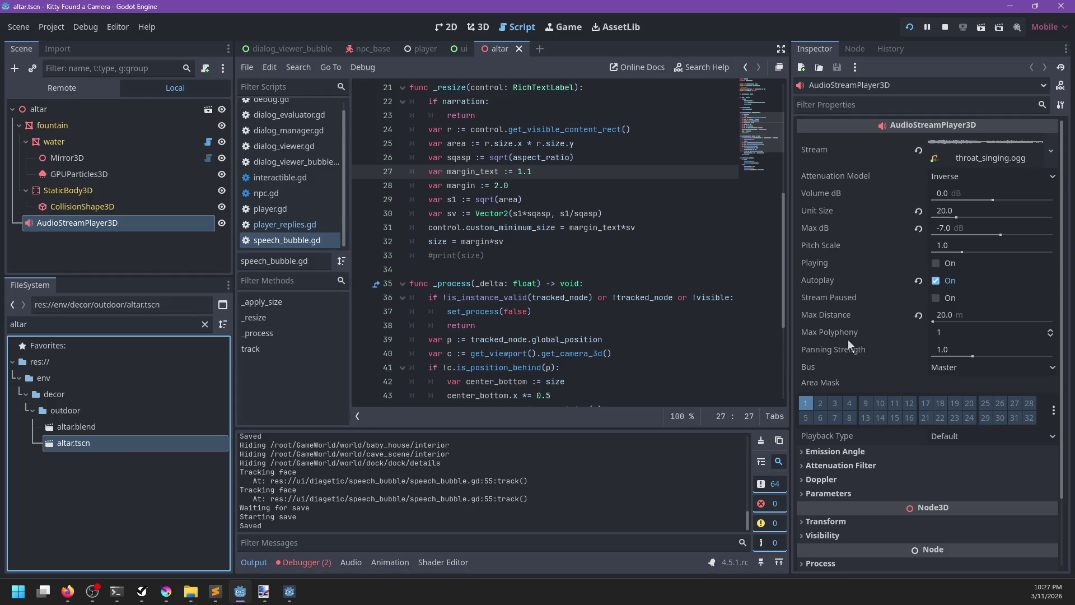
pyautogui.scroll(-3, 848, 340)
# Step: Return to the game and open the Options audio settings from the pause menu
pyautogui.hotkey('alt', 'Tab')
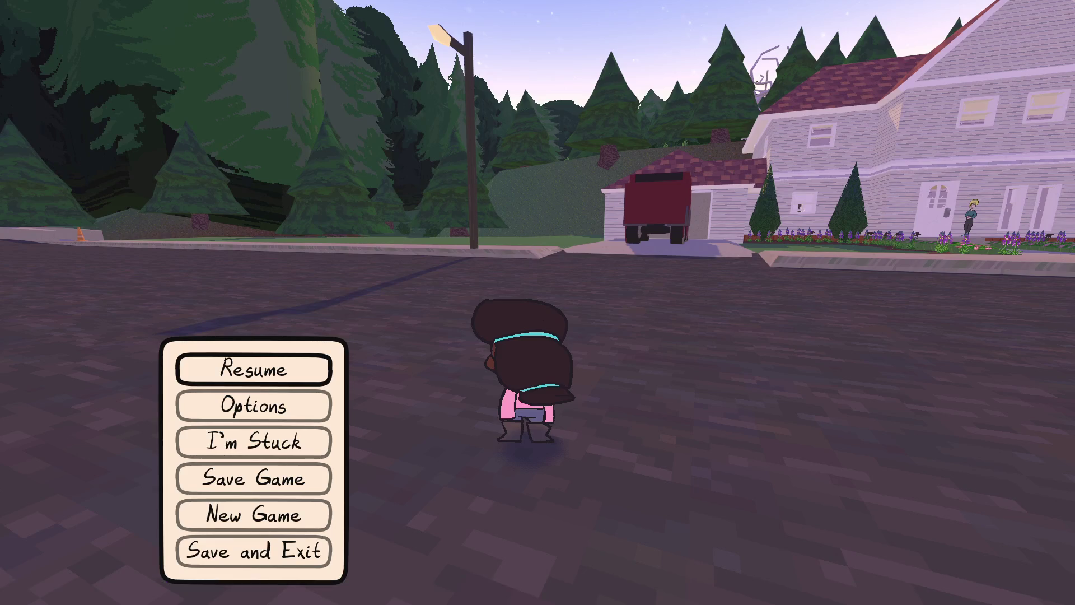
pyautogui.press('Down')
pyautogui.press('Return')
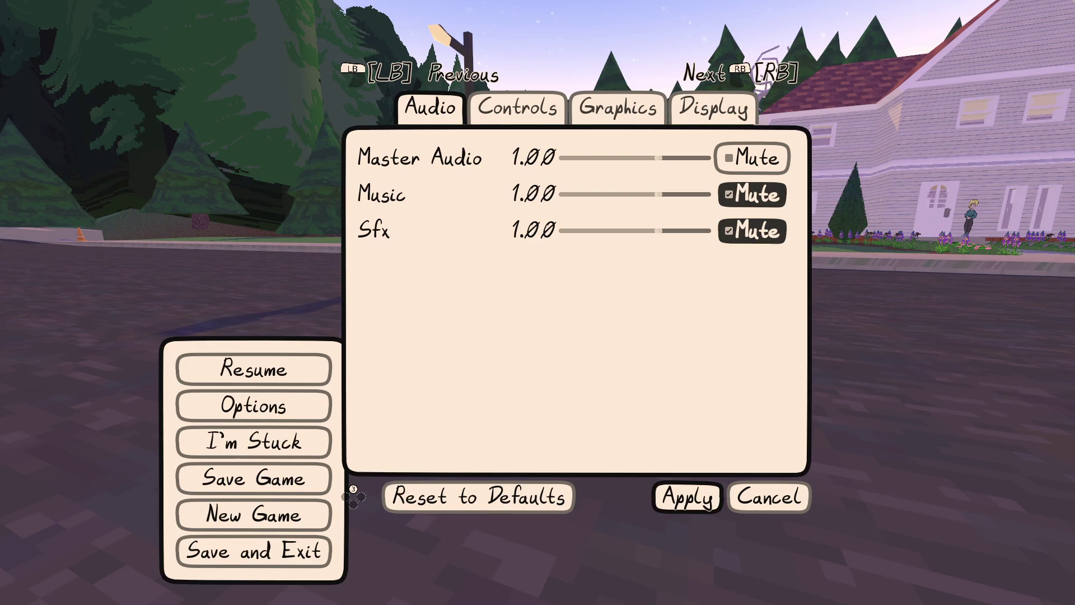
# Step: Resume the game, run along the street and glance at the photo gallery
pyautogui.press('Escape')
pyautogui.press('Escape')
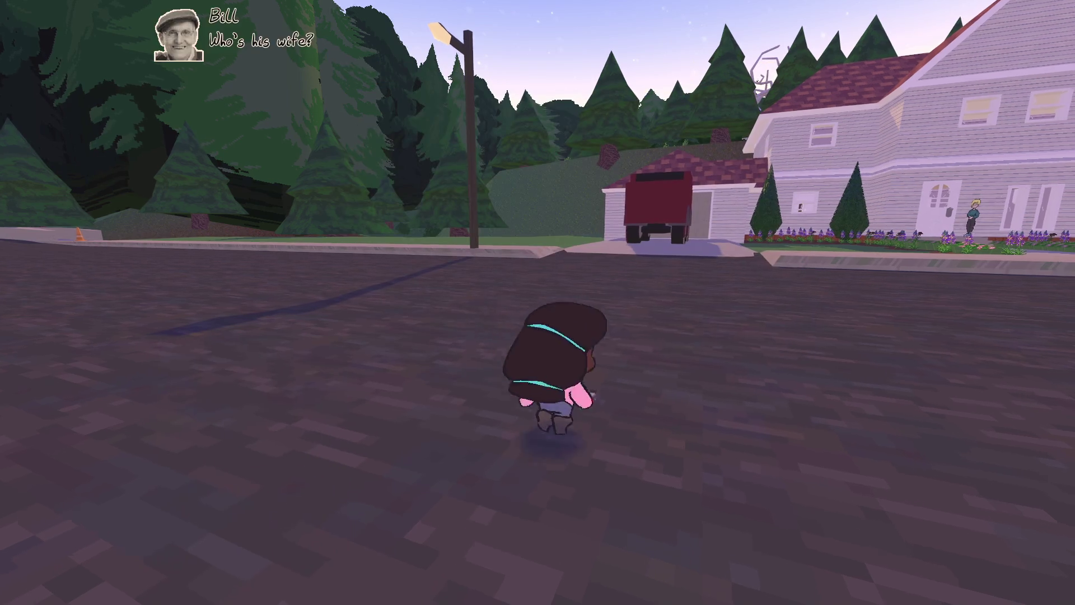
pyautogui.press('w')
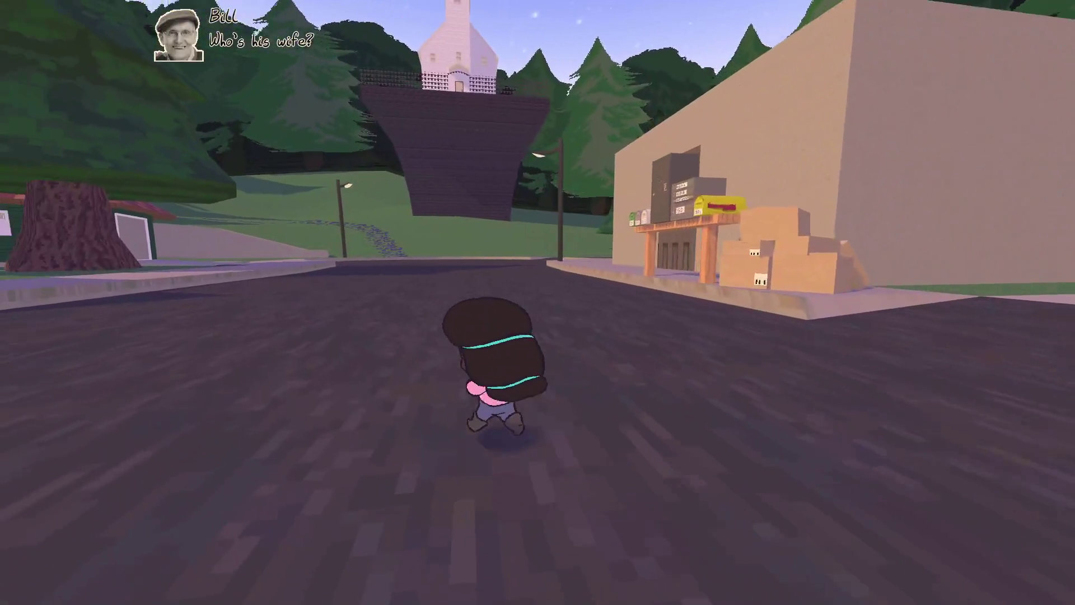
pyautogui.press('c')
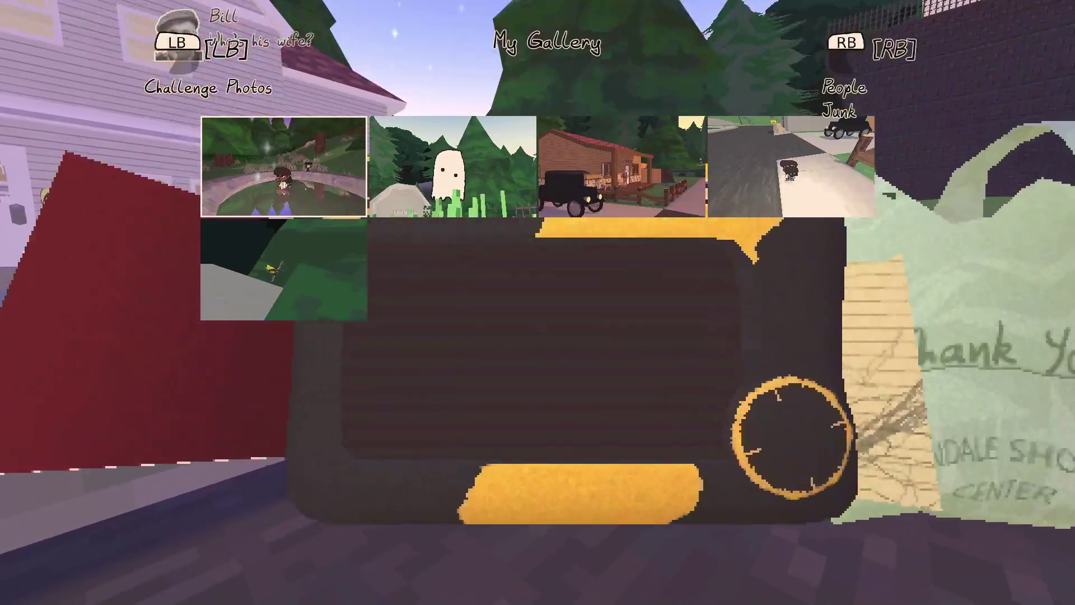
pyautogui.press('Escape')
# Step: Run past the big tree and green house, up the slope and past the stone house
pyautogui.press('w')
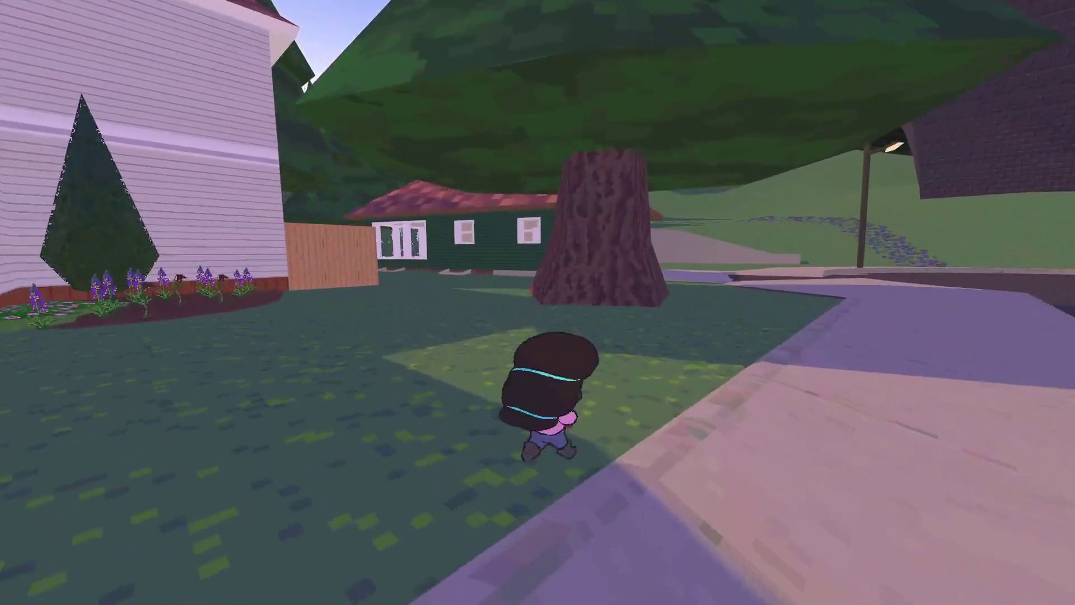
pyautogui.press('w')
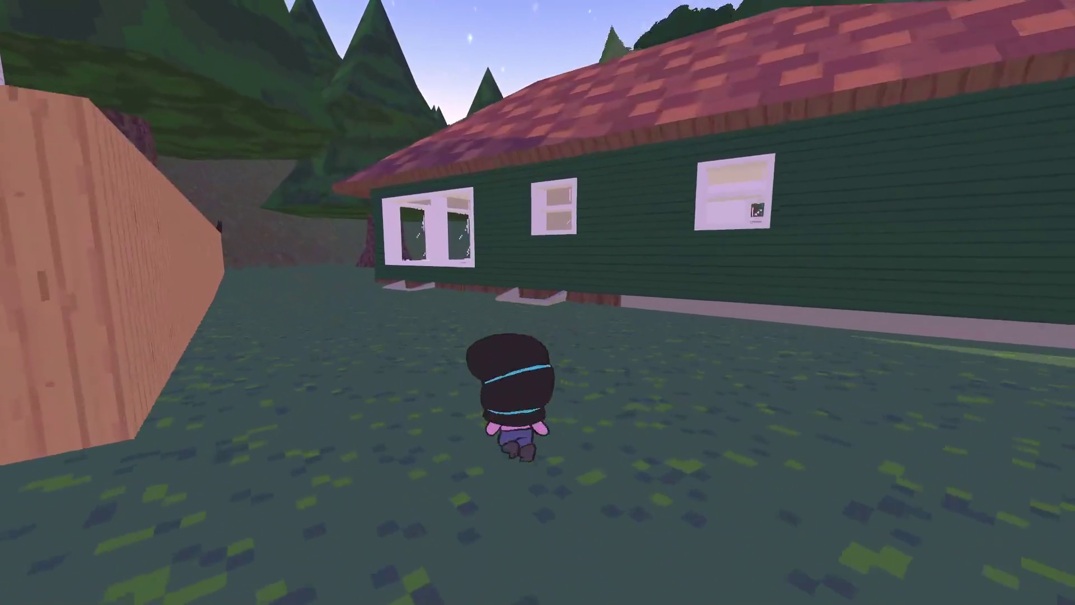
pyautogui.press('w')
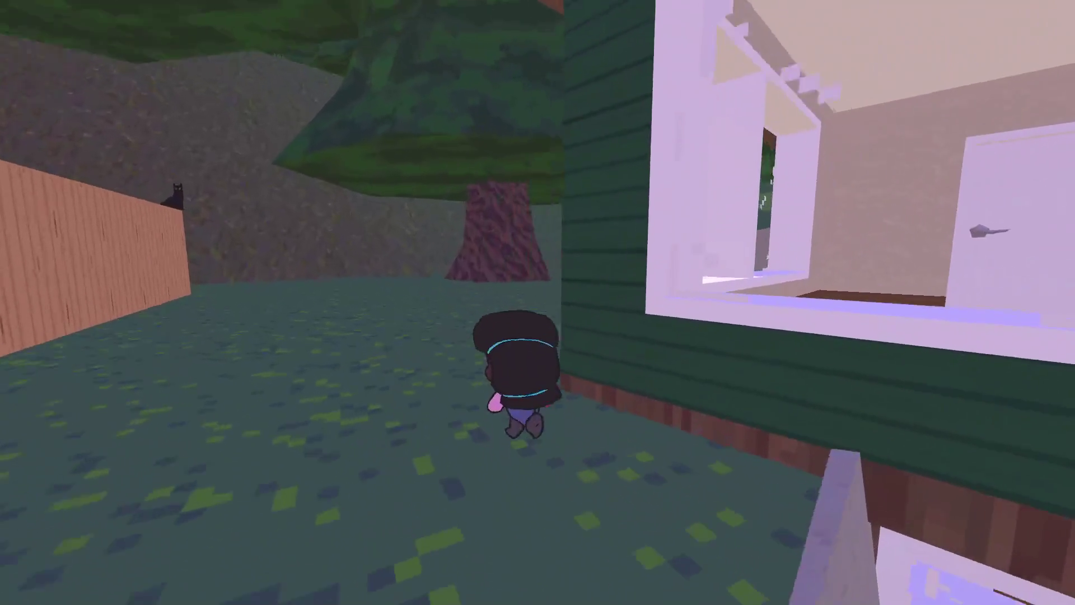
pyautogui.press('w')
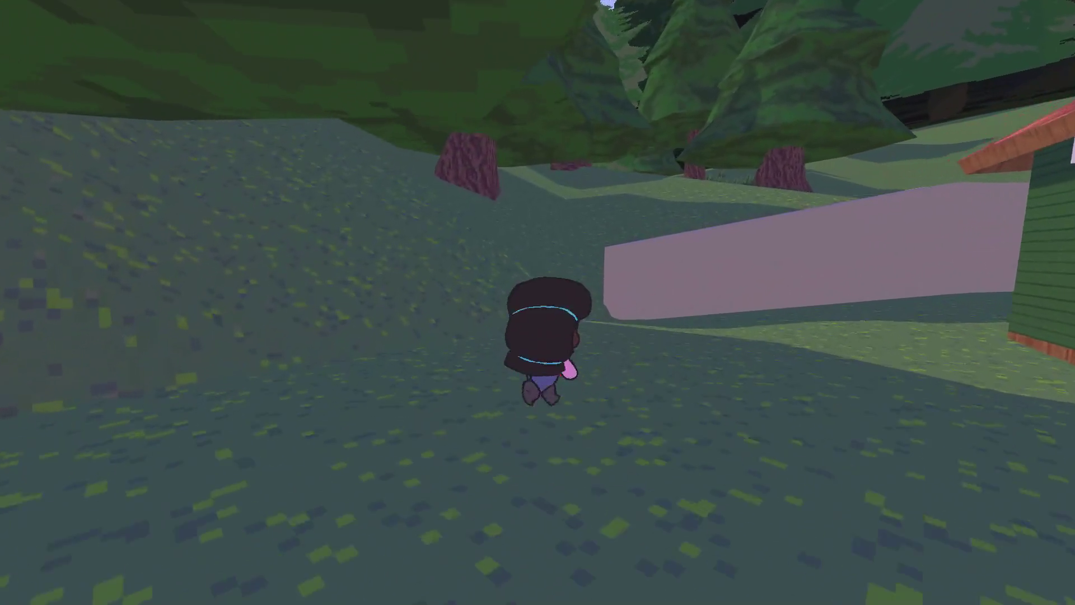
pyautogui.press('w')
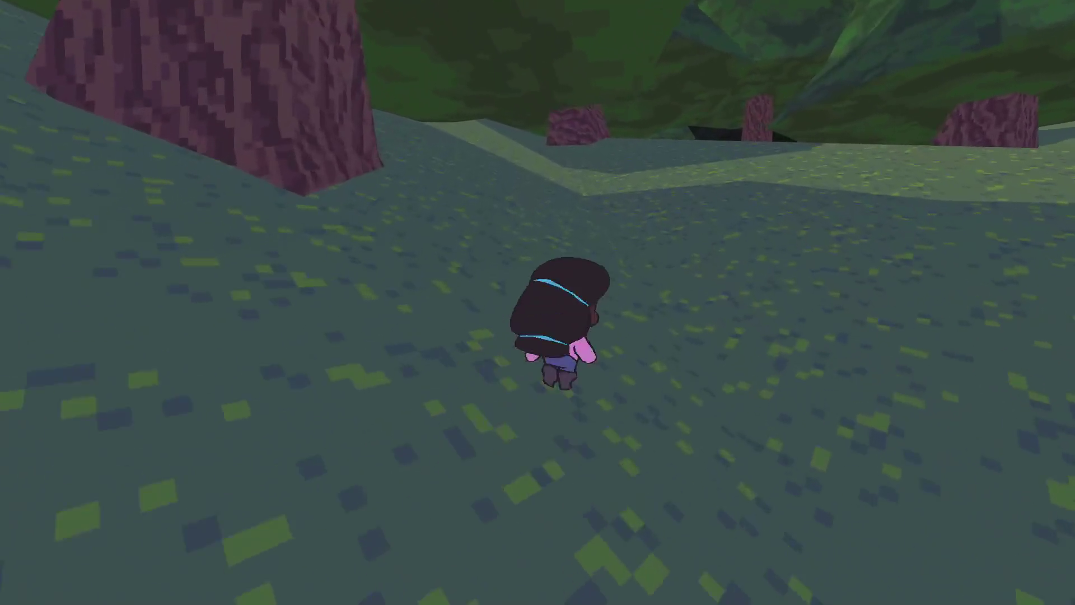
pyautogui.press('w')
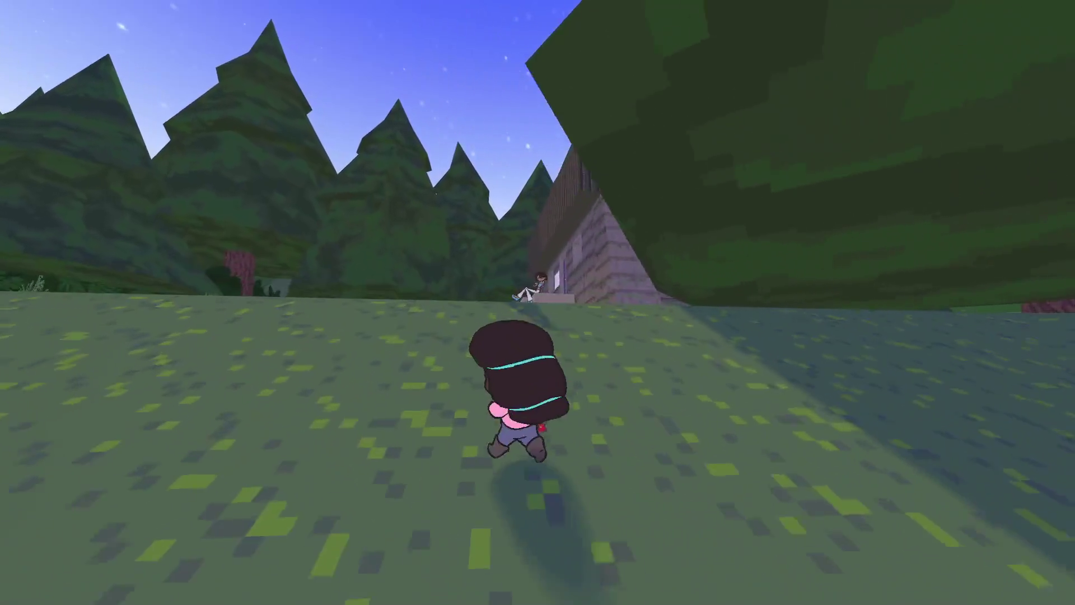
pyautogui.press('w')
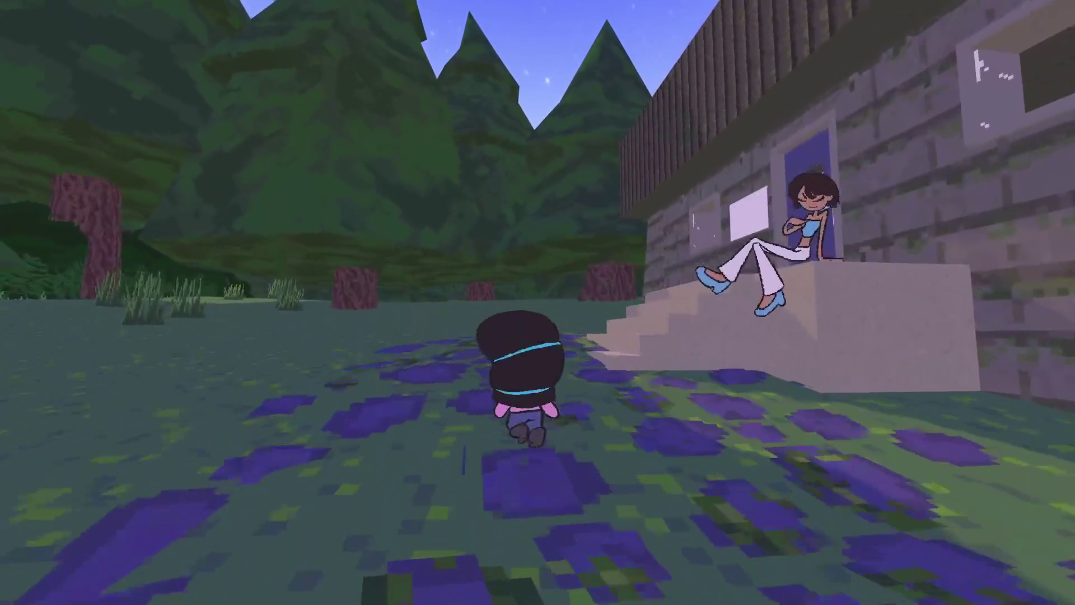
pyautogui.press('w')
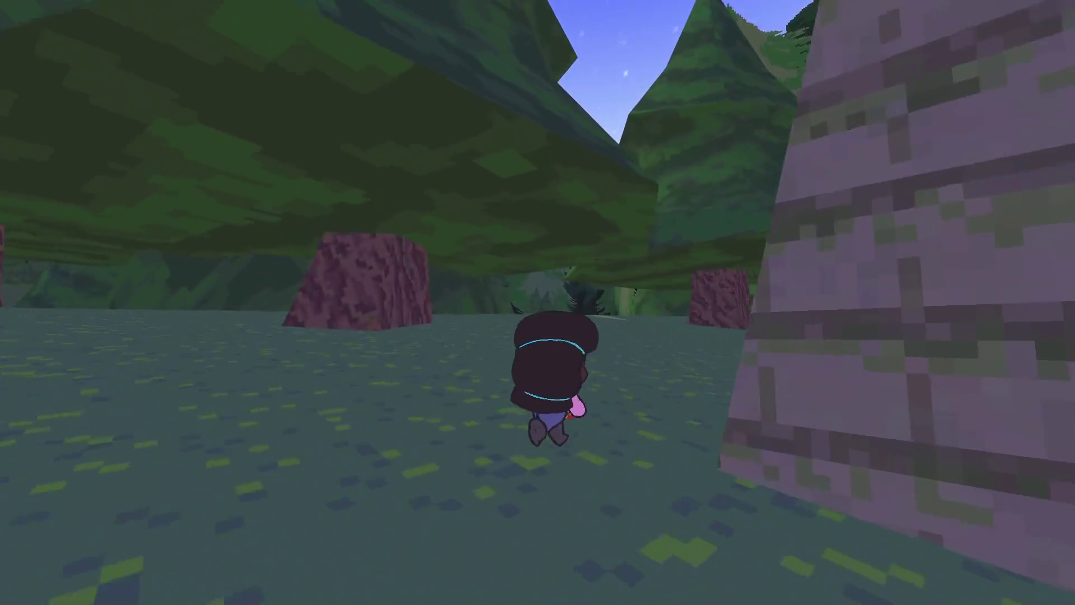
pyautogui.press('w')
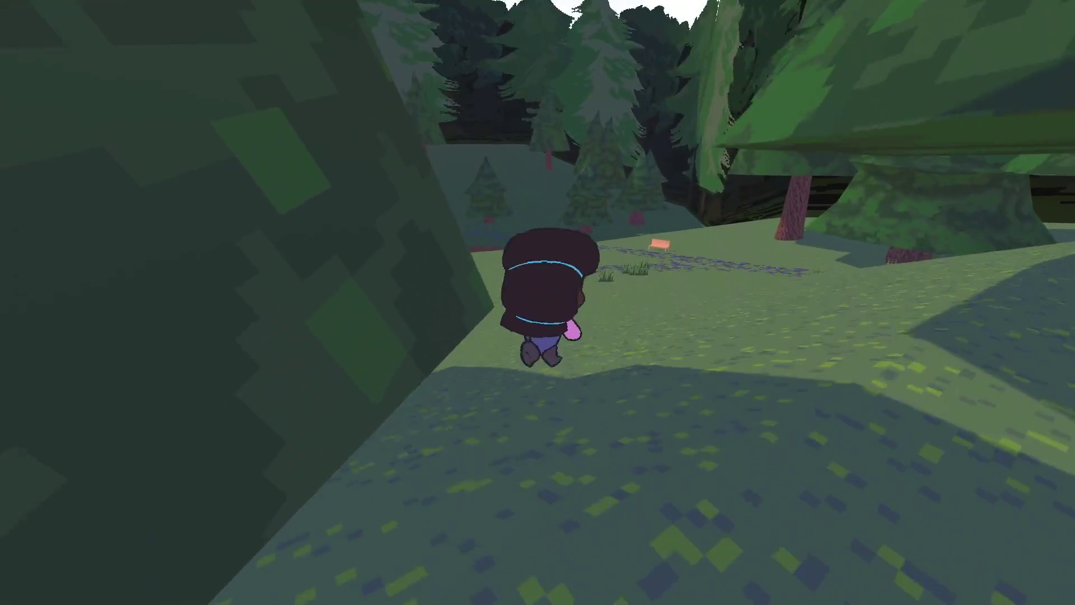
# Step: Run through the pines and graveyard to Linda at the well, then pause
pyautogui.press('w')
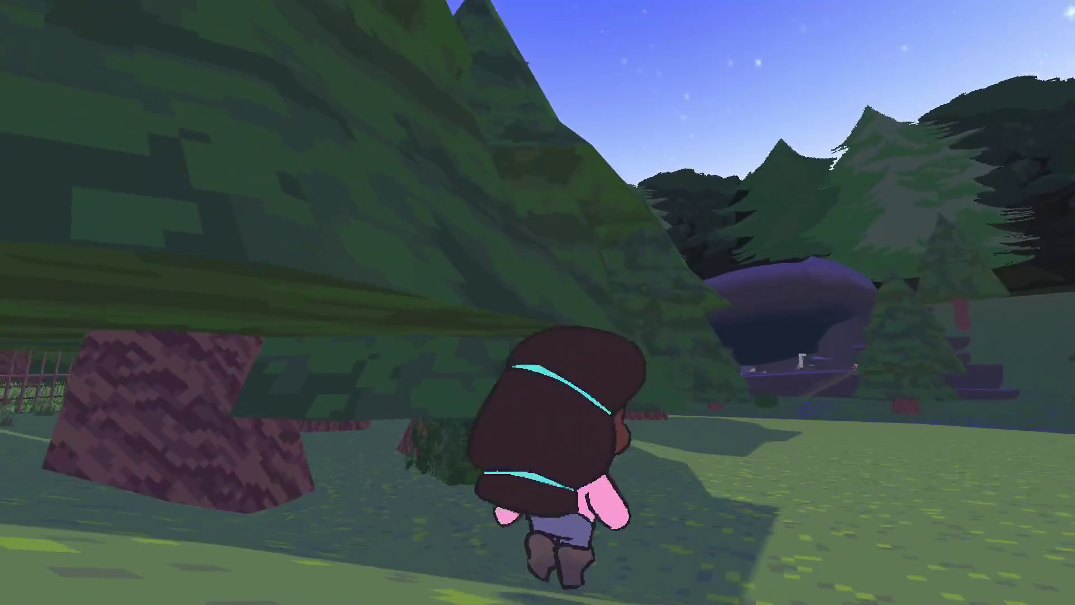
pyautogui.press('w')
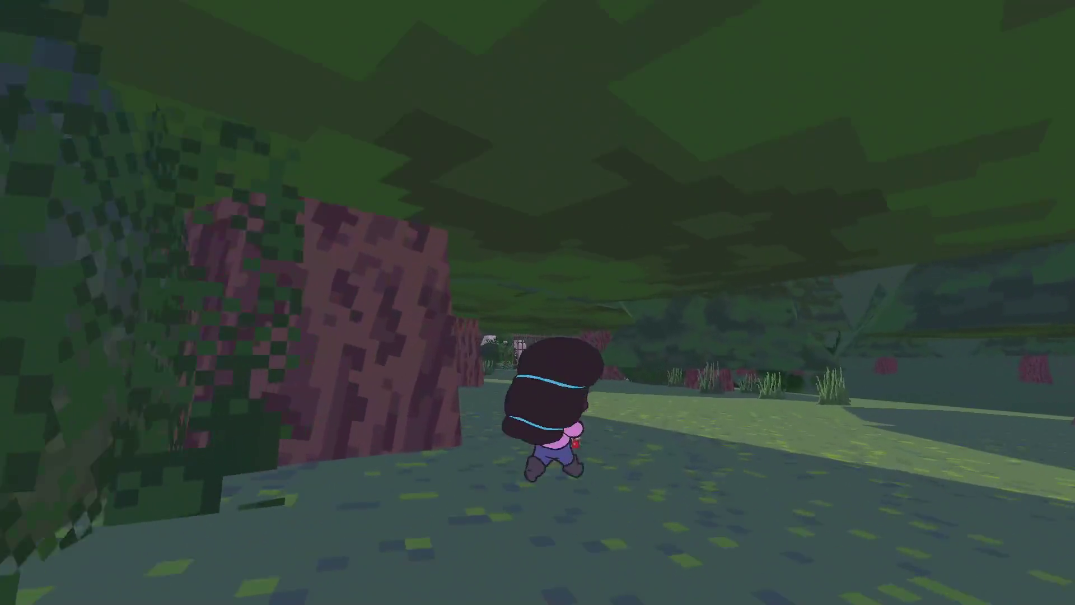
pyautogui.press('w')
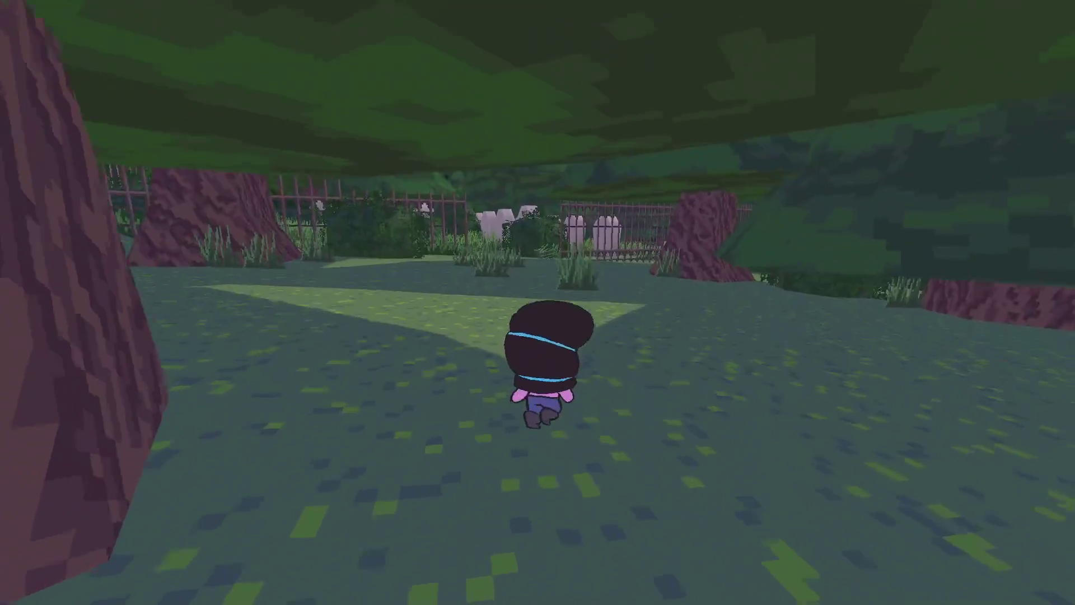
pyautogui.press('w')
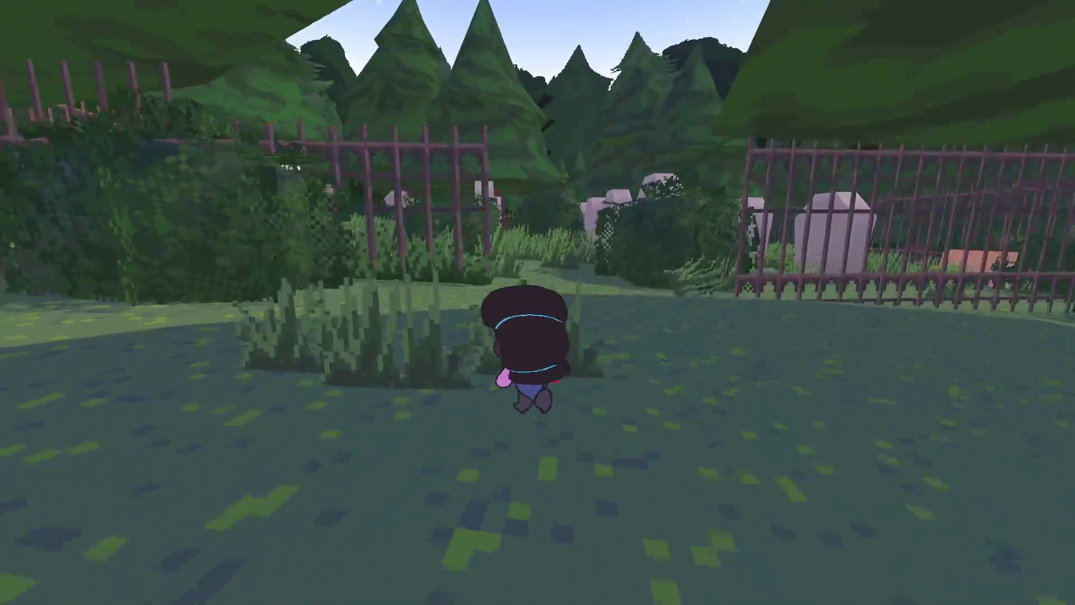
pyautogui.press('w')
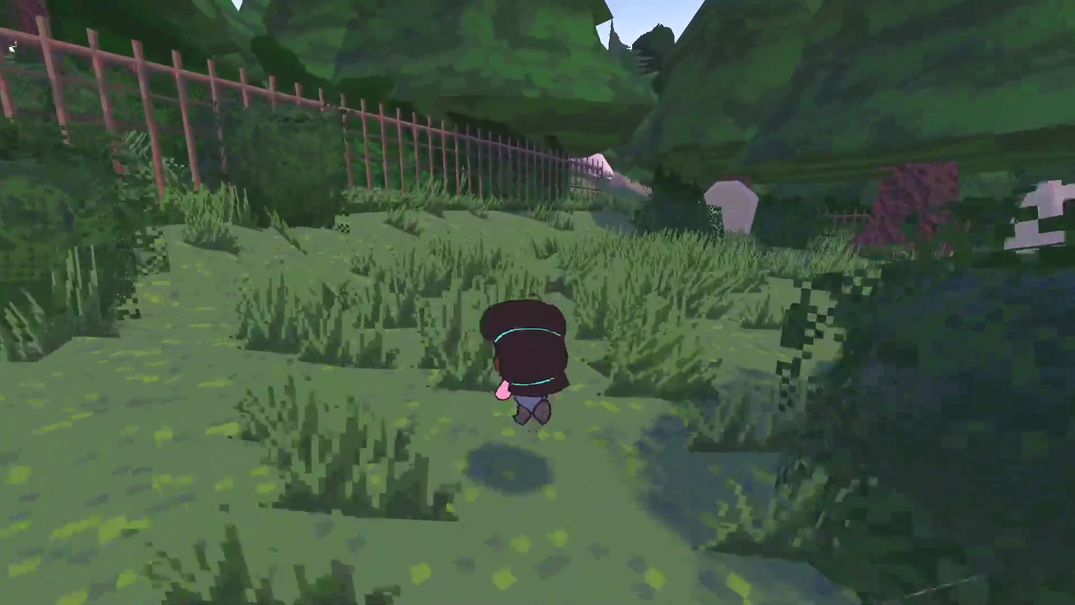
pyautogui.press('w')
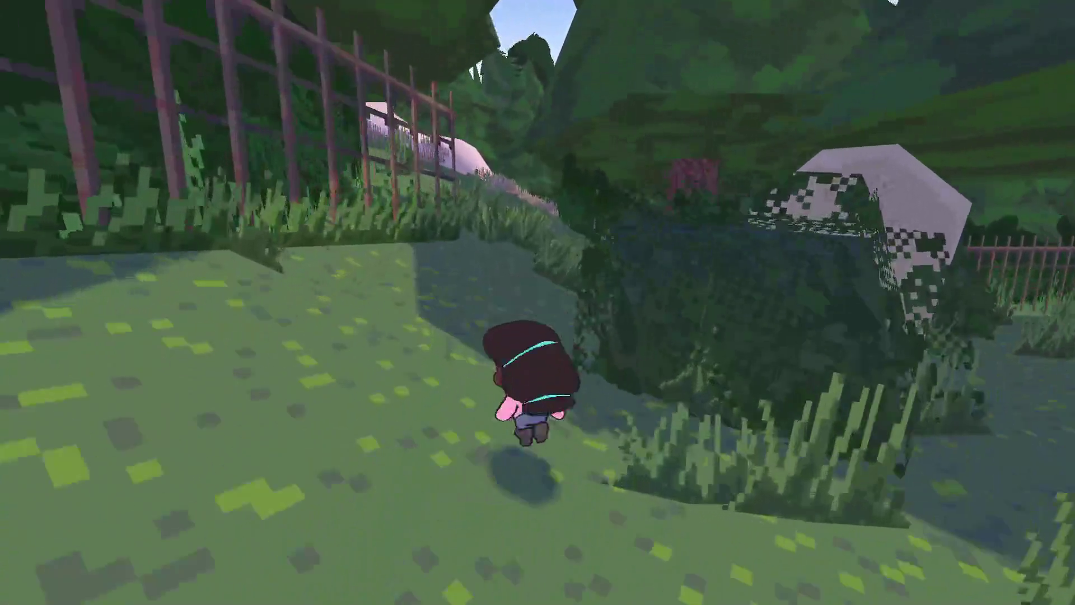
pyautogui.press('w')
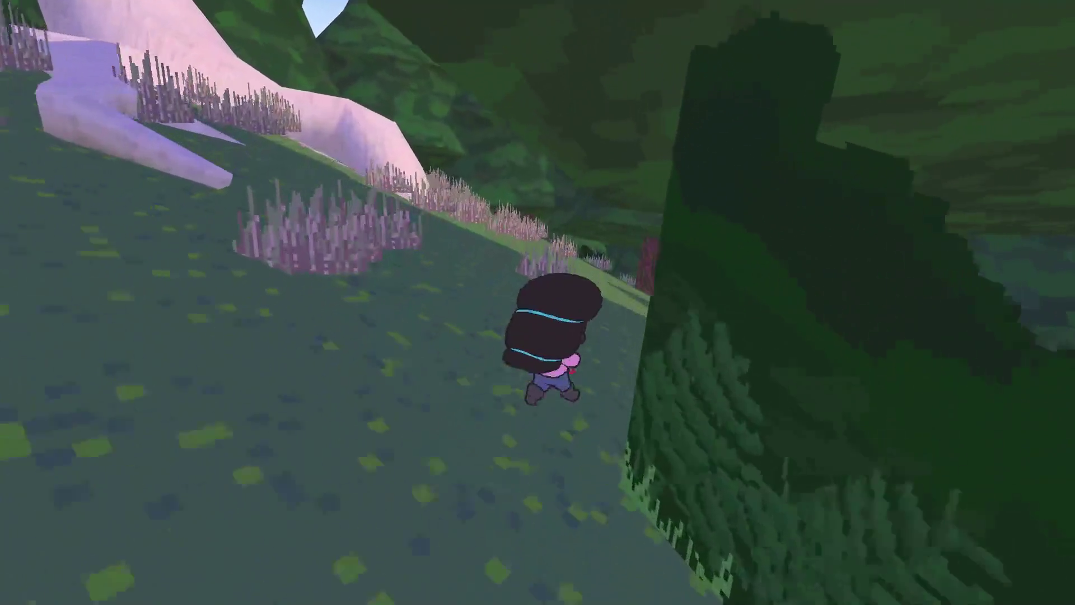
pyautogui.press('w')
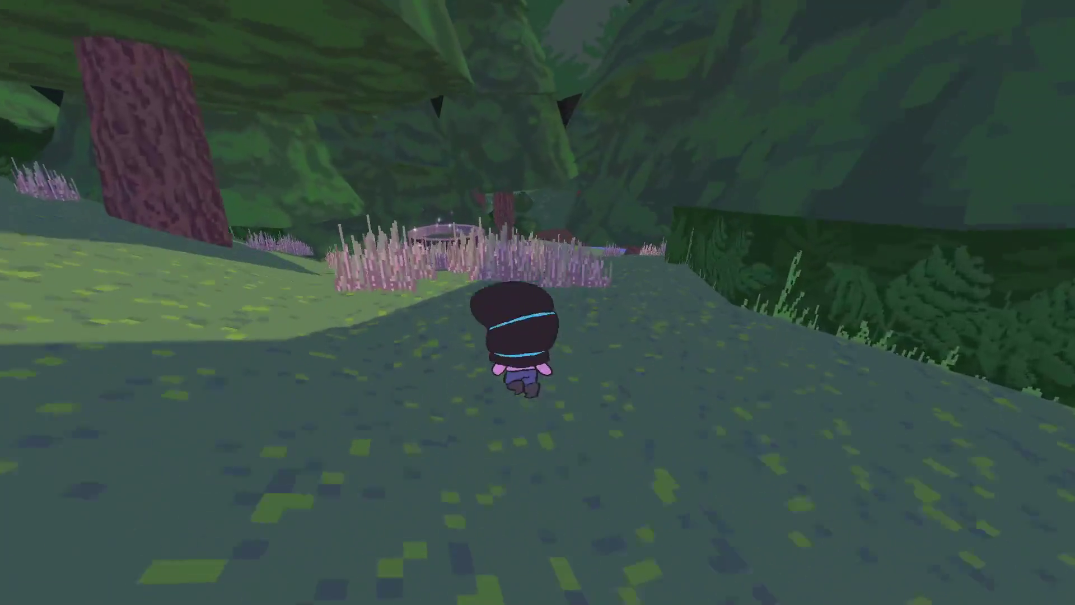
pyautogui.press('w')
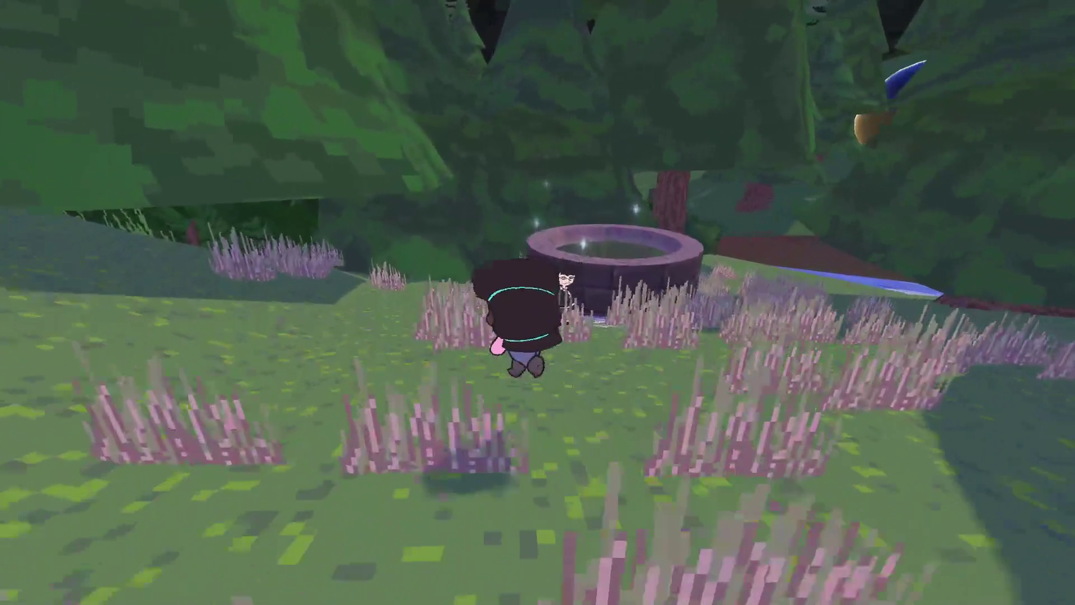
pyautogui.press('Escape')
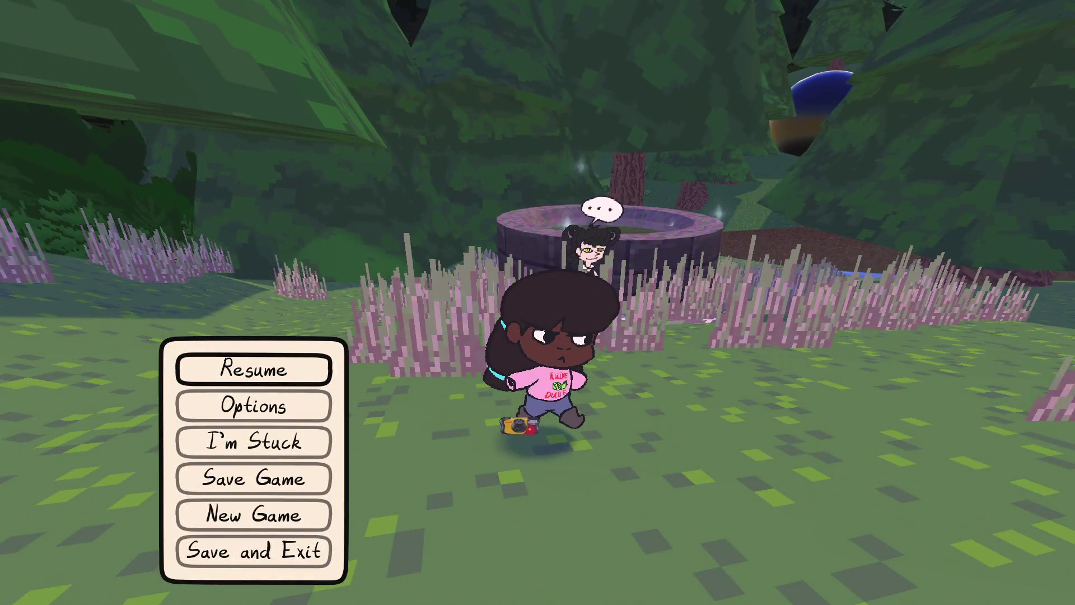
pyautogui.hotkey('alt', 'Tab')
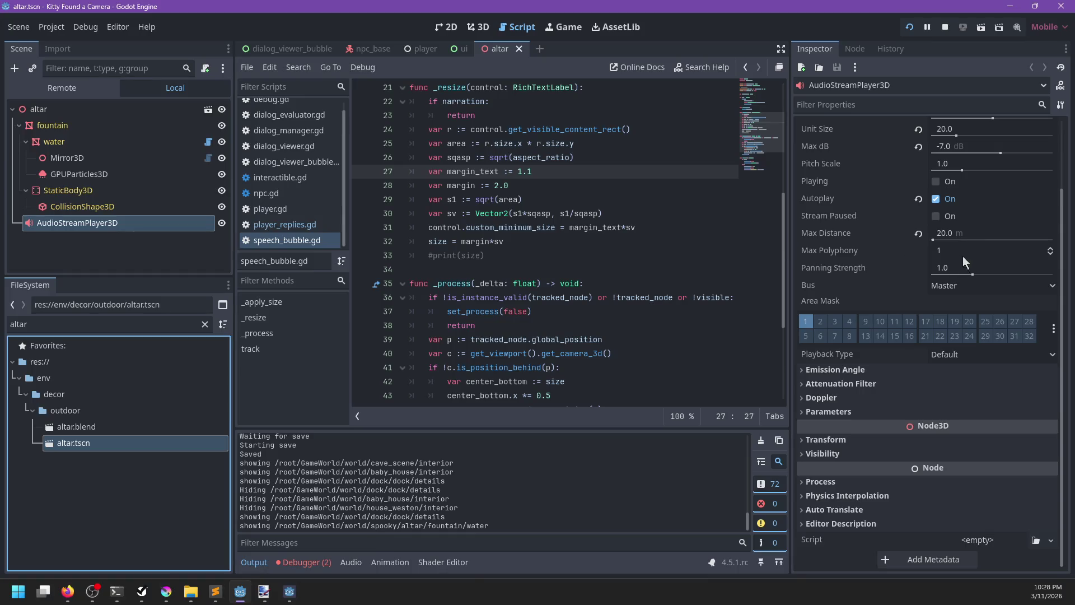
# Step: Route the altar's AudioStreamPlayer3D to the SFX_Env bus and save the altar scene
pyautogui.scroll(3, 851, 308)
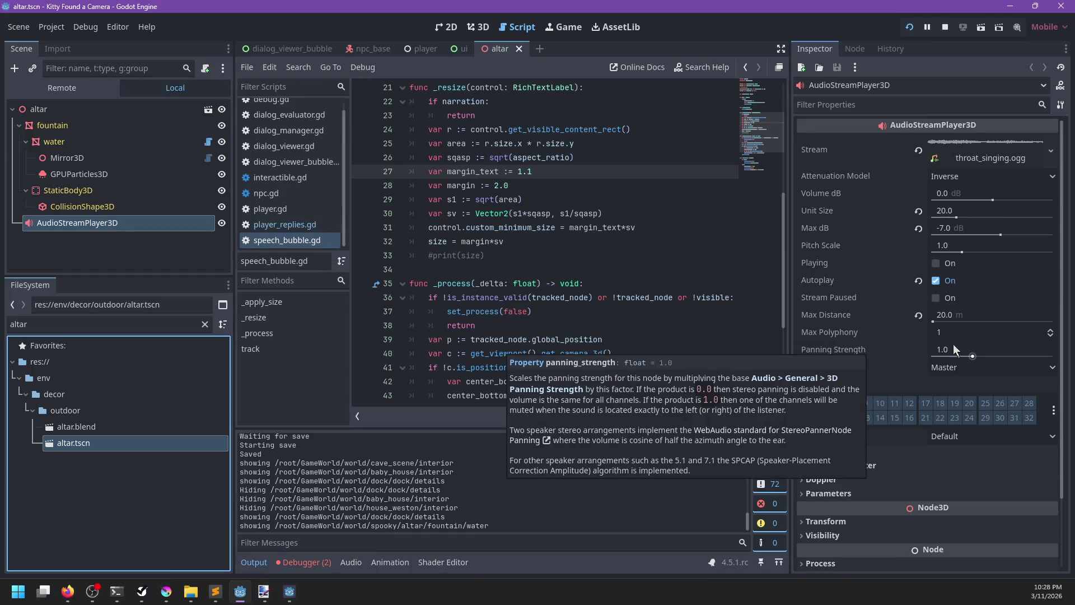
pyautogui.click(955, 367)
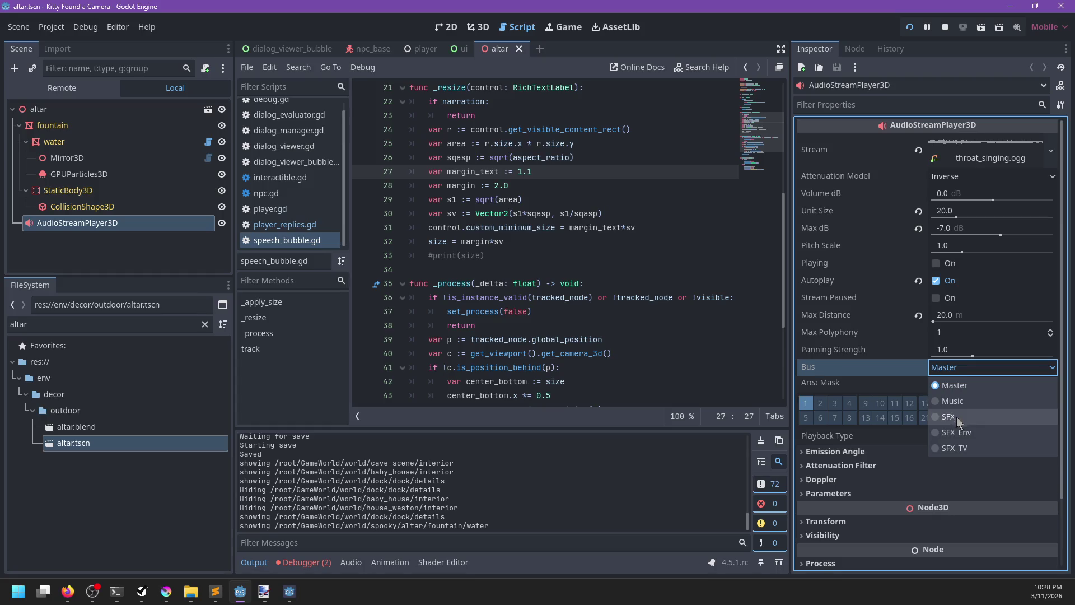
pyautogui.click(956, 432)
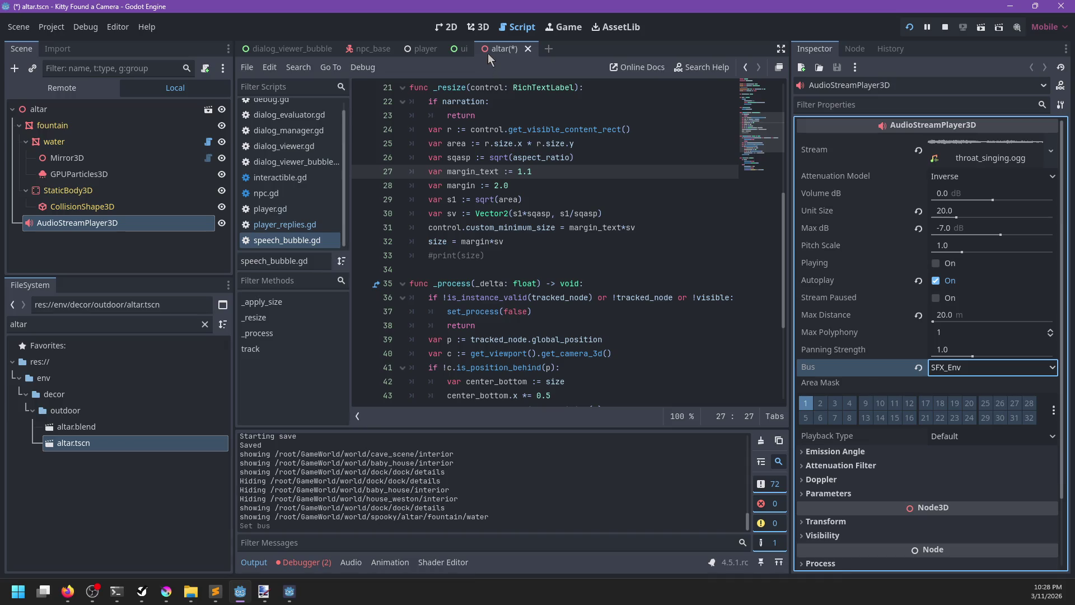
pyautogui.hotkey('ctrl', 's')
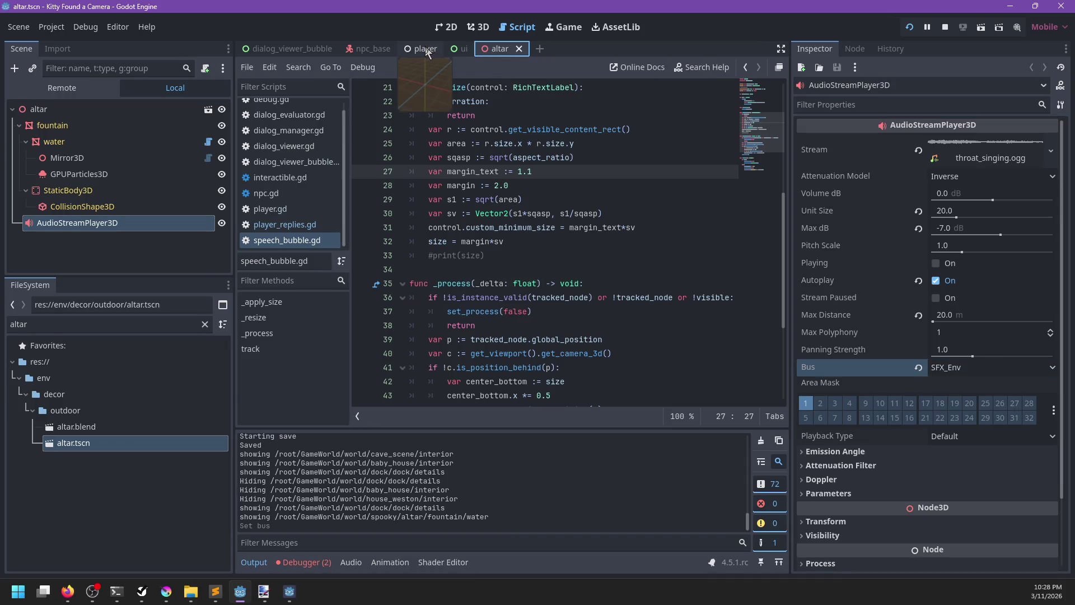
# Step: In the player scene, set the feet and camera sound players' Bus to SFX and save
pyautogui.click(425, 49)
pyautogui.scroll(10, 84, 168)
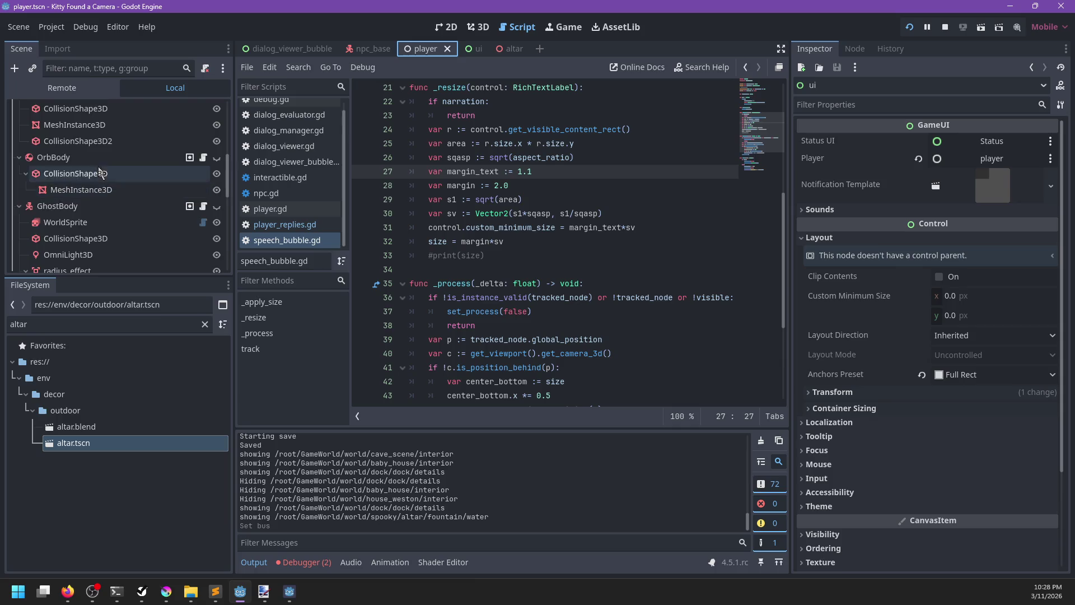
pyautogui.scroll(-5, 102, 175)
pyautogui.click(79, 167)
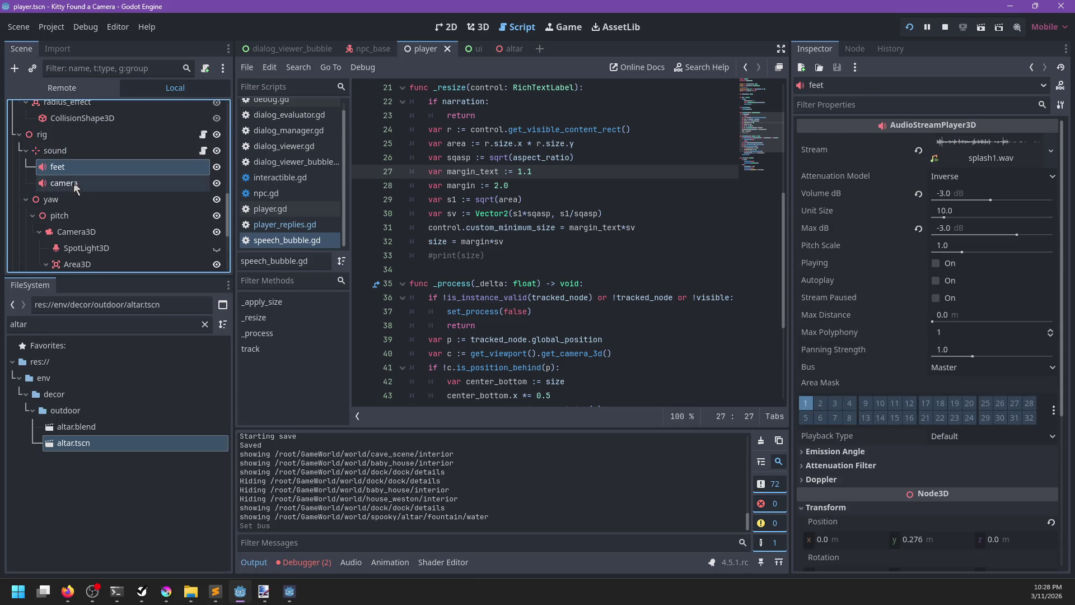
pyautogui.keyDown('shift'); pyautogui.click(78, 183); pyautogui.keyUp('shift')
pyautogui.click(980, 368)
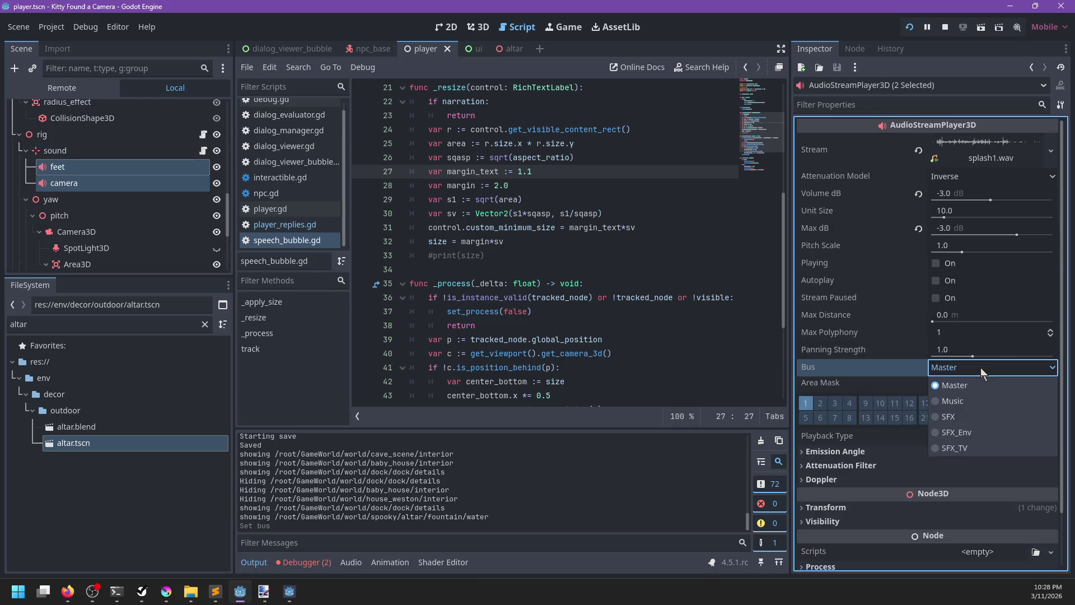
pyautogui.click(953, 433)
pyautogui.click(945, 366)
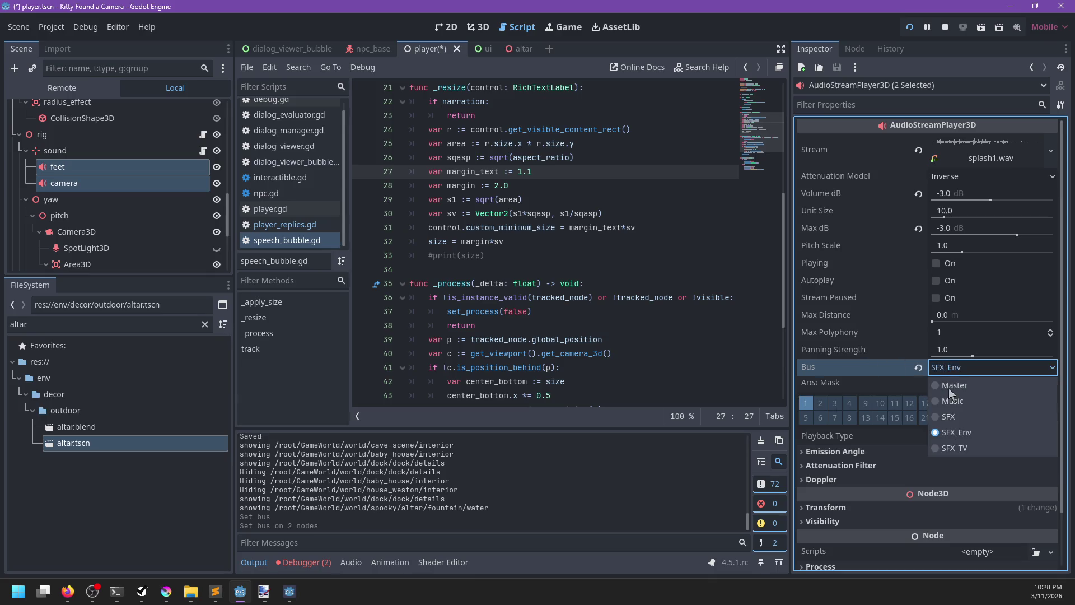
pyautogui.click(952, 420)
pyautogui.hotkey('ctrl', 's')
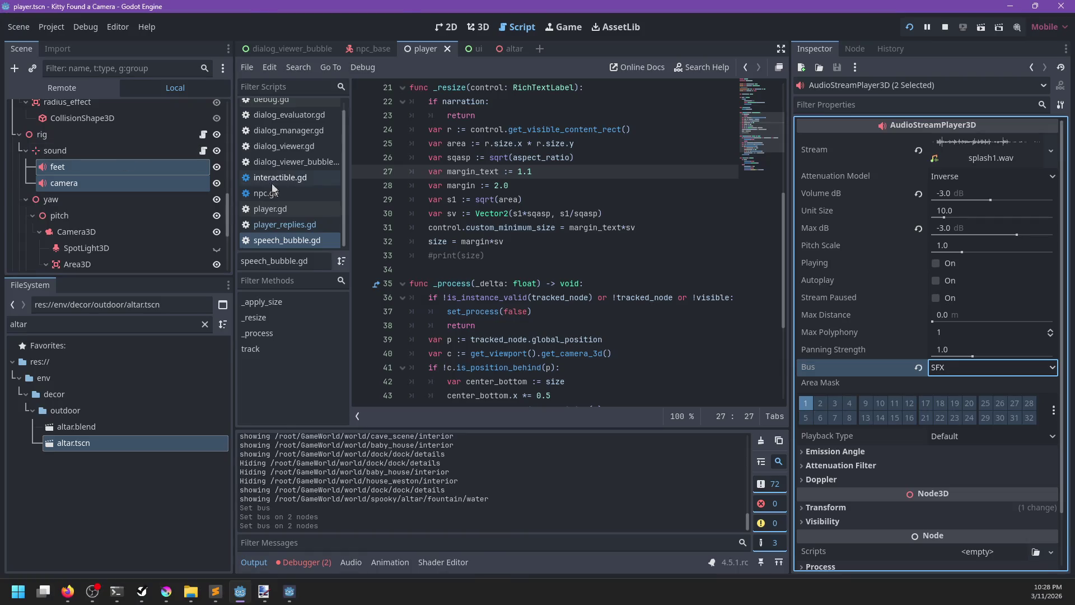
pyautogui.press('Escape')
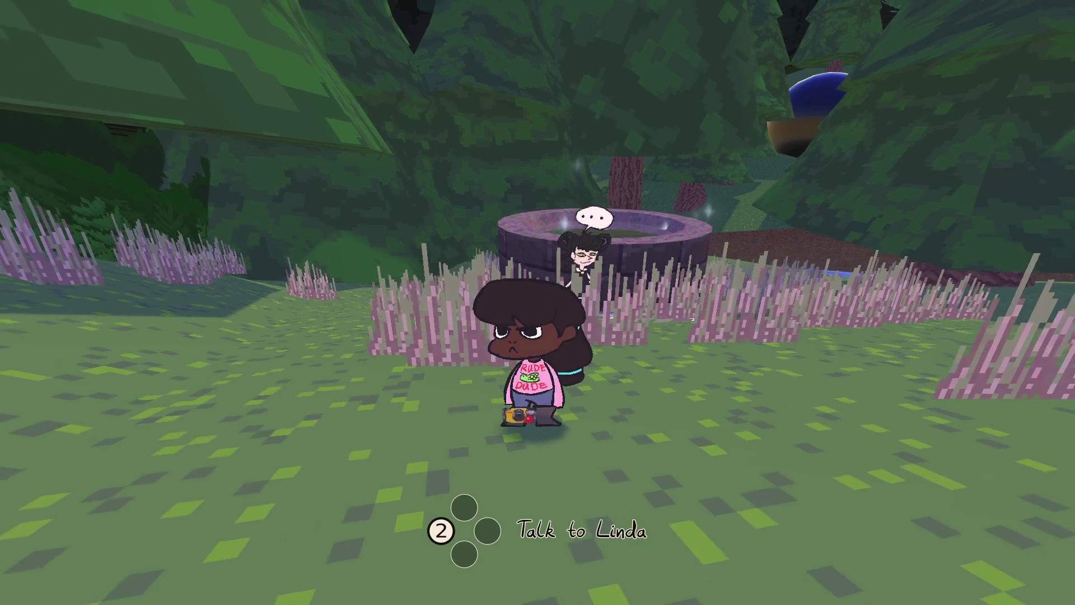
# Step: Talk to Linda and cycle her reply choices using the bubble arrows and Right key
pyautogui.press('w')
pyautogui.press('e')
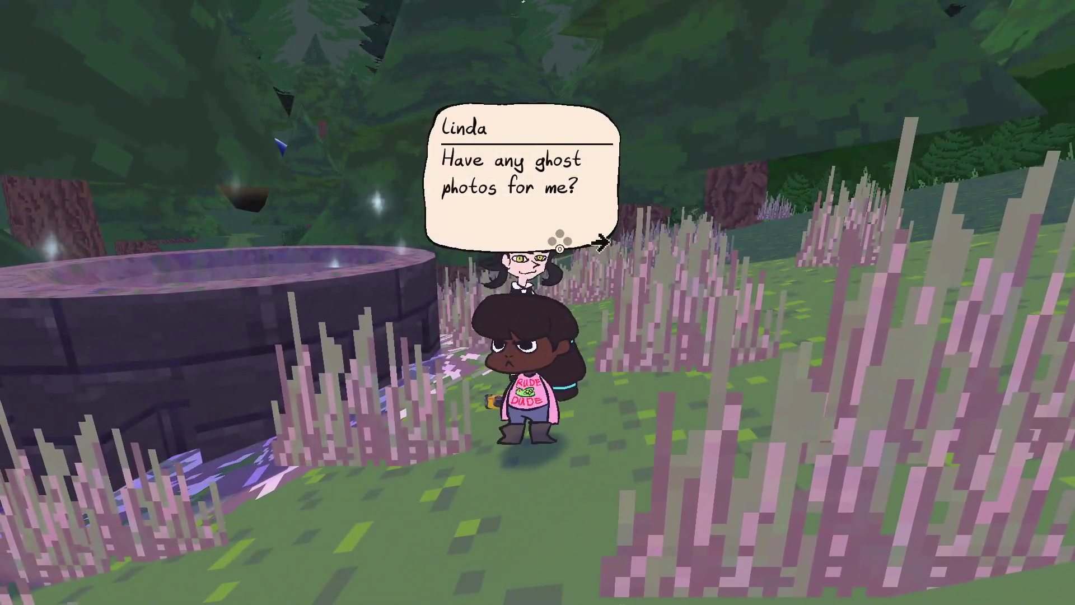
pyautogui.press('e')
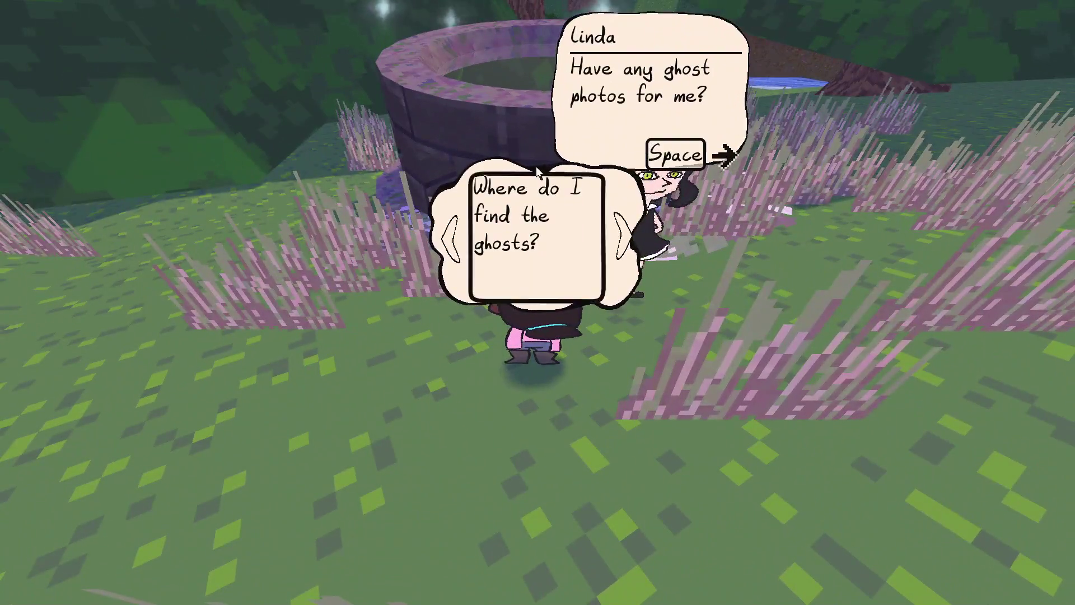
pyautogui.click(623, 234)
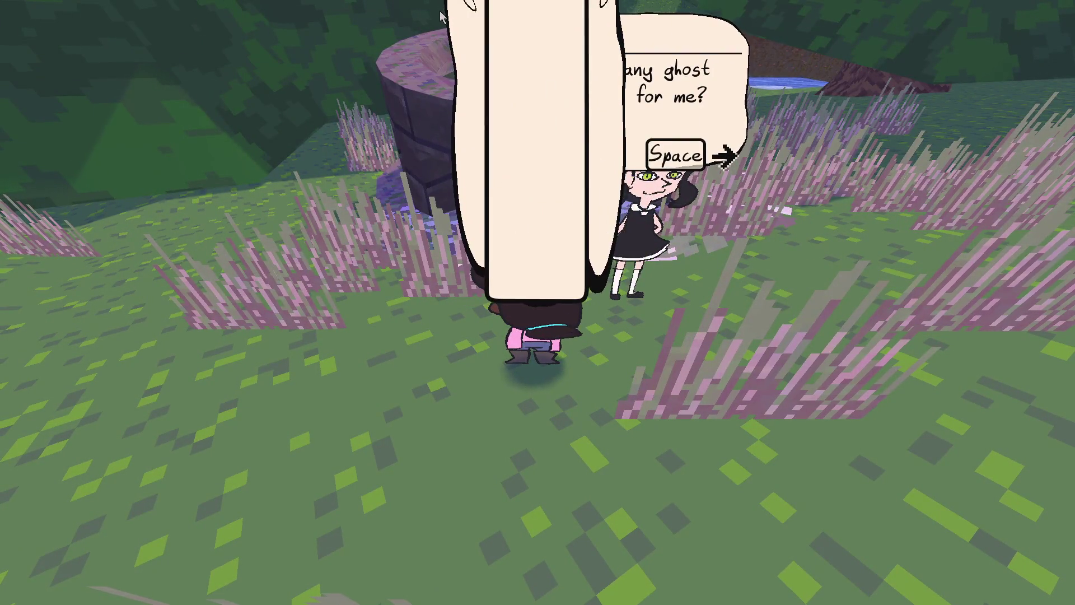
pyautogui.press('Right')
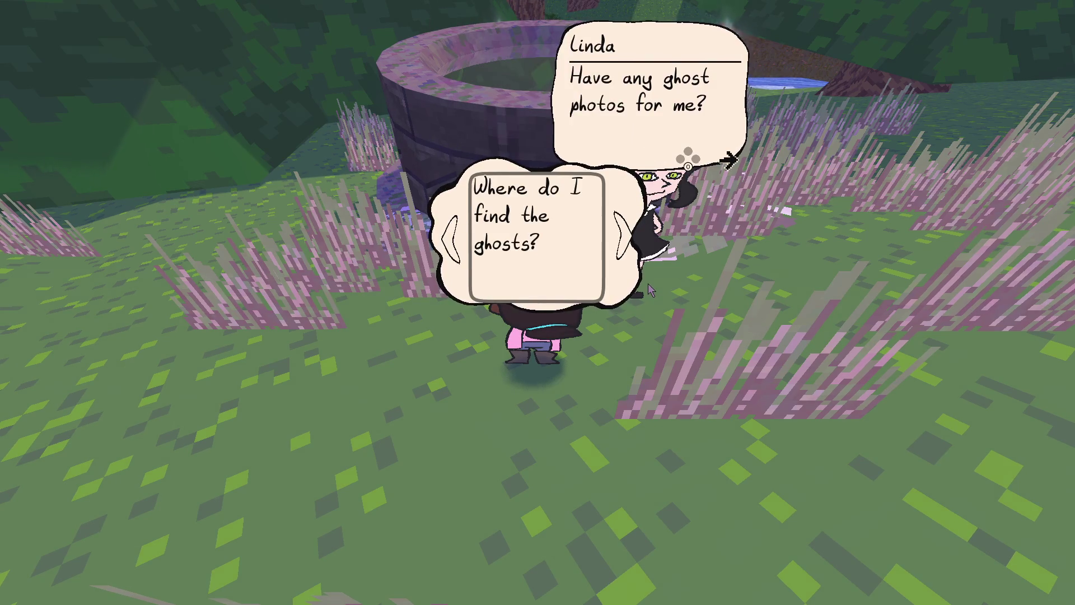
pyautogui.click(622, 234)
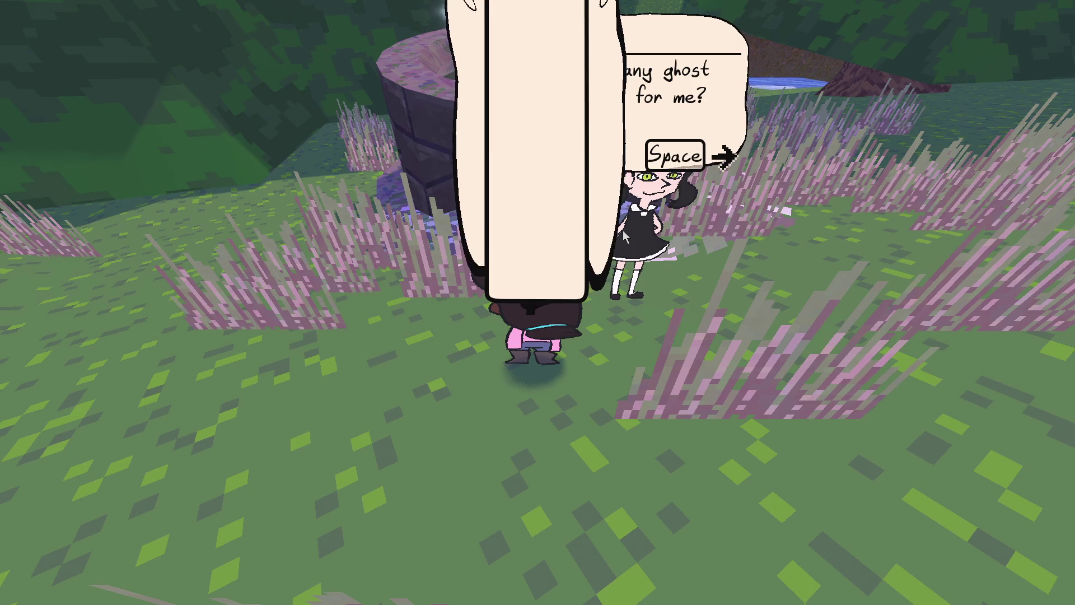
pyautogui.hotkey('alt', 'Tab')
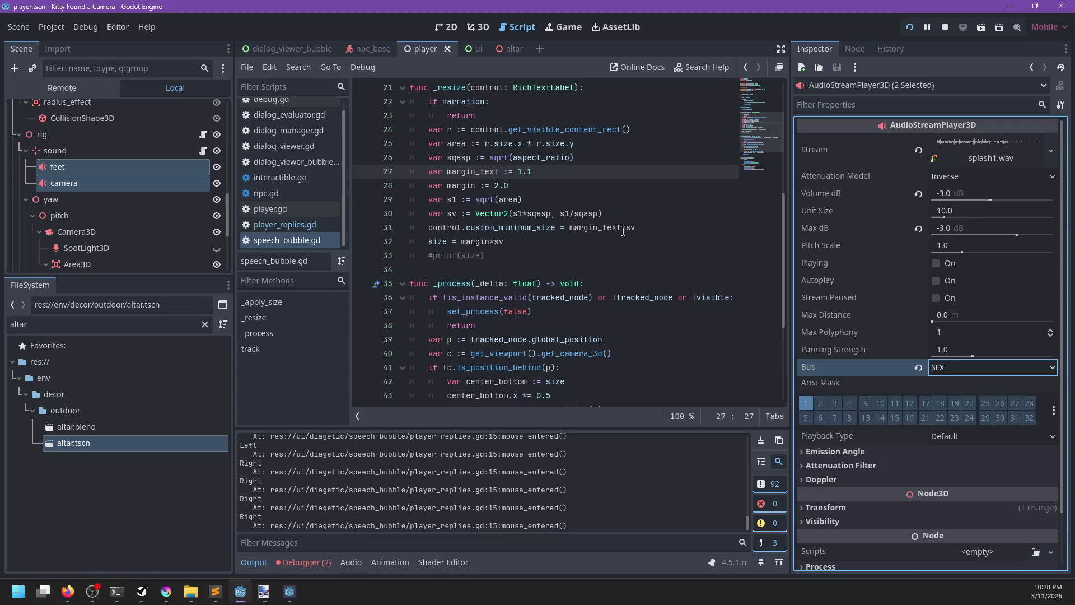
# Step: Look through player_replies.gd, then open dialog_viewer_bubble.gd at its input handling
pyautogui.scroll(-4, 560, 265)
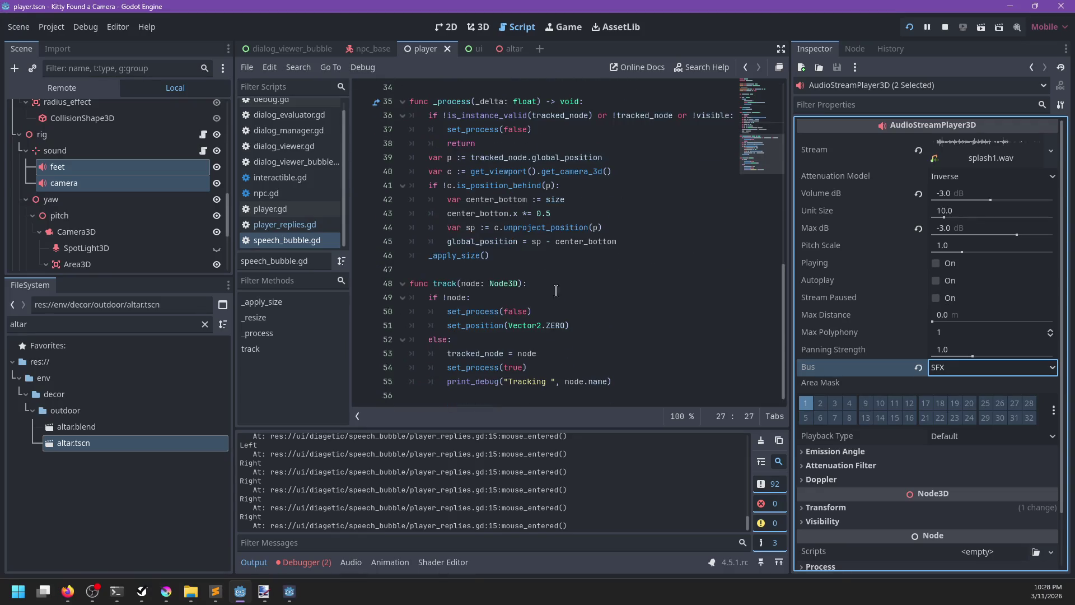
pyautogui.click(307, 230)
pyautogui.scroll(-1, 577, 251)
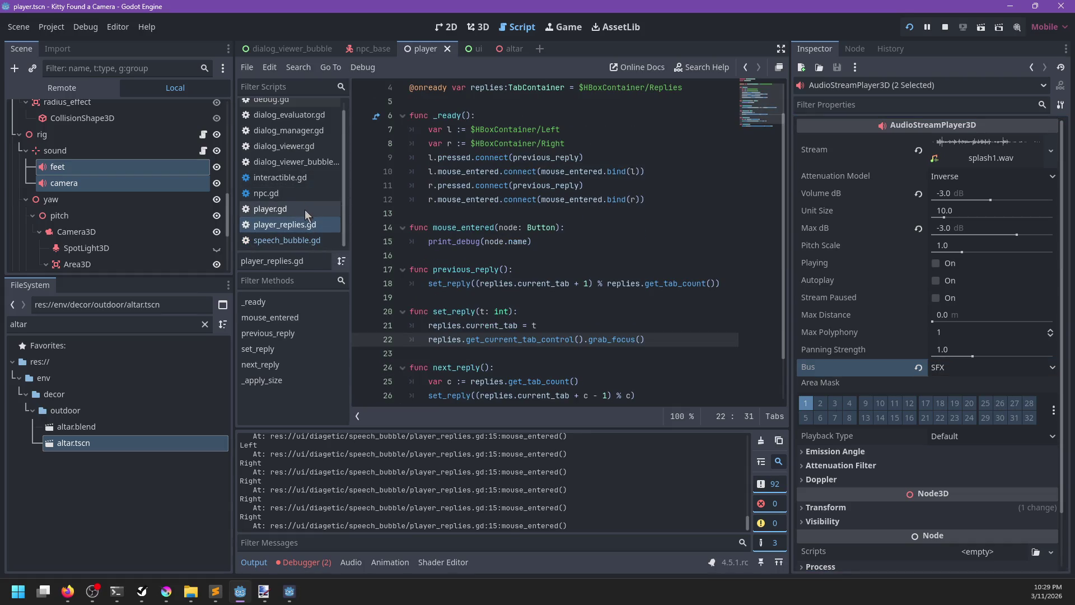
pyautogui.scroll(1, 292, 204)
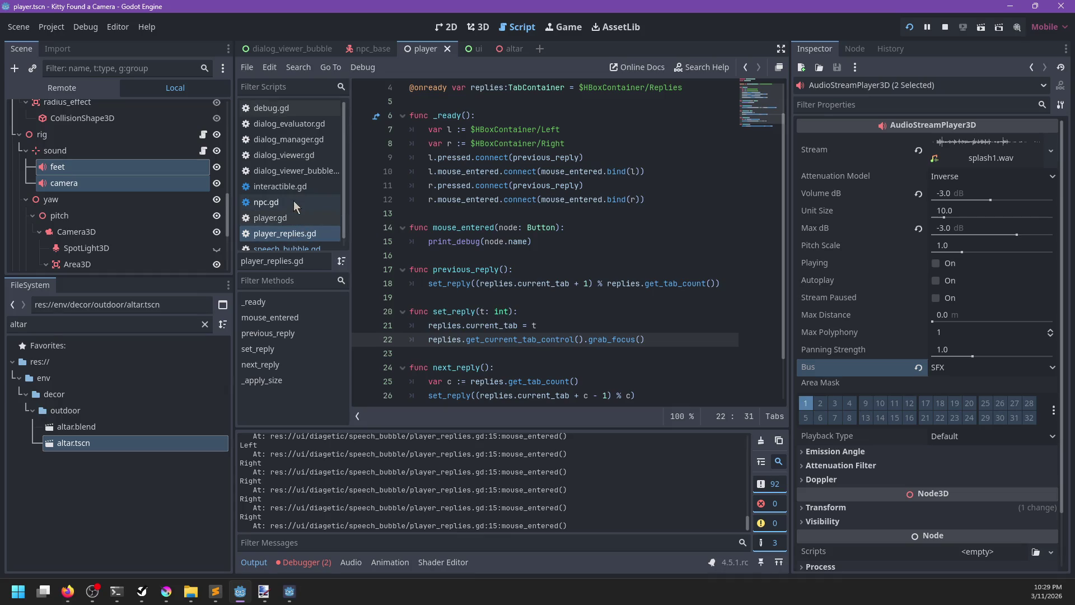
pyautogui.click(294, 171)
pyautogui.scroll(5, 572, 205)
pyautogui.scroll(10, 572, 205)
pyautogui.scroll(5, 570, 206)
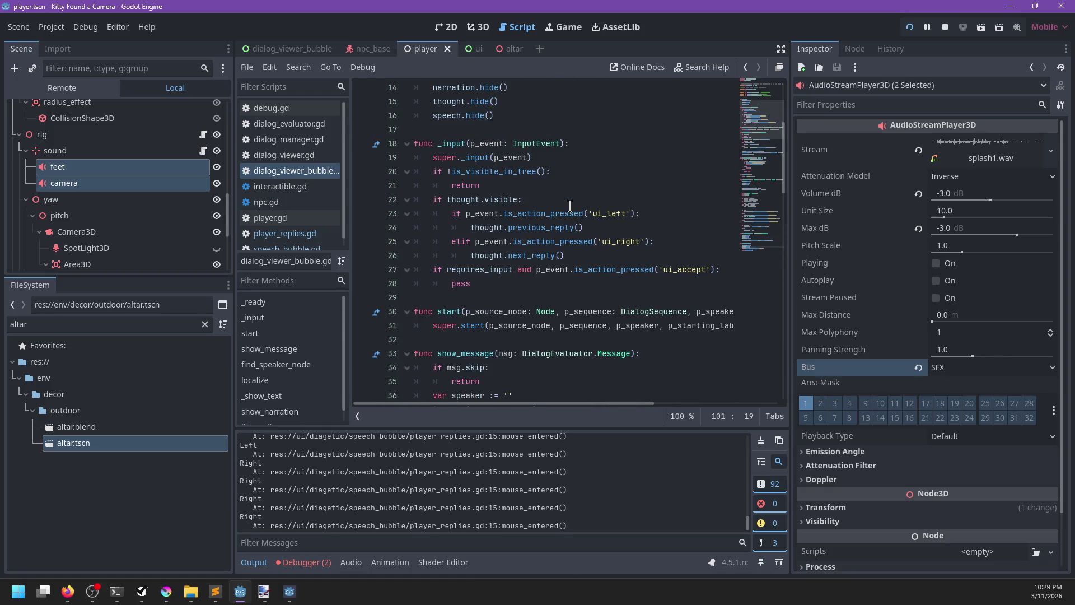
# Step: Change both ui_left/ui_right is_action_pressed checks to is_action_released and save
pyautogui.click(538, 214)
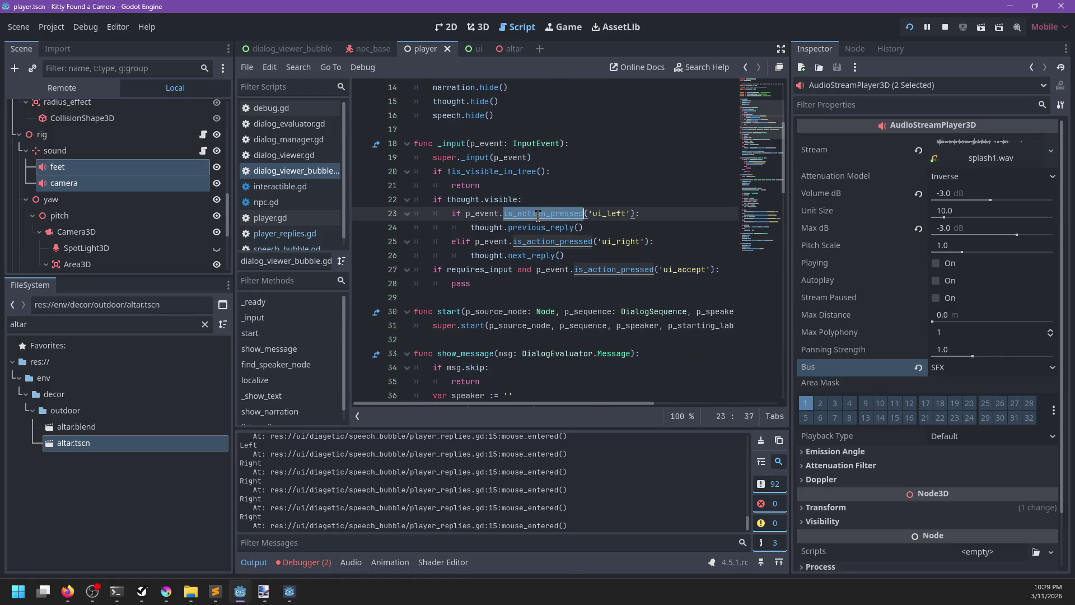
pyautogui.hotkey('ctrl', 'd')
pyautogui.press('Right')
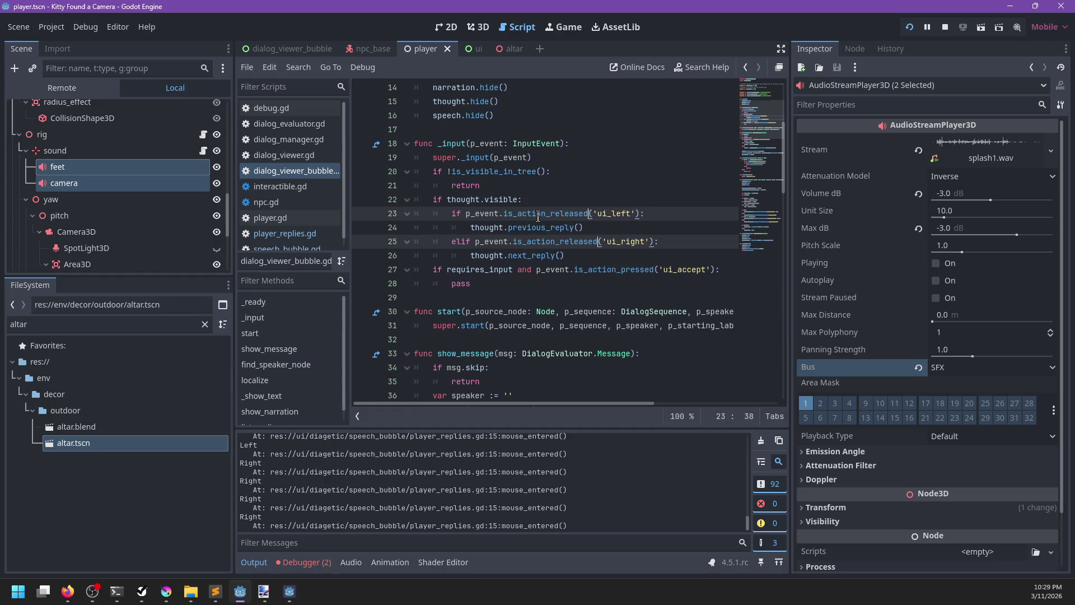
pyautogui.press('Escape')
pyautogui.hotkey('ctrl', 's')
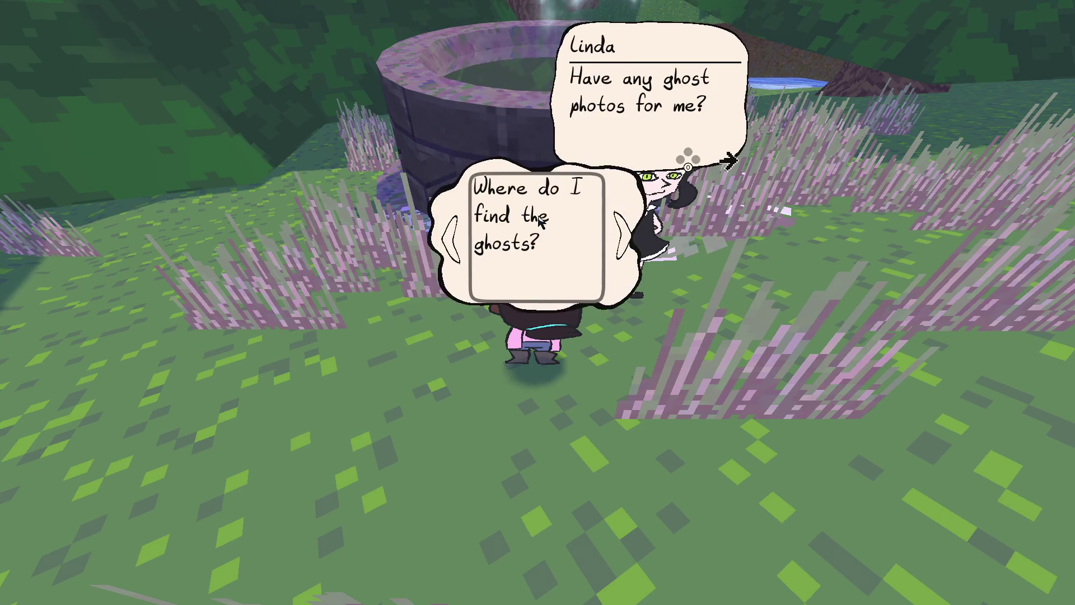
# Step: Jump to previous_reply in player_replies.gd and inspect set_reply's grab_focus call
pyautogui.hotkey('alt', 'Tab')
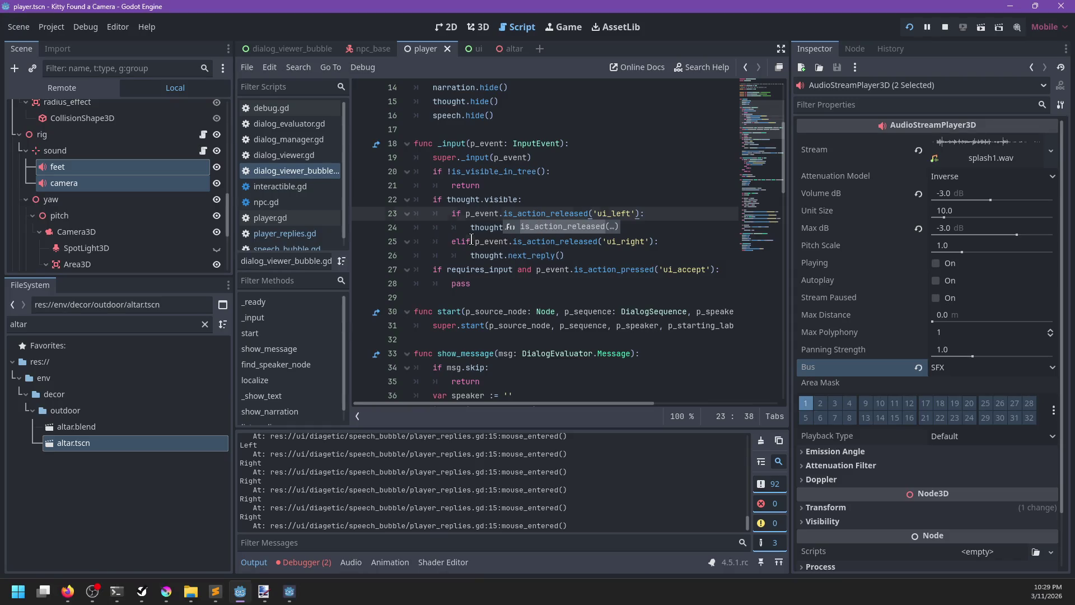
pyautogui.keyDown('ctrl'); pyautogui.click(540, 228); pyautogui.keyUp('ctrl')
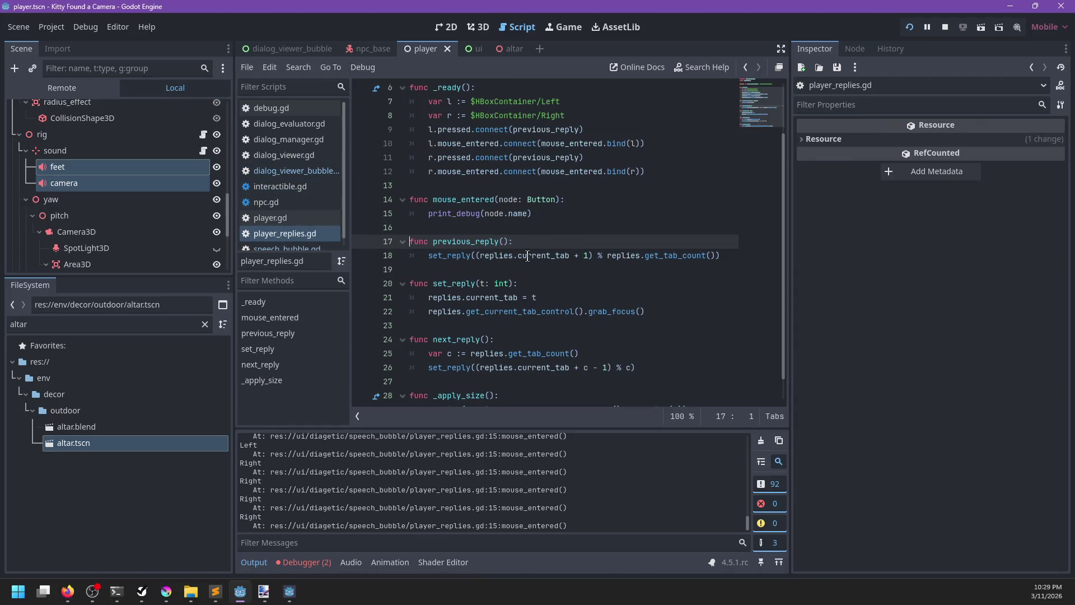
pyautogui.keyDown('ctrl'); pyautogui.click(457, 258); pyautogui.keyUp('ctrl')
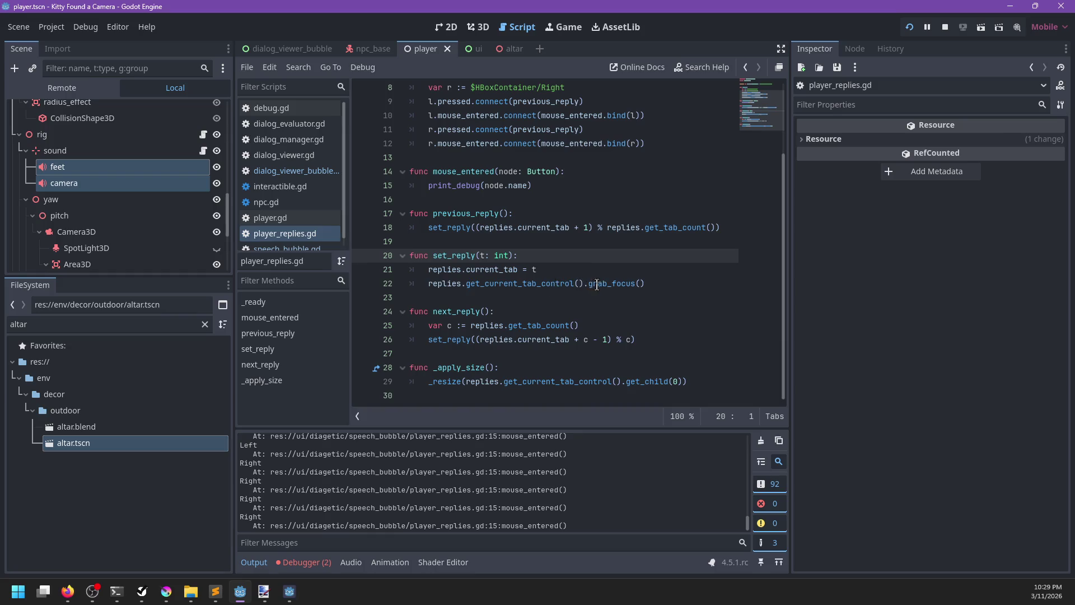
pyautogui.click(588, 284)
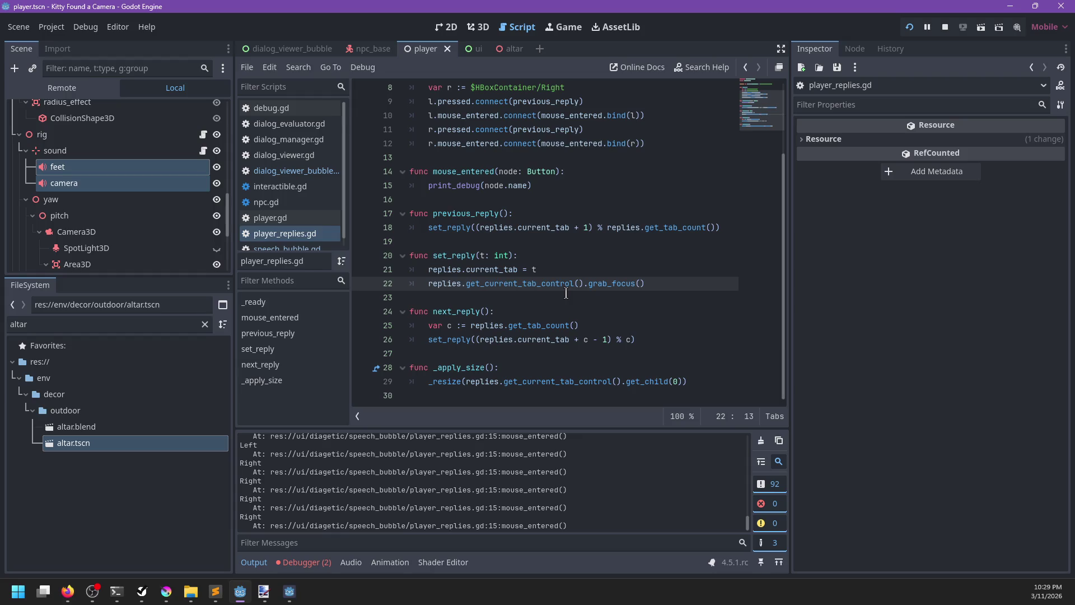
pyautogui.click(566, 266)
# Step: Rerun the game, choose the ghosts reply option, and return to the editor
pyautogui.press('F5')
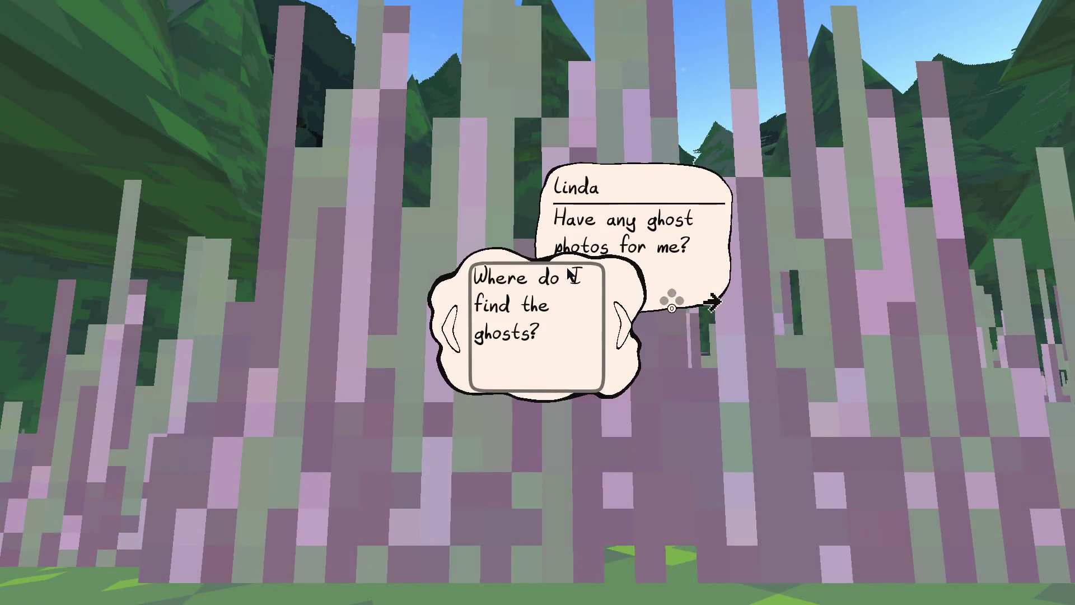
pyautogui.press('Escape')
pyautogui.press('Escape')
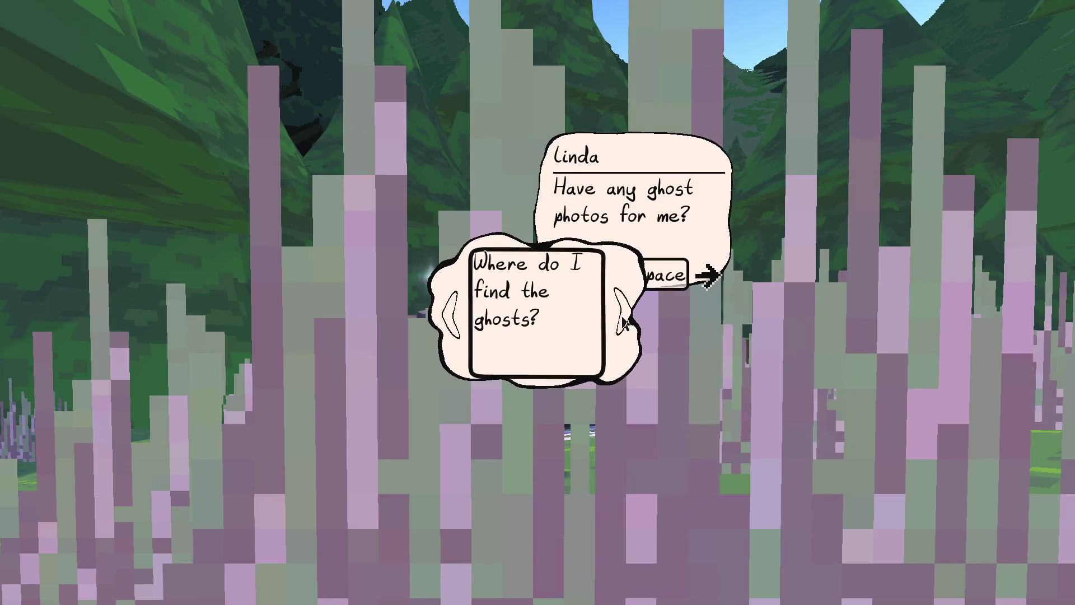
pyautogui.click(614, 326)
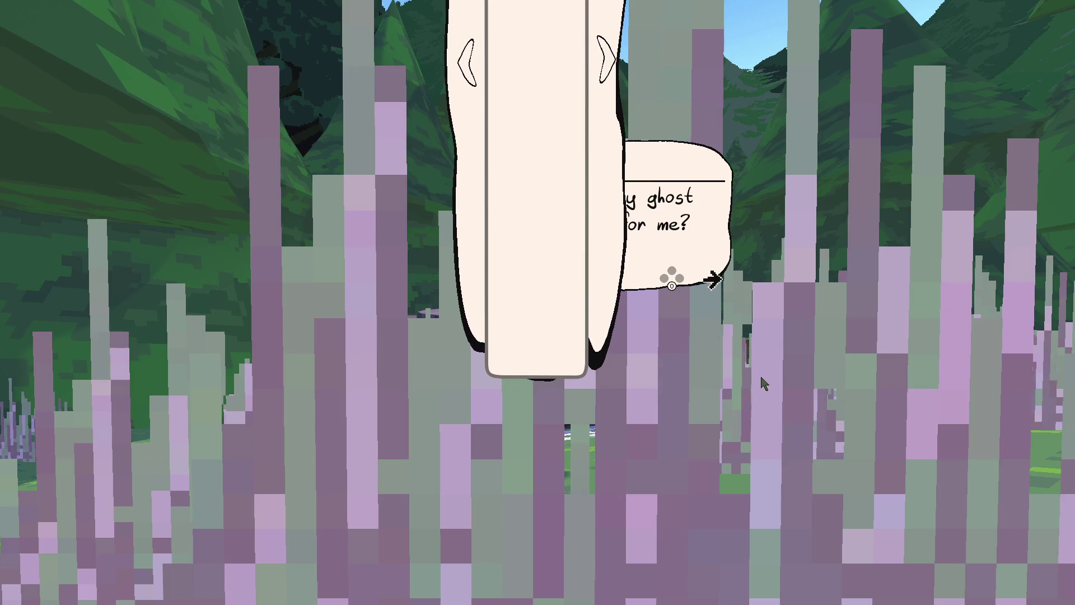
pyautogui.hotkey('alt', 'Tab')
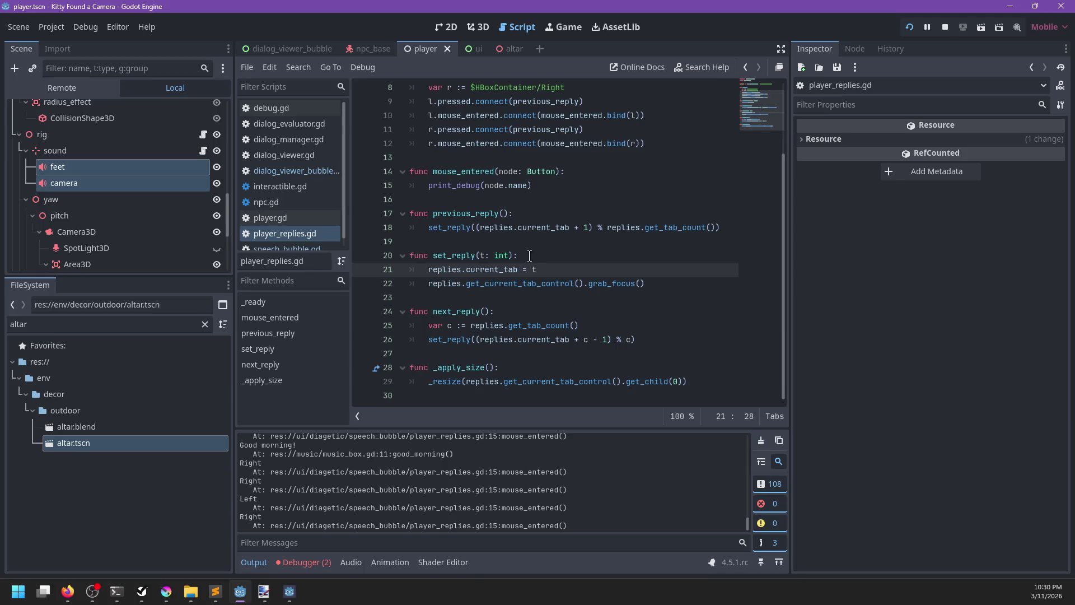
# Step: Check the pause menu in the running game, then return to the editor
pyautogui.hotkey('alt', 'Tab')
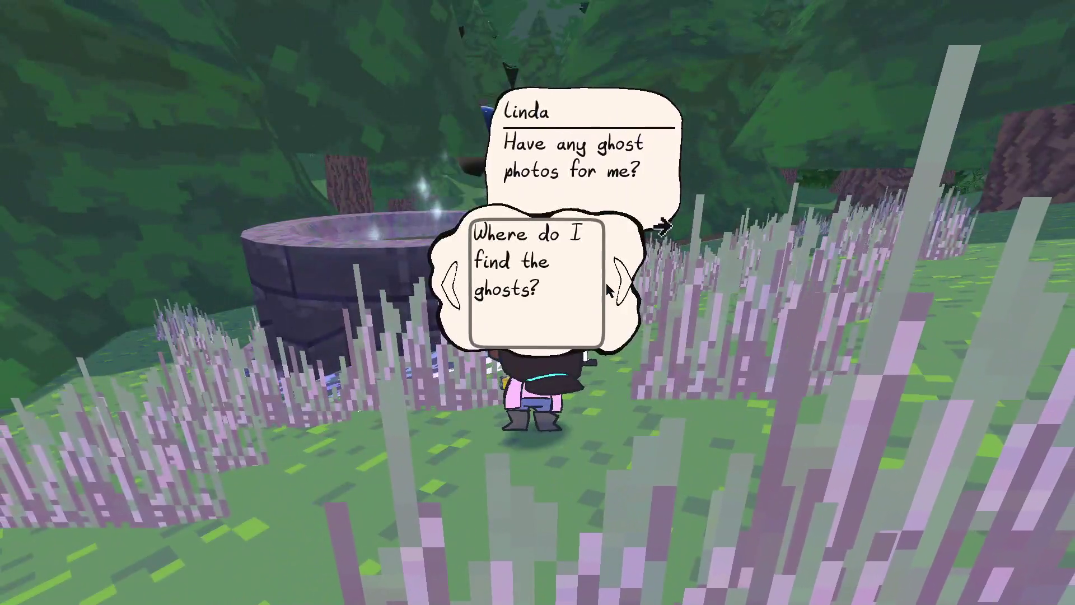
pyautogui.press('Escape')
pyautogui.hotkey('alt', 'Tab')
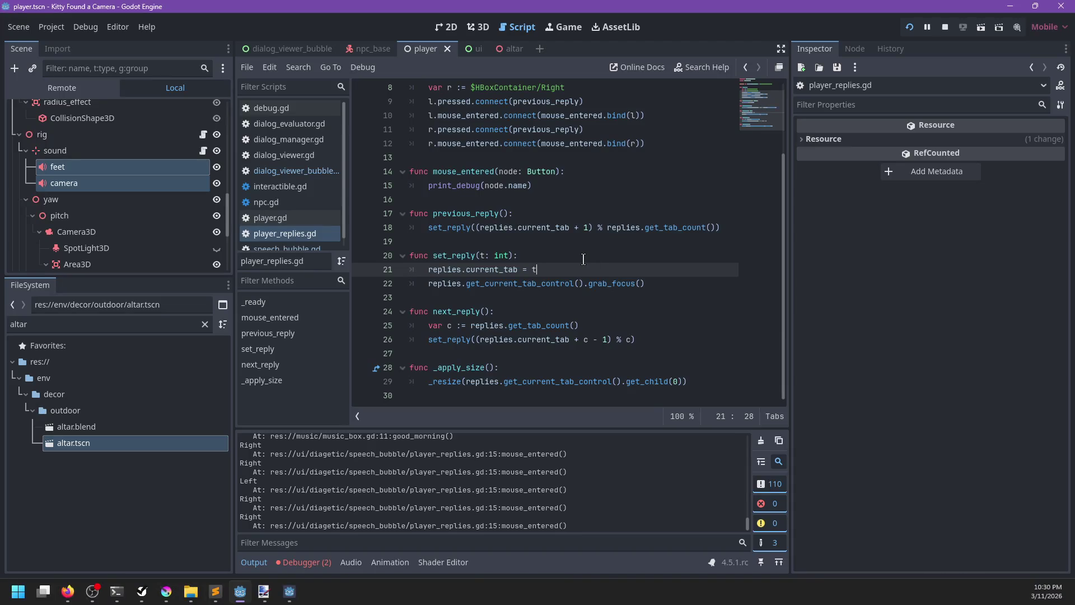
# Step: Add focus.call_deferred() in set_reply and a new func focus(), then save
pyautogui.press('Return')
pyautogui.write('focus.call-defe')
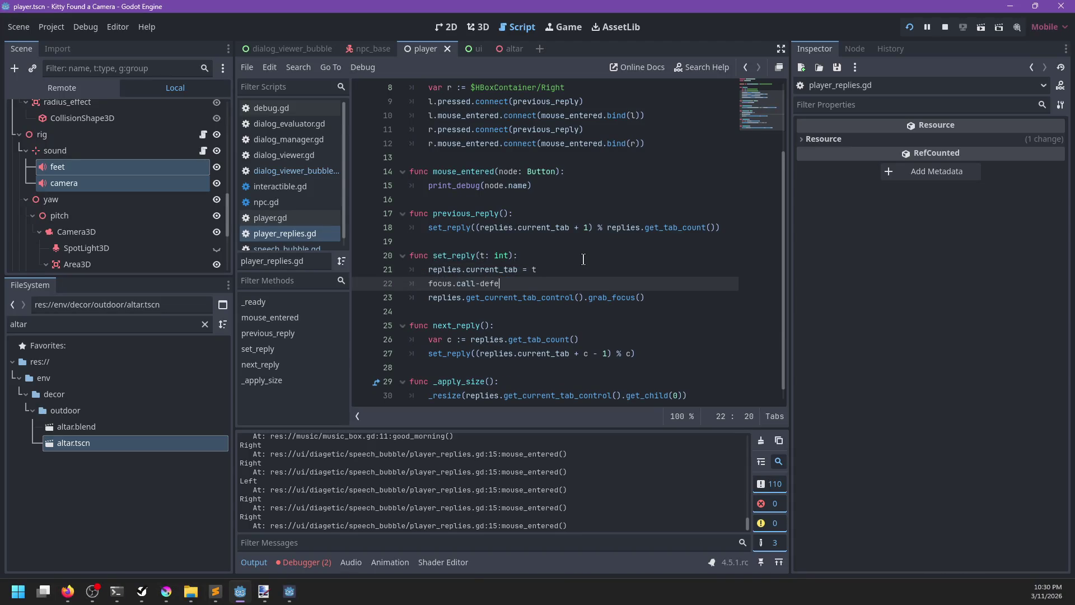
pyautogui.press('BackSpace')
pyautogui.press('BackSpace')
pyautogui.press('BackSpace')
pyautogui.write('_)de')
pyautogui.write('ed()')
pyautogui.press('Return')
pyautogui.press('BackSpace')
pyautogui.press('Return')
pyautogui.write('func focus()')
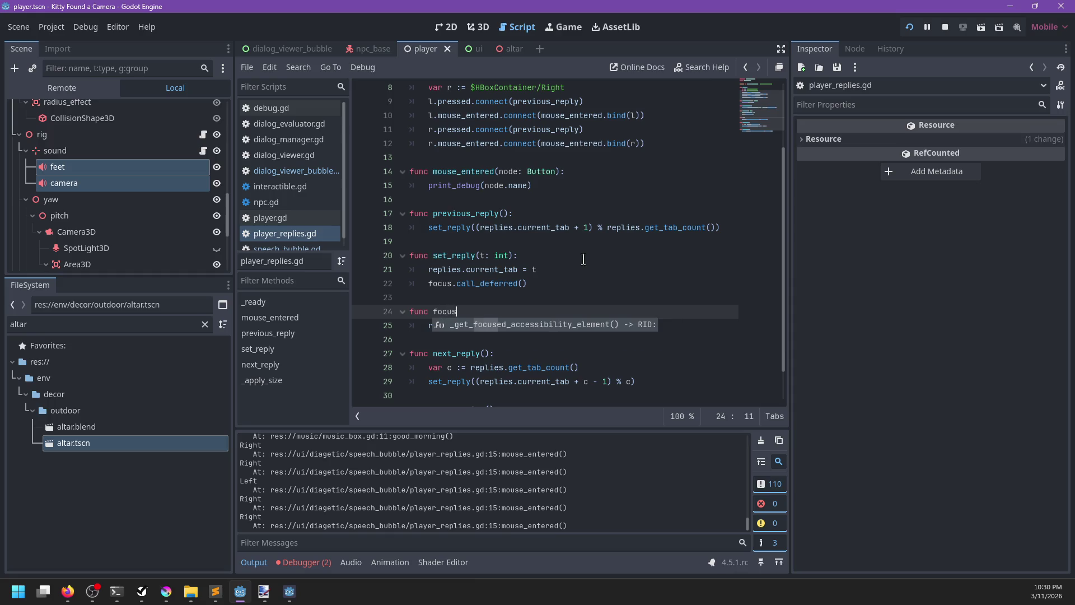
pyautogui.press('Up')
pyautogui.press('Up')
pyautogui.hotkey('ctrl', 's')
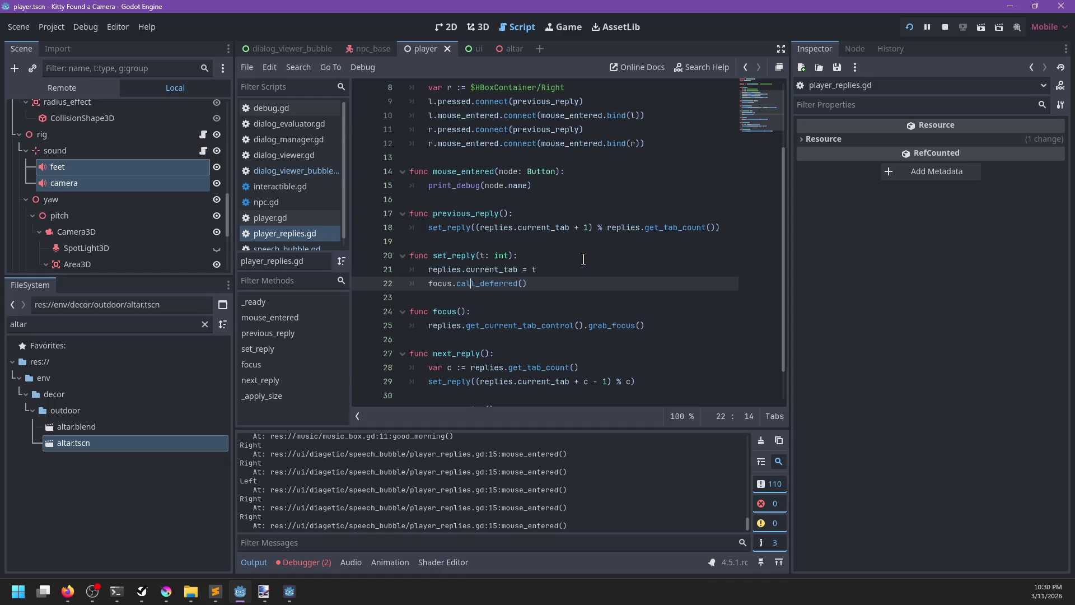
# Step: Test the fix in the game, then filter the FileSystem by 'camera'
pyautogui.hotkey('alt', 'Tab')
pyautogui.press('Escape')
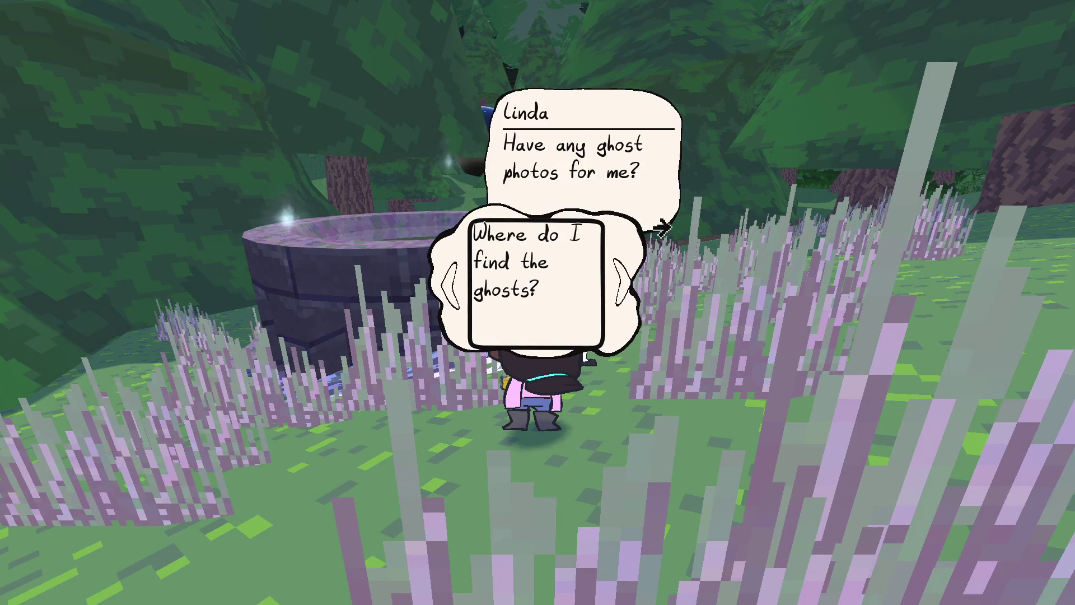
pyautogui.hotkey('alt', 'Tab')
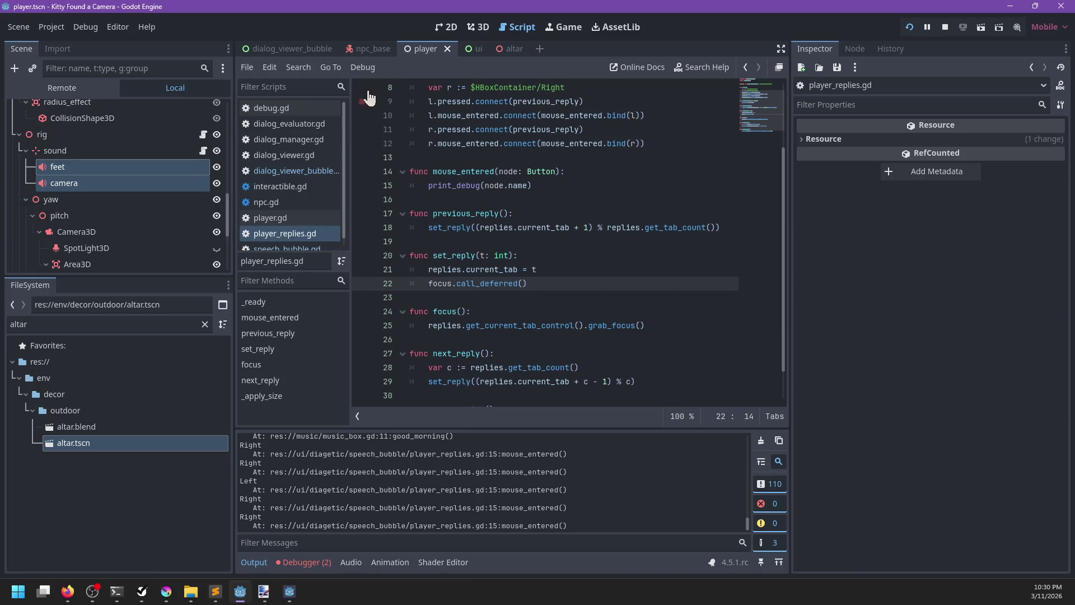
pyautogui.doubleClick(125, 324)
pyautogui.write('camera')
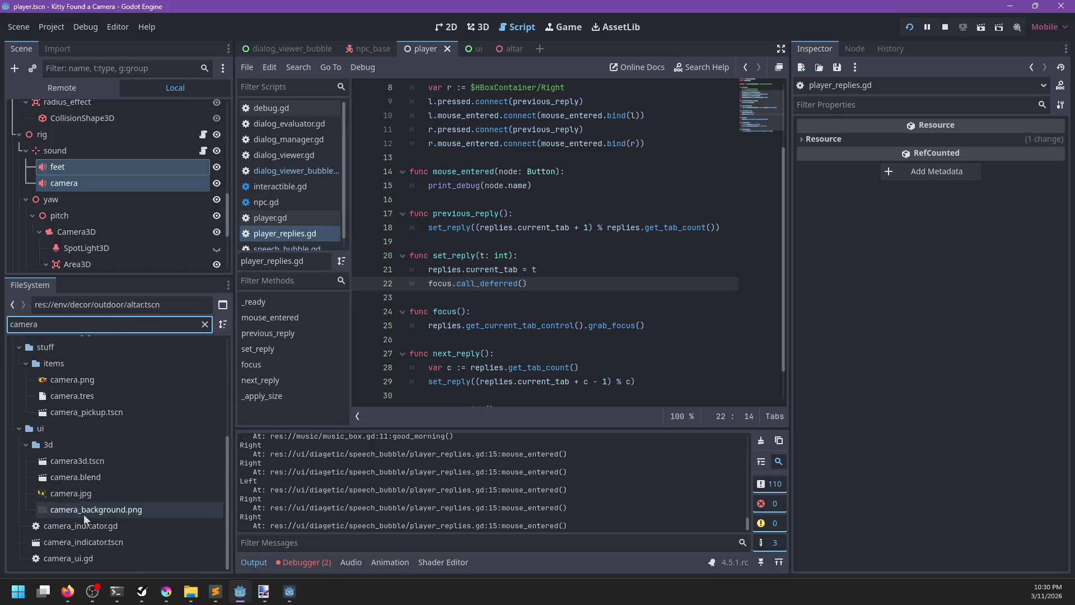
# Step: Open the ui scene and bring its ui.gd script into the script editor
pyautogui.click(475, 48)
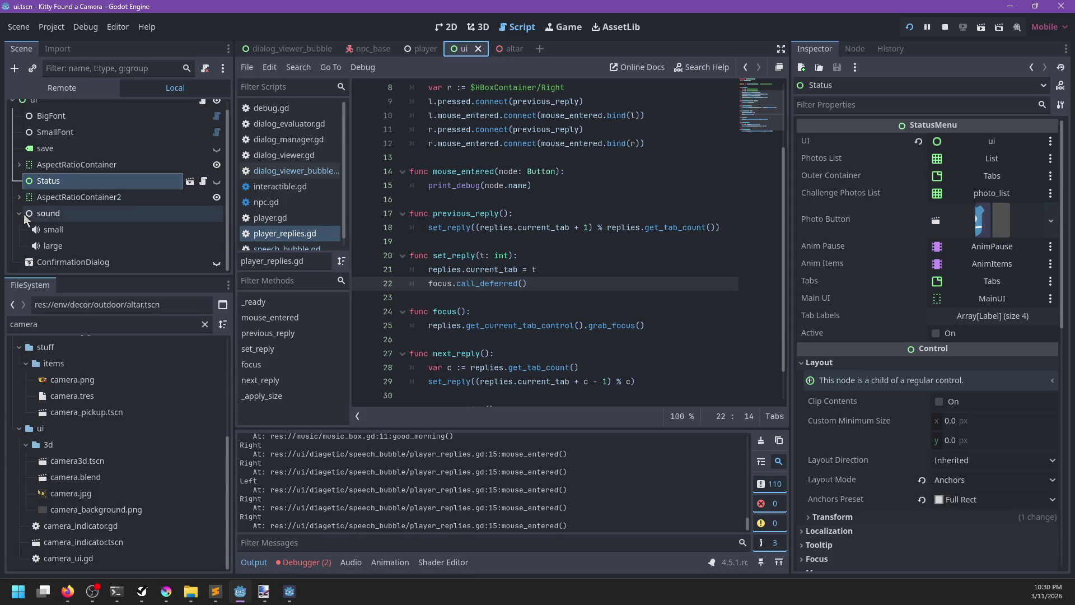
pyautogui.click(85, 261)
pyautogui.scroll(1, 185, 130)
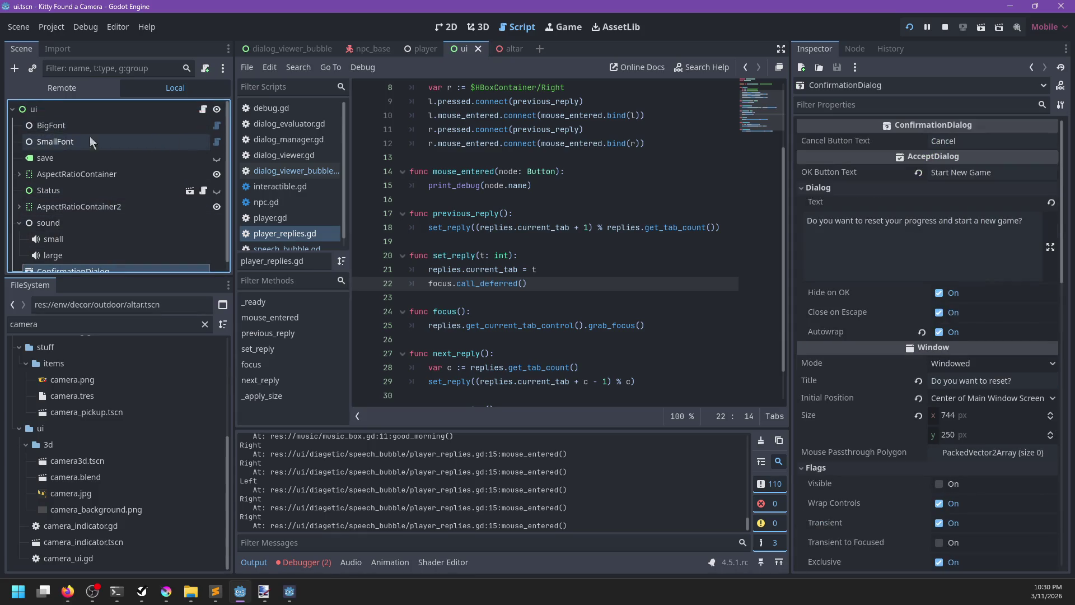
pyautogui.click(203, 110)
pyautogui.click(567, 248)
# Step: Search ui.gd for focus_changed to locate the focus handler
pyautogui.hotkey('ctrl', 'f')
pyautogui.write('focus_changed')
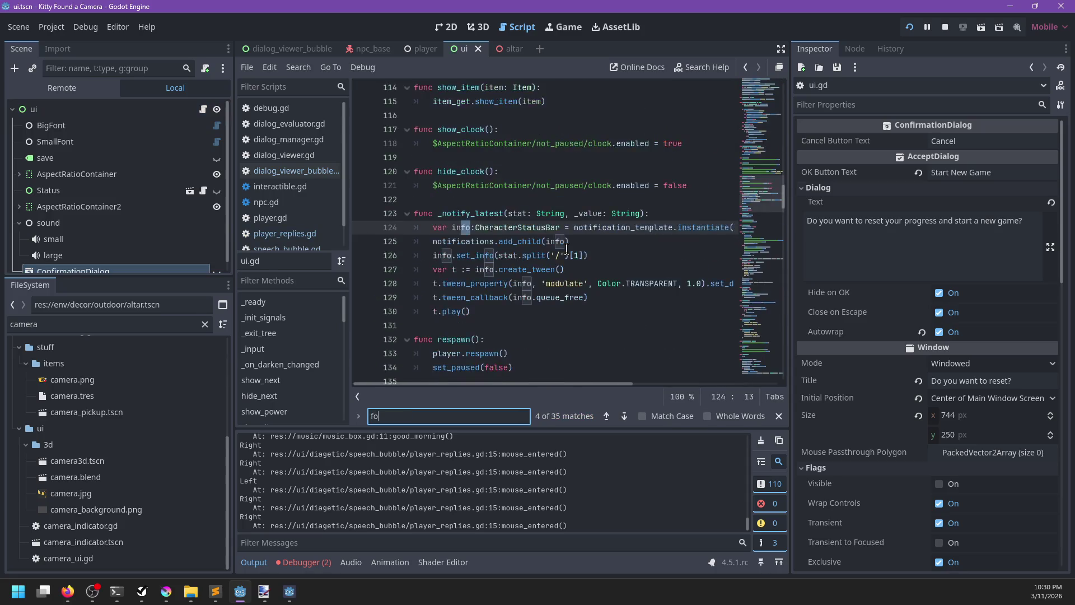
pyautogui.press('Escape')
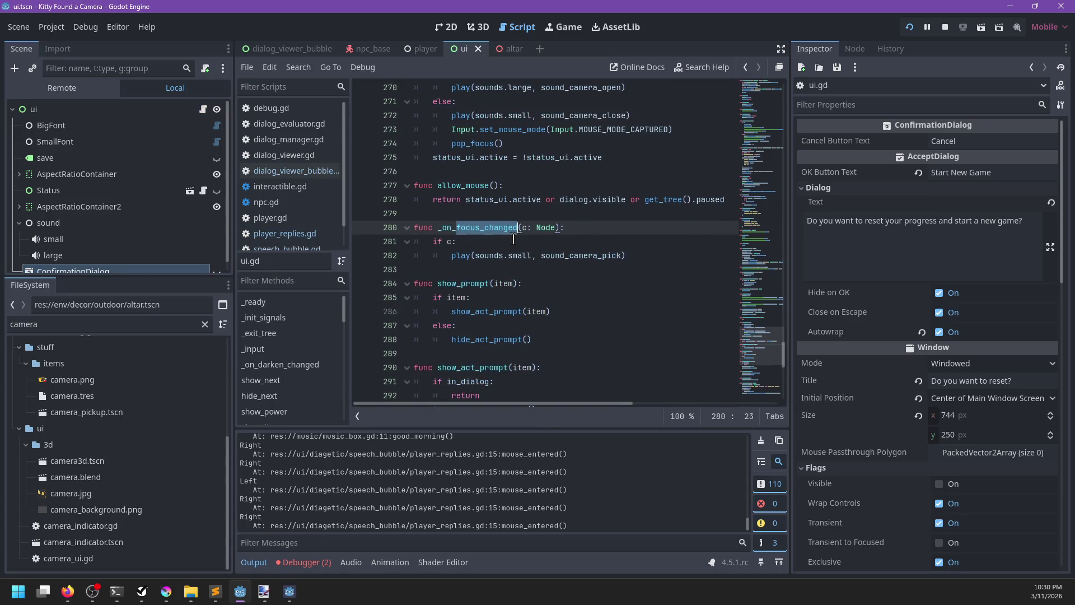
# Step: Make the focus sound condition check status_ui.is_ancestor_of(c), then save the script
pyautogui.click(457, 242)
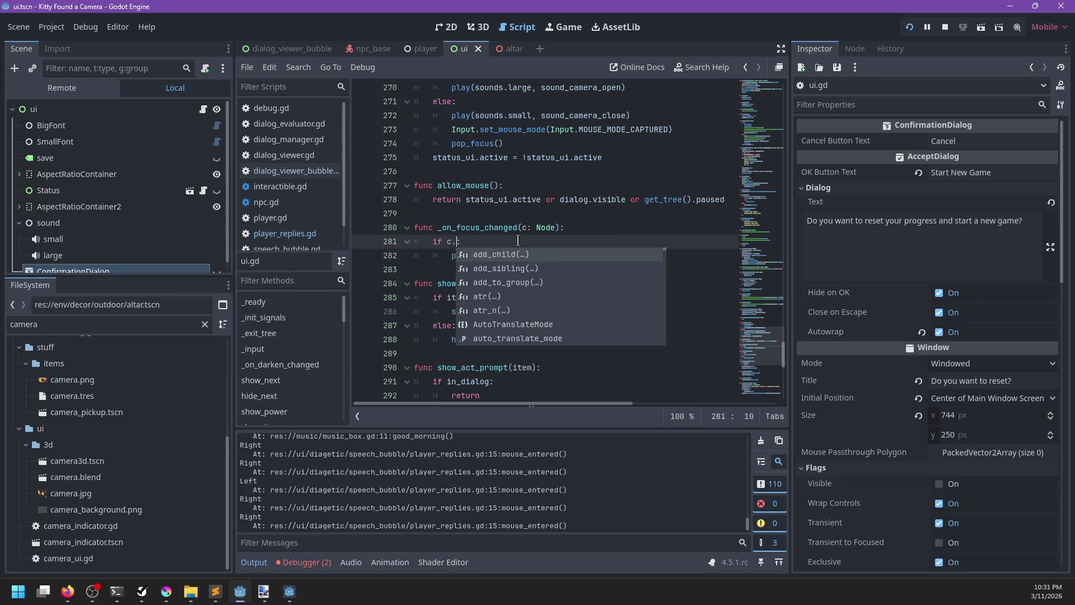
pyautogui.write('is_')
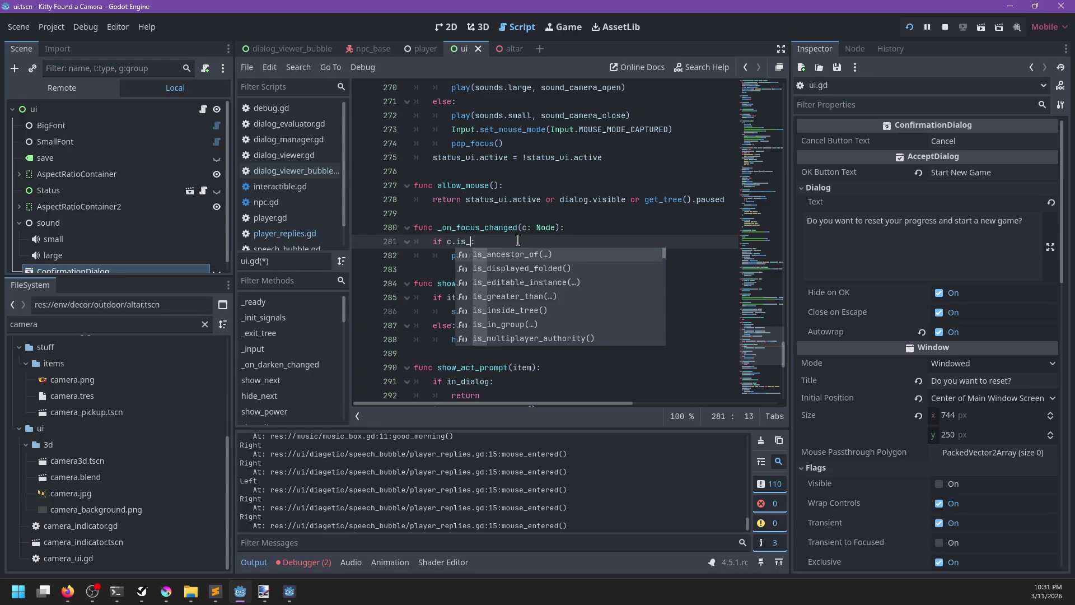
pyautogui.press('BackSpace')
pyautogui.press('BackSpace')
pyautogui.press('BackSpace')
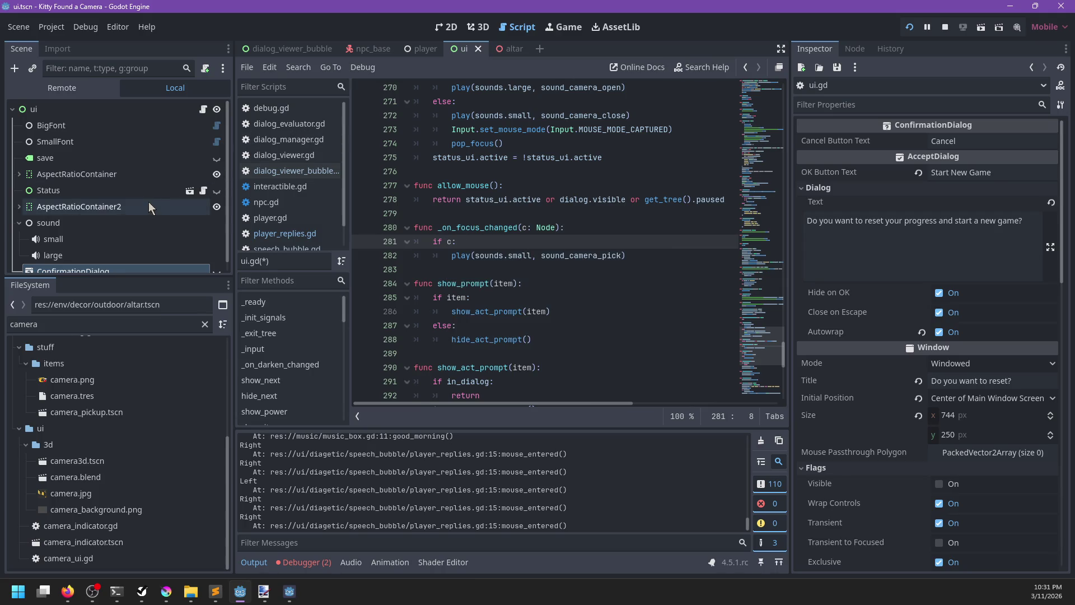
pyautogui.press('Down')
pyautogui.press('Down')
pyautogui.press('Return')
pyautogui.press('BackSpace')
pyautogui.press('BackSpace')
pyautogui.write('m')
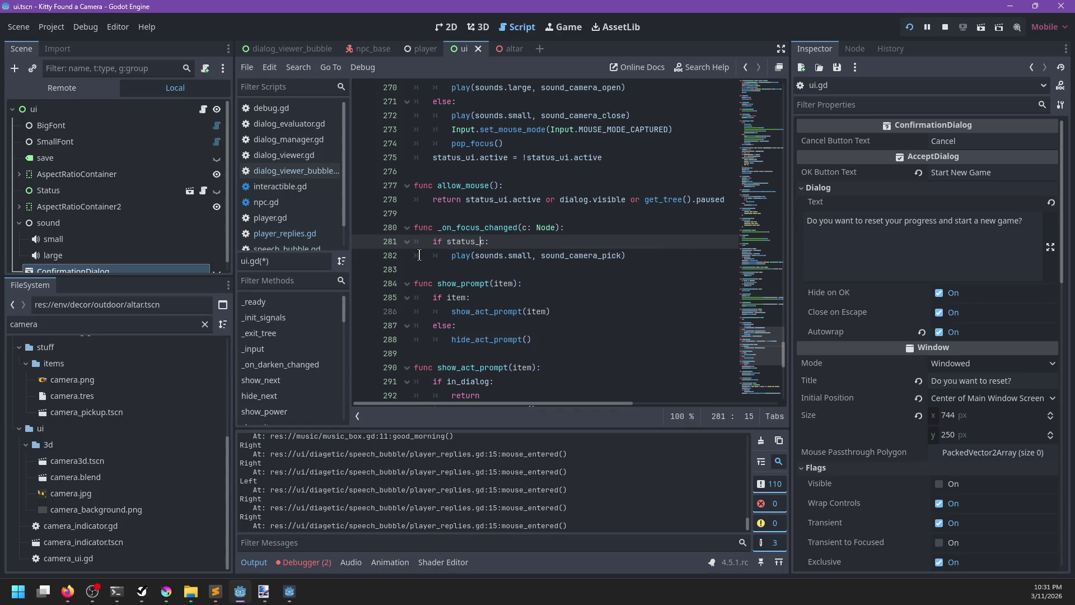
pyautogui.write('is_c')
pyautogui.press('BackSpace')
pyautogui.write('ances')
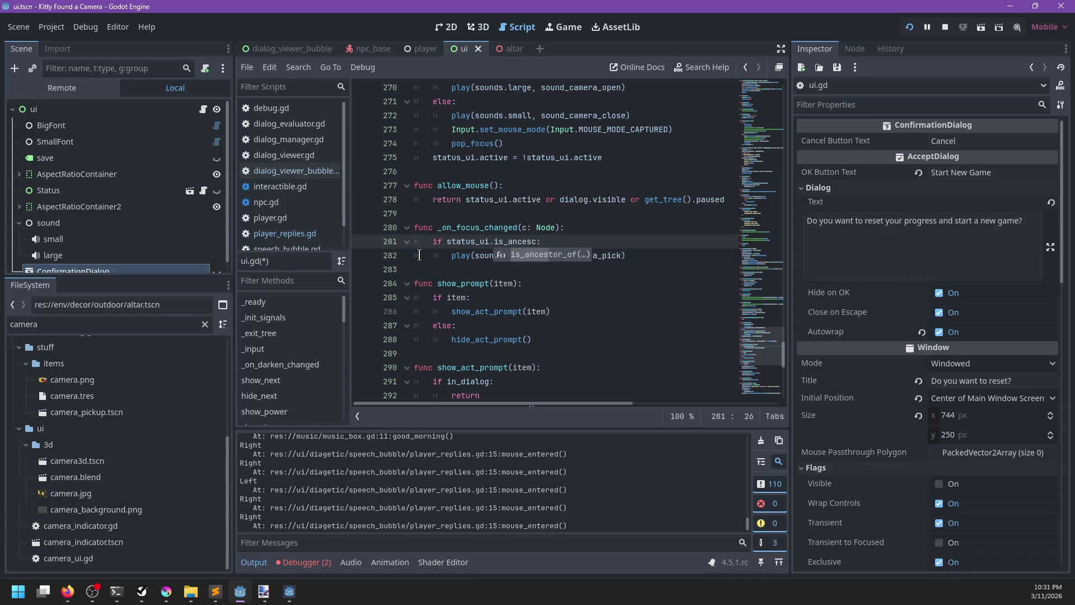
pyautogui.write('tor_of(')
pyautogui.press('Right')
pyautogui.write(')')
pyautogui.click(633, 250)
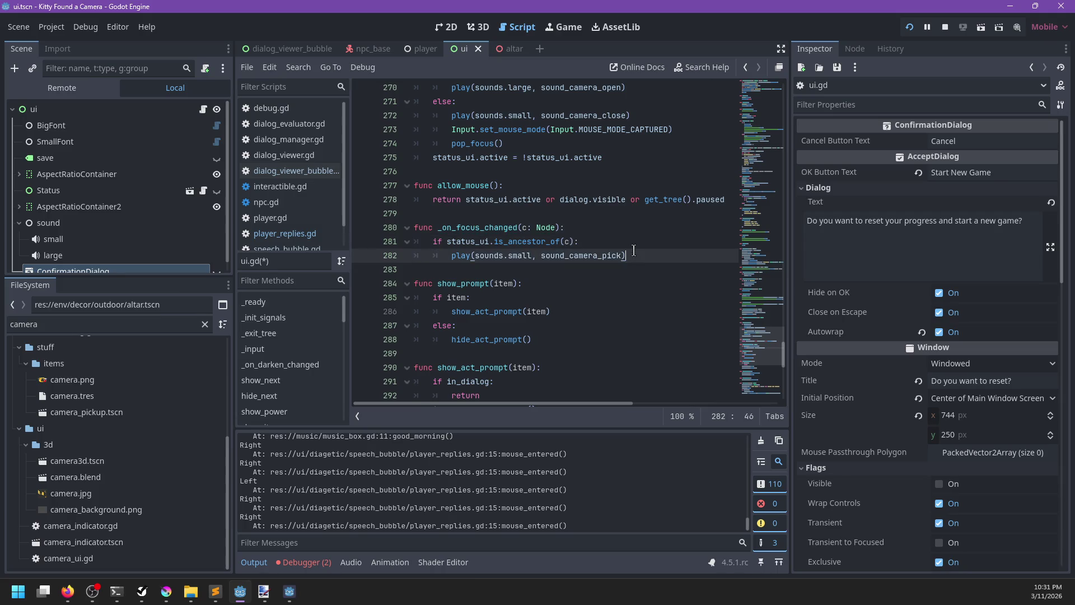
pyautogui.hotkey('ctrl', 's')
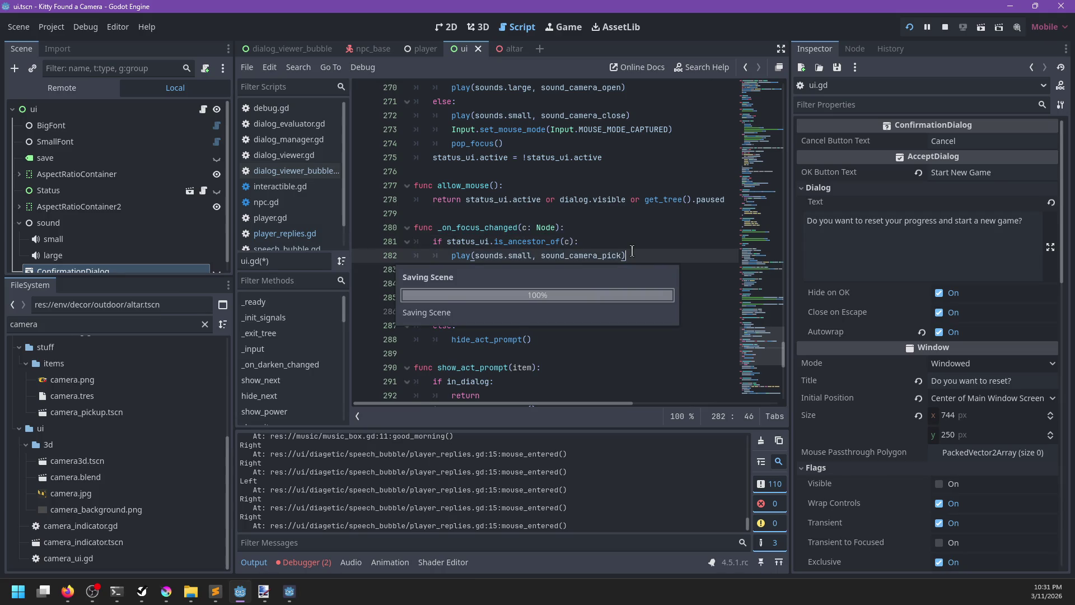
# Step: Erase the half-typed pause reference so line 281's condition ends with an unfinished 'or'
pyautogui.press('Up')
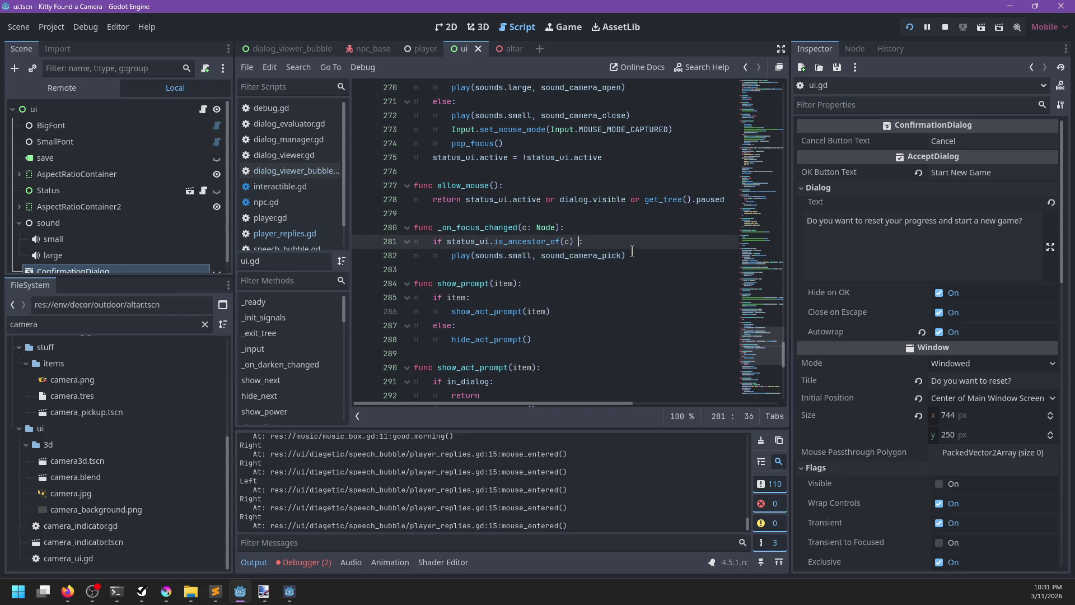
pyautogui.write('pause_')
pyautogui.press('BackSpace')
pyautogui.press('BackSpace')
pyautogui.press('BackSpace')
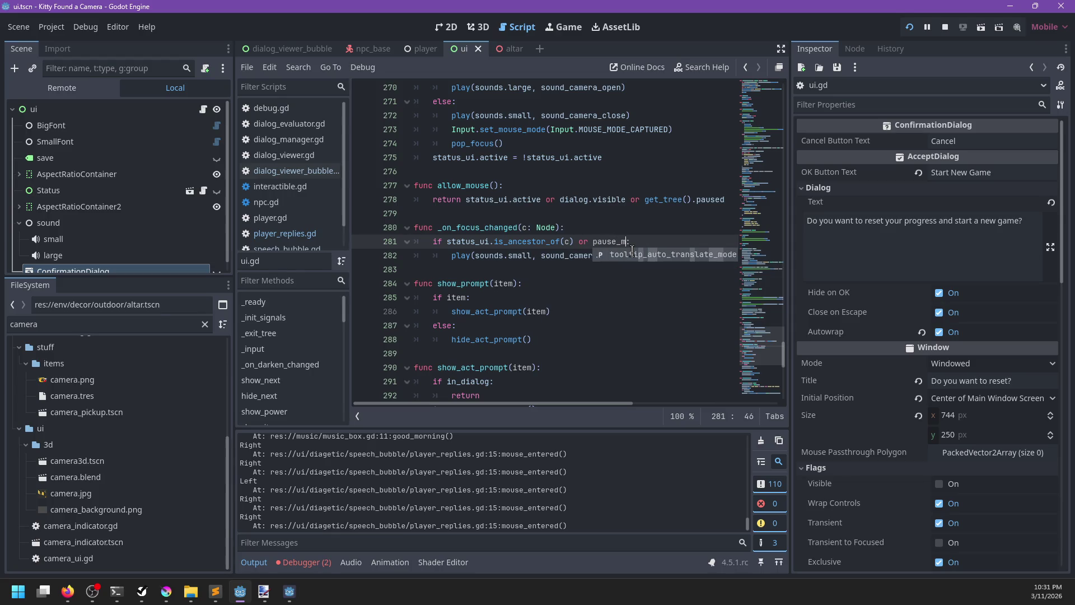
pyautogui.write('$Aspe')
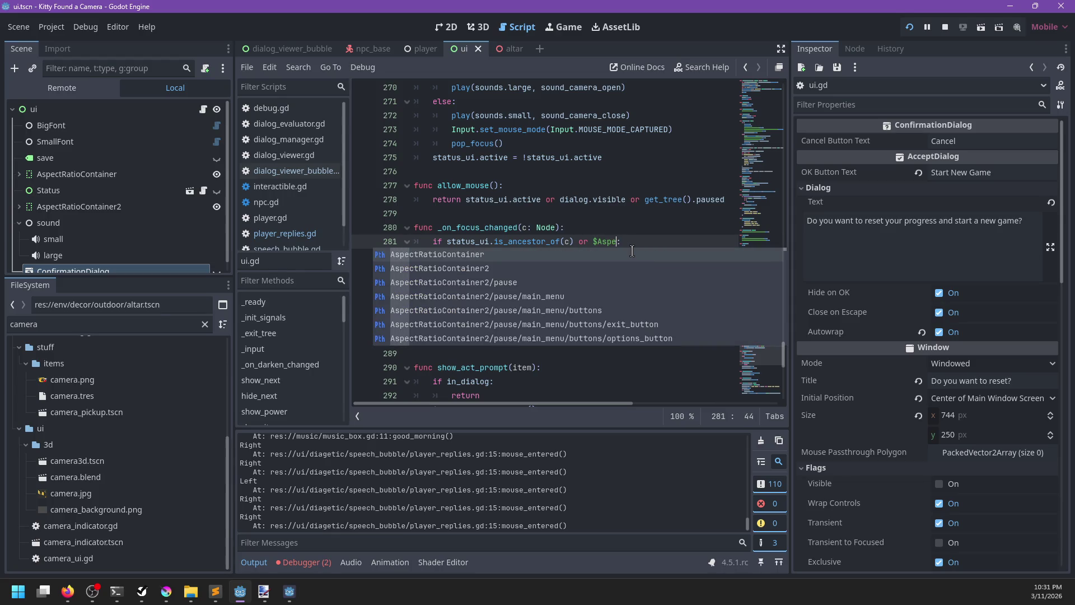
pyautogui.press('Escape')
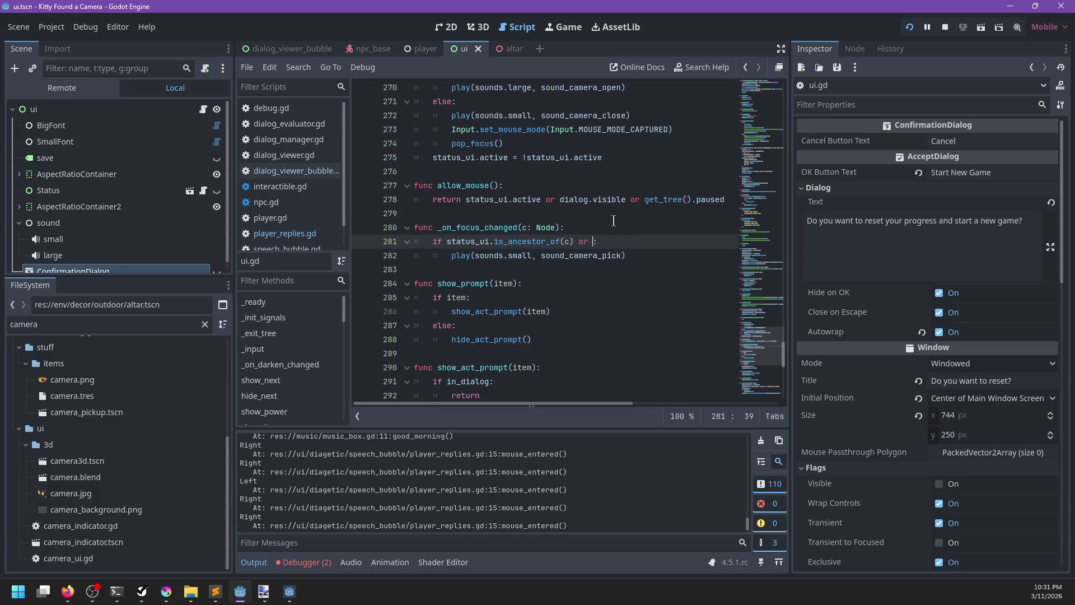
pyautogui.hotkey('ctrl', 'f')
# Step: Step through the '/pause' matches in ui.gd, stopping at line 151
pyautogui.write('/pause')
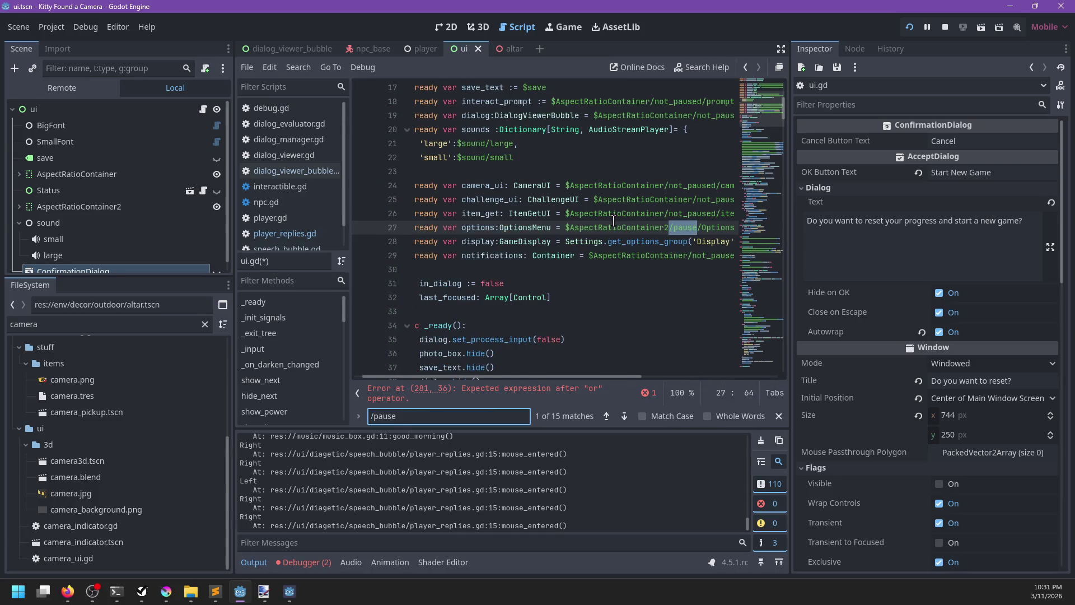
pyautogui.press('Return')
pyautogui.press('Return')
pyautogui.press('Return')
pyautogui.press('Return')
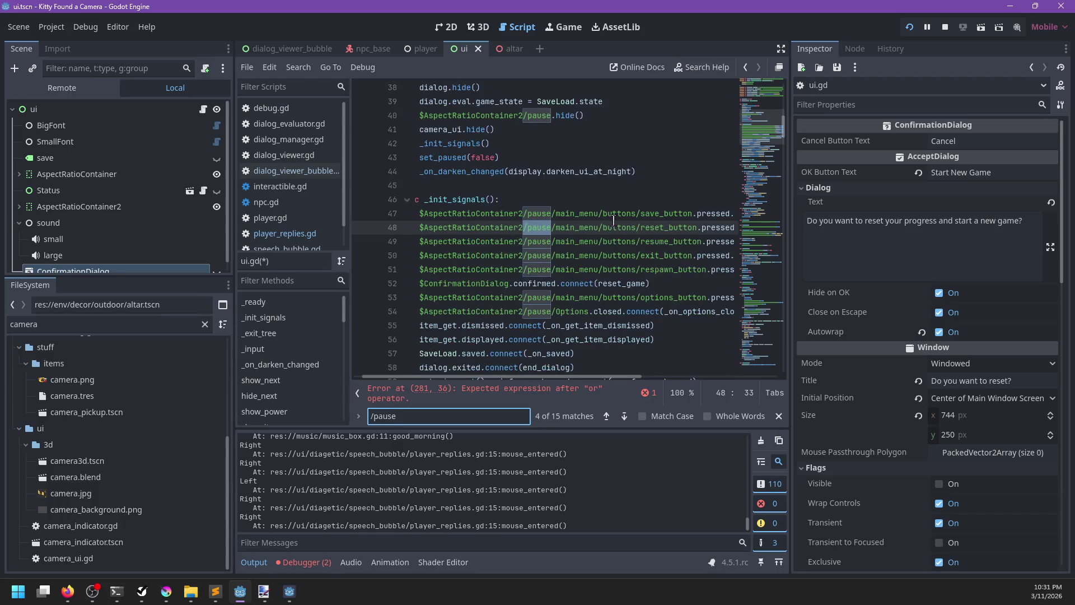
pyautogui.press('Return')
pyautogui.press('Return')
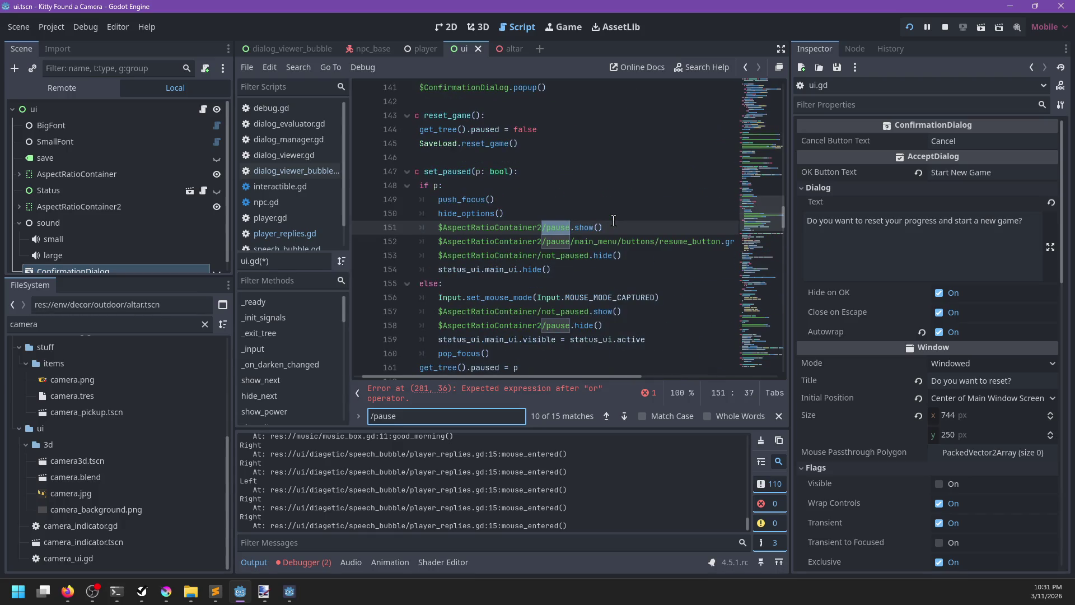
pyautogui.press('Escape')
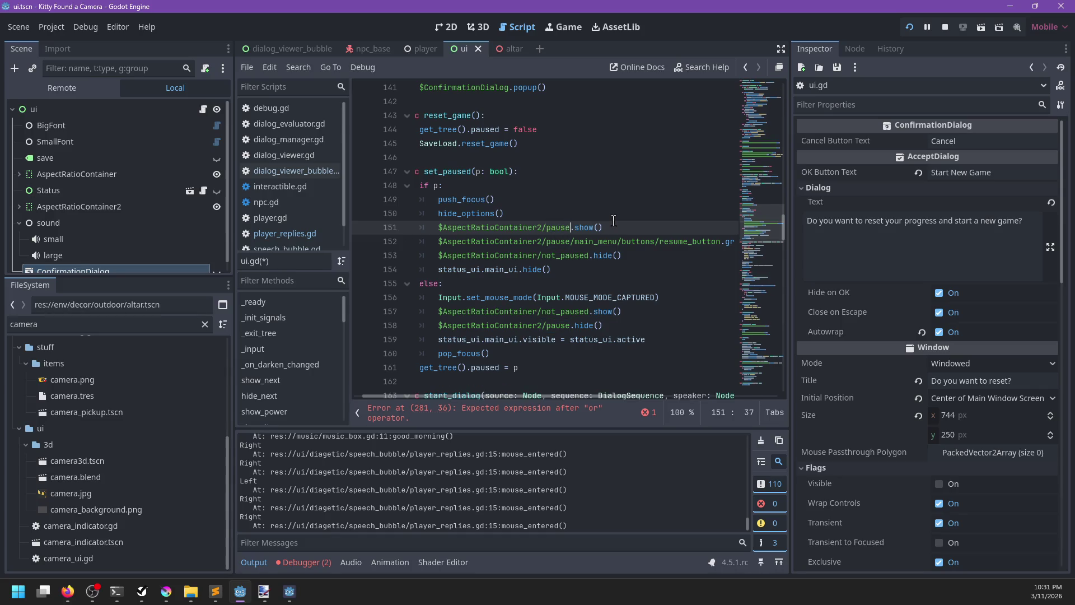
# Step: Replace the $AspectRatioContainer2/pause path in the show and hide calls with pause_menu
pyautogui.hotkey('ctrl', 'shift', 'Left')
pyautogui.hotkey('ctrl', 'shift', 'Left')
pyautogui.hotkey('ctrl', 'd')
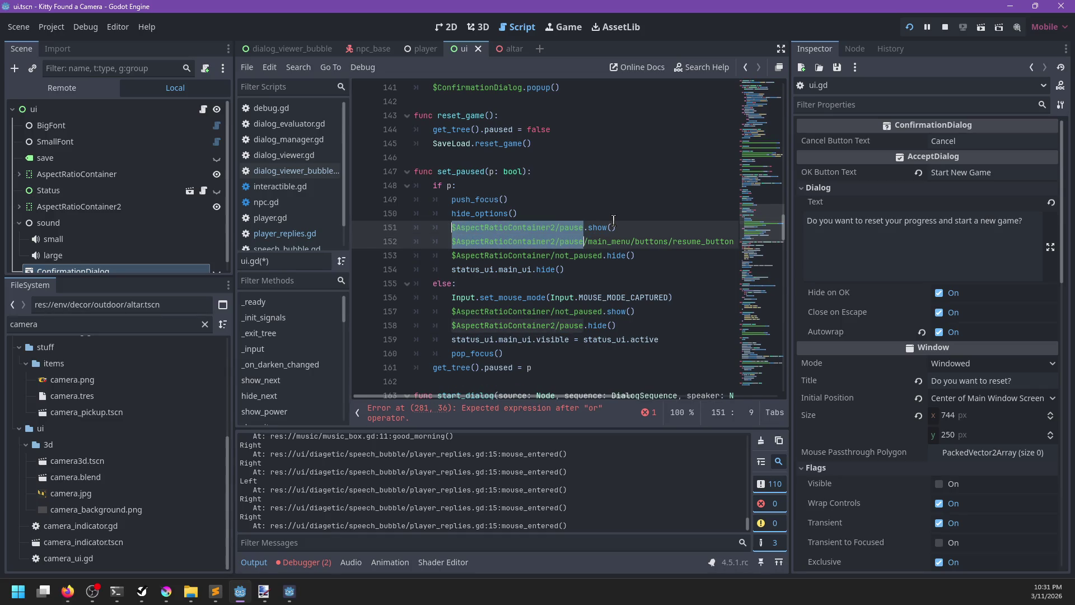
pyautogui.hotkey('ctrl', 'd')
pyautogui.press('Left')
pyautogui.press('Right')
pyautogui.hotkey('ctrl', 'shift', 'Right')
pyautogui.hotkey('ctrl', 'shift', 'Right')
pyautogui.press('Escape')
pyautogui.hotkey('ctrl', 'd')
pyautogui.hotkey('ctrl', 'd')
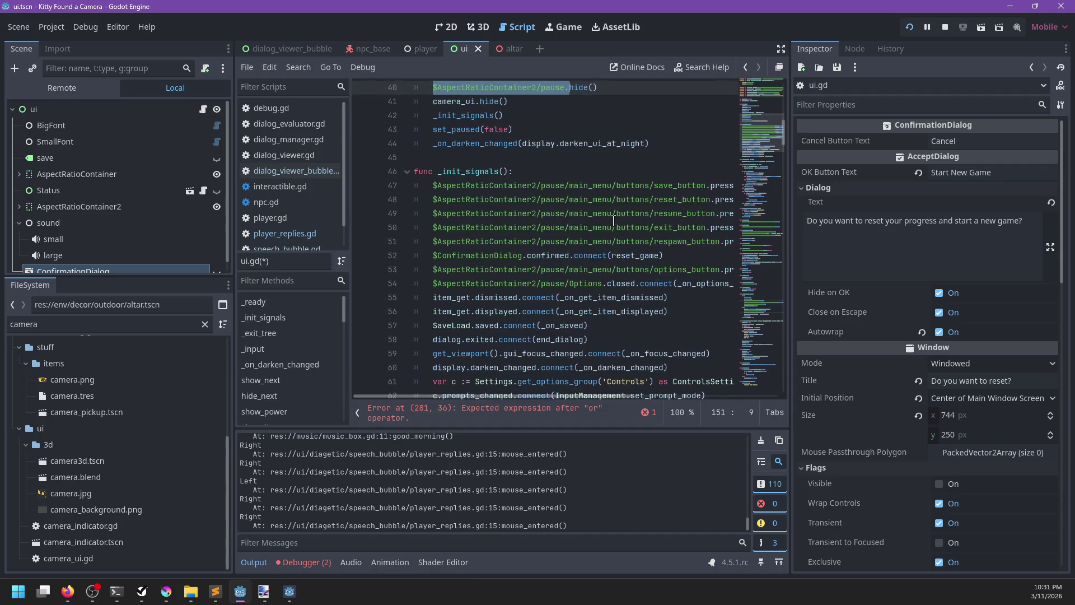
pyautogui.press('Escape')
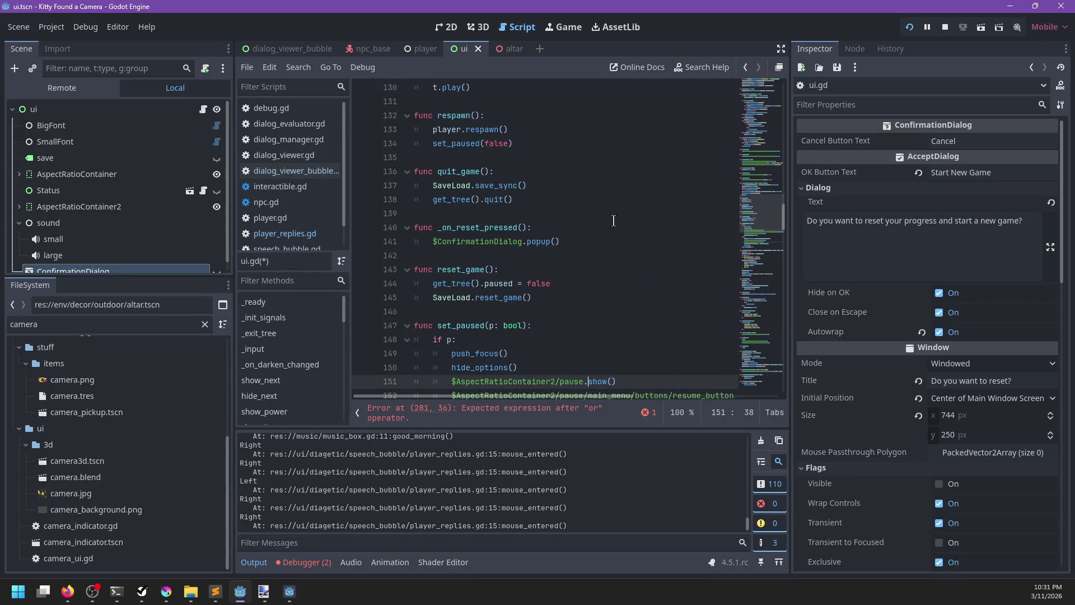
pyautogui.hotkey('ctrl', 'shift', 'Left')
pyautogui.hotkey('ctrl', 'shift', 'Left')
pyautogui.hotkey('ctrl', 'shift', 'Left')
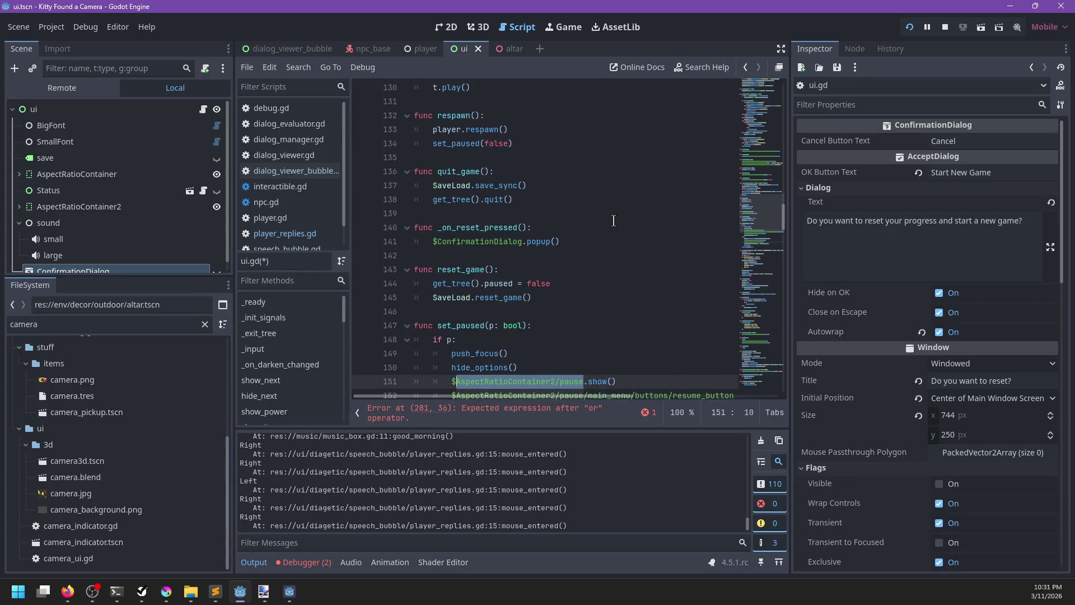
pyautogui.write('a')
pyautogui.press('BackSpace')
pyautogui.write('pause_menu')
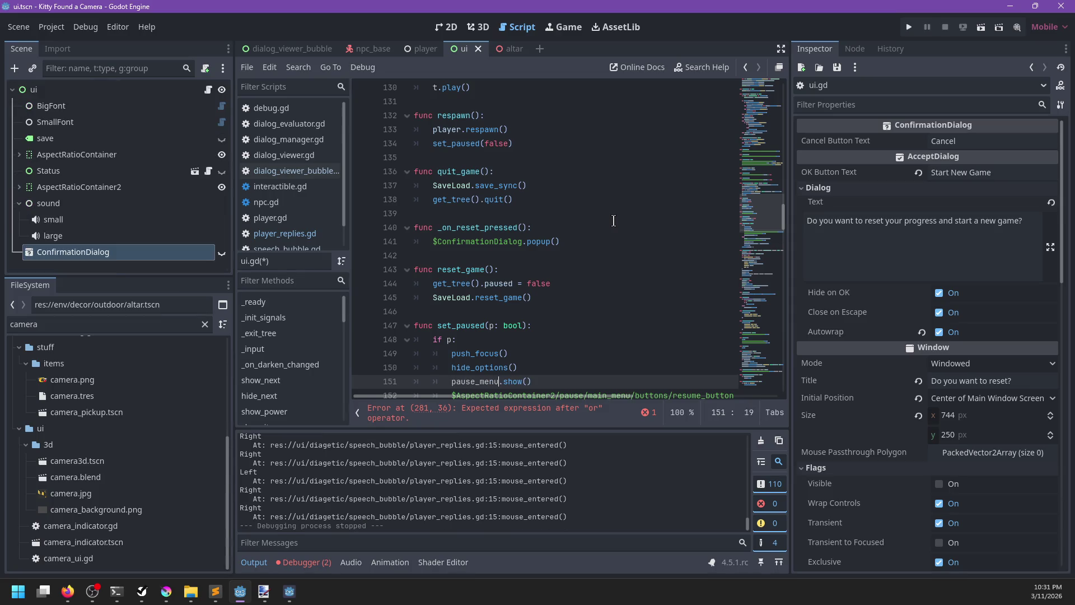
# Step: Insert a blank line after the notifications variable on line 29
pyautogui.scroll(15, 588, 220)
pyautogui.scroll(15, 572, 199)
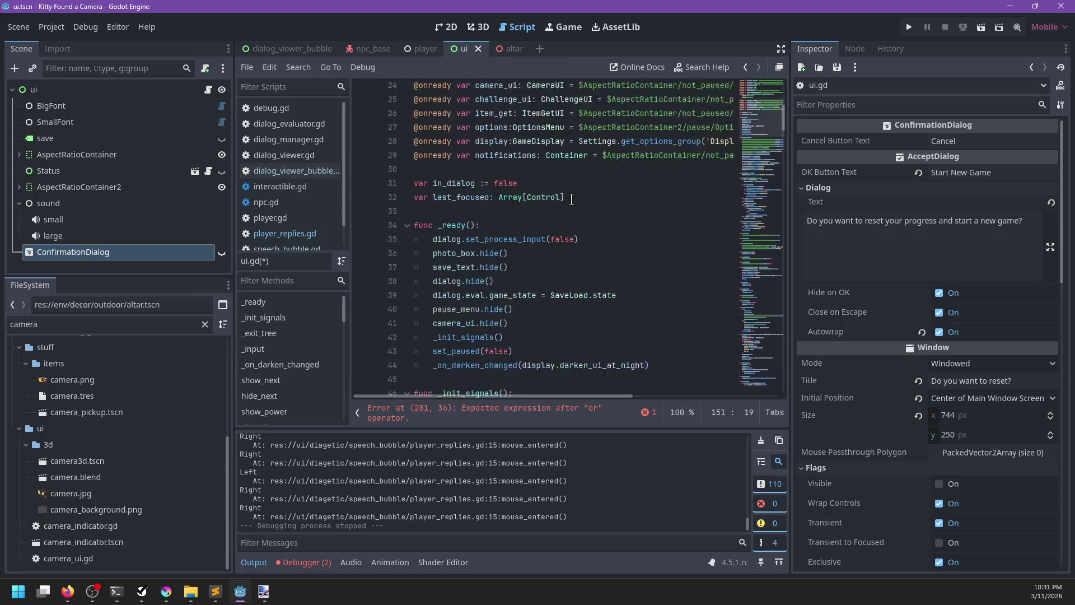
pyautogui.click(495, 228)
pyautogui.press('End')
pyautogui.press('Return')
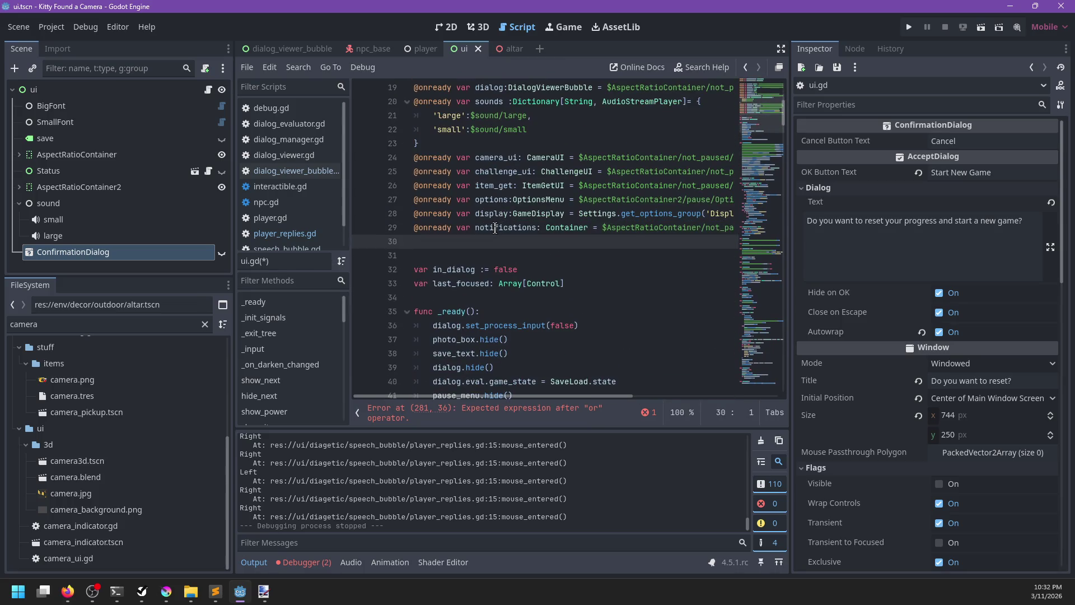
pyautogui.write('nrtead')
pyautogui.press('BackSpace')
pyautogui.press('BackSpace')
pyautogui.press('BackSpace')
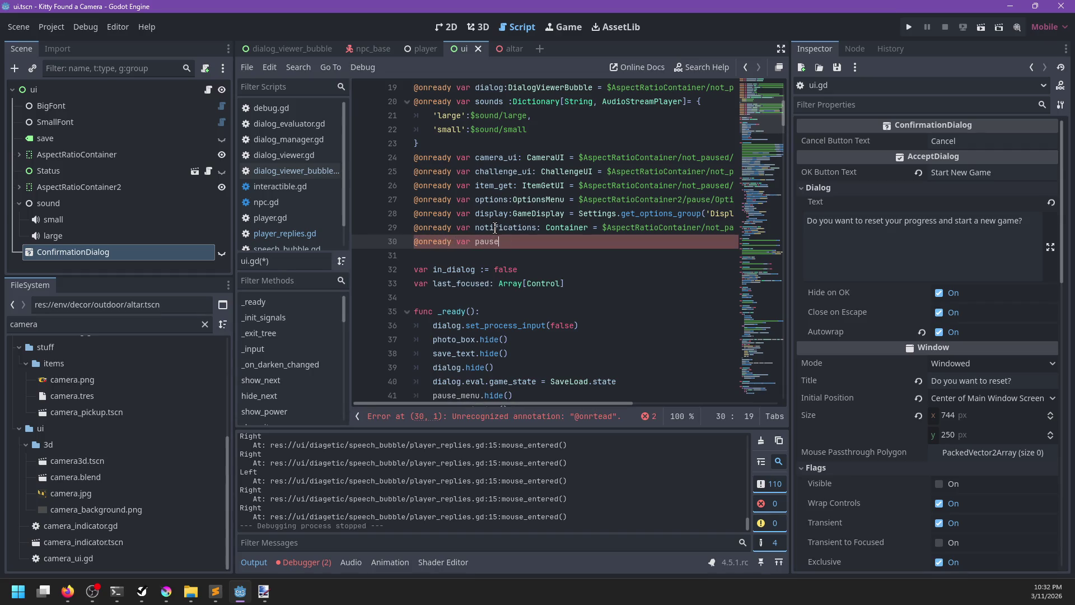
pyautogui.press('BackSpace')
pyautogui.write(': Con')
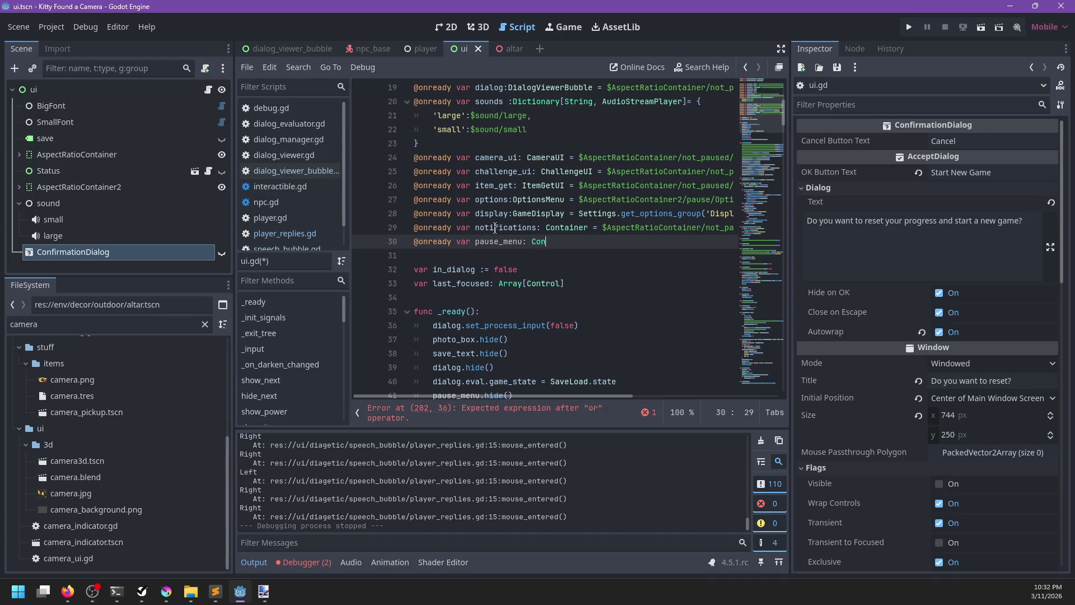
pyautogui.press('BackSpace')
pyautogui.write('$')
pyautogui.write('reat')
pyautogui.press('BackSpace')
pyautogui.press('BackSpace')
pyautogui.press('BackSpace')
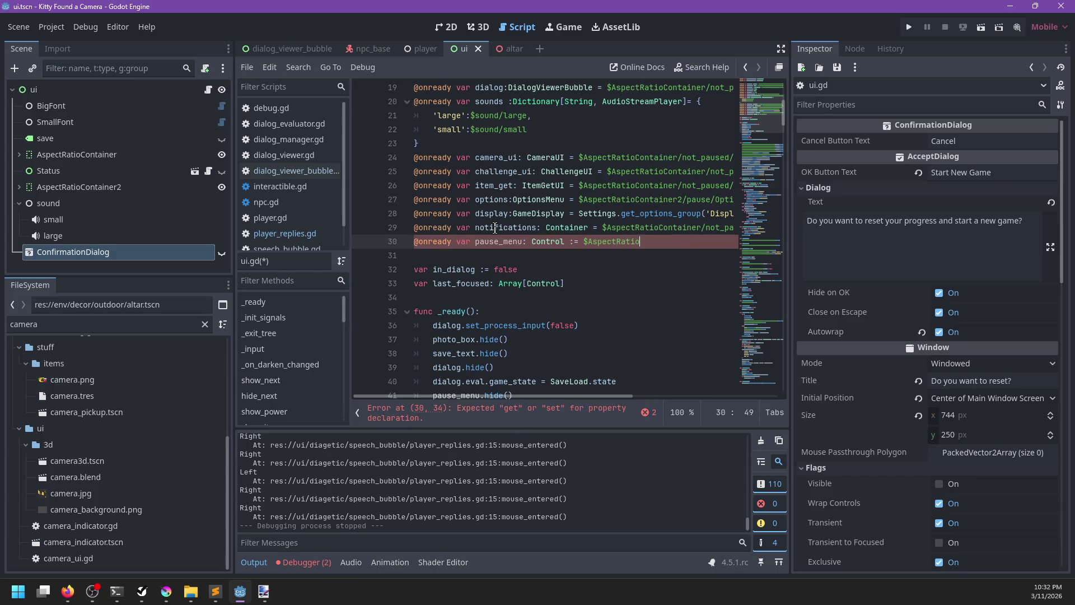
pyautogui.press('BackSpace')
pyautogui.press('BackSpace')
pyautogui.click(19, 187)
pyautogui.click(668, 229)
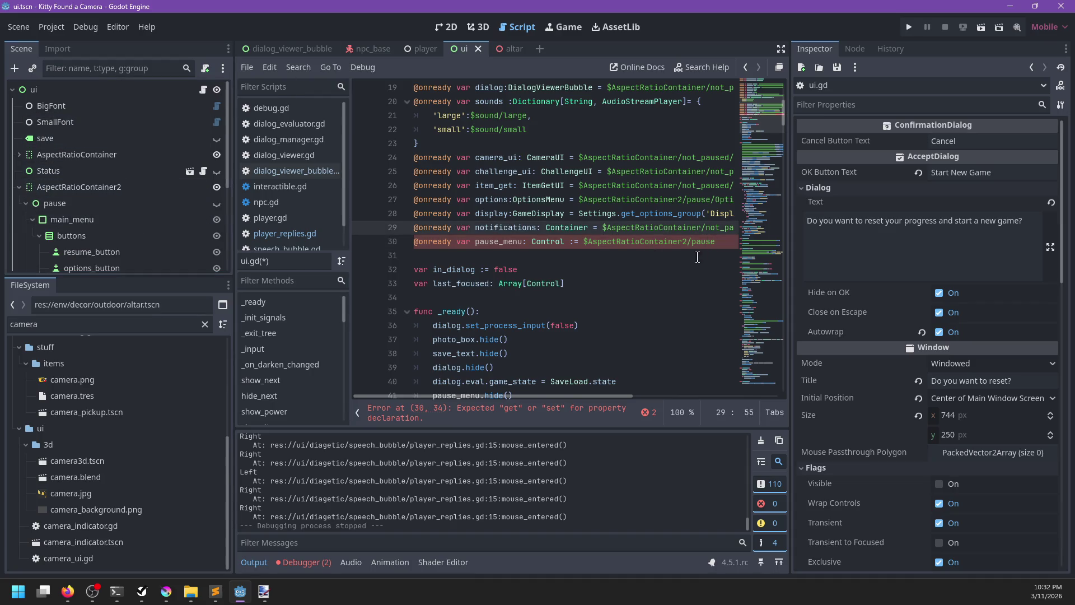
# Step: Remove the extra colon causing the line 30 error in the pause_menu declaration
pyautogui.click(516, 416)
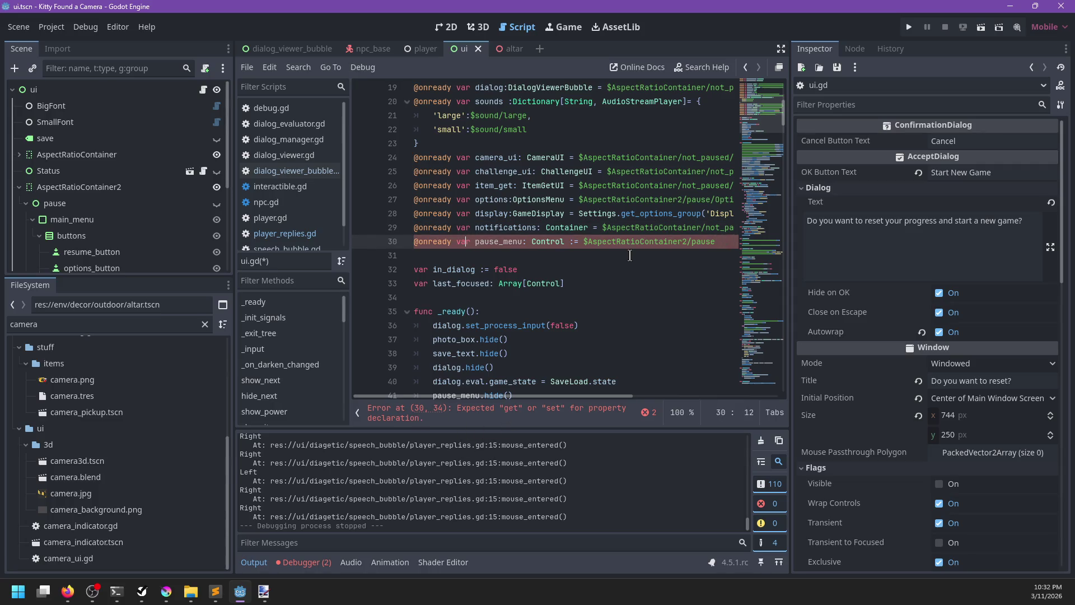
pyautogui.click(643, 412)
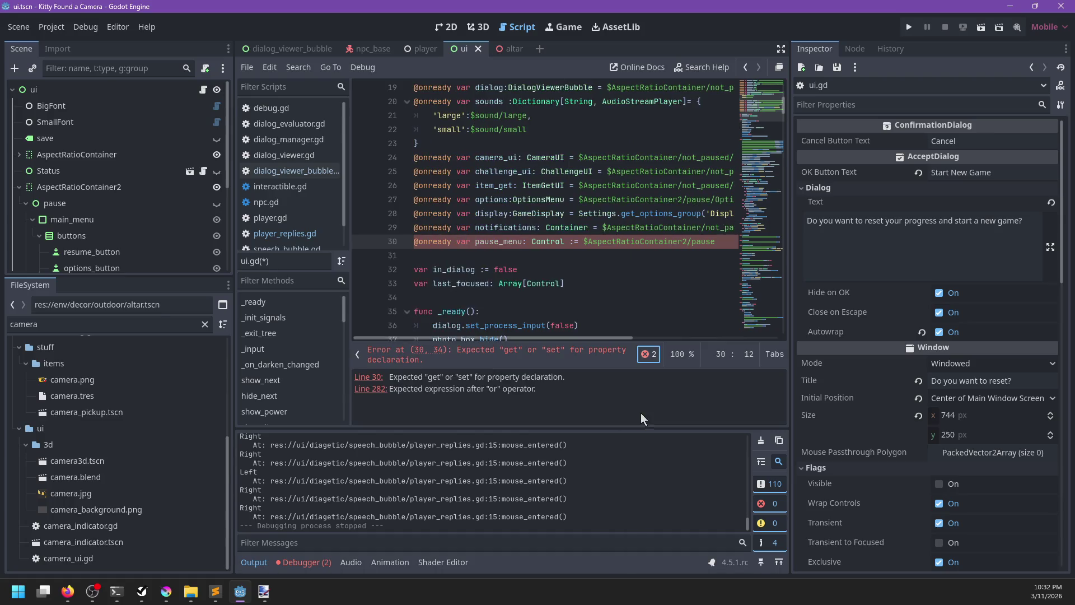
pyautogui.click(374, 378)
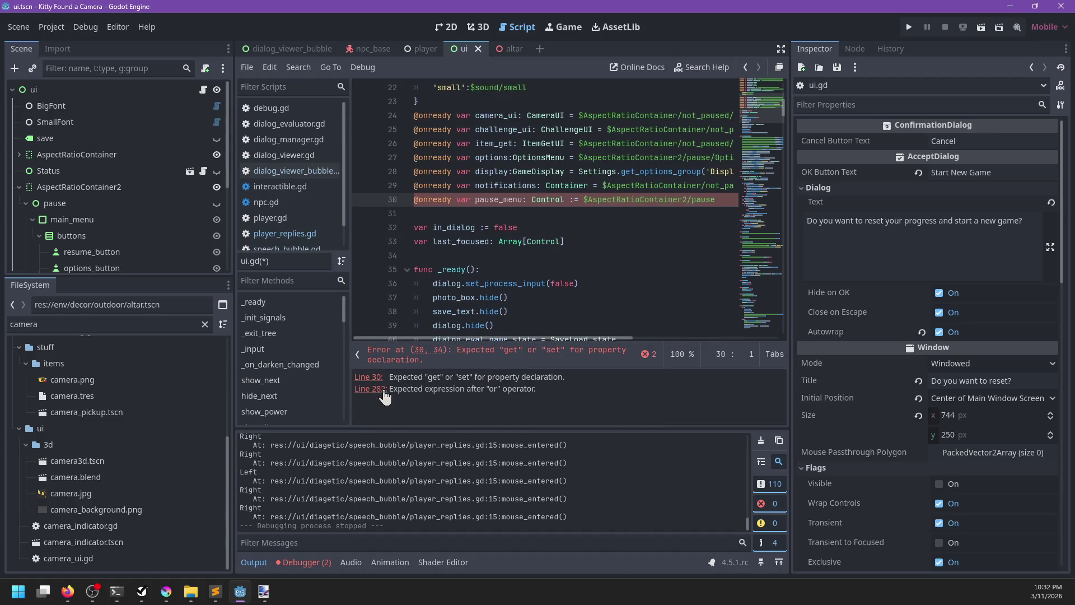
pyautogui.hscroll(5, 570, 244)
pyautogui.hscroll(-5, 548, 218)
pyautogui.click(534, 200)
pyautogui.press('BackSpace')
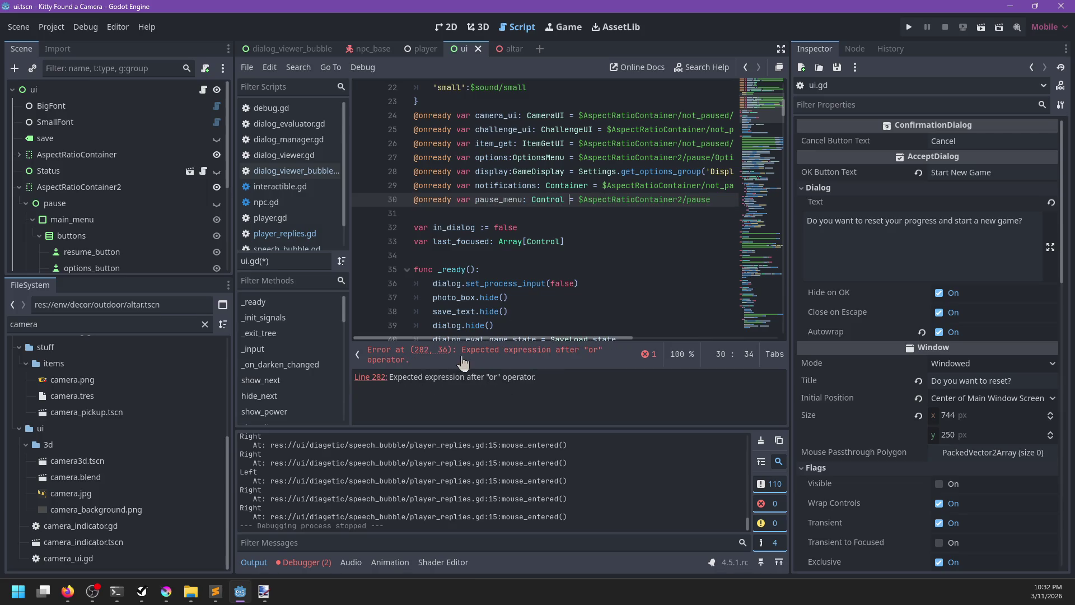
# Step: Finish line 282 with 'or pause_menu.is_ancestor_of(c)', save, and run the game
pyautogui.click(470, 355)
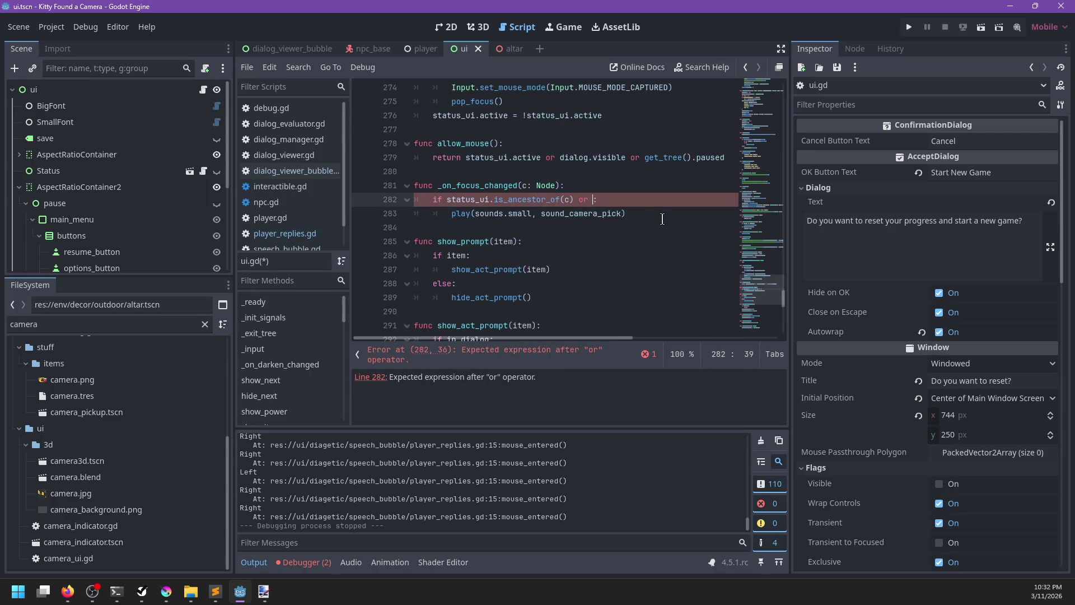
pyautogui.write('paus')
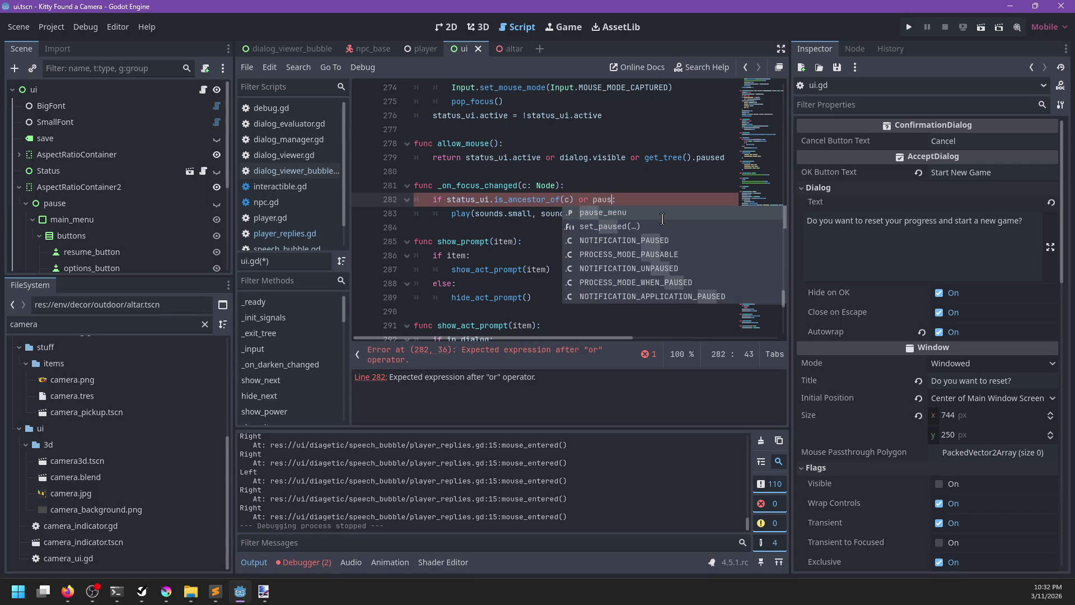
pyautogui.press('Tab')
pyautogui.write('_menu.is_a')
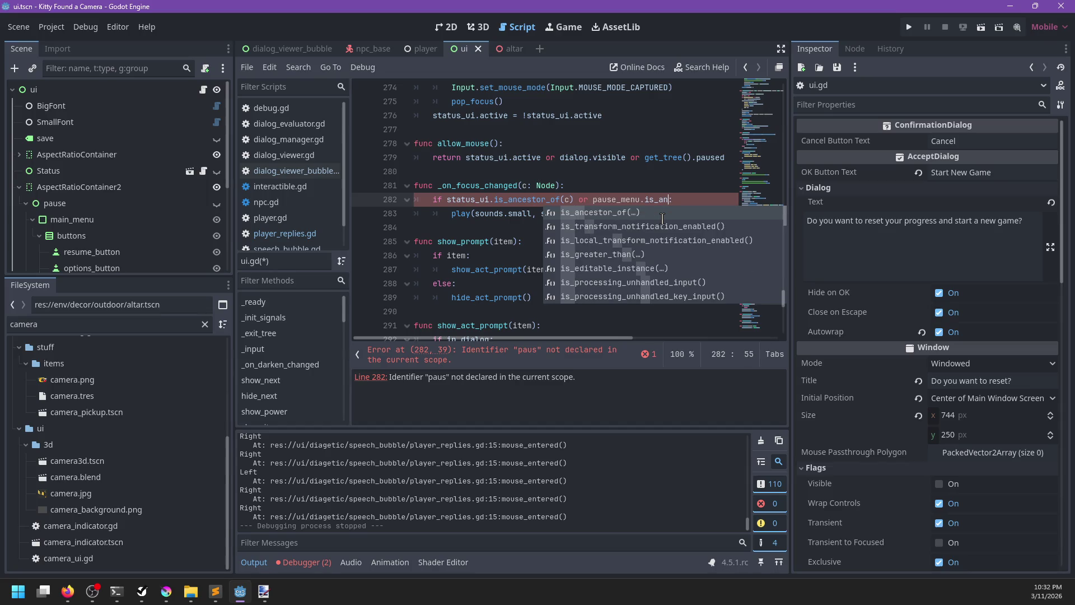
pyautogui.press('Return')
pyautogui.write('c)')
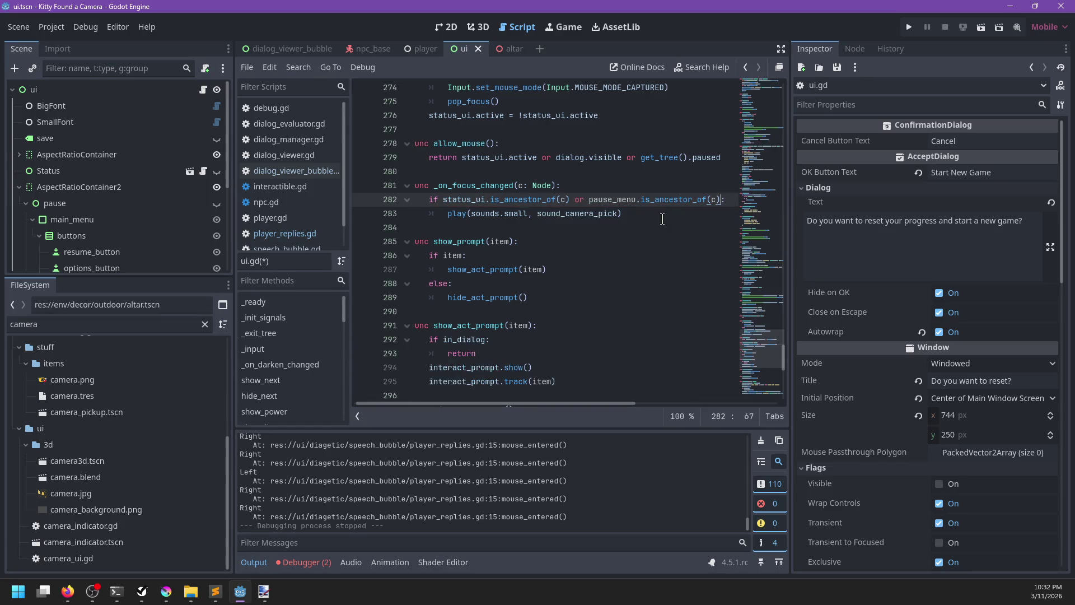
pyautogui.hotkey('ctrl', 's')
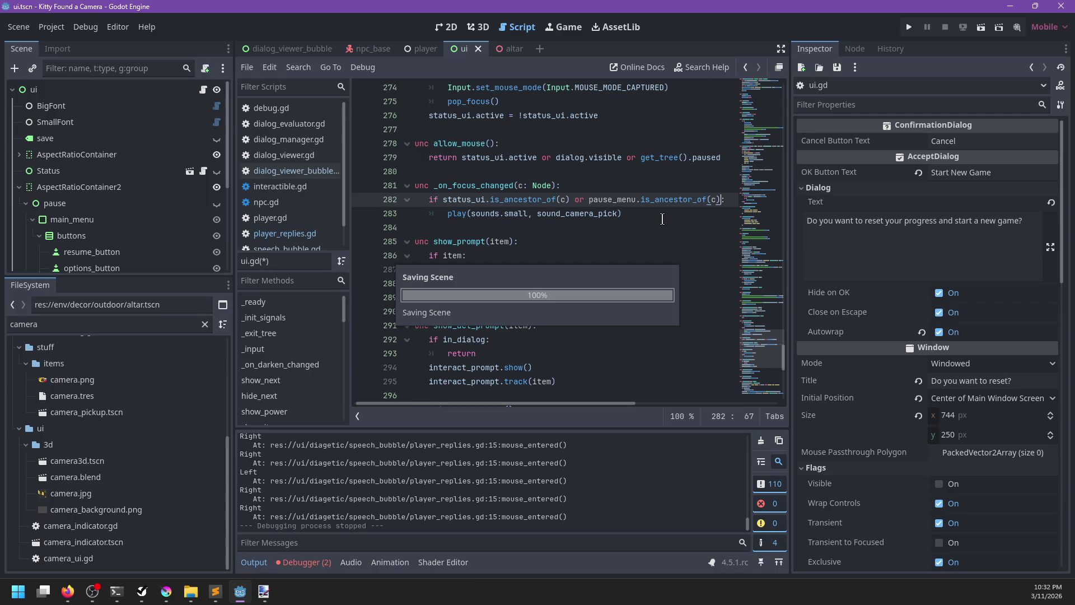
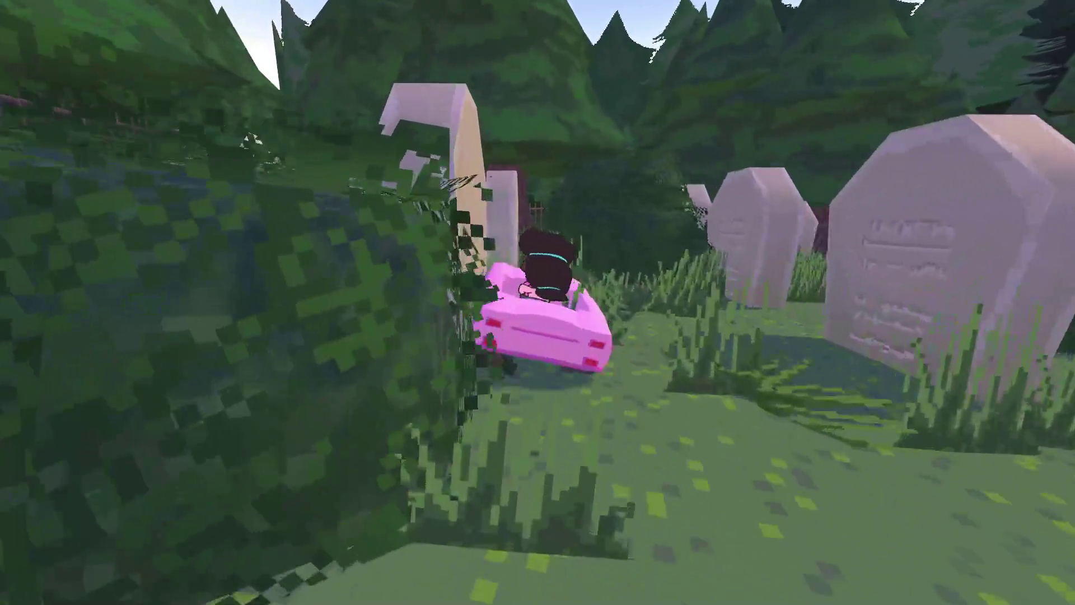
# Step: Walk the character through the graveyard and forest to the stone well, then pause and save the game
pyautogui.press('e')
pyautogui.press('w')
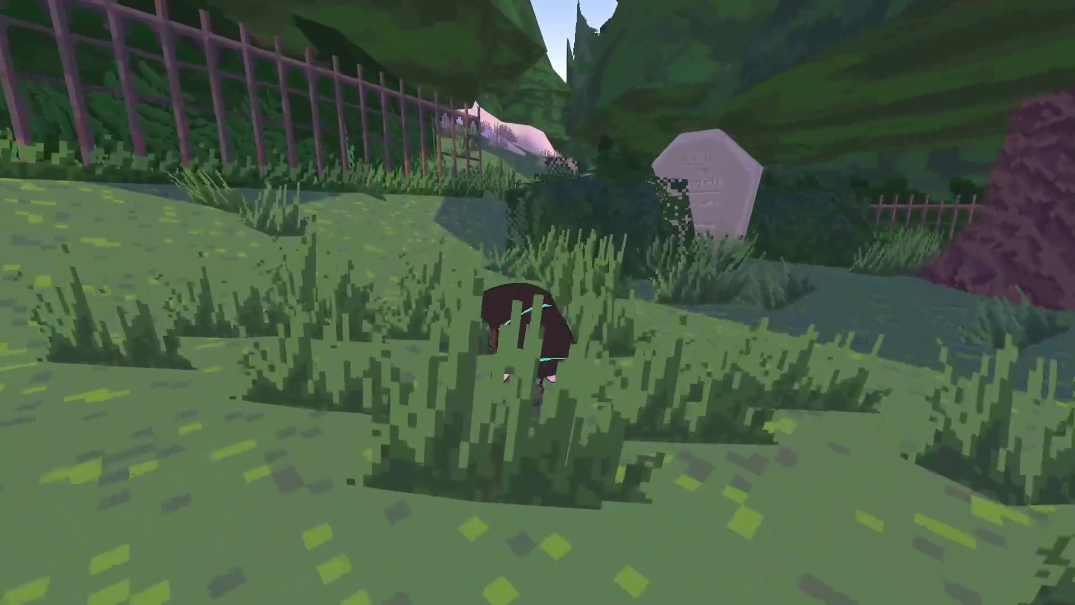
pyautogui.press('w')
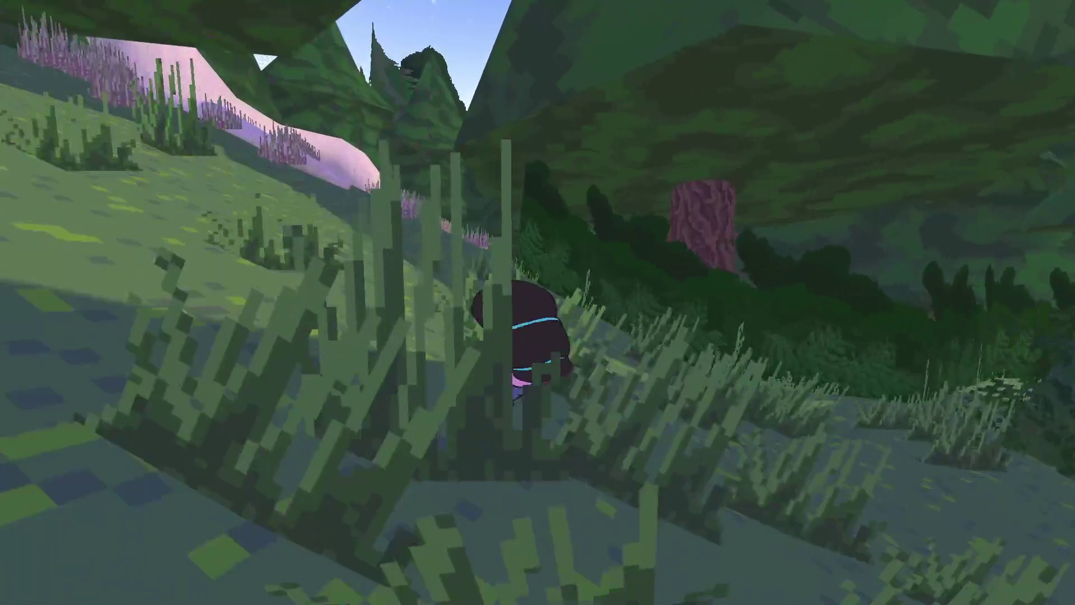
pyautogui.press('w')
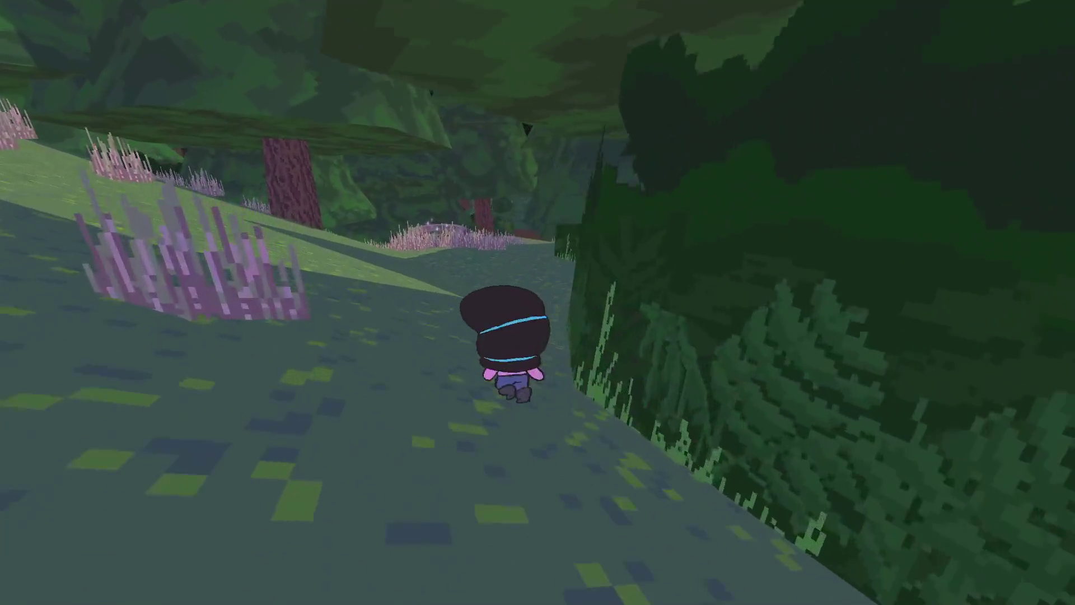
pyautogui.press('w')
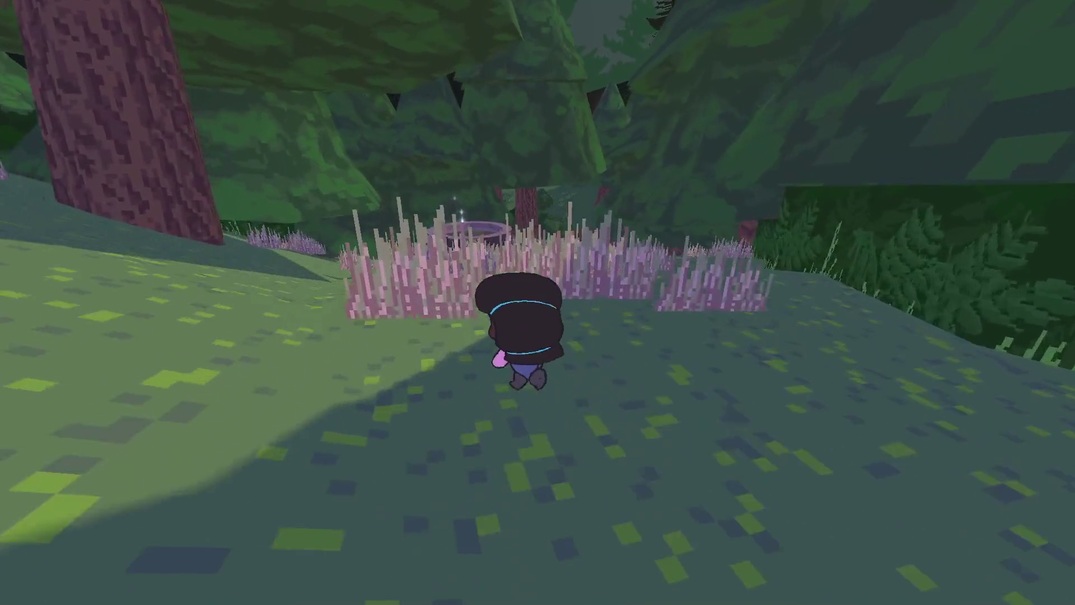
pyautogui.press('w')
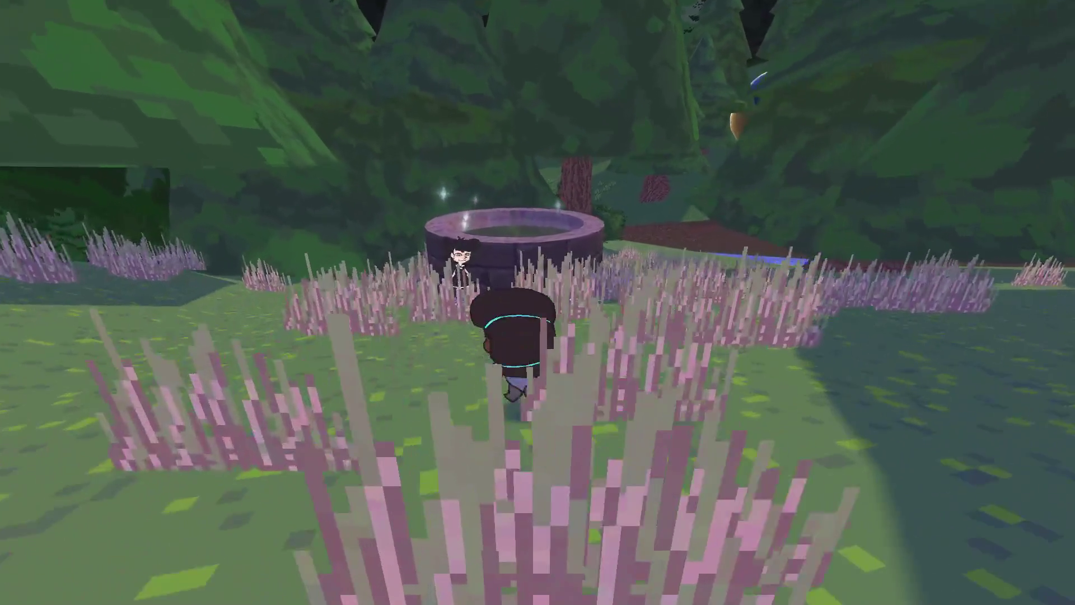
pyautogui.press('Escape')
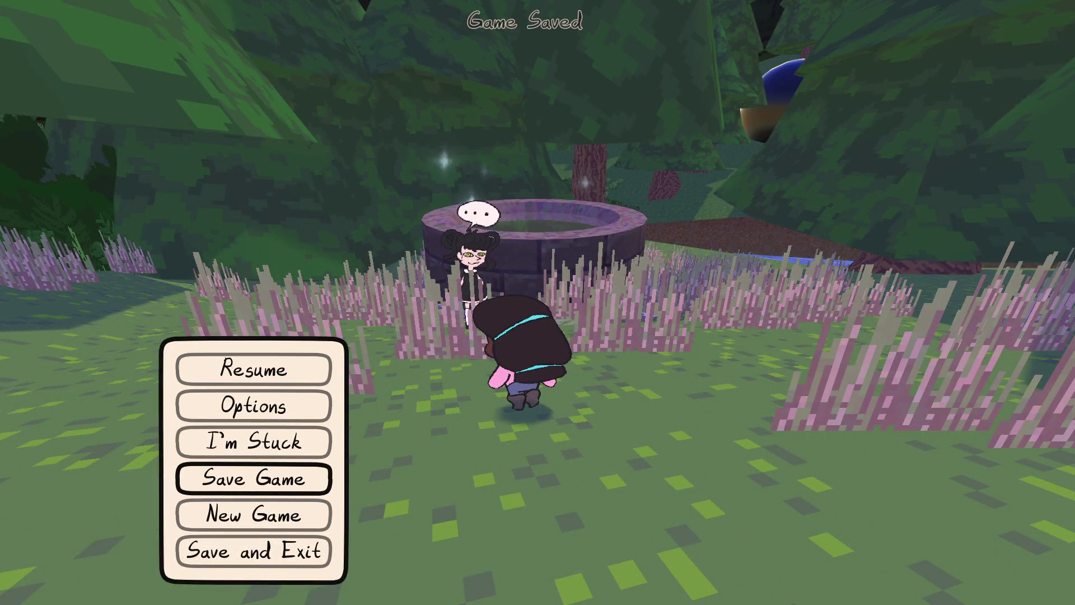
# Step: In the editor, route the small and large sound players to the SFX bus and save the scene
pyautogui.hotkey('alt', 'F4')
pyautogui.scroll(-5, 98, 182)
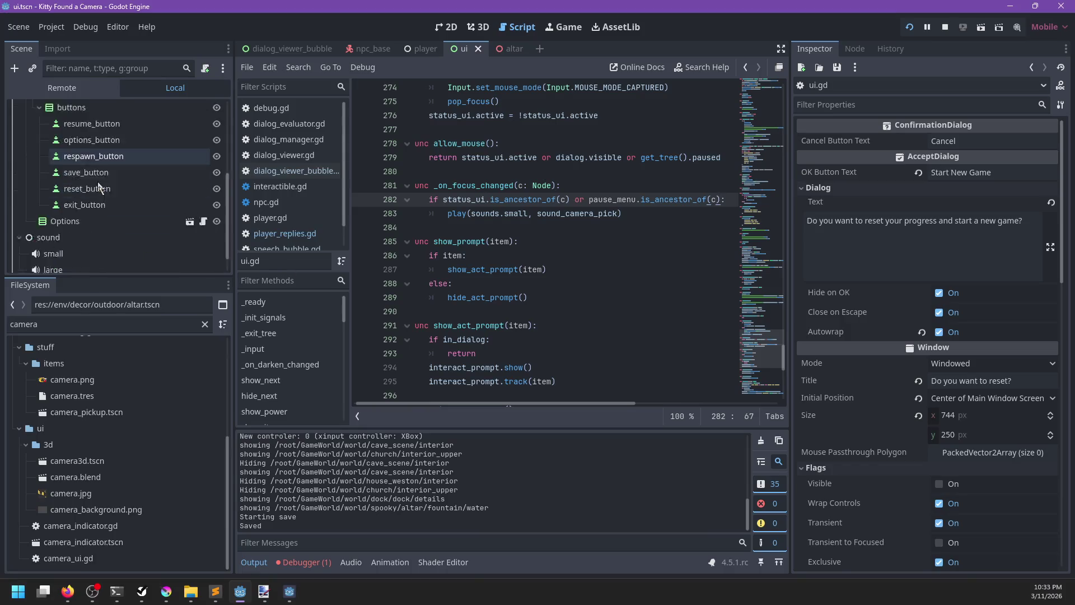
pyautogui.click(61, 229)
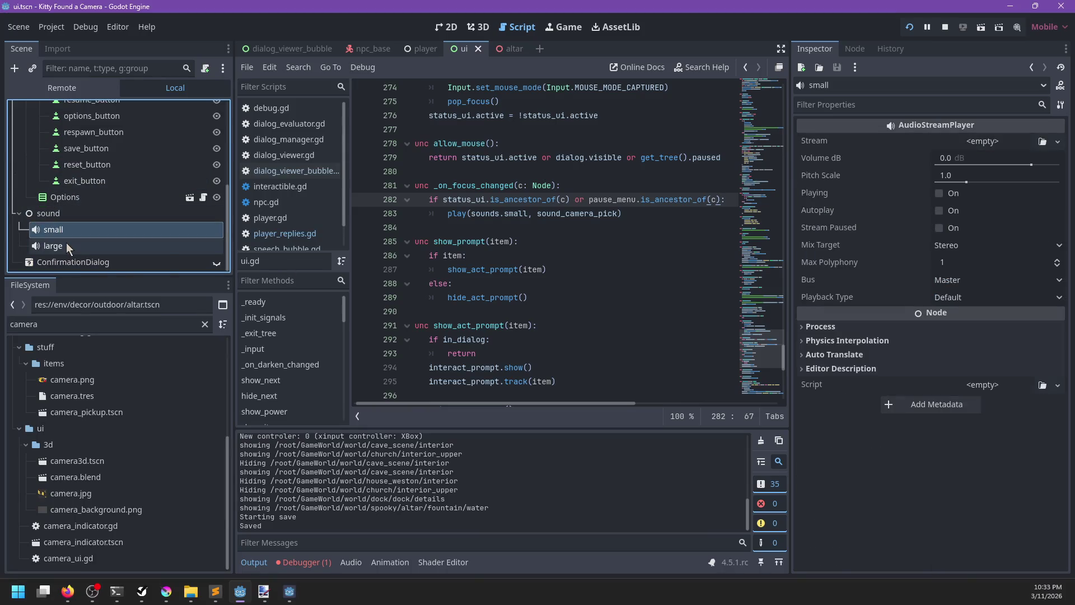
pyautogui.keyDown('shift'); pyautogui.click(66, 244); pyautogui.keyUp('shift')
pyautogui.click(949, 280)
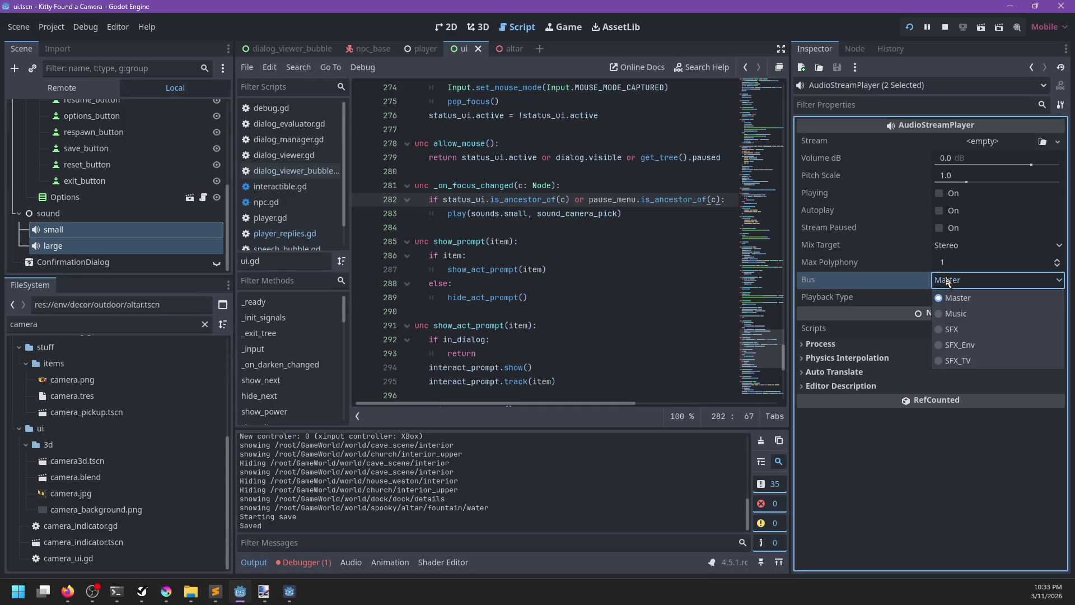
pyautogui.click(961, 328)
pyautogui.hotkey('ctrl', 's')
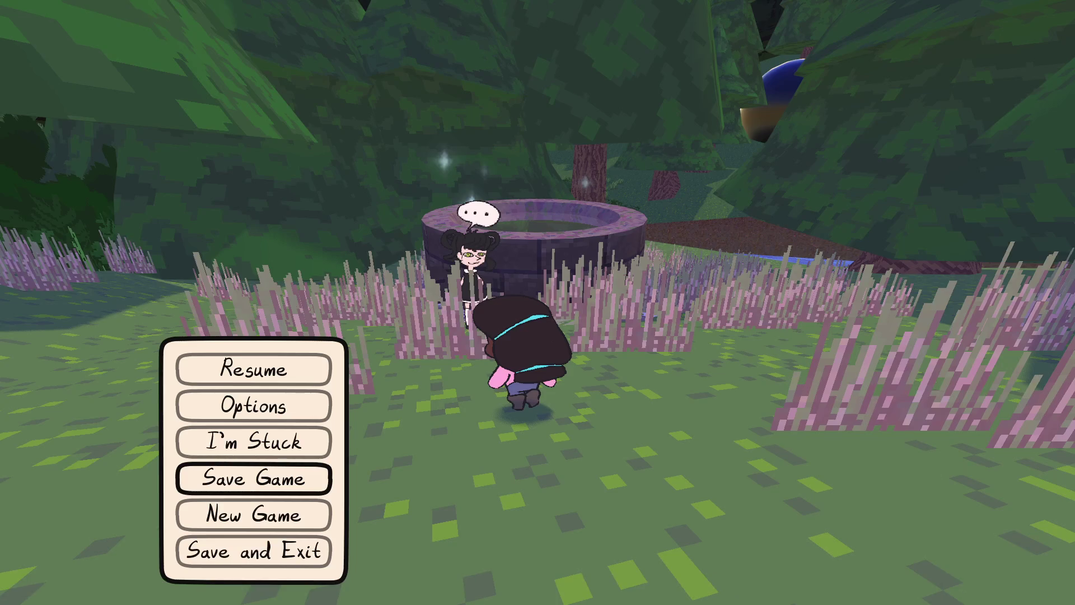
# Step: Resume the game and start a conversation with Linda
pyautogui.press('Up')
pyautogui.press('Up')
pyautogui.press('Up')
pyautogui.press('Return')
pyautogui.press('w')
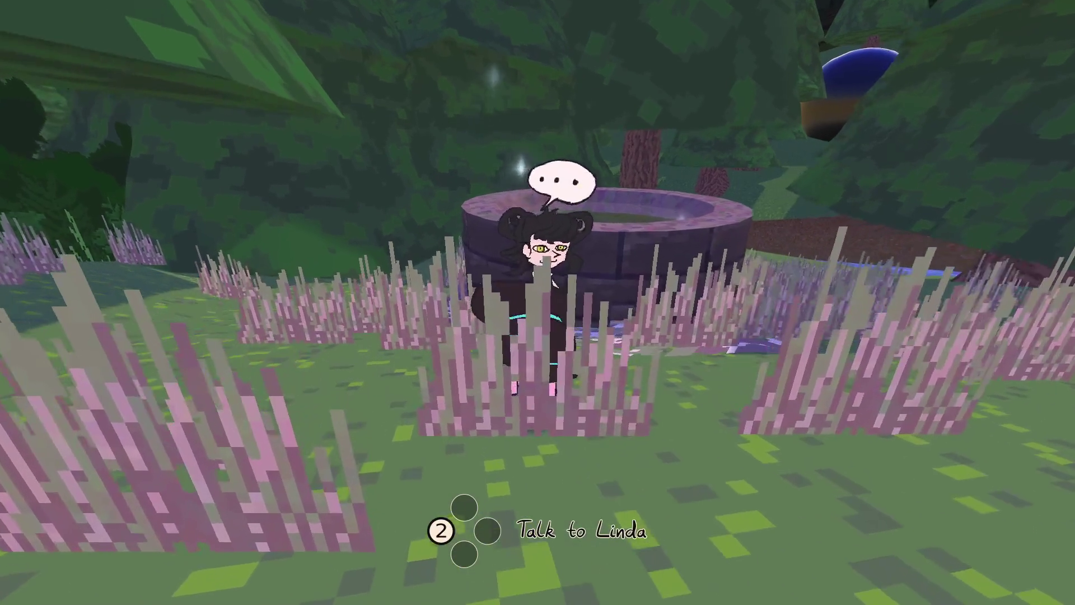
pyautogui.press('e')
pyautogui.press('e')
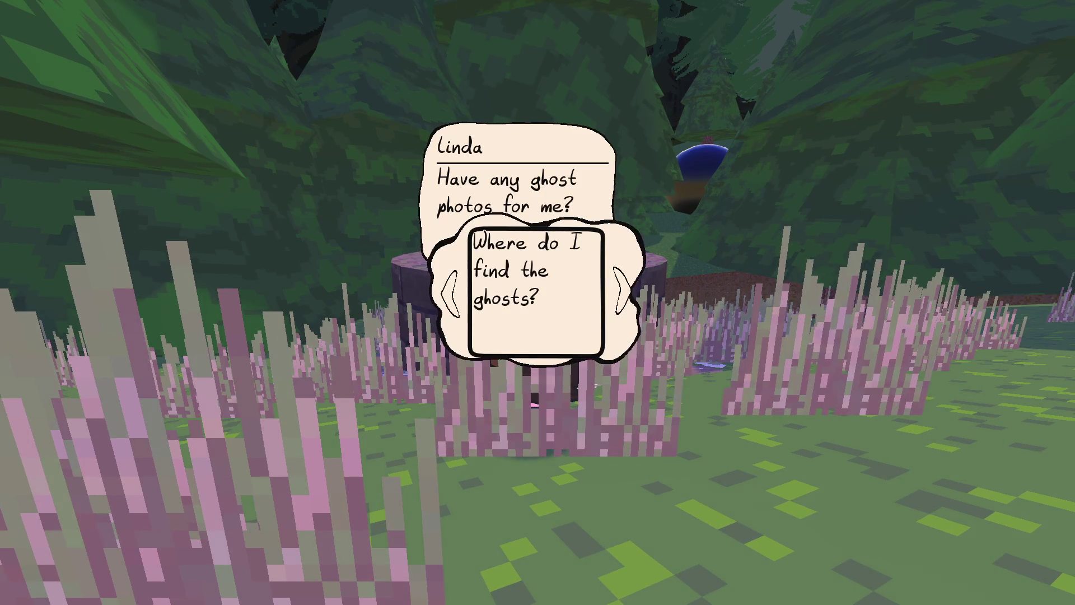
# Step: Check the game's audio options from the pause menu, then resume Linda's dialogue
pyautogui.press('Escape')
pyautogui.press('Down')
pyautogui.press('Return')
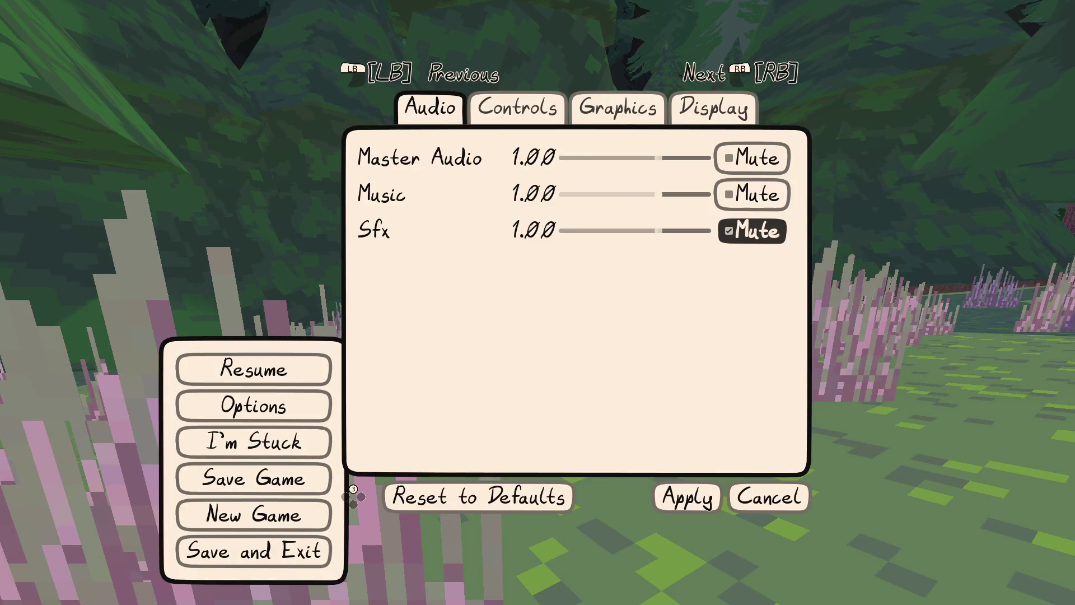
pyautogui.press('Up')
pyautogui.press('Escape')
pyautogui.press('Up')
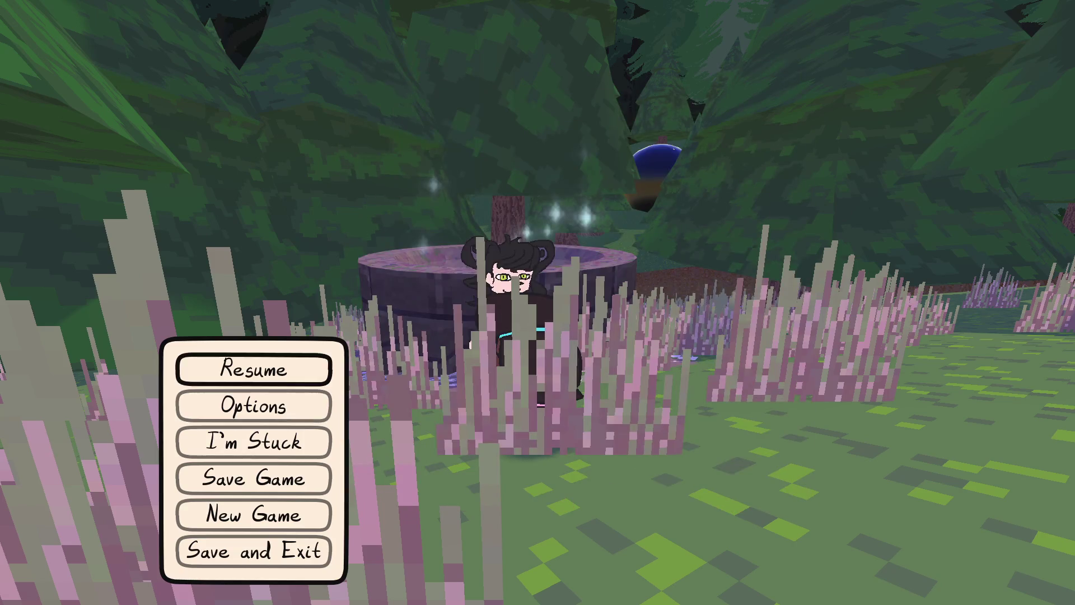
pyautogui.press('Return')
# Step: Cycle through Linda's reply choices four times, watching the bubble resize
pyautogui.press('Up')
pyautogui.press('Up')
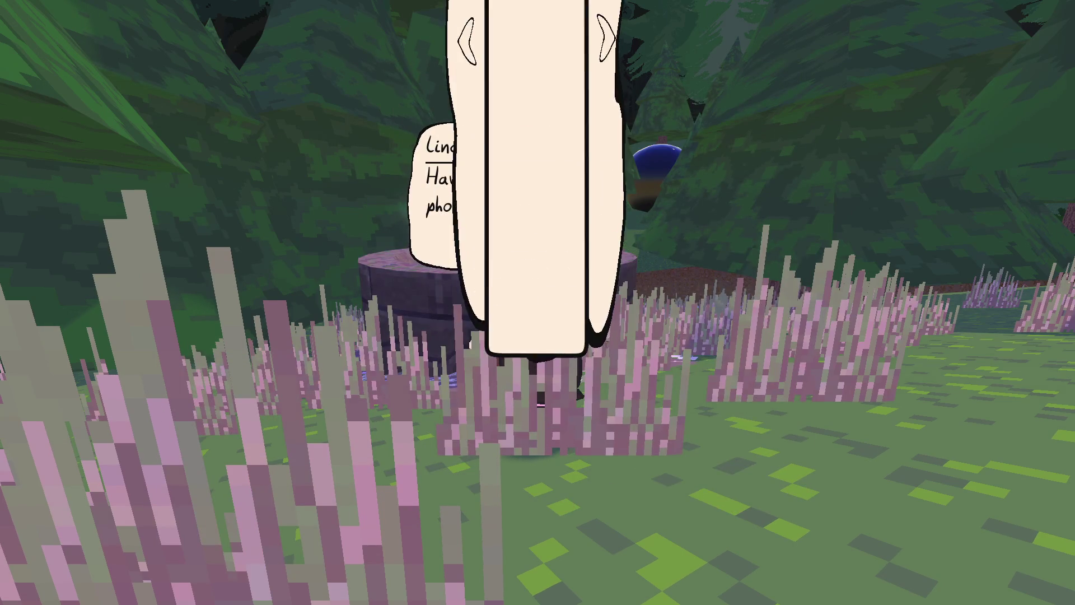
pyautogui.press('Up')
pyautogui.press('Up')
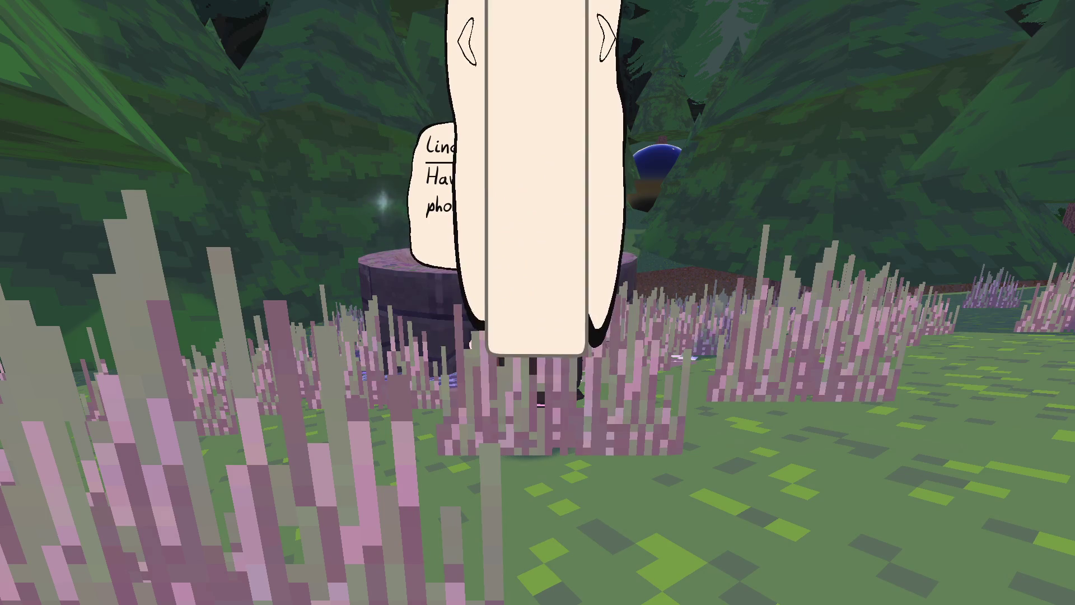
pyautogui.press('Up')
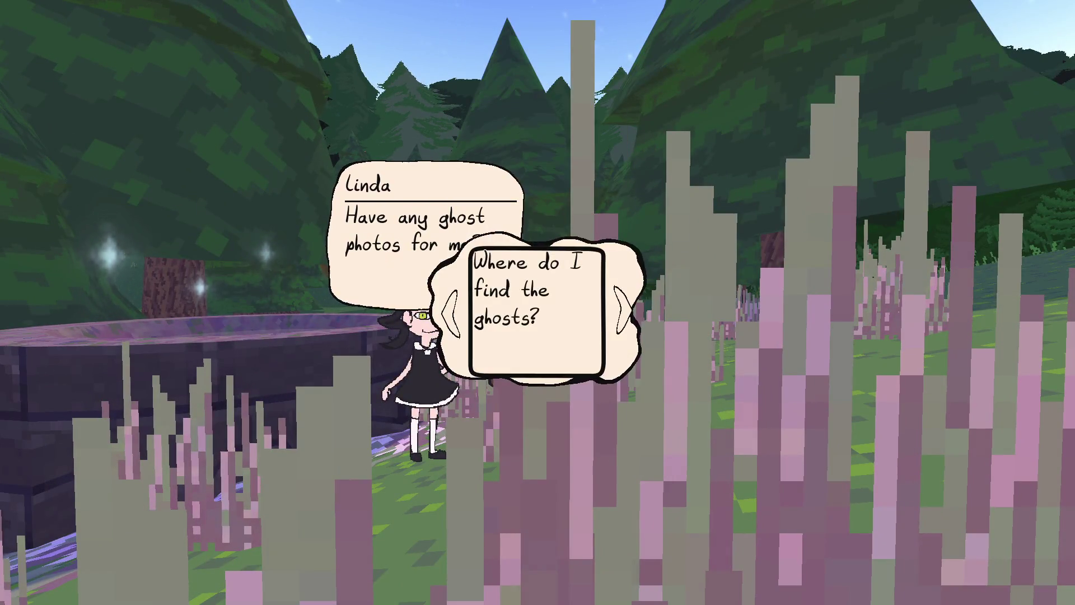
pyautogui.press('Up')
pyautogui.press('Up')
pyautogui.press('Up')
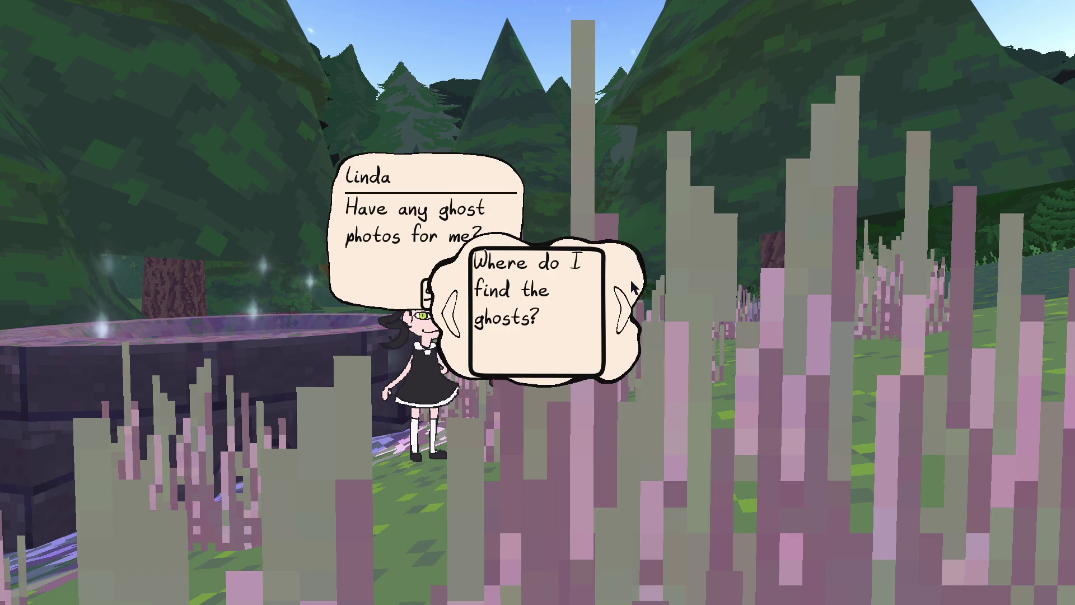
# Step: Show the player scene in Godot, then bring the Firefox window to the front
pyautogui.hotkey('alt', 'Tab')
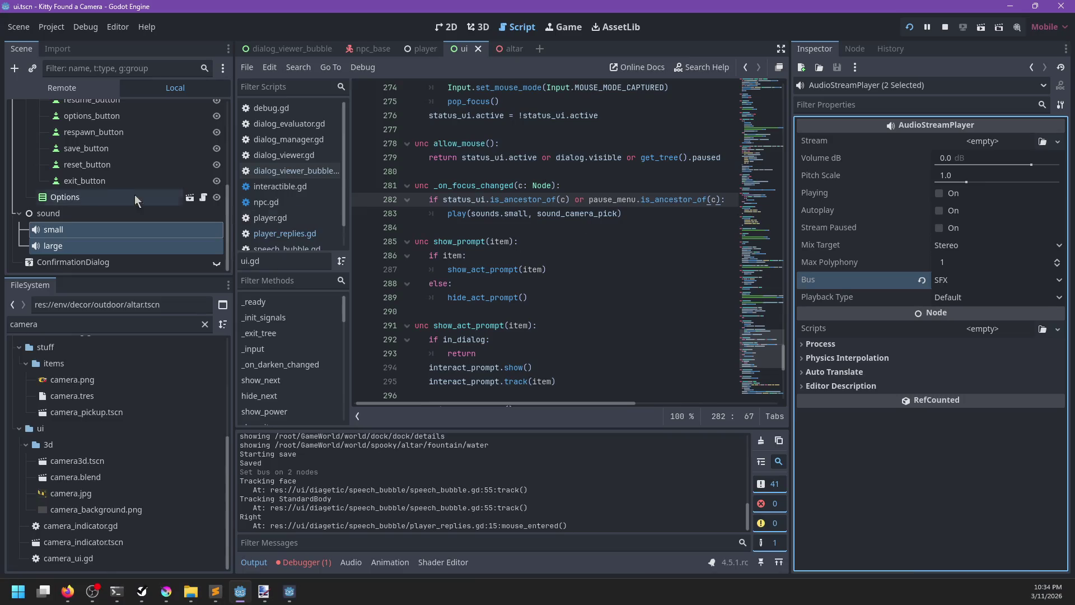
pyautogui.click(426, 53)
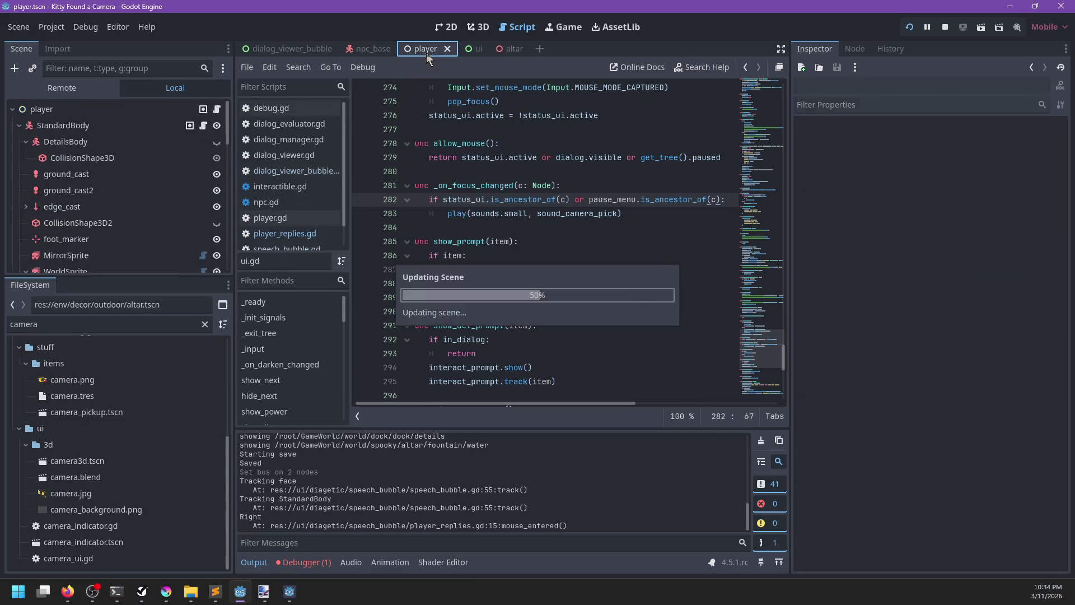
pyautogui.click(67, 591)
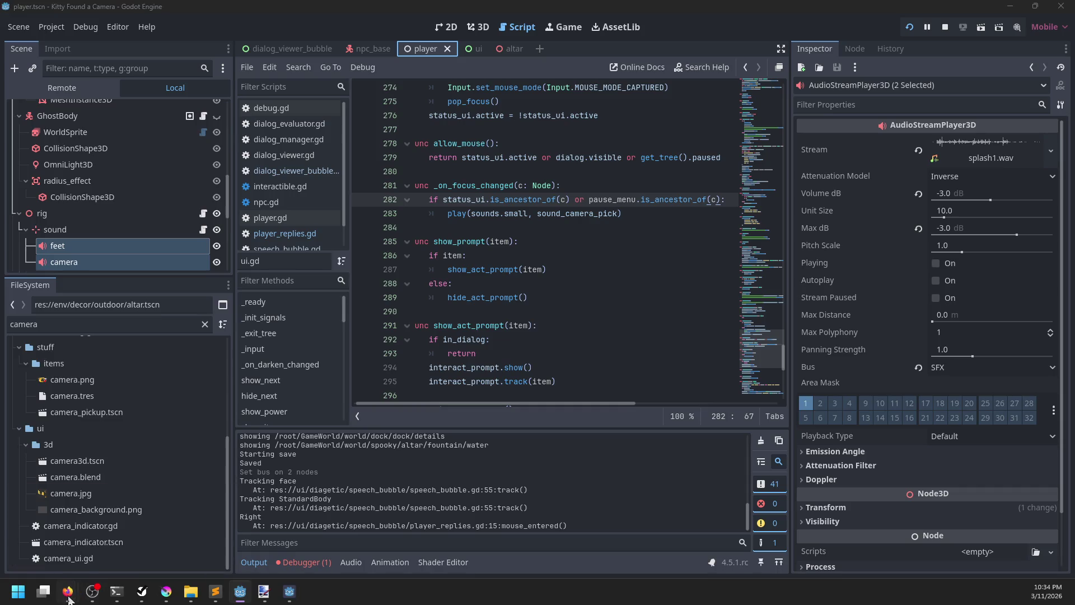
pyautogui.click(209, 535)
# Step: Run a web search for 'godot mouse' in Firefox
pyautogui.hotkey('ctrl', 'l')
pyautogui.write('godot ')
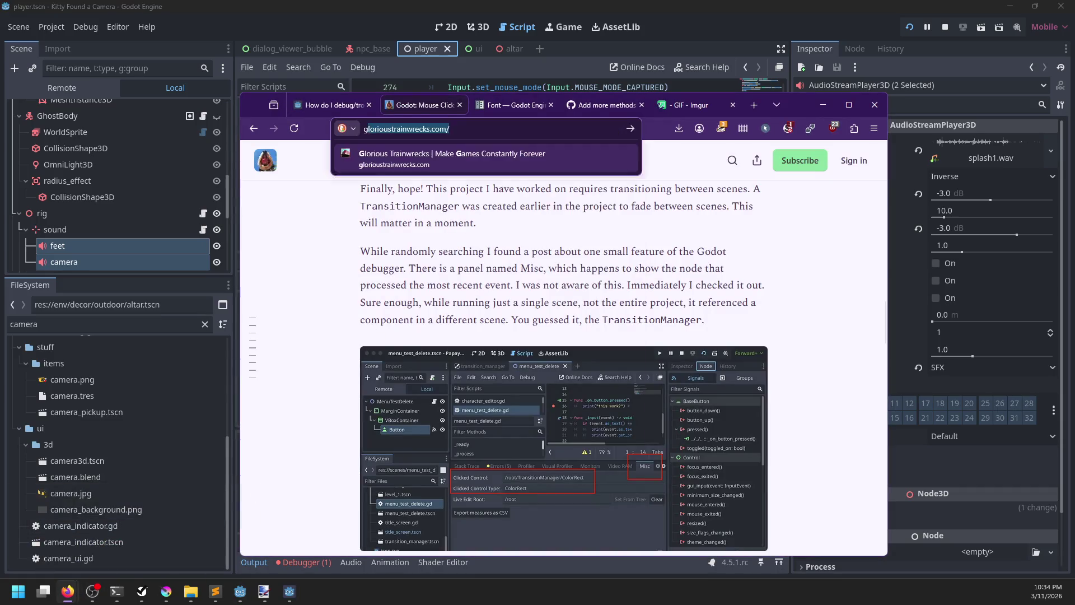
pyautogui.write('mosue')
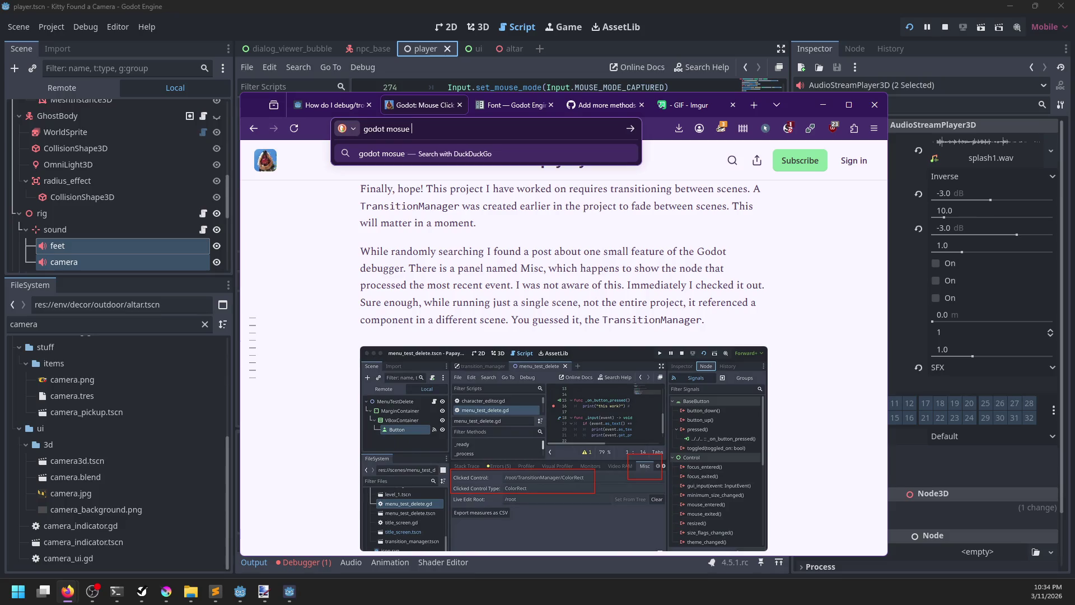
pyautogui.press('BackSpace')
pyautogui.press('BackSpace')
pyautogui.press('BackSpace')
pyautogui.press('BackSpace')
pyautogui.write('ouse')
pyautogui.press('BackSpace')
pyautogui.press('BackSpace')
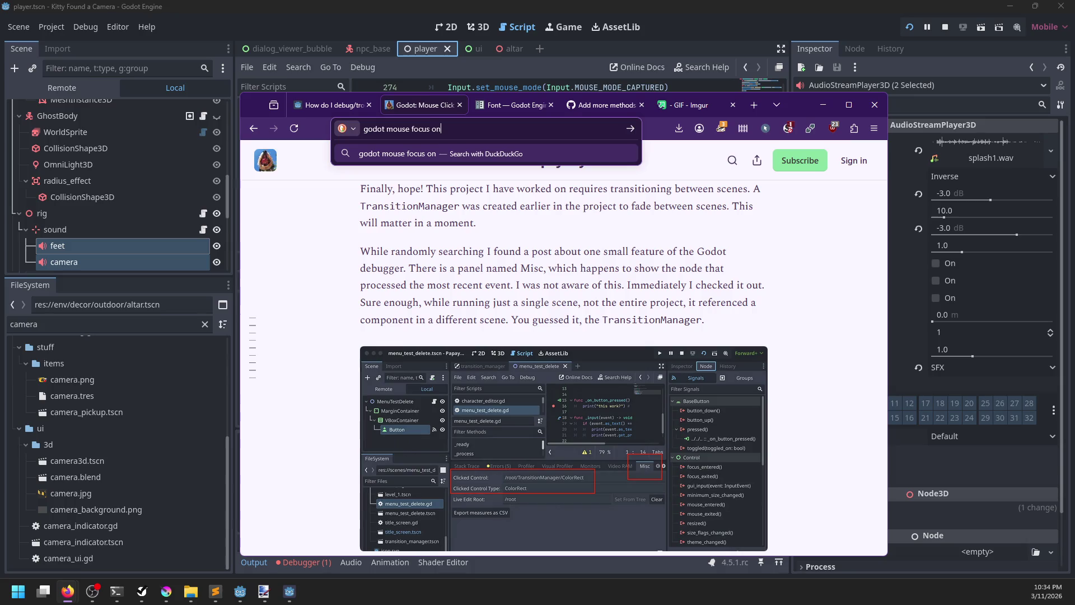
pyautogui.press('Return')
# Step: Rerun the game with F5 and cycle the reply choice twice before returning to the editor
pyautogui.hotkey('alt', 'Tab')
pyautogui.press('F5')
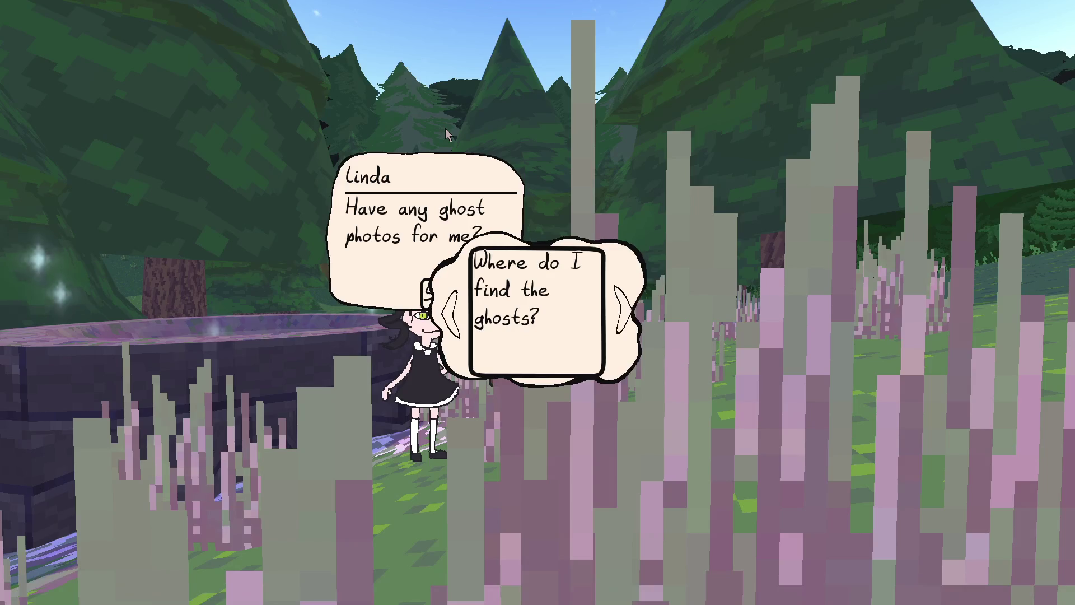
pyautogui.click(624, 307)
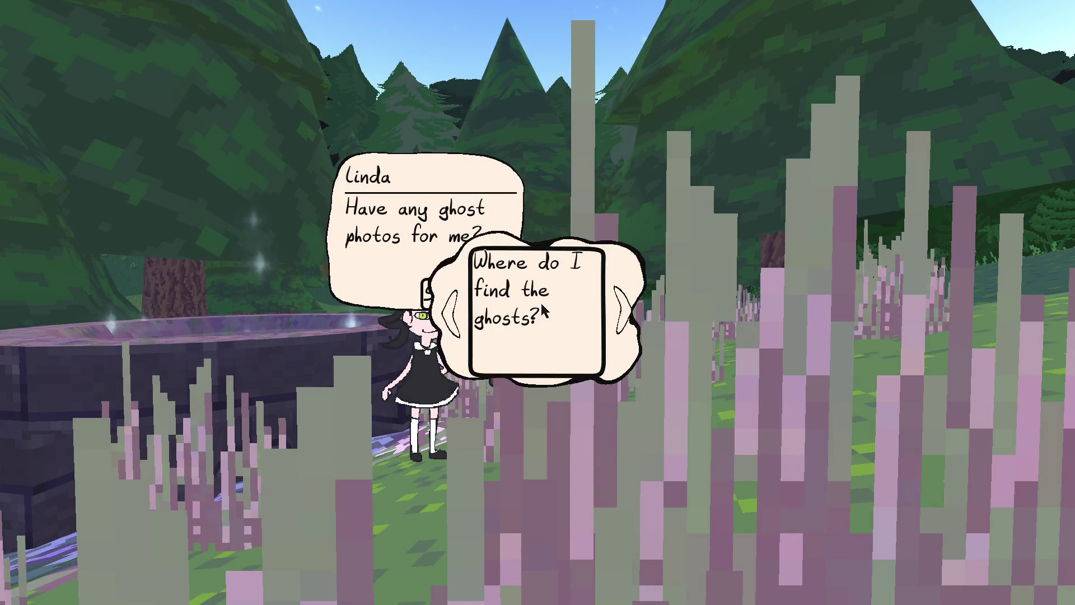
pyautogui.click(620, 311)
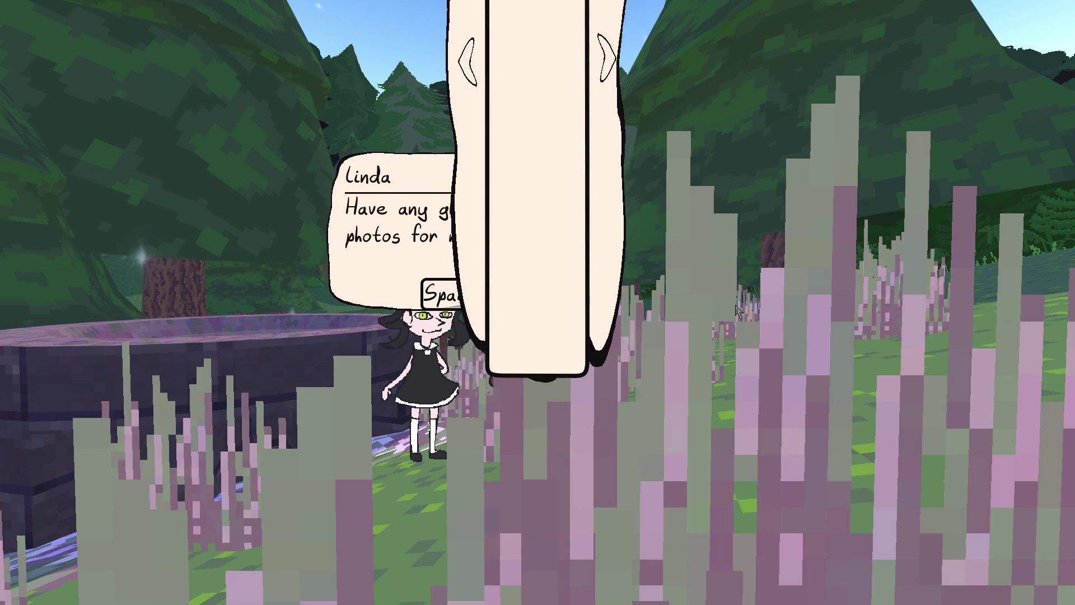
pyautogui.hotkey('alt', 'Tab')
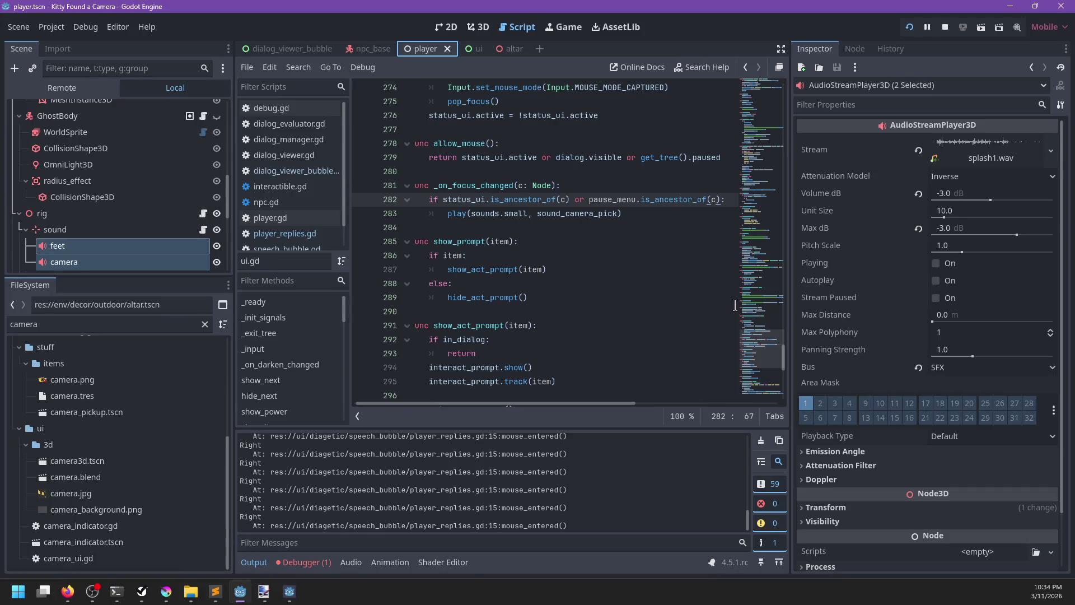
# Step: Open the Reddit thread about focus_mode and scroll to the FocusMode comment, then return to Godot
pyautogui.hotkey('alt', 'Tab')
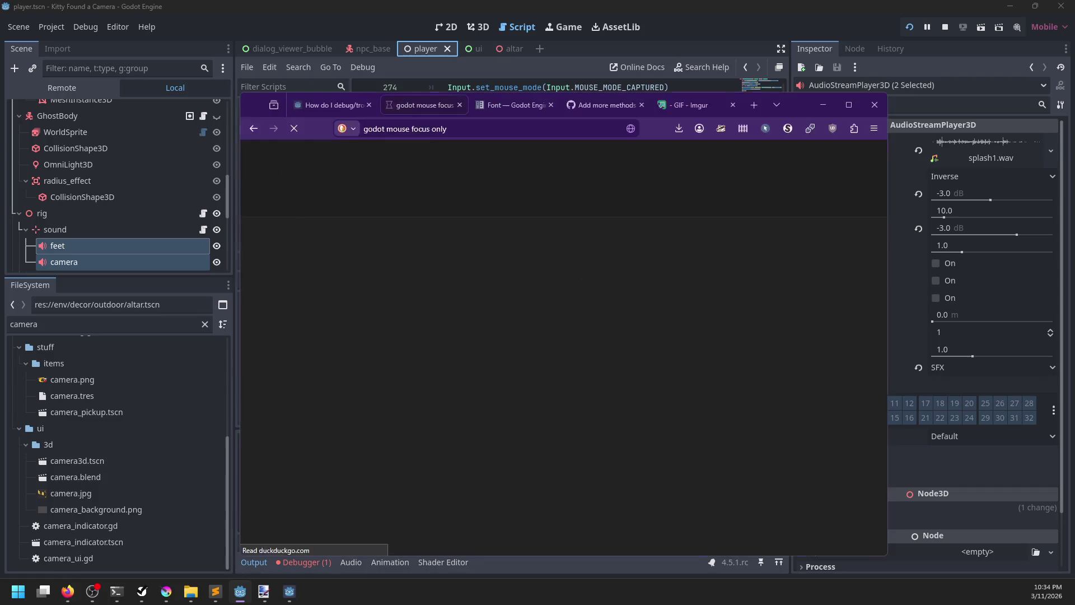
pyautogui.scroll(-2, 477, 370)
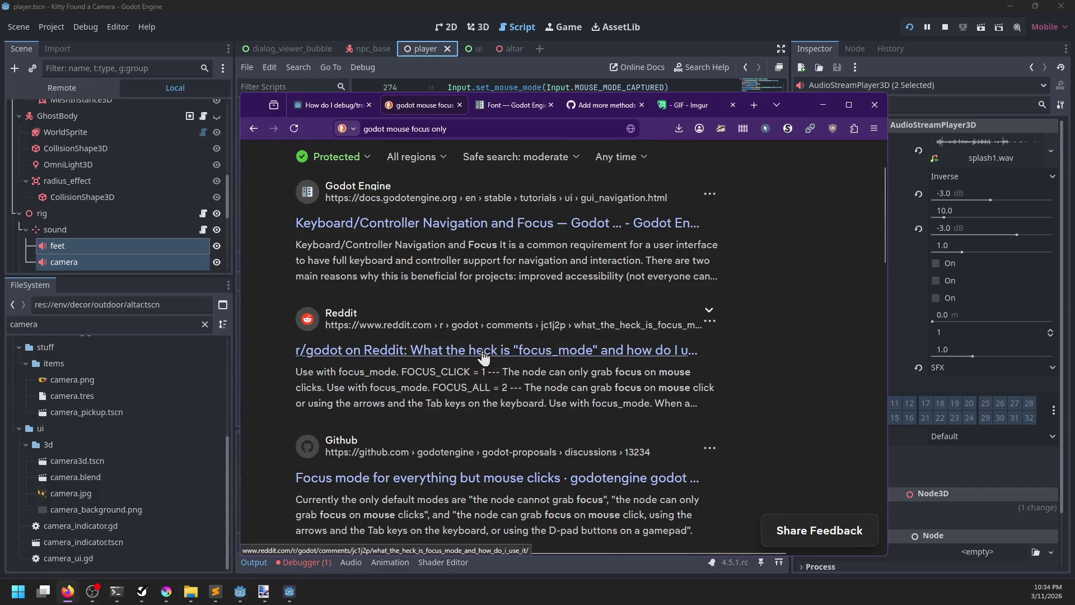
pyautogui.click(483, 353)
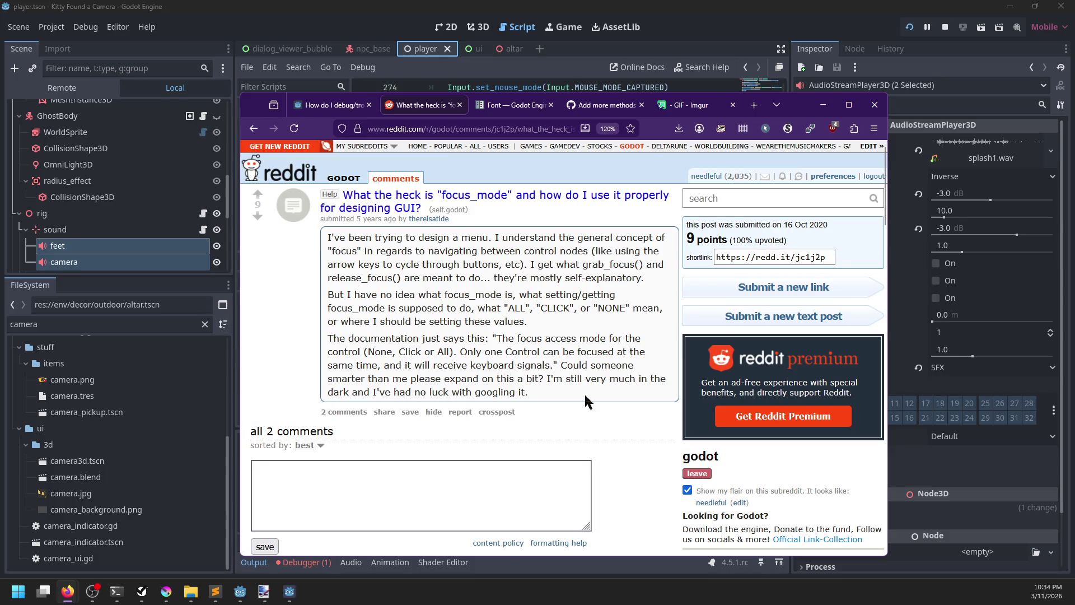
pyautogui.scroll(-5, 583, 392)
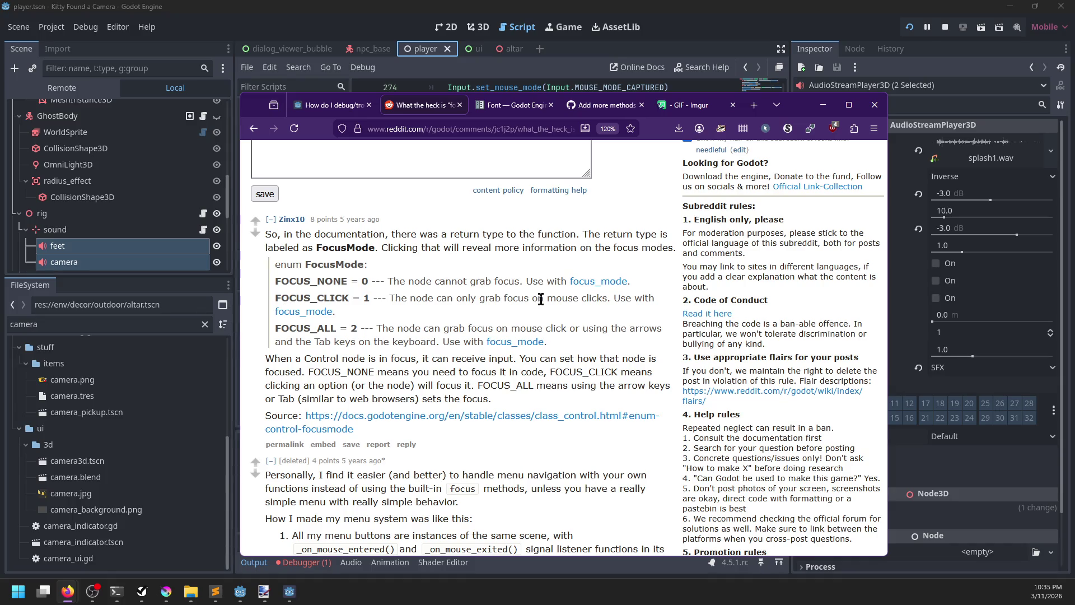
pyautogui.hotkey('alt', 'Tab')
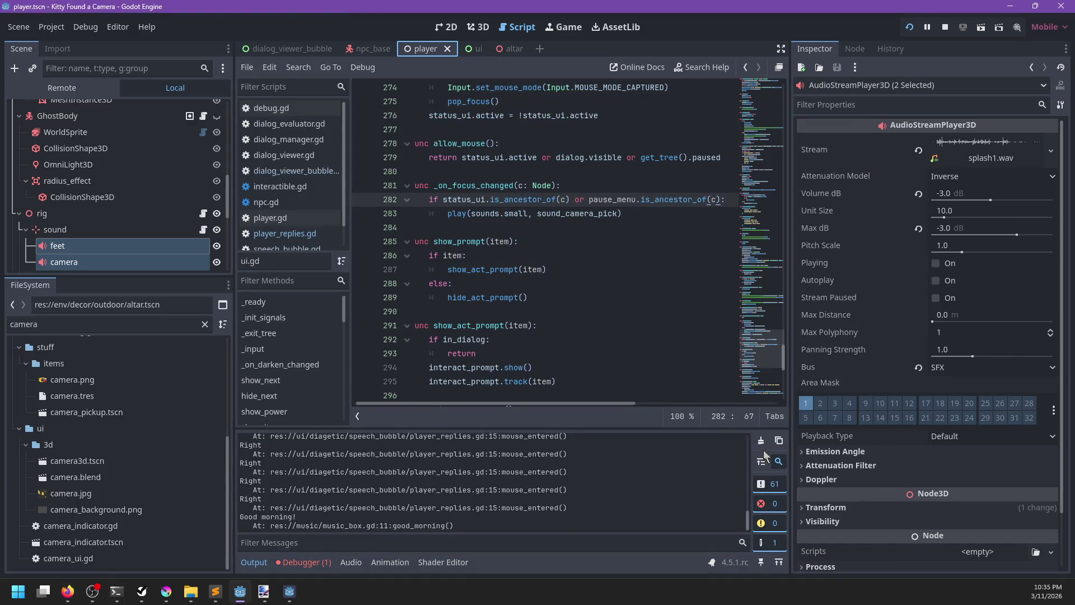
# Step: Clear the output log and switch through the ui scene to dialog_viewer_bubble
pyautogui.click(764, 446)
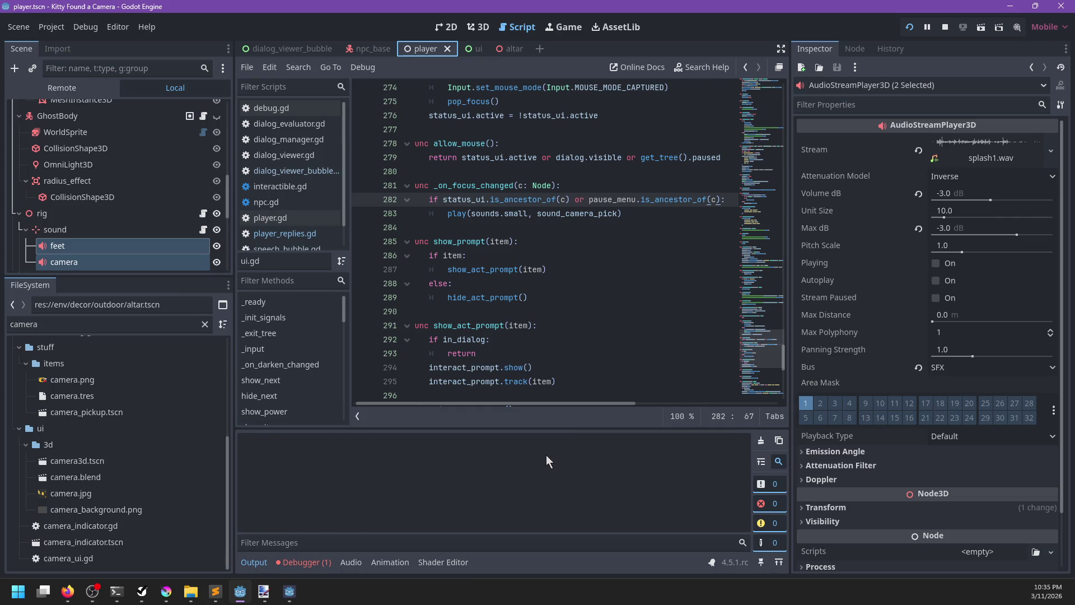
pyautogui.click(476, 49)
pyautogui.scroll(4, 88, 206)
pyautogui.scroll(-5, 88, 207)
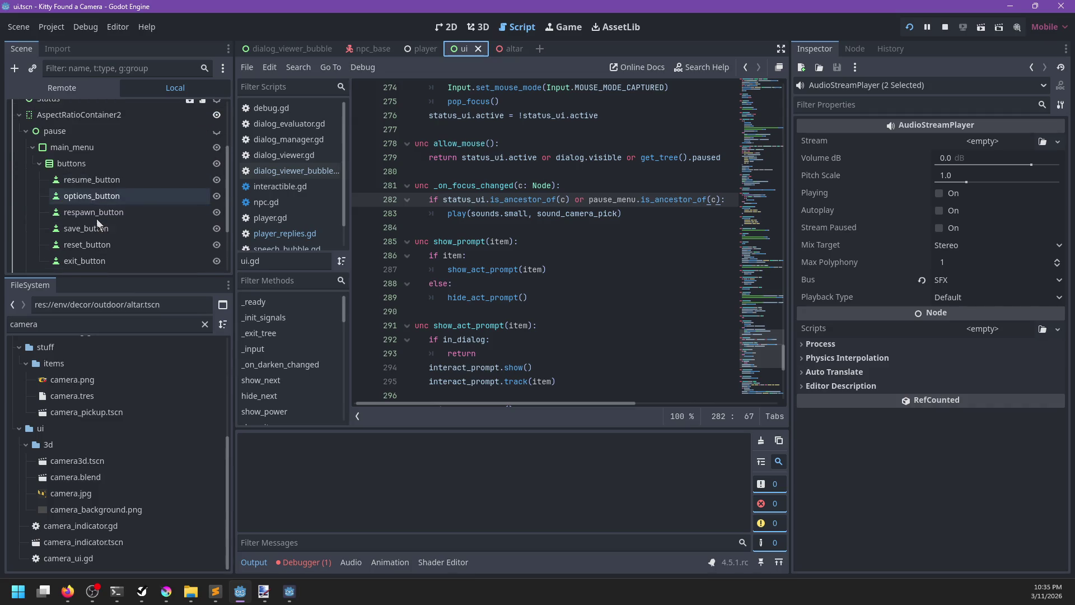
pyautogui.scroll(3, 97, 221)
pyautogui.scroll(3, 96, 220)
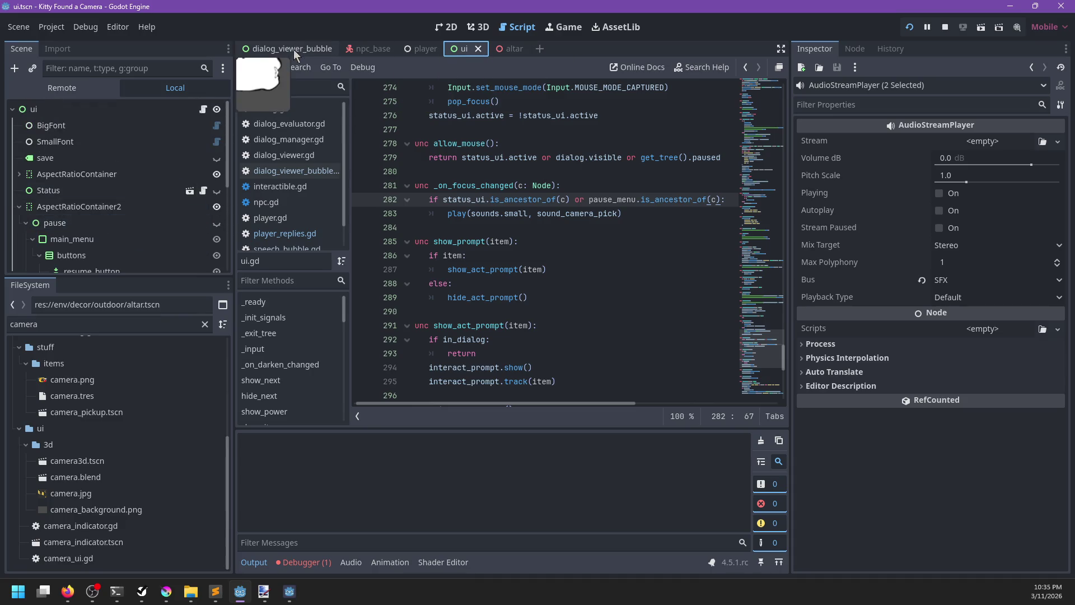
pyautogui.click(294, 49)
# Step: Select both the Left and Right arrow buttons, expand one of their property groups, then go back to the game
pyautogui.scroll(-3, 139, 226)
pyautogui.click(100, 201)
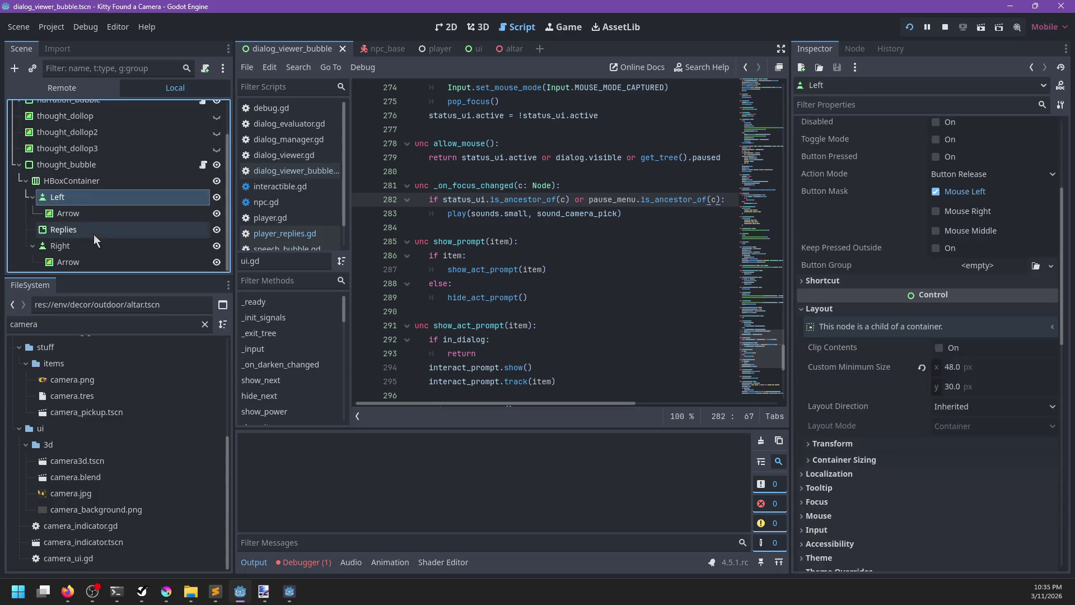
pyautogui.keyDown('ctrl'); pyautogui.click(85, 245); pyautogui.keyUp('ctrl')
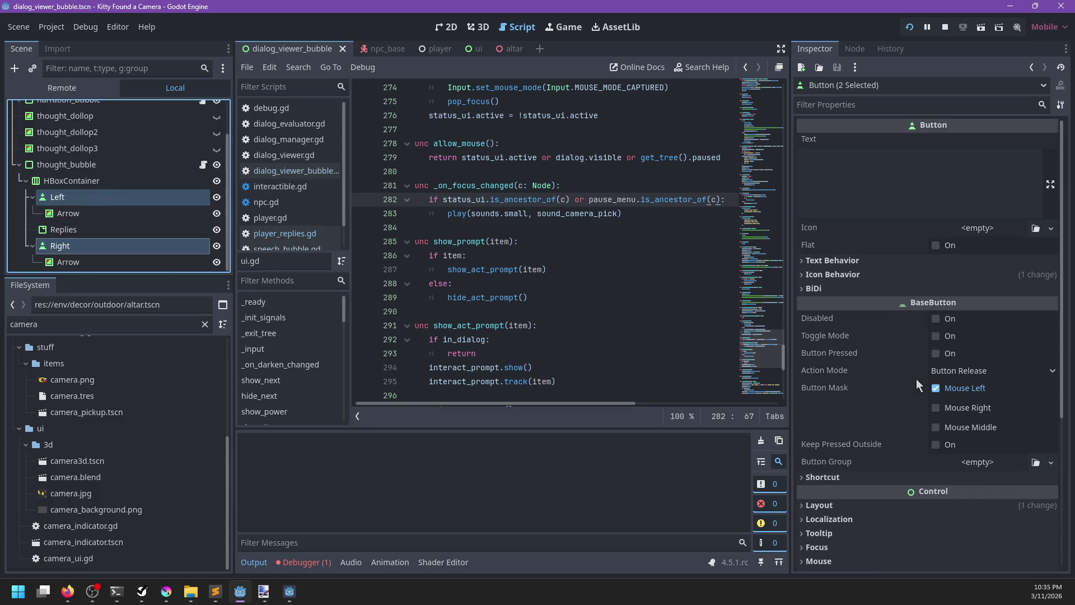
pyautogui.click(823, 275)
pyautogui.hotkey('alt', 'Tab')
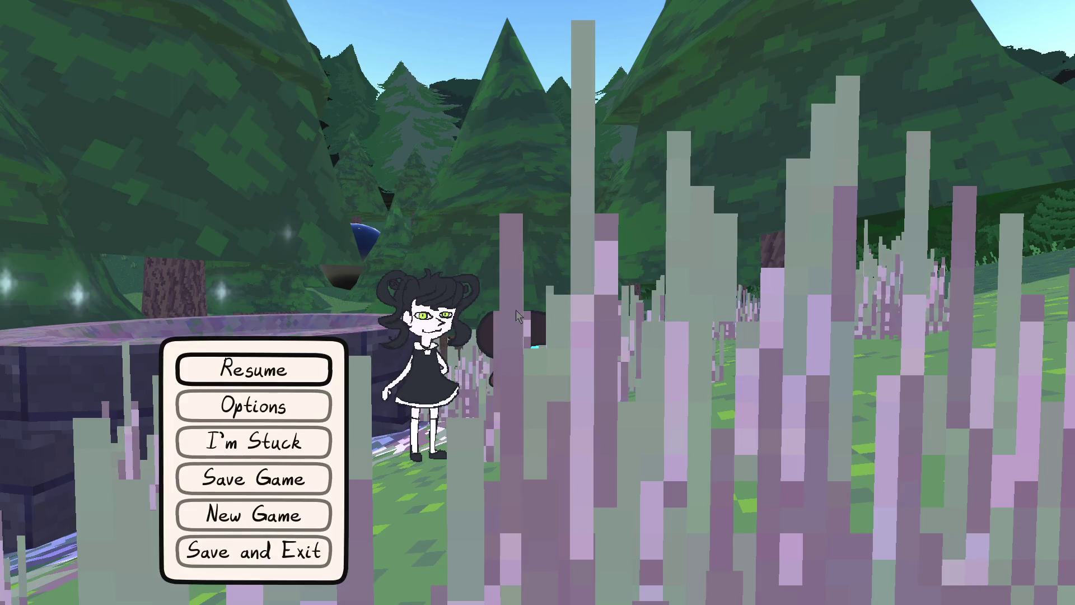
# Step: Mute both Music and Sfx in the game options, apply, and resume
pyautogui.click(302, 408)
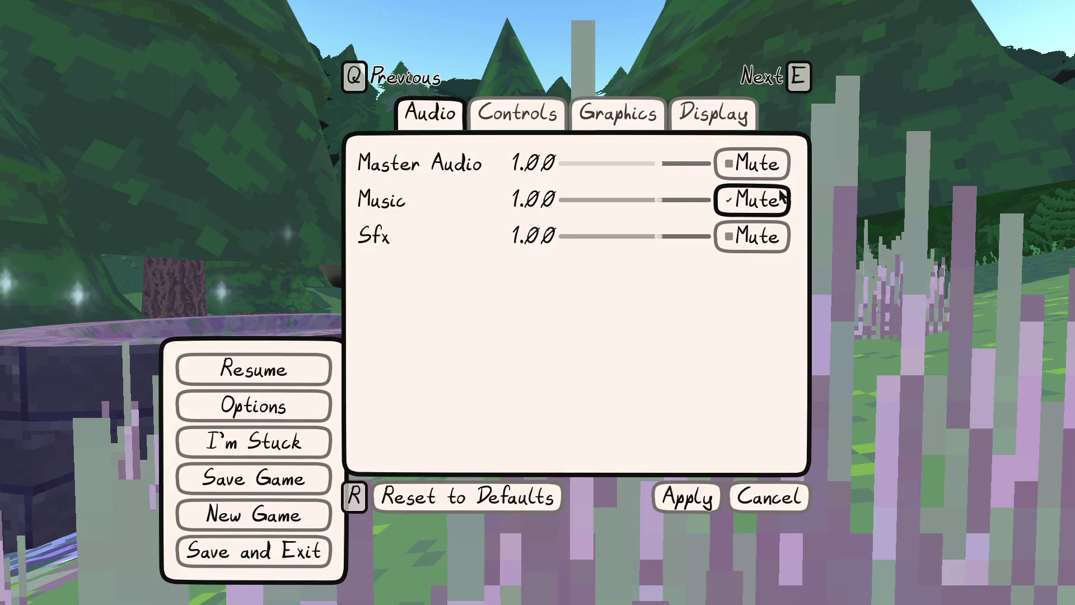
pyautogui.click(739, 205)
pyautogui.click(745, 238)
pyautogui.click(688, 497)
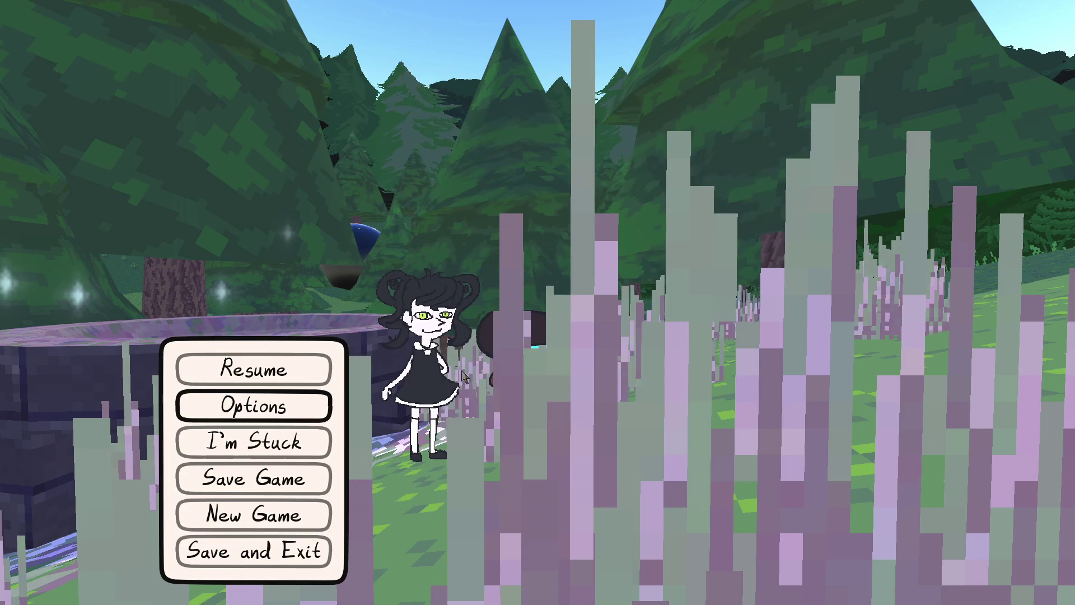
pyautogui.click(315, 374)
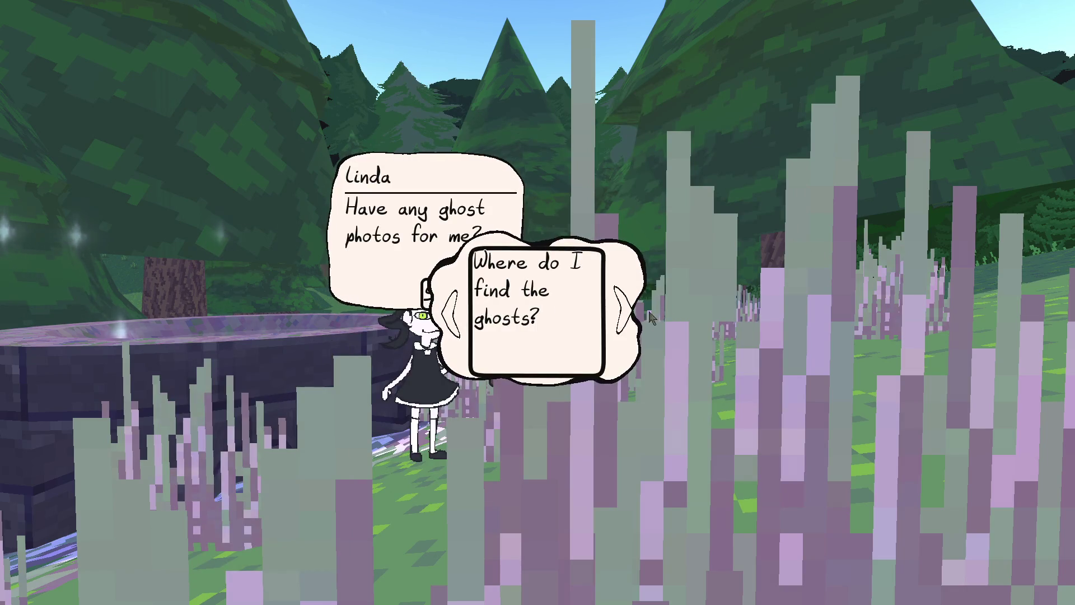
# Step: Cycle the reply choices, switching among the game, the editor and the forum page
pyautogui.click(624, 314)
pyautogui.click(470, 48)
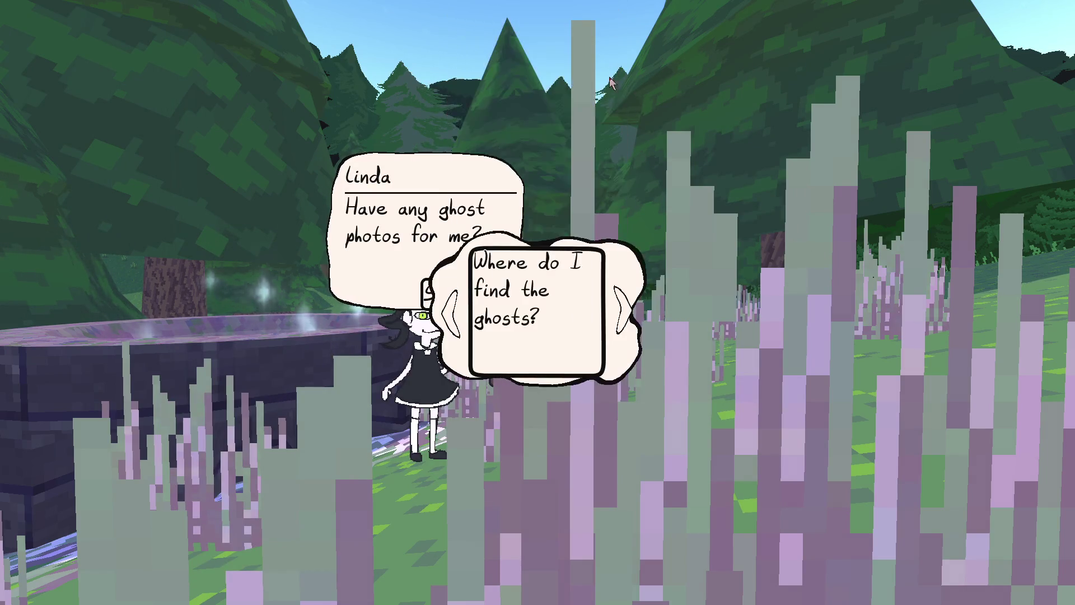
pyautogui.hotkey('alt', 'Tab')
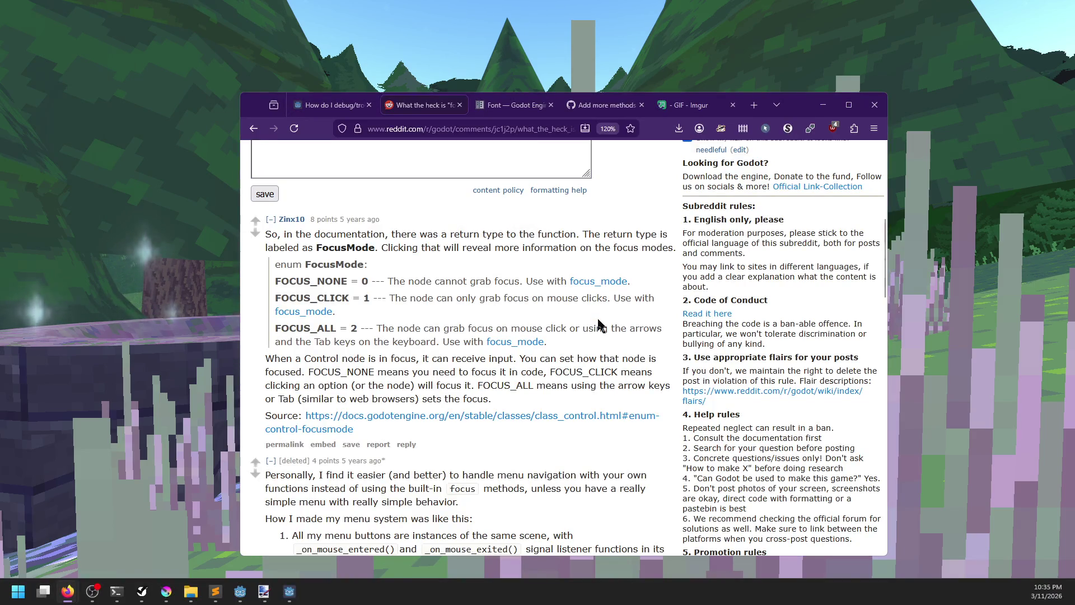
pyautogui.hotkey('alt', 'Tab')
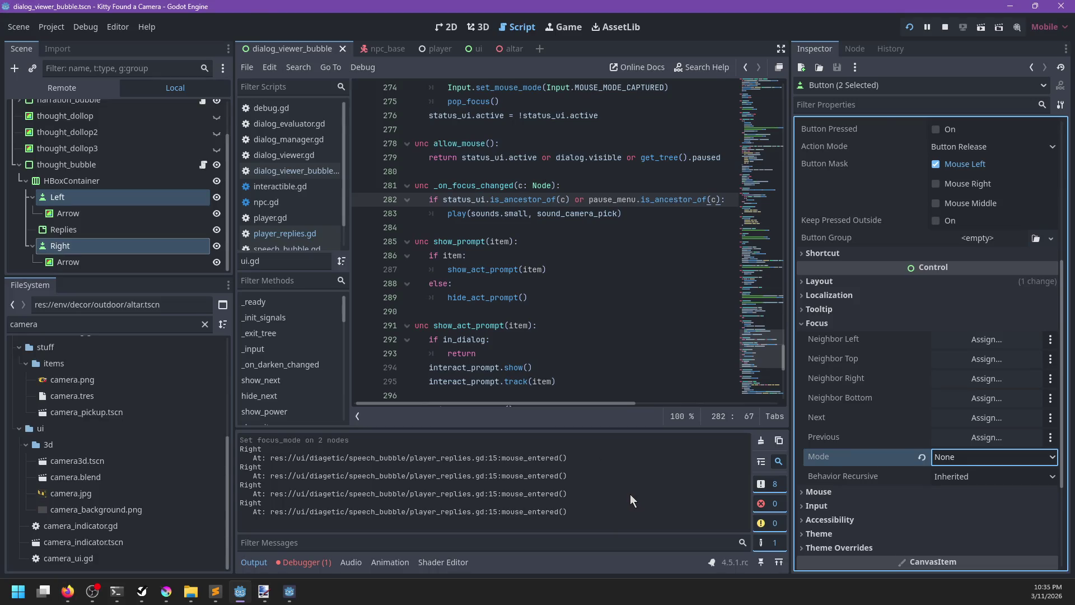
pyautogui.hotkey('alt', 'Tab')
pyautogui.hotkey('alt', 'Tab')
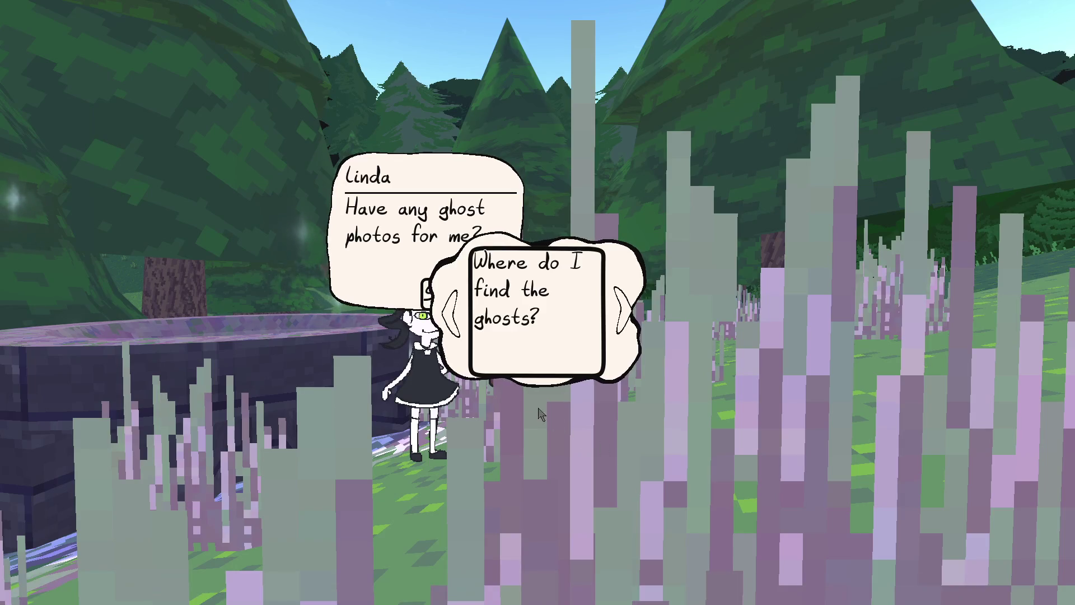
pyautogui.hotkey('alt', 'Tab')
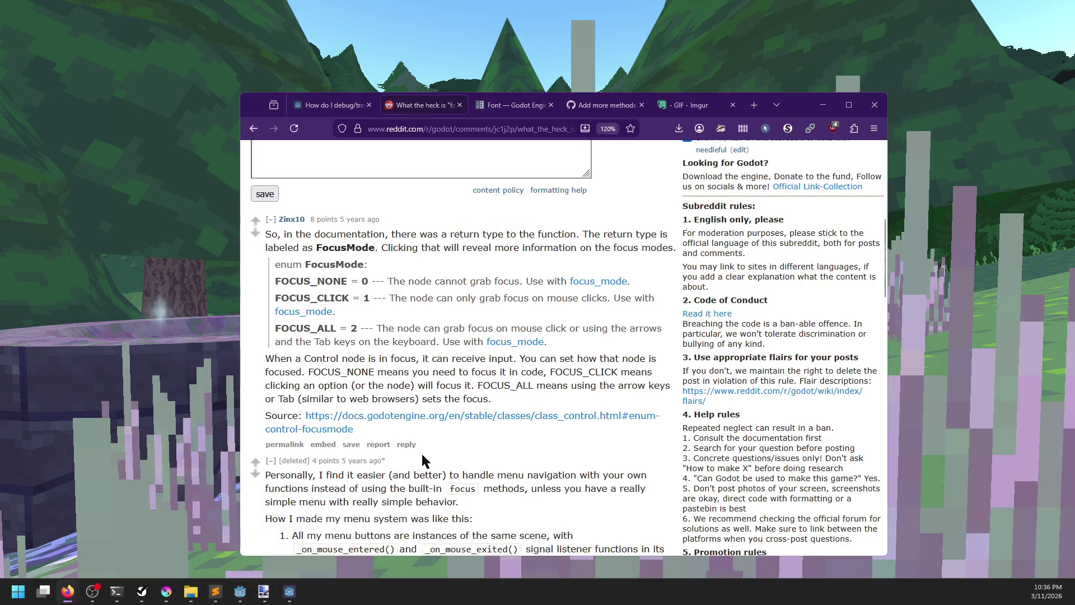
pyautogui.hotkey('alt', 'Tab')
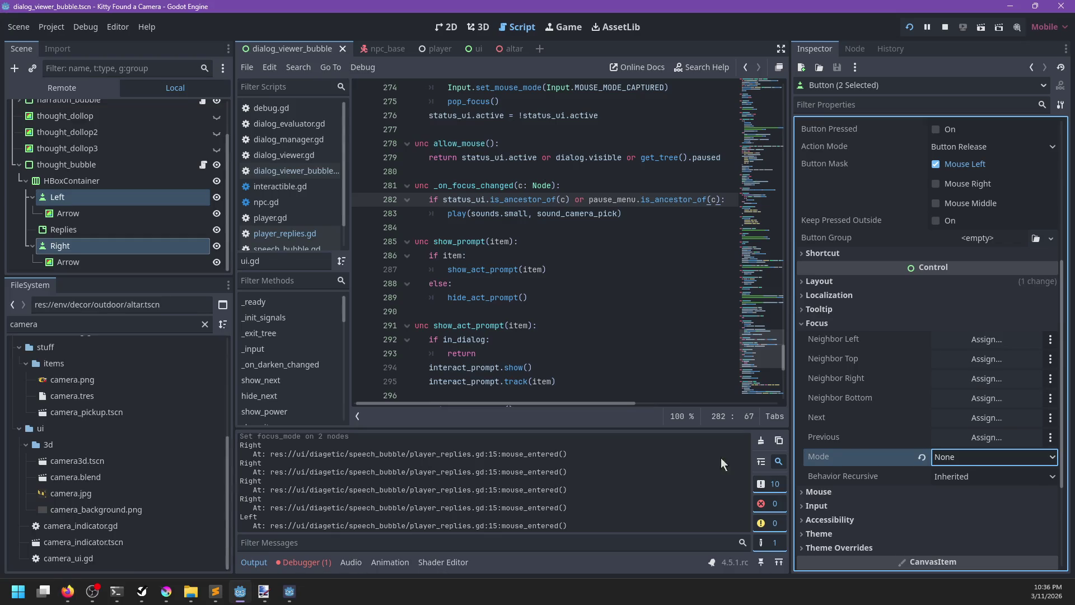
pyautogui.hotkey('alt', 'Tab')
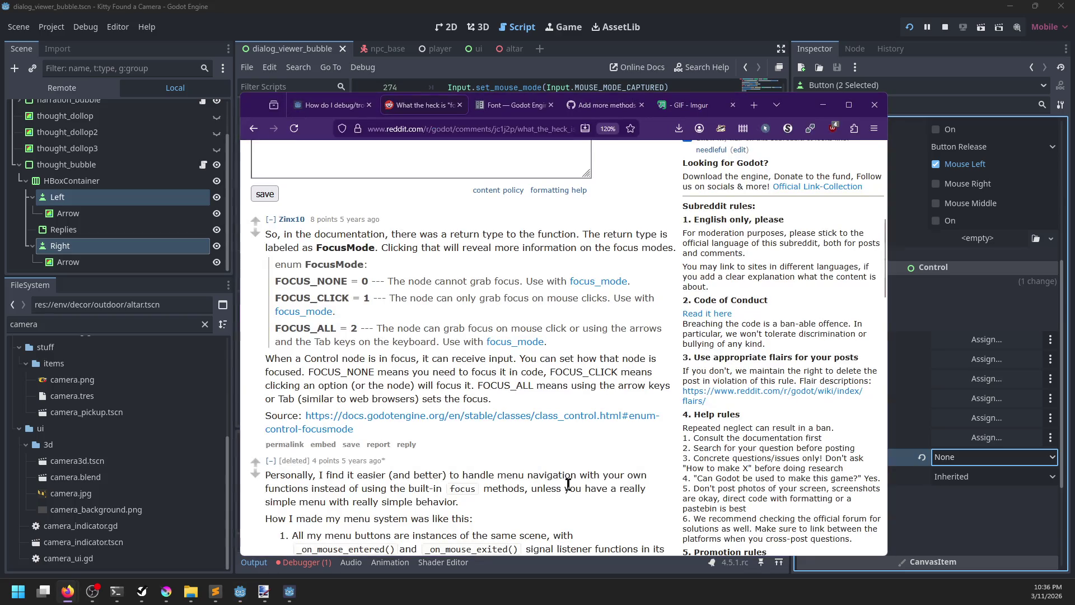
pyautogui.hotkey('alt', 'Tab')
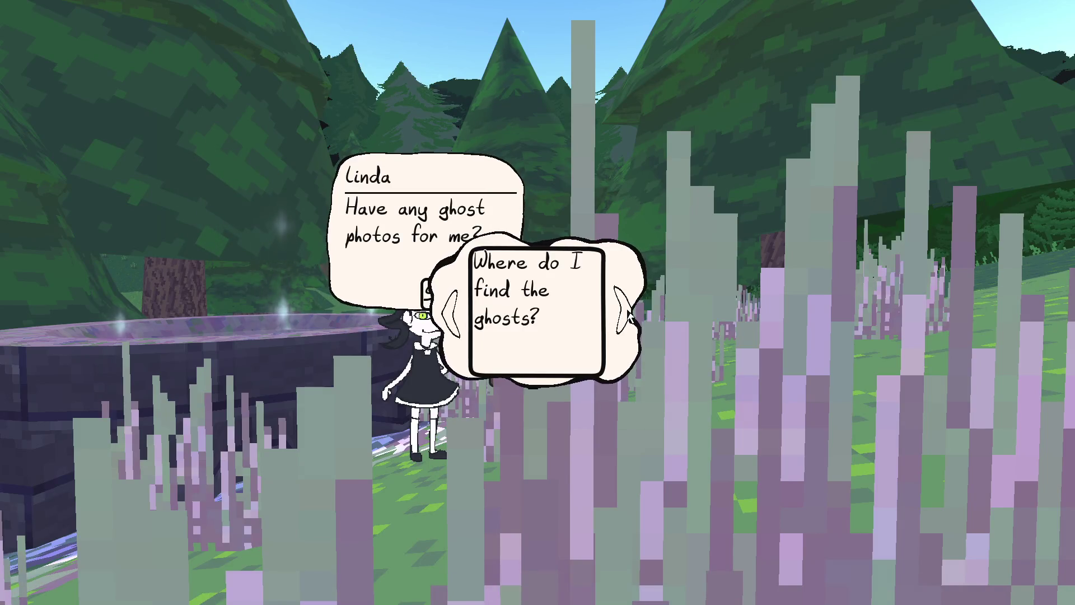
# Step: Cycle to the next reply and tilt the view up to the sky and back down
pyautogui.click(627, 314)
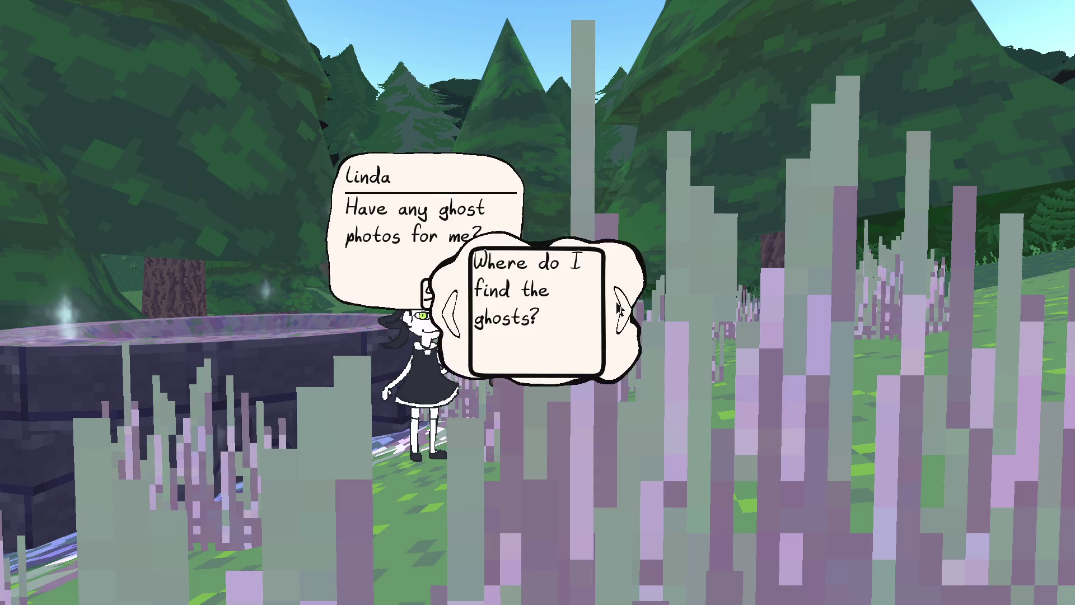
pyautogui.moveTo(647, 283); pyautogui.dragTo(661, 456)
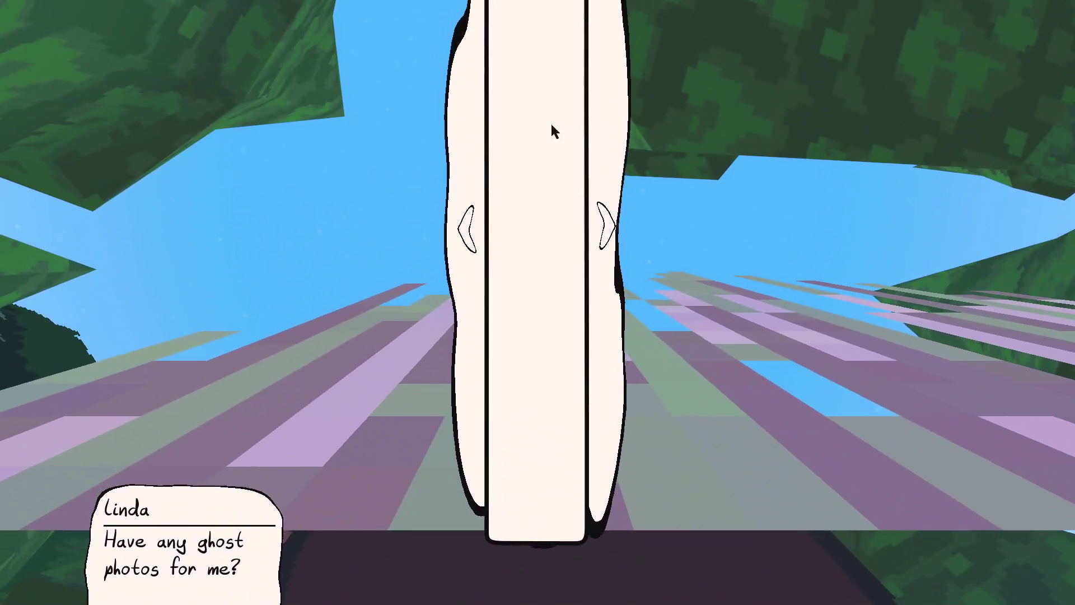
pyautogui.moveTo(600, 271)
pyautogui.mouseDown()
pyautogui.moveTo(644, 247)
pyautogui.moveTo(624, 85)
pyautogui.moveTo(623, 335)
pyautogui.mouseUp()
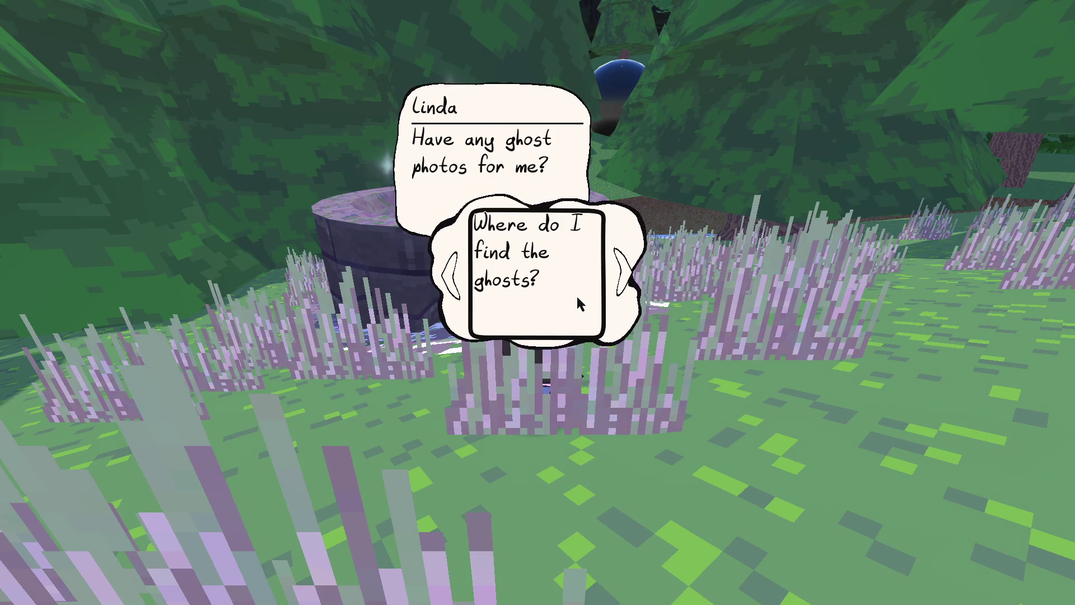
# Step: In the Godot editor, select the thought_bubble node and leave the script view
pyautogui.hotkey('alt', 'Tab')
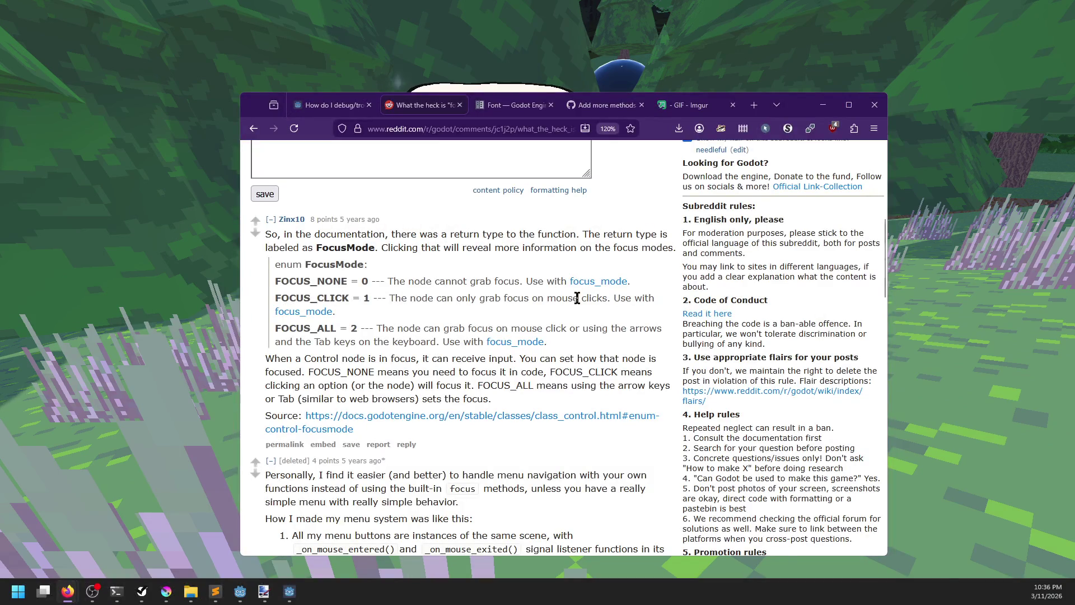
pyautogui.hotkey('alt', 'Tab')
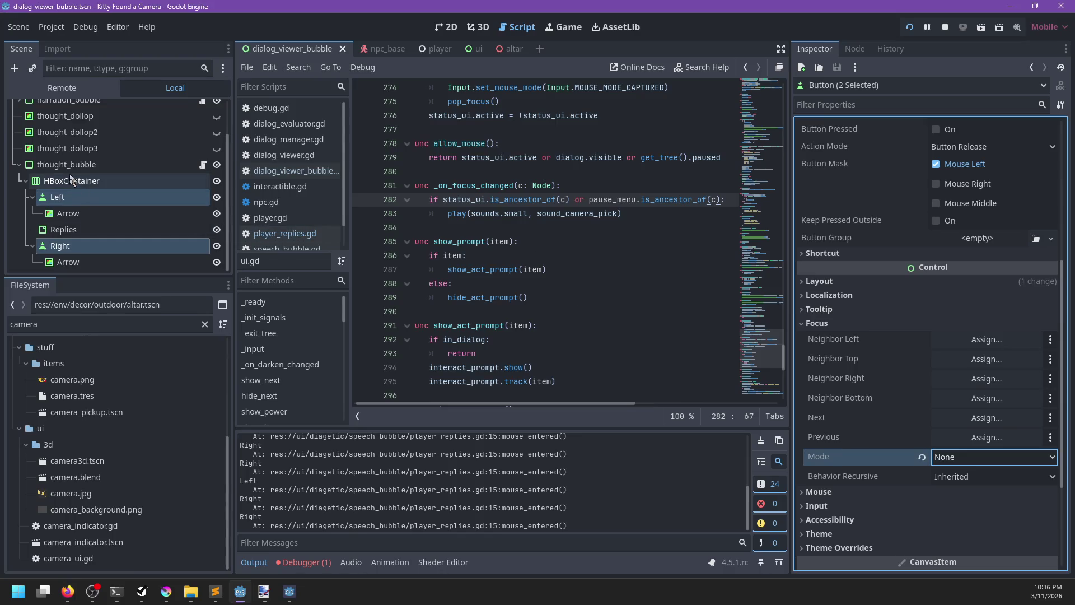
pyautogui.click(66, 164)
pyautogui.click(476, 28)
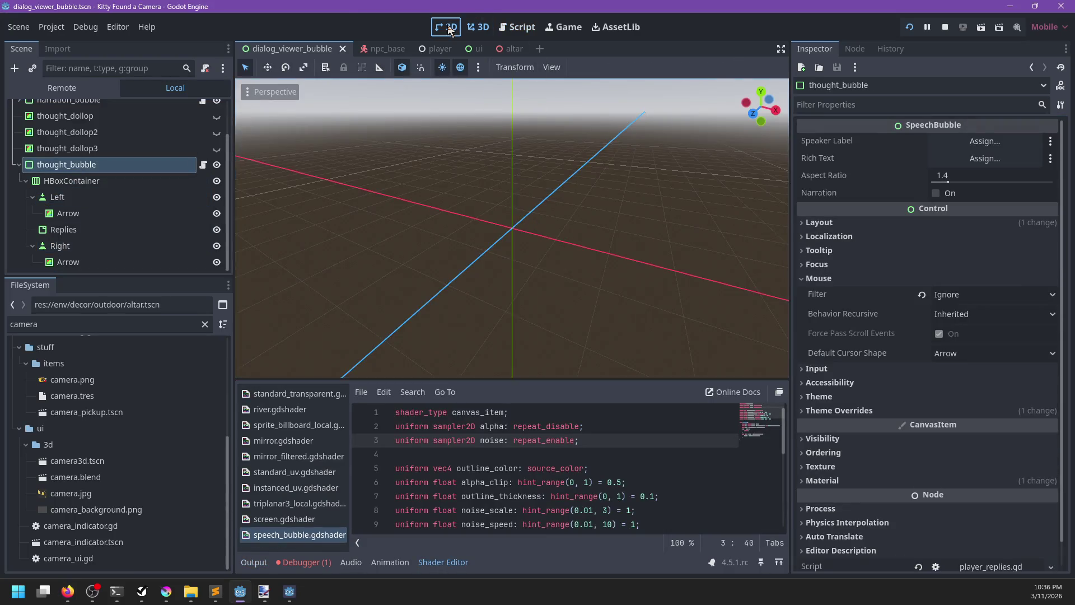
# Step: Show thought_bubble in 2D and make its theme-override panel style unique
pyautogui.click(446, 27)
pyautogui.click(115, 181)
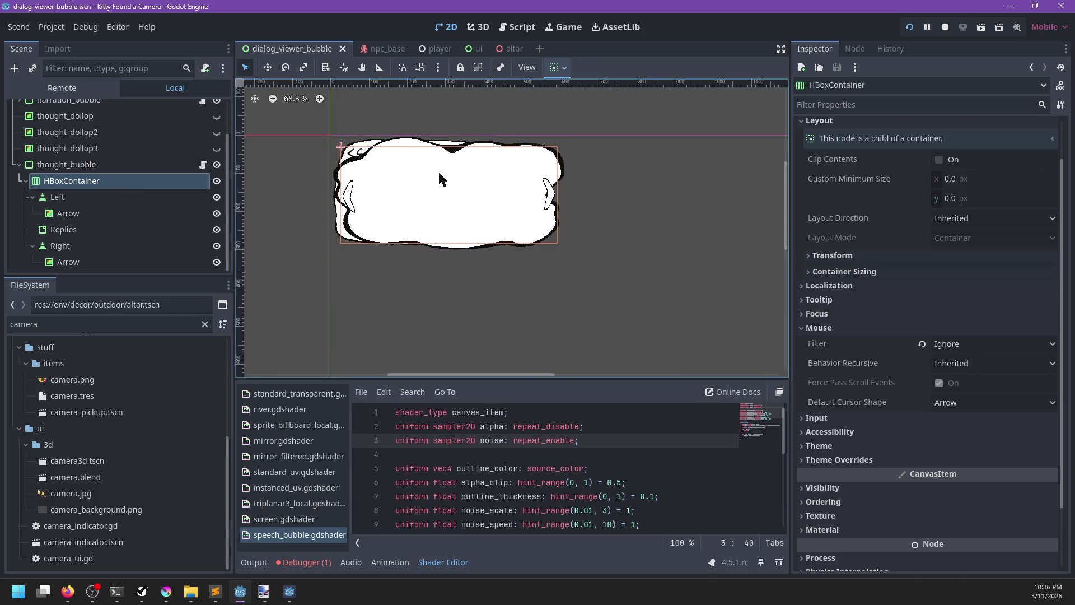
pyautogui.scroll(4, 442, 174)
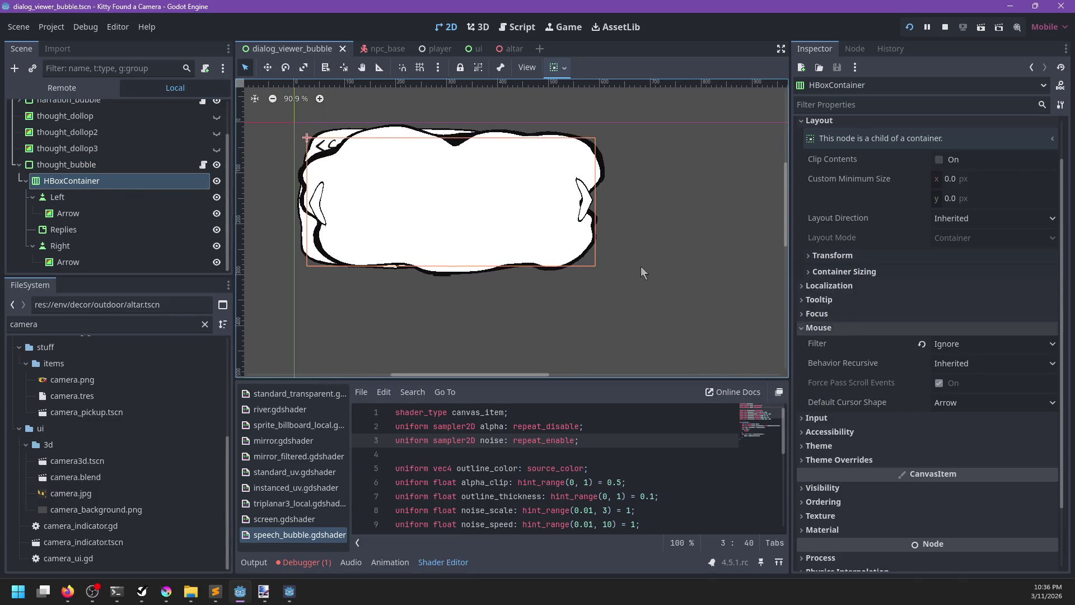
pyautogui.click(66, 165)
pyautogui.scroll(-1, 918, 353)
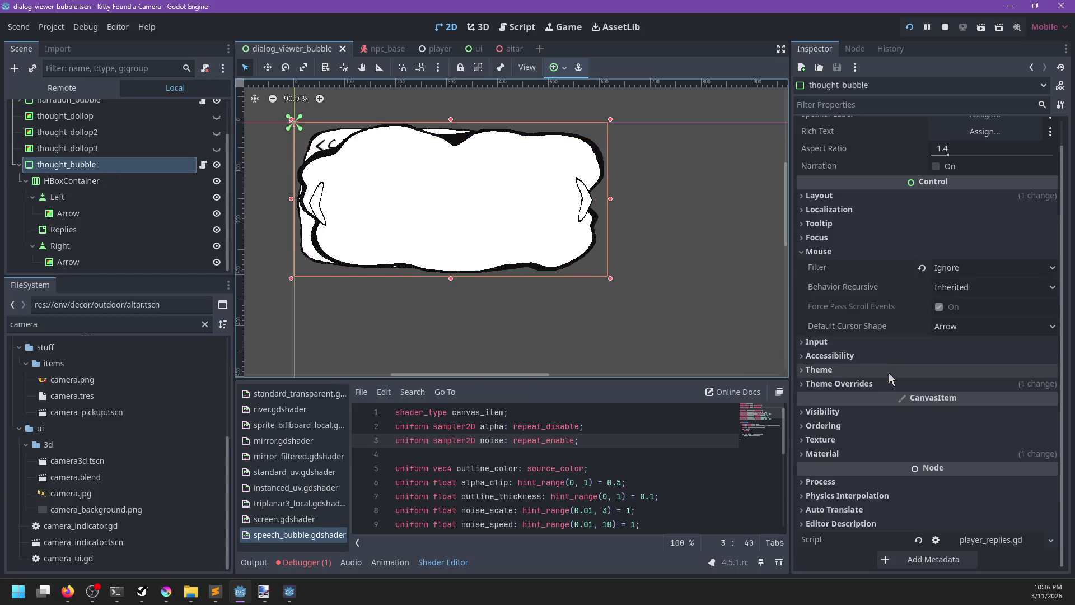
pyautogui.click(839, 385)
pyautogui.scroll(-4, 971, 445)
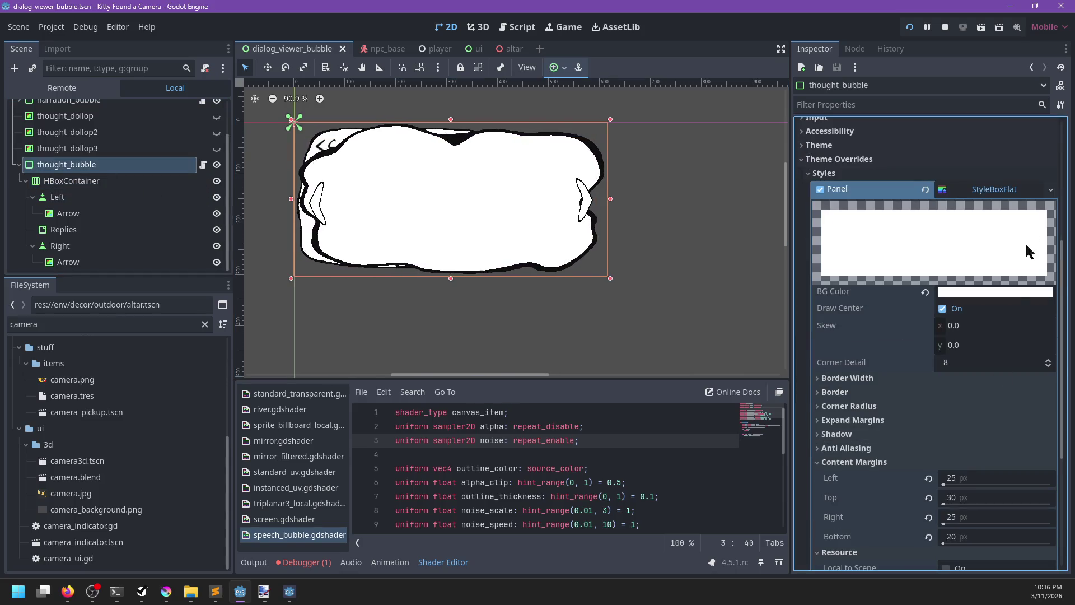
pyautogui.click(1051, 189)
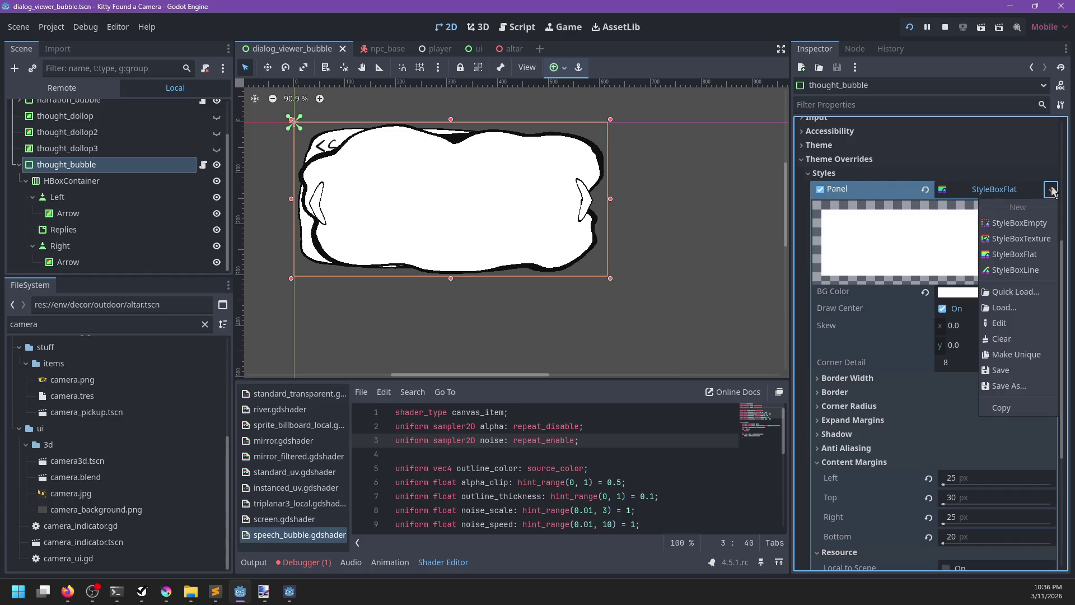
pyautogui.click(1015, 355)
# Step: Set the panel's top content margin to 40 px, then 50 px, saving each time
pyautogui.click(878, 463)
pyautogui.scroll(-1, 916, 491)
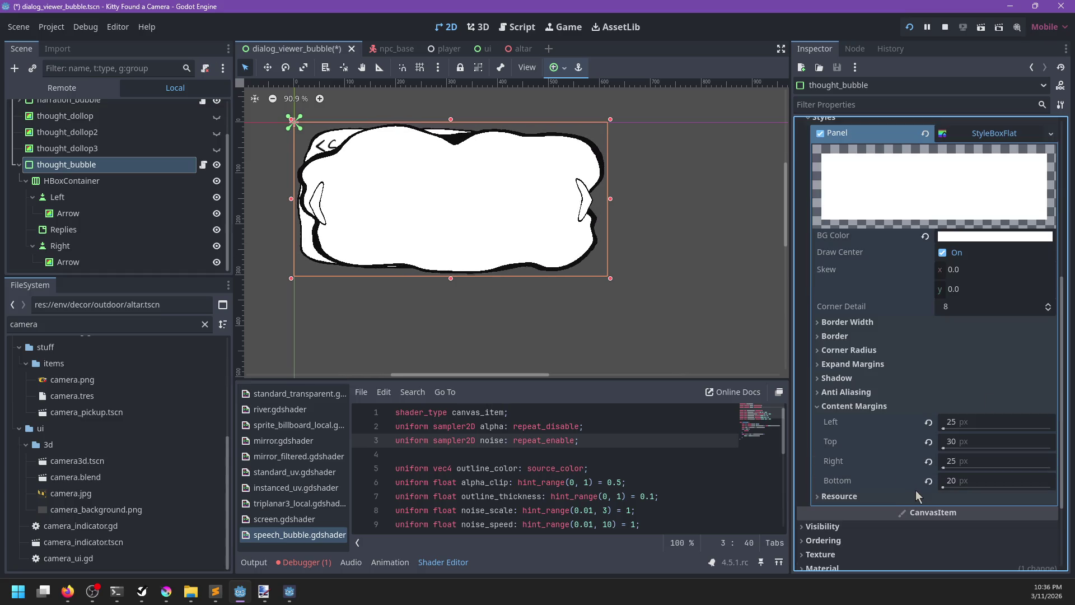
pyautogui.click(971, 441)
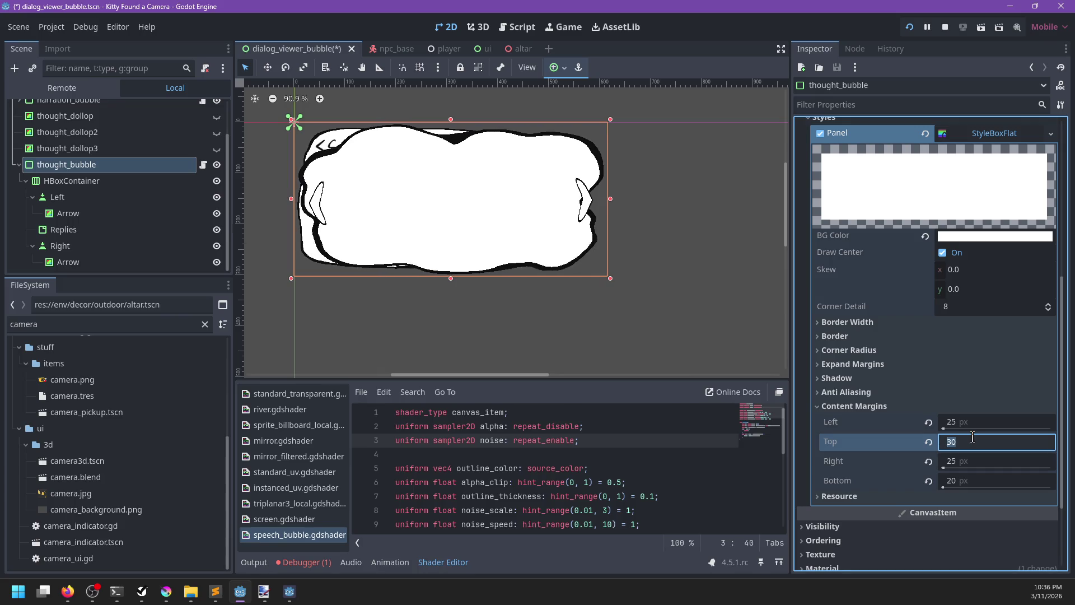
pyautogui.write('40')
pyautogui.press('Return')
pyautogui.hotkey('ctrl', 's')
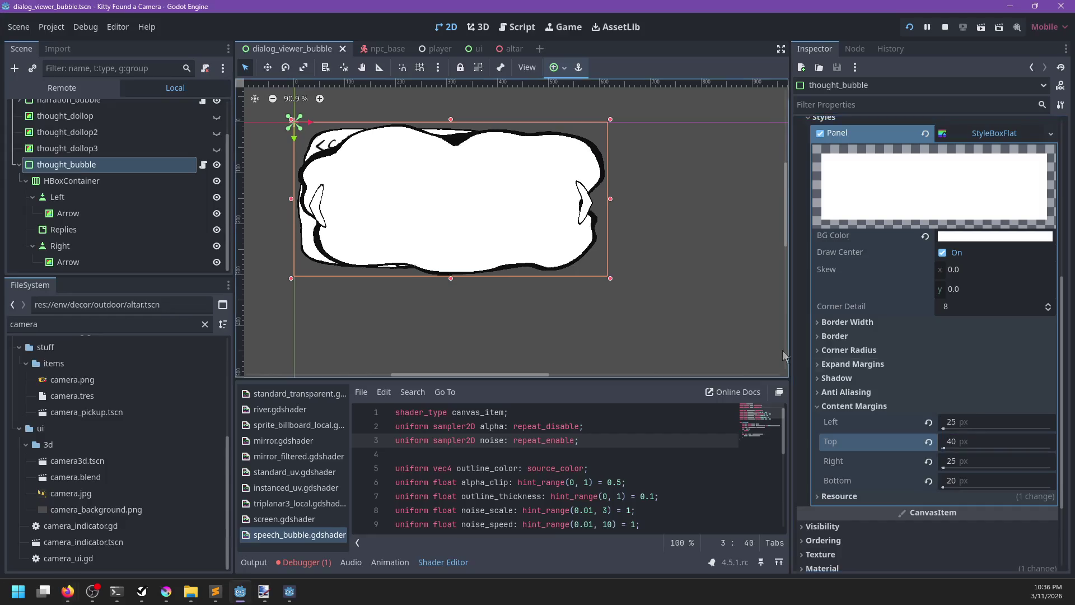
pyautogui.write('50')
pyautogui.press('Return')
pyautogui.hotkey('ctrl', 's')
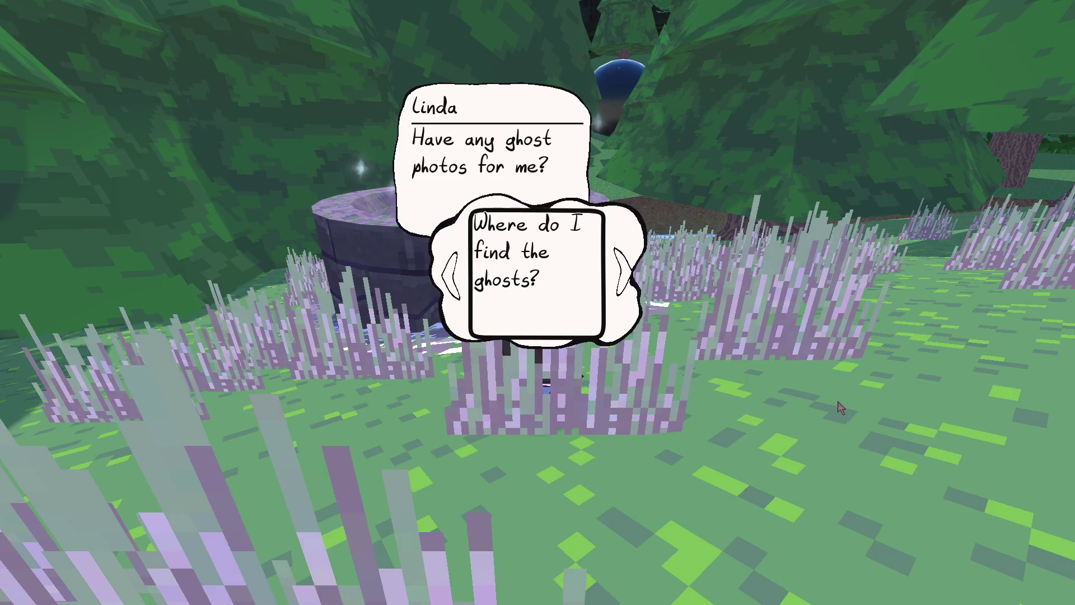
# Step: Check the enlarged bubble in the running game, then return to the Godot editor
pyautogui.hotkey('alt', 'Tab')
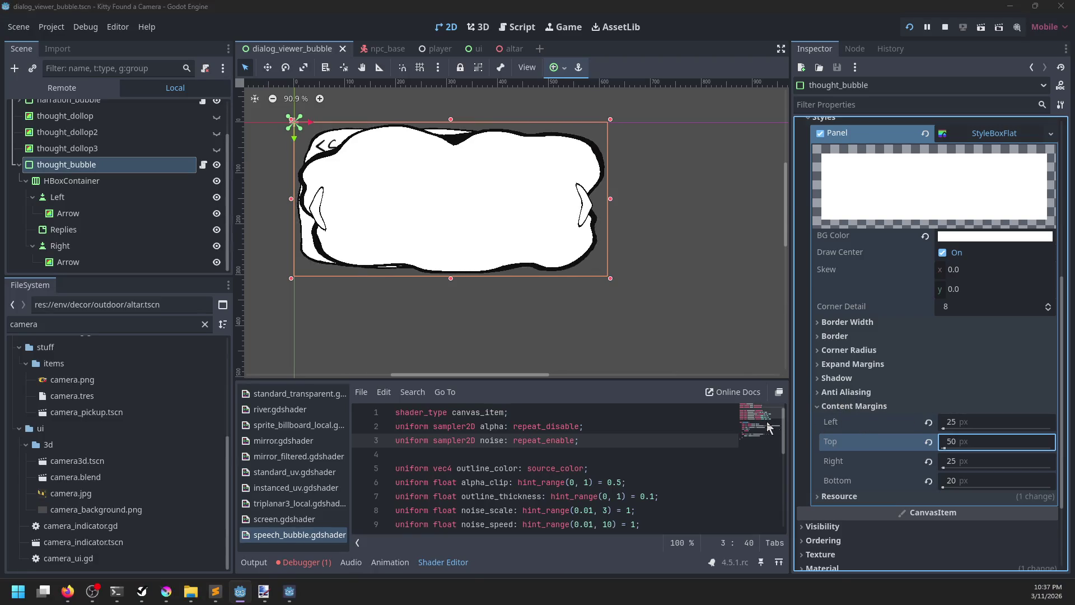
pyautogui.hotkey('alt', 'Tab')
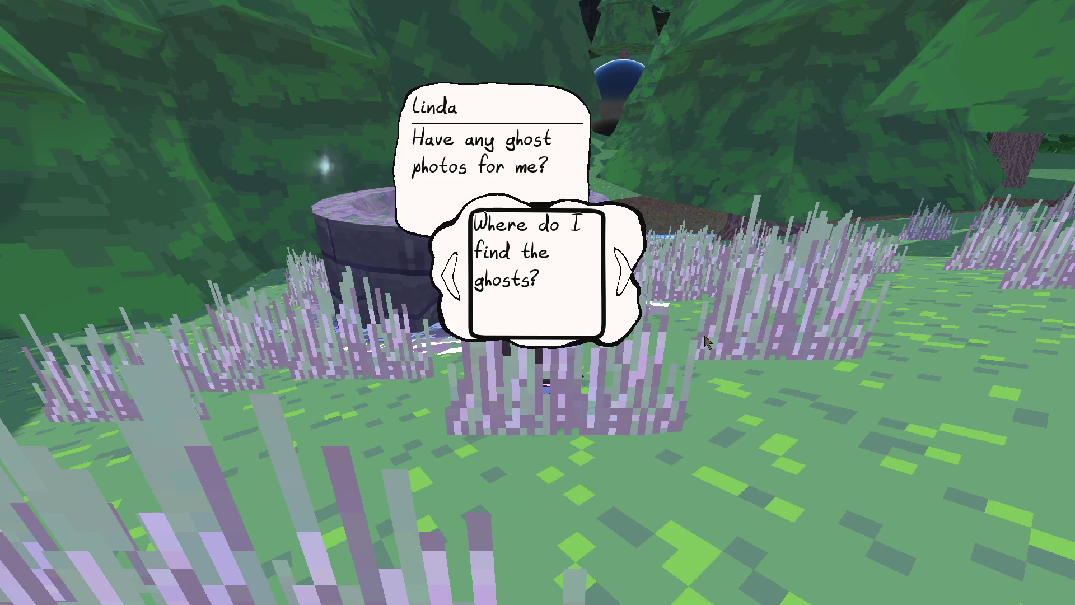
pyautogui.hotkey('alt', 'Tab')
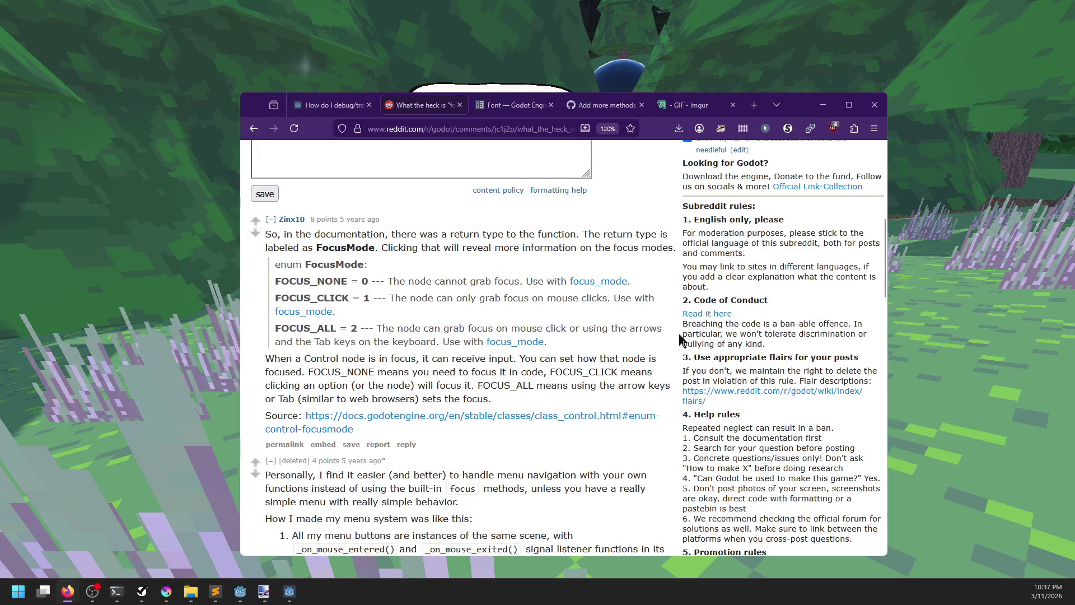
pyautogui.hotkey('alt', 'Tab')
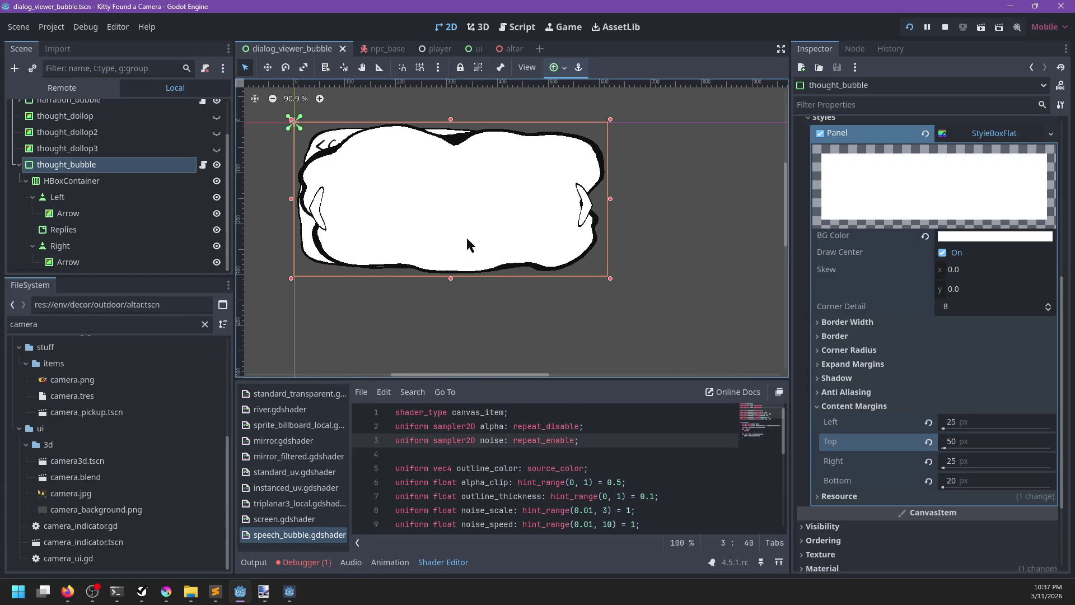
# Step: Filter the FileSystem for 'dialog_', open dialog_viewer.gd and find 'multiline'
pyautogui.doubleClick(168, 323)
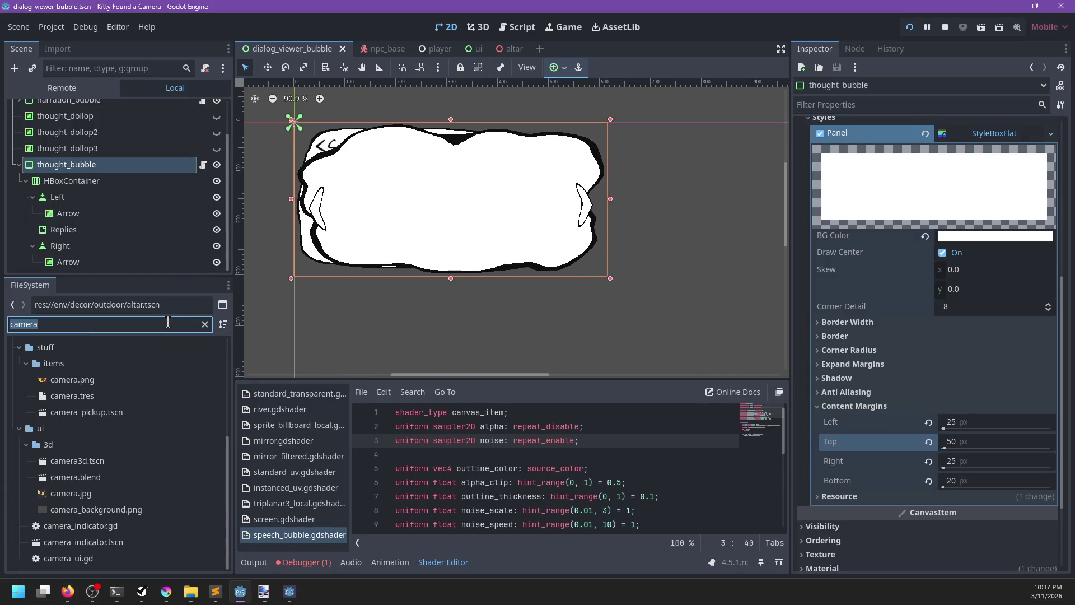
pyautogui.write('dialog_')
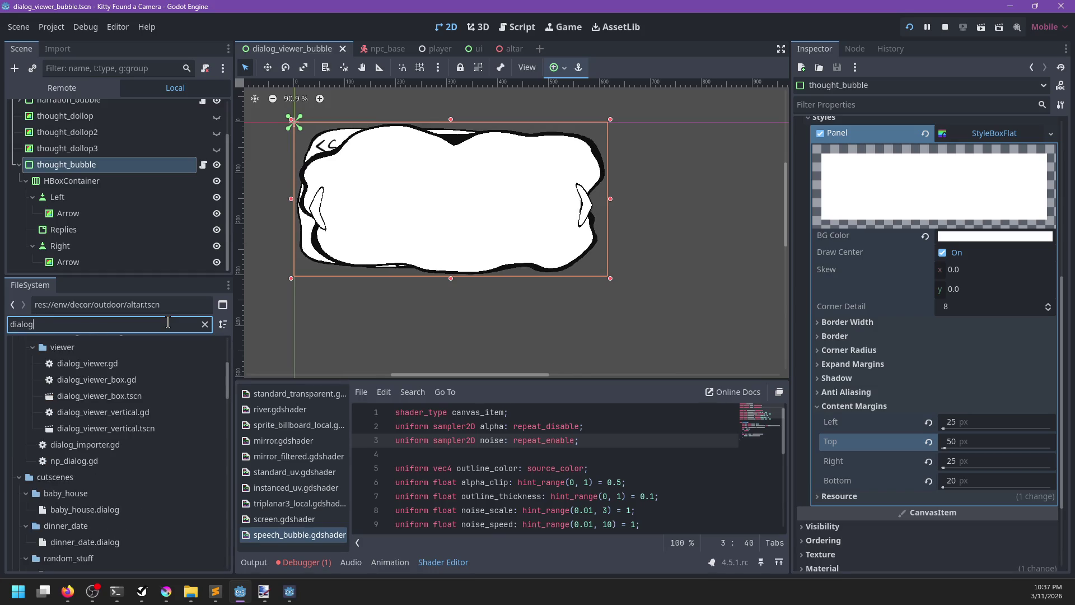
pyautogui.doubleClick(92, 380)
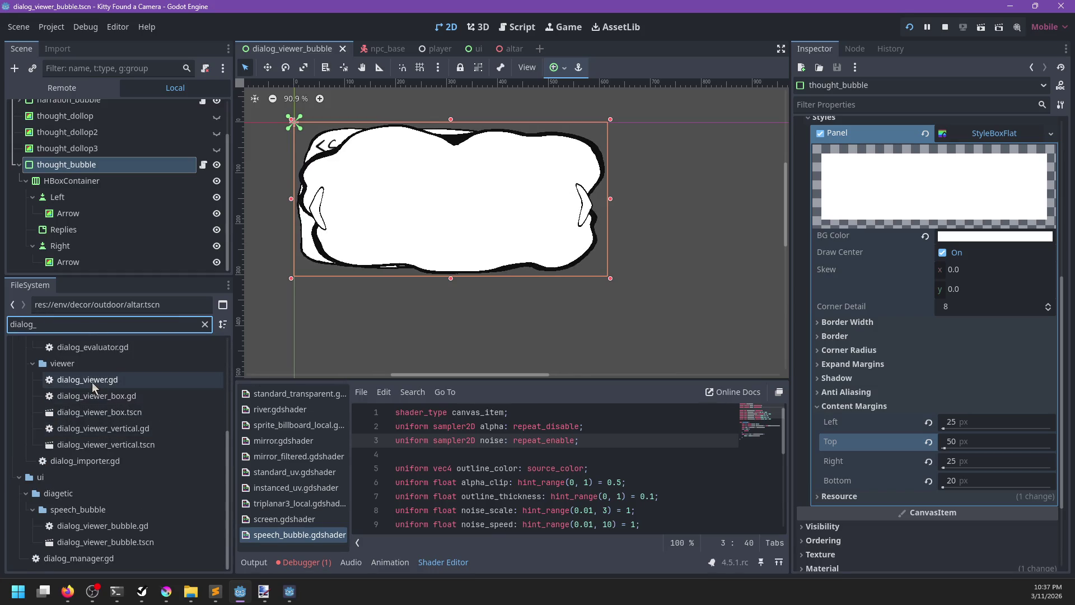
pyautogui.hotkey('ctrl', 'f')
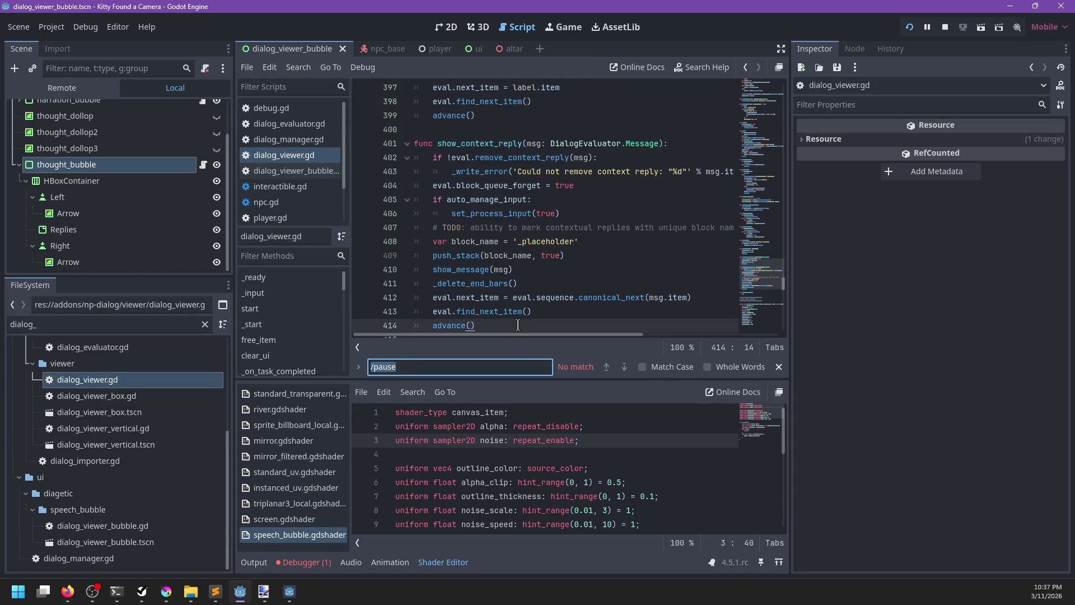
pyautogui.write('multiline')
pyautogui.press('Escape')
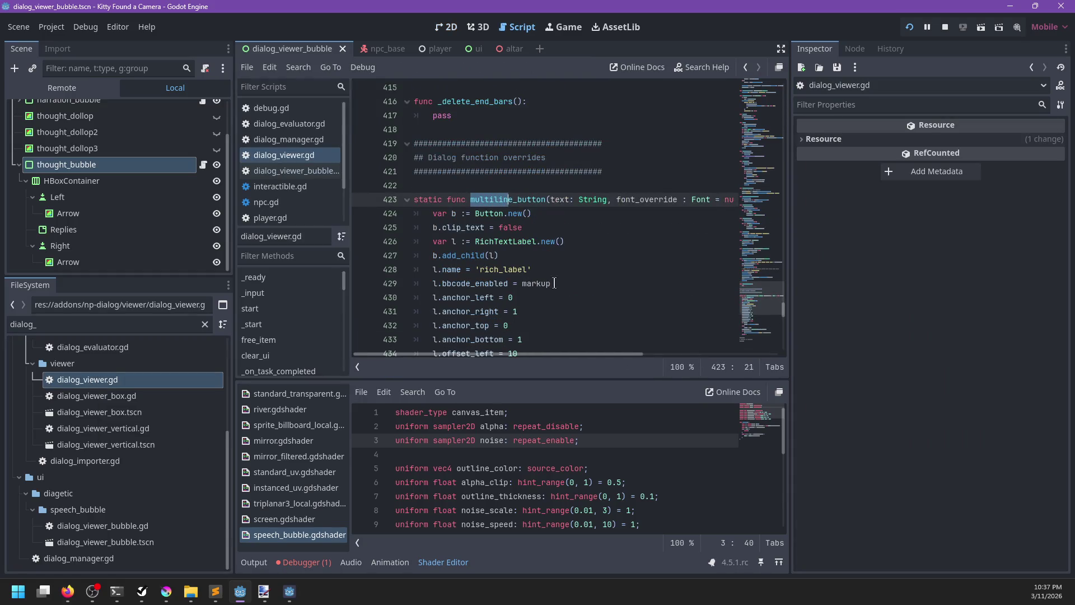
# Step: Add a 'fit_content := true' parameter to the multiline_button signature
pyautogui.hscroll(5, 565, 269)
pyautogui.hscroll(-5, 565, 270)
pyautogui.hscroll(3, 663, 215)
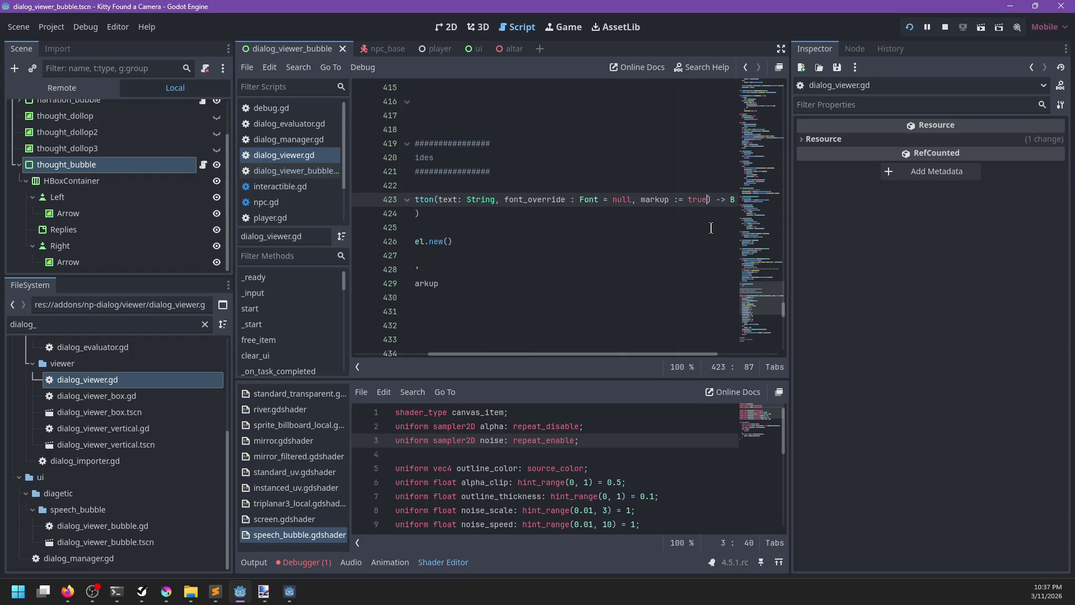
pyautogui.write('it_content := t')
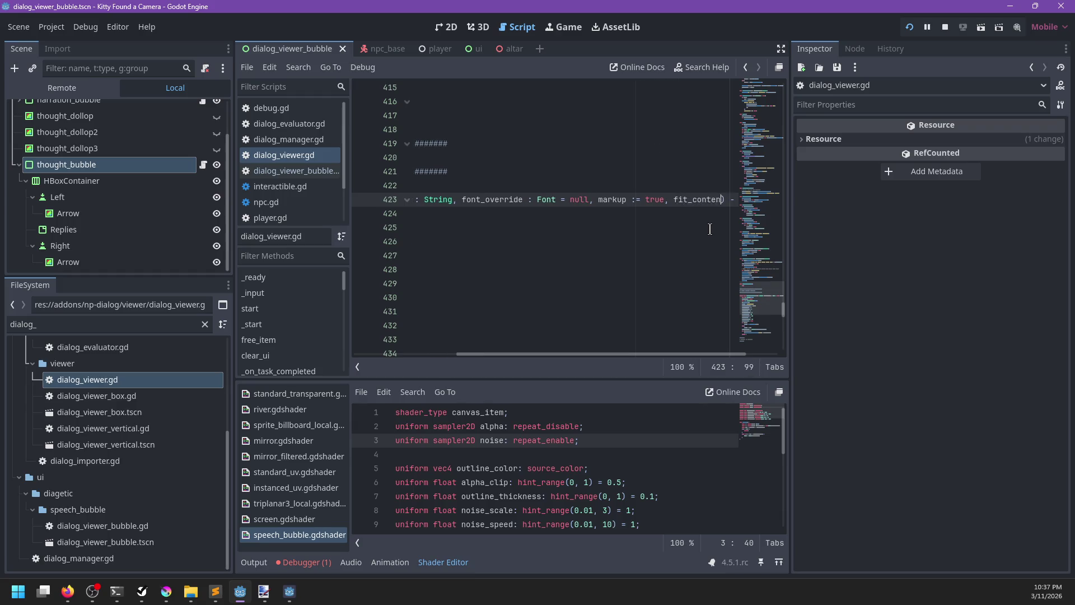
pyautogui.write('rue')
pyautogui.hscroll(-5, 578, 260)
# Step: Replace true with fit_content in the label's fit_content assignment and save
pyautogui.scroll(-5, 551, 257)
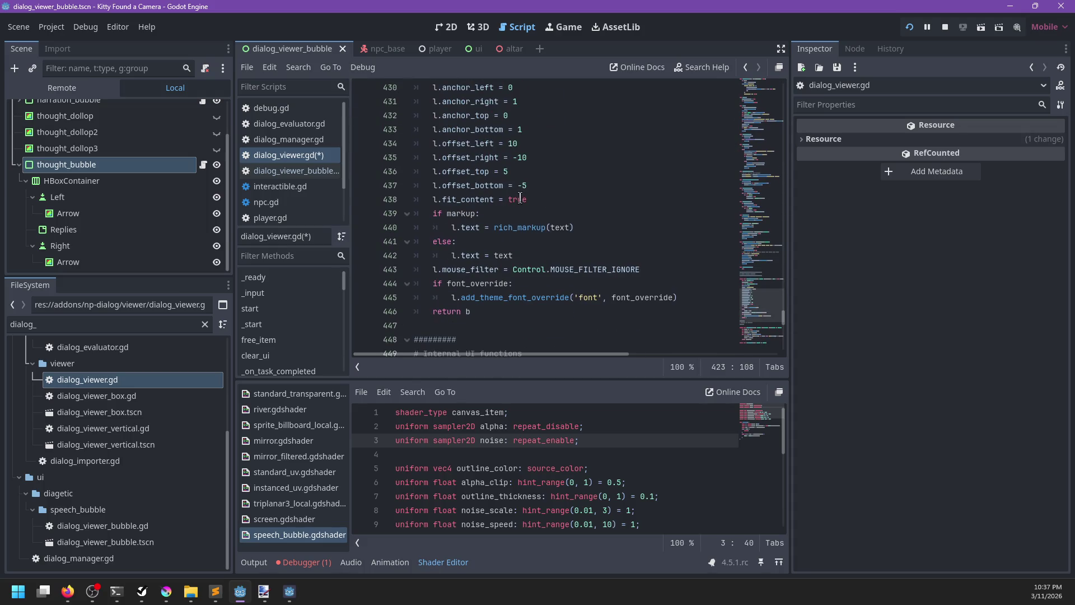
pyautogui.doubleClick(520, 199)
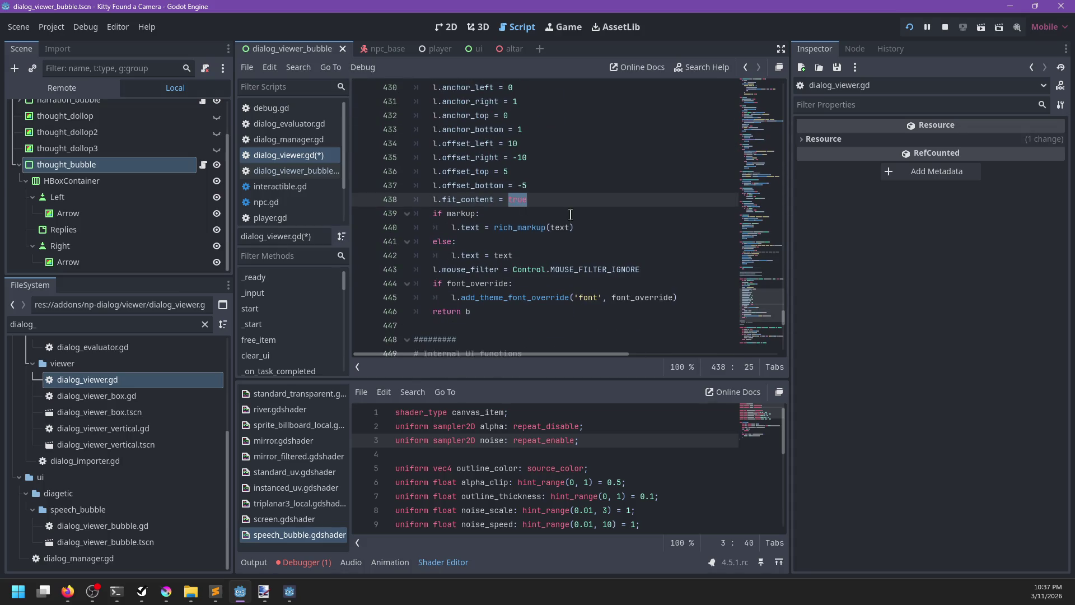
pyautogui.press('BackSpace')
pyautogui.write('content')
pyautogui.scroll(15, 571, 214)
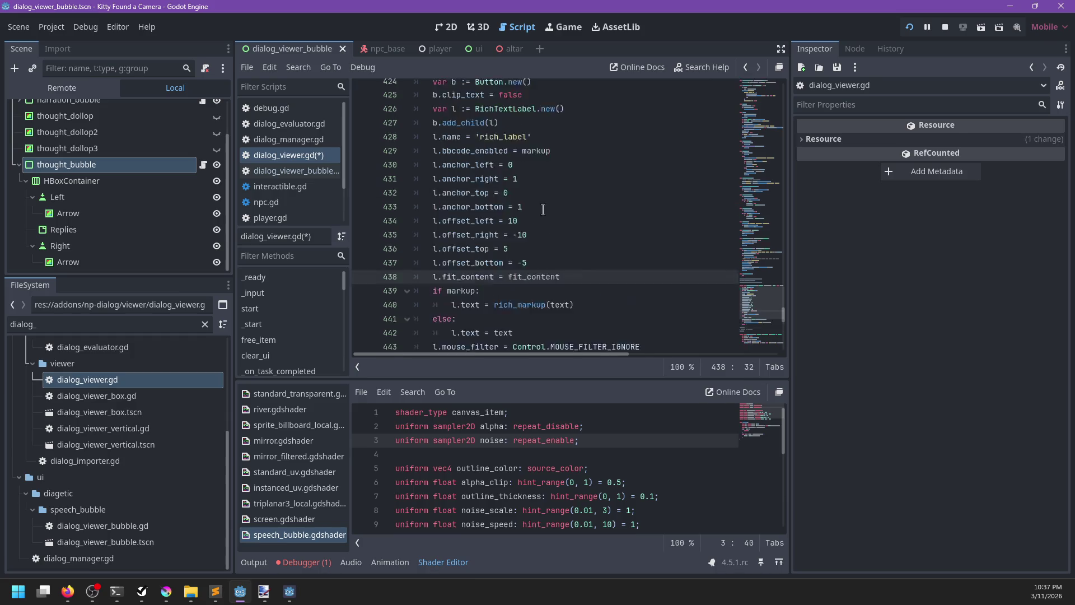
pyautogui.scroll(3, 567, 218)
pyautogui.hotkey('ctrl', 's')
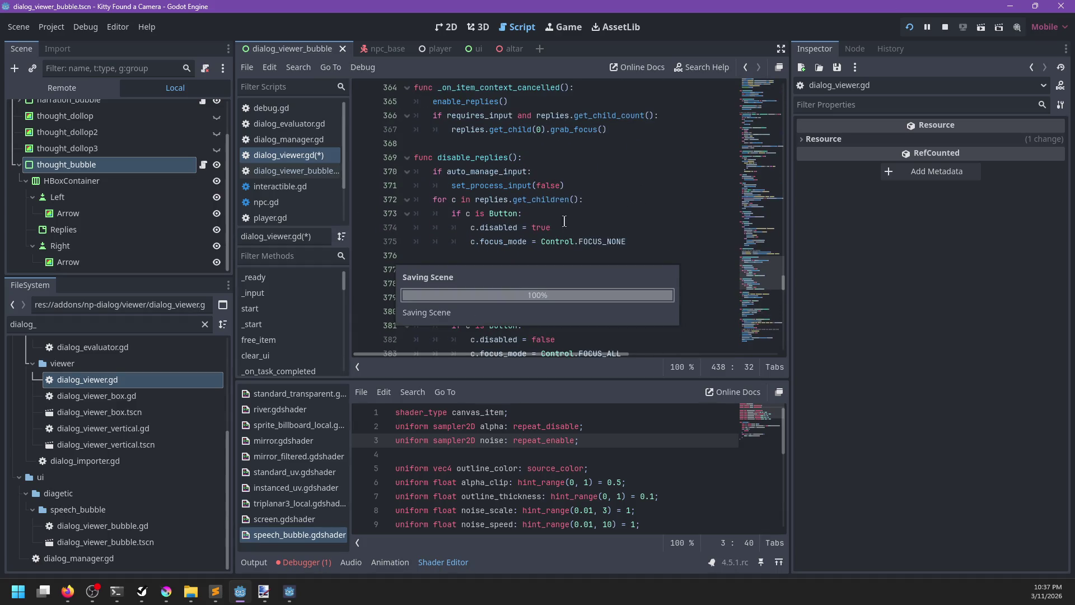
# Step: Move from the top of dialog_viewer.gd down to func list_replies() and place the caret there
pyautogui.click(770, 83)
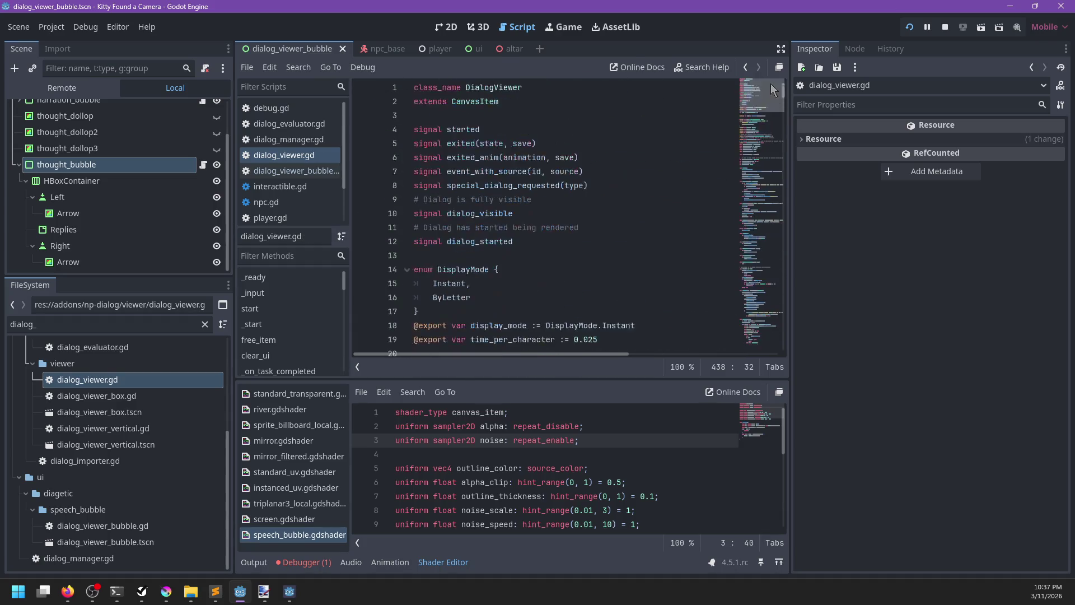
pyautogui.moveTo(768, 93)
pyautogui.mouseDown()
pyautogui.moveTo(746, 209)
pyautogui.moveTo(749, 164)
pyautogui.mouseUp()
pyautogui.click(565, 284)
pyautogui.click(524, 189)
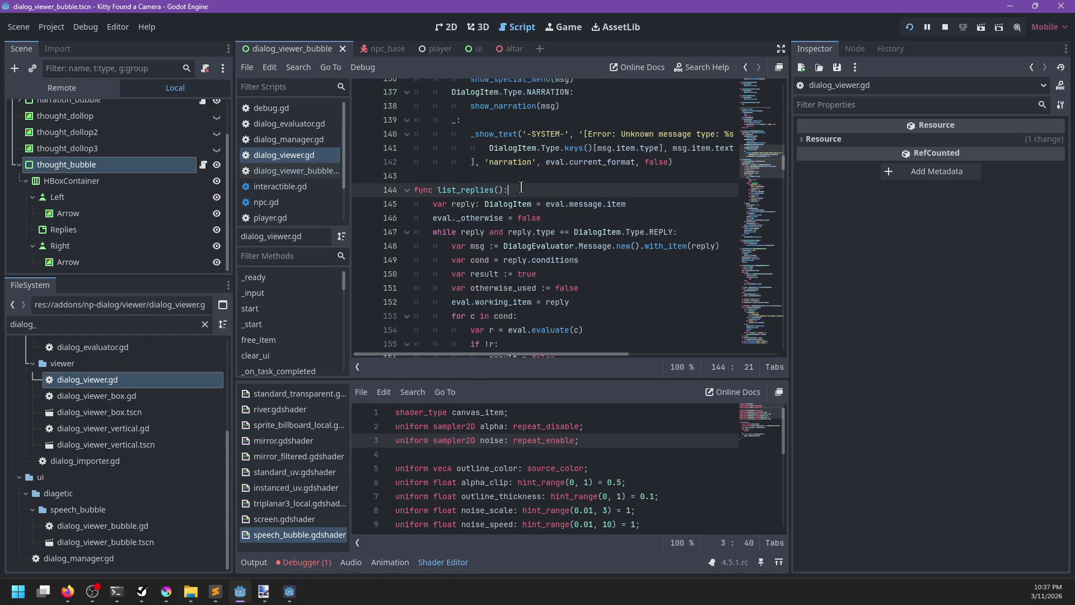
pyautogui.scroll(-10, 524, 205)
pyautogui.scroll(-3, 523, 205)
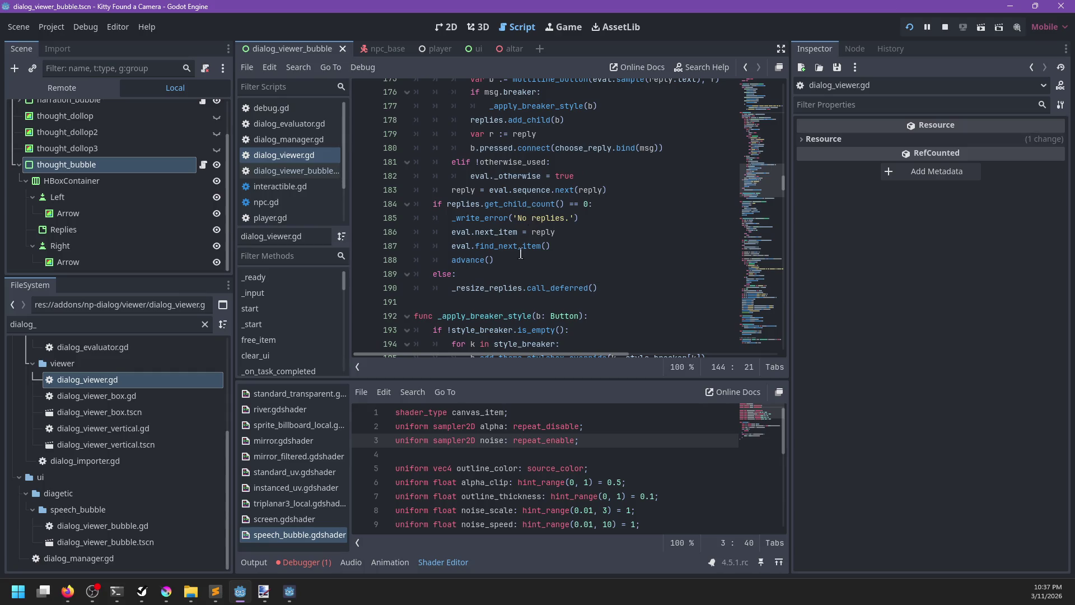
pyautogui.scroll(14, 523, 250)
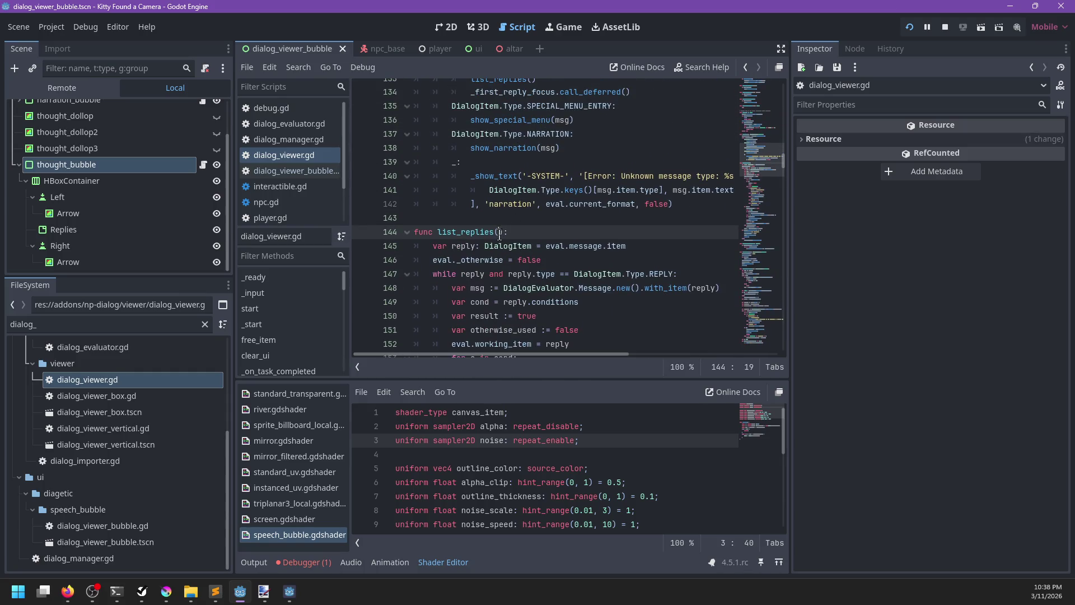
# Step: Add 'fit_content := true' to list_replies in dialog_viewer.gd, save, and stop the running game
pyautogui.write('fit_content := ')
pyautogui.write('true')
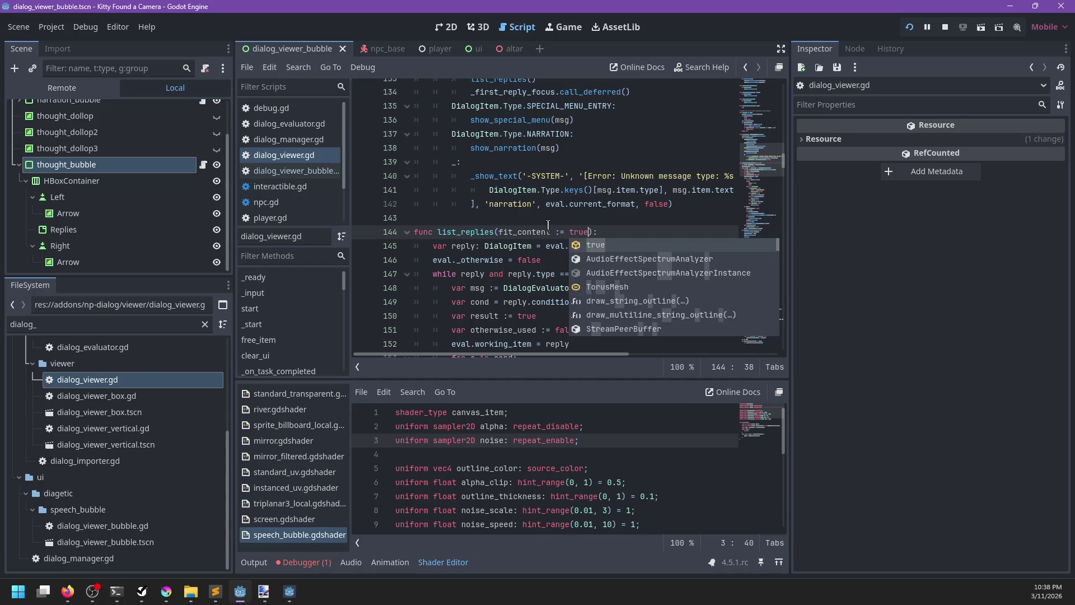
pyautogui.hotkey('ctrl', 's')
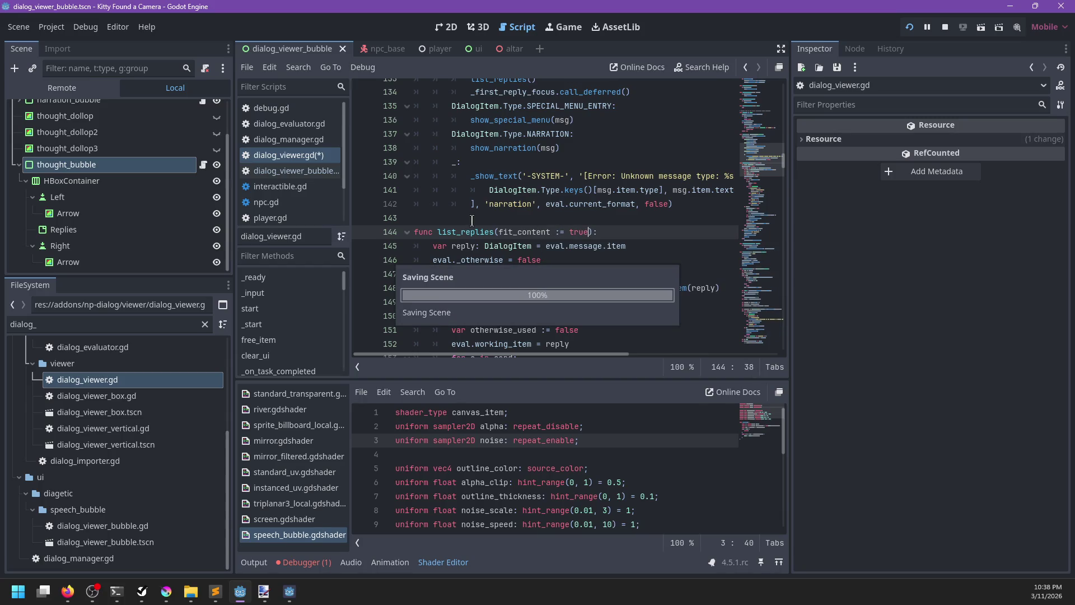
pyautogui.click(942, 27)
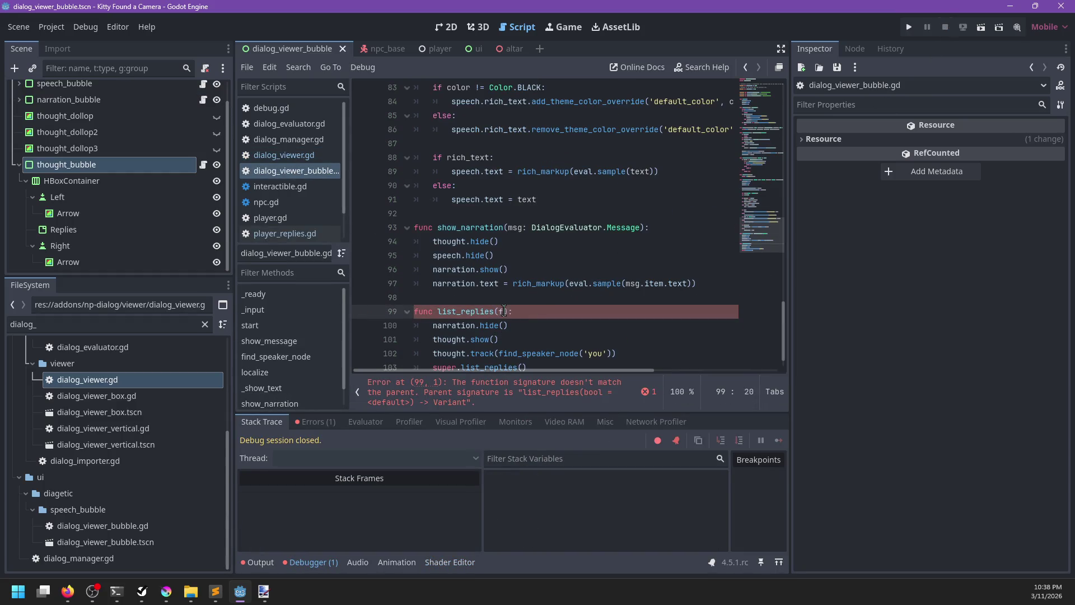
# Step: Match the dialog_viewer_bubble.gd override with fit_content := true and call super.list_replies(false)
pyautogui.write('it_content')
pyautogui.write(' := true')
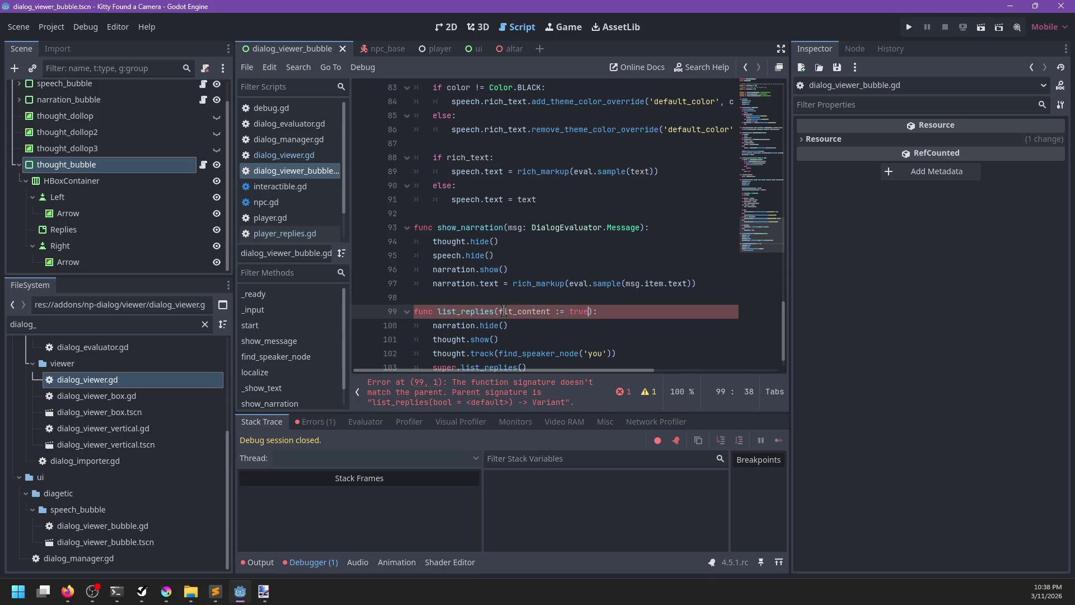
pyautogui.hotkey('ctrl', 's')
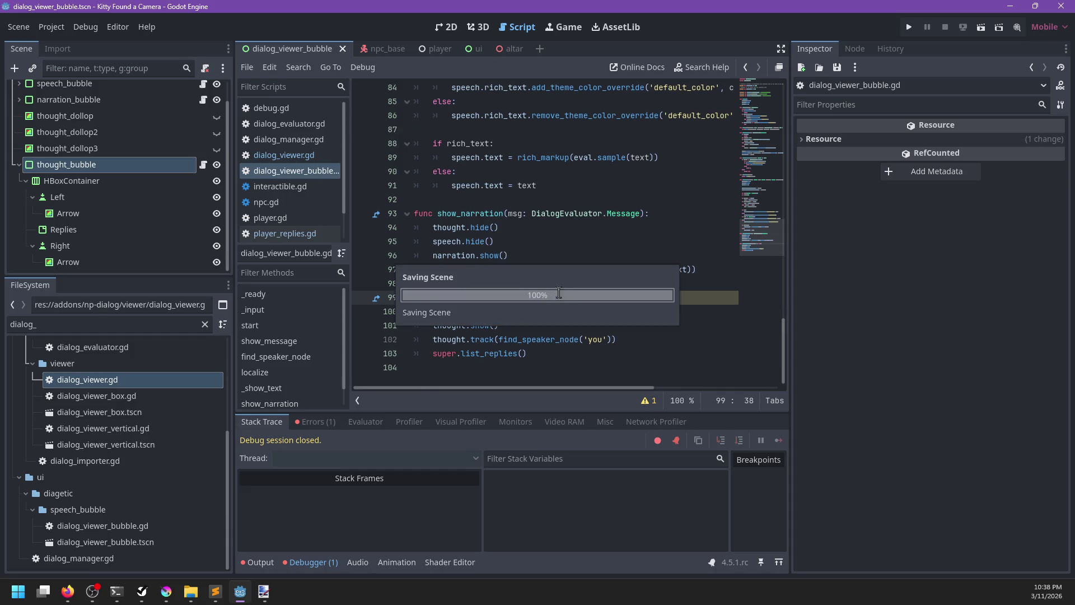
pyautogui.click(556, 355)
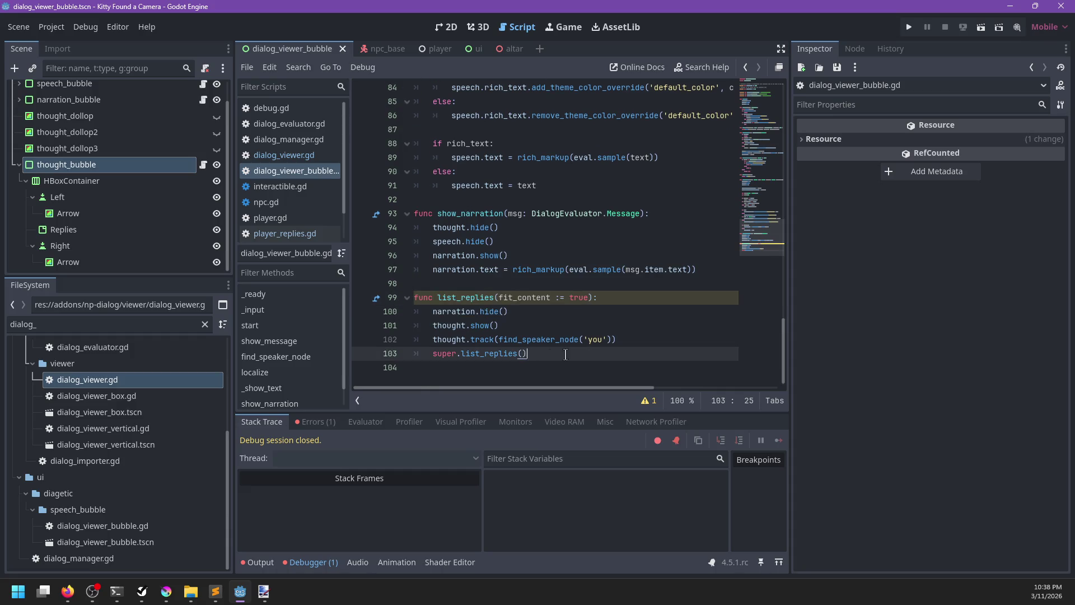
pyautogui.write('false')
pyautogui.hotkey('ctrl', 's')
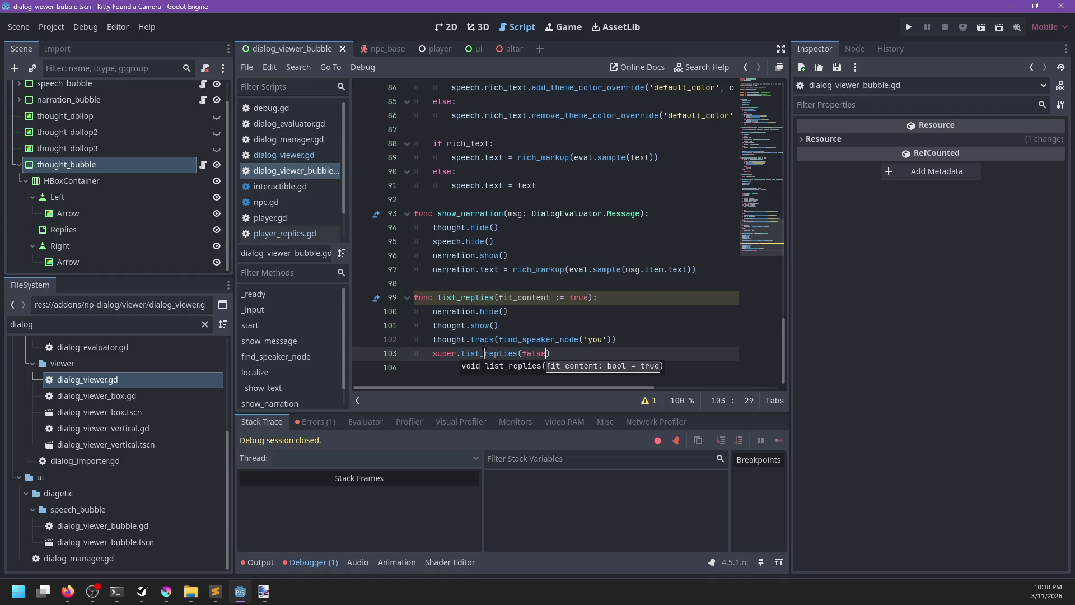
pyautogui.keyDown('ctrl'); pyautogui.click(484, 354); pyautogui.keyUp('ctrl')
# Step: Append ', true, fit_content' after the font argument in line 175's multiline_button call
pyautogui.scroll(-1, 589, 251)
pyautogui.hscroll(3, 589, 251)
pyautogui.hscroll(-3, 589, 251)
pyautogui.scroll(-9, 582, 255)
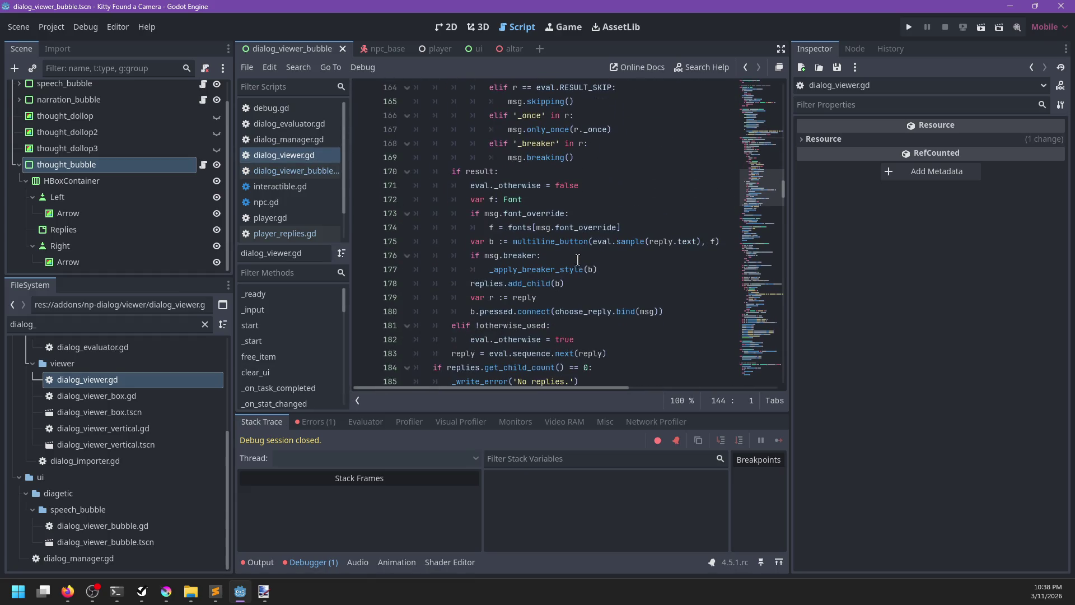
pyautogui.hscroll(3, 577, 260)
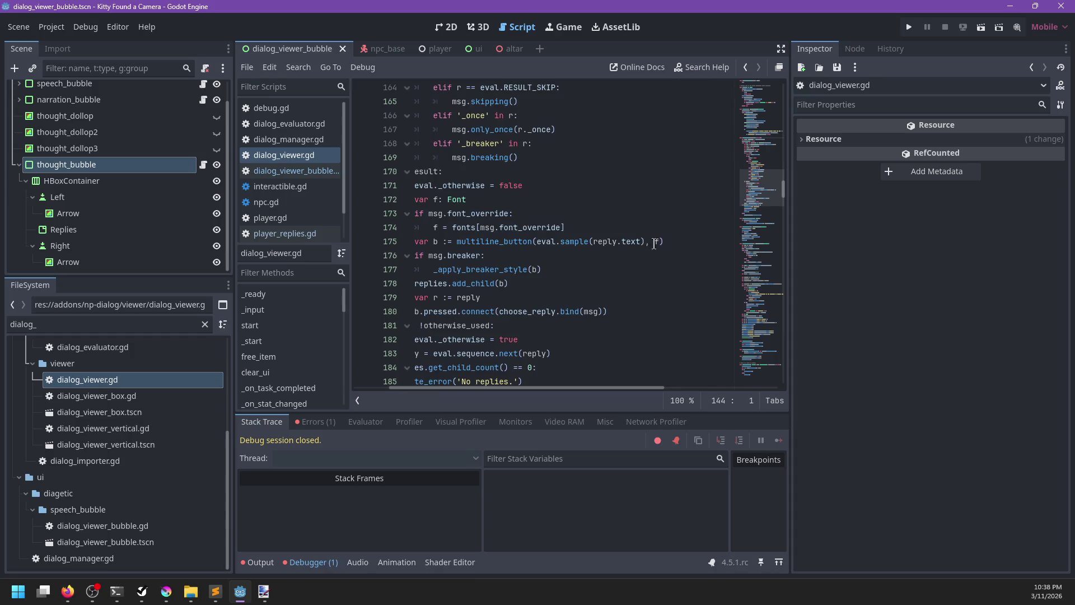
pyautogui.click(659, 242)
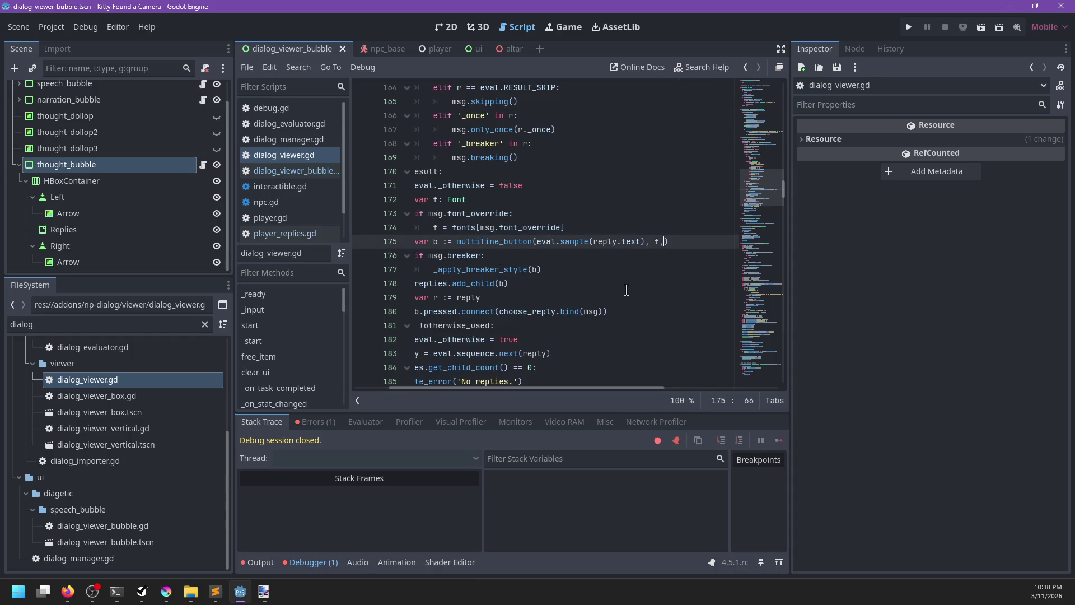
pyautogui.write(' true, fit_c')
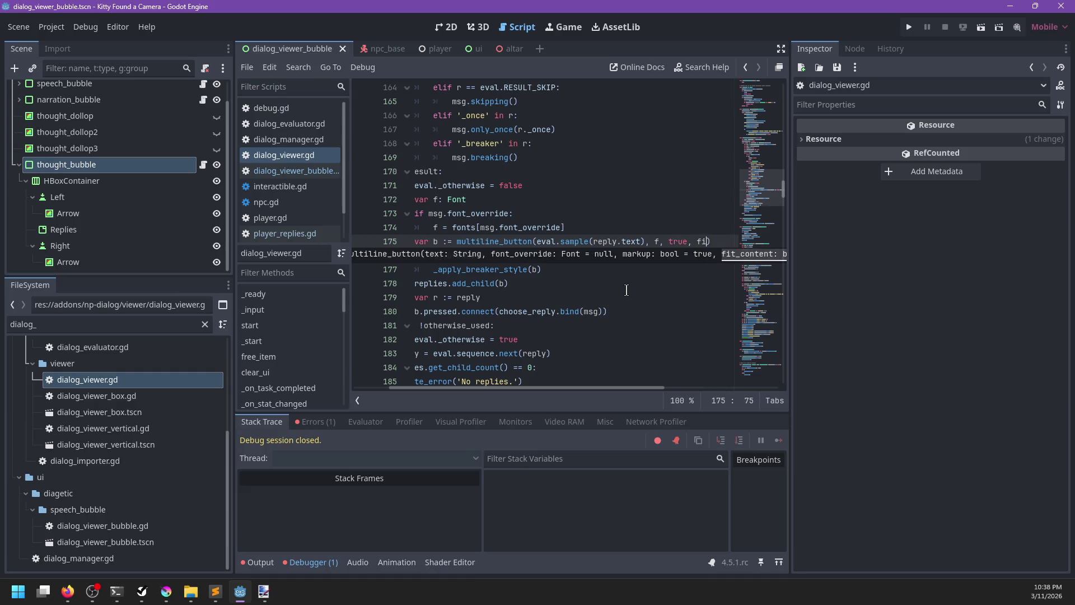
pyautogui.write('ontent')
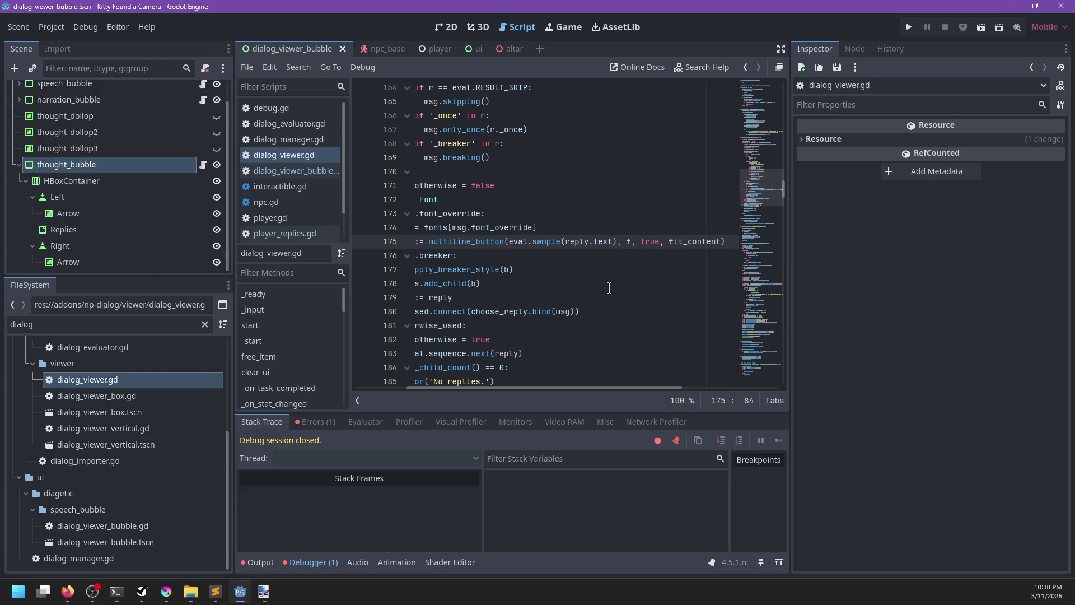
pyautogui.hscroll(-2, 609, 288)
pyautogui.doubleClick(568, 242)
pyautogui.scroll(2, 582, 251)
pyautogui.scroll(-2, 593, 258)
pyautogui.scroll(10, 608, 263)
# Step: Run the game, talk to the nearby character, cycle through the reply options, then stop it
pyautogui.press('F5')
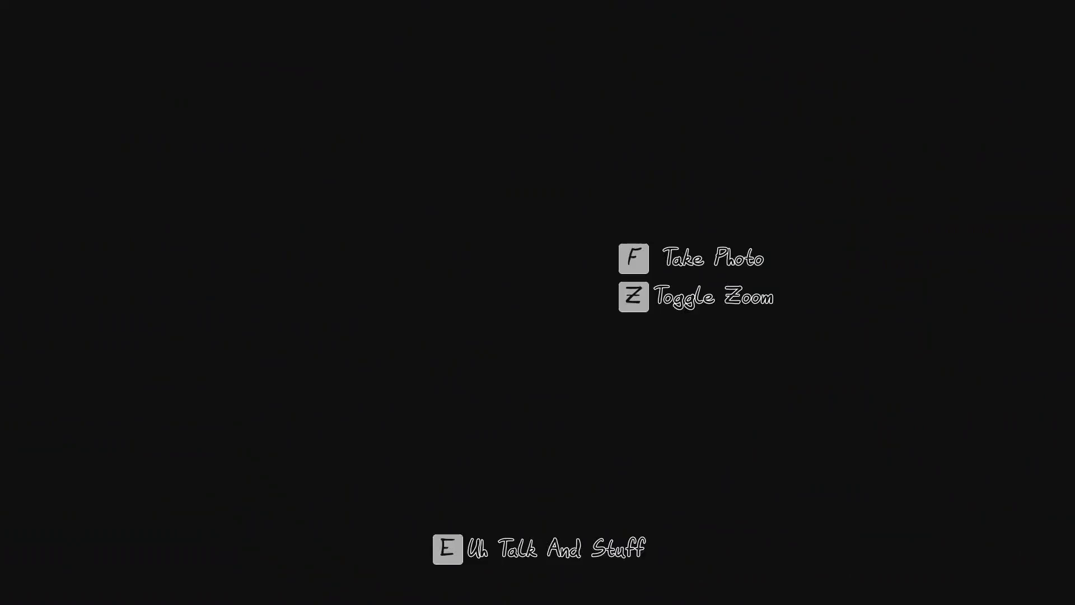
pyautogui.press('e')
pyautogui.press('e')
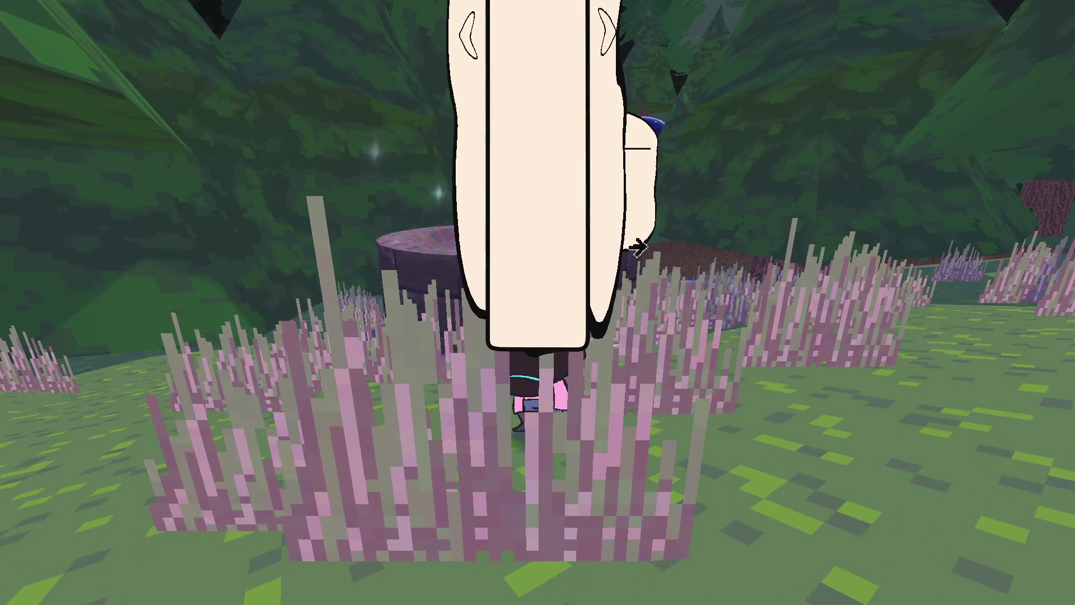
pyautogui.press('d')
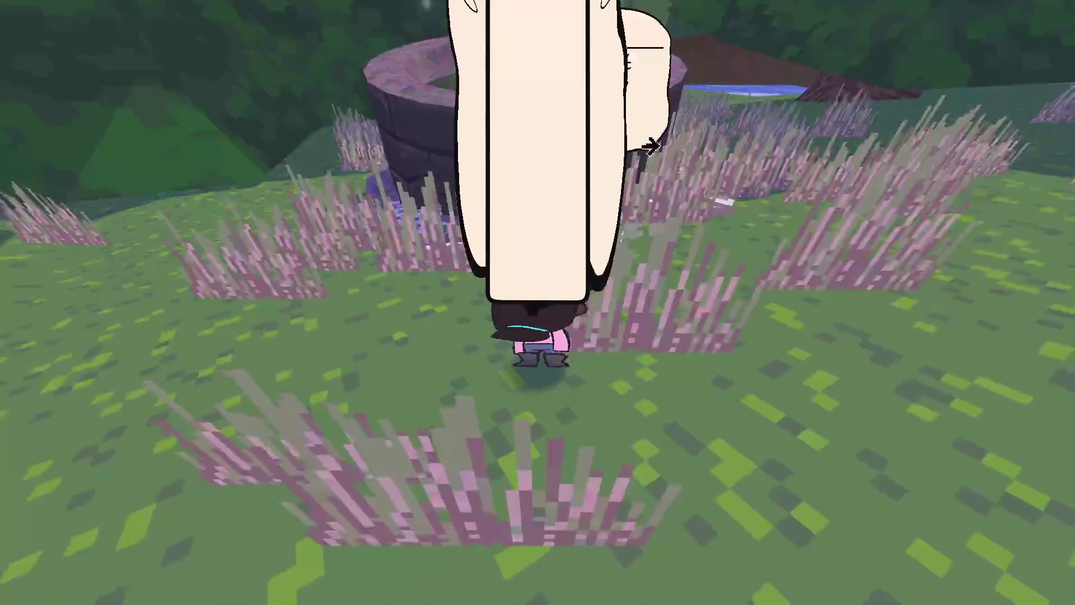
pyautogui.press('F8')
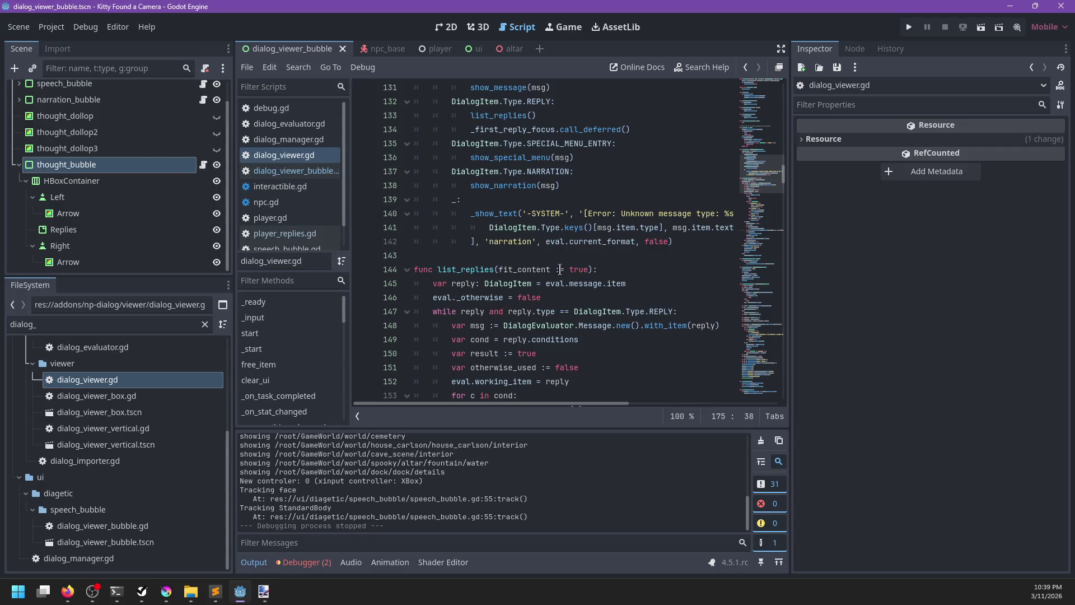
# Step: Search dialog_viewer.gd for 'fit_content' from inside list_replies
pyautogui.scroll(-1, 654, 257)
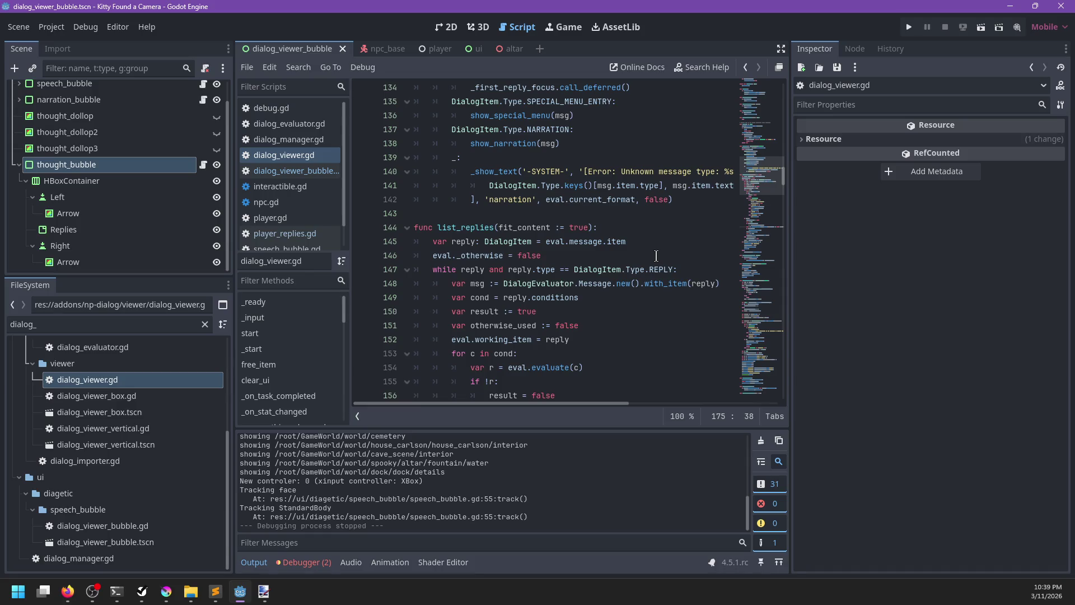
pyautogui.click(656, 256)
pyautogui.hotkey('ctrl', 'f')
pyautogui.write('ti')
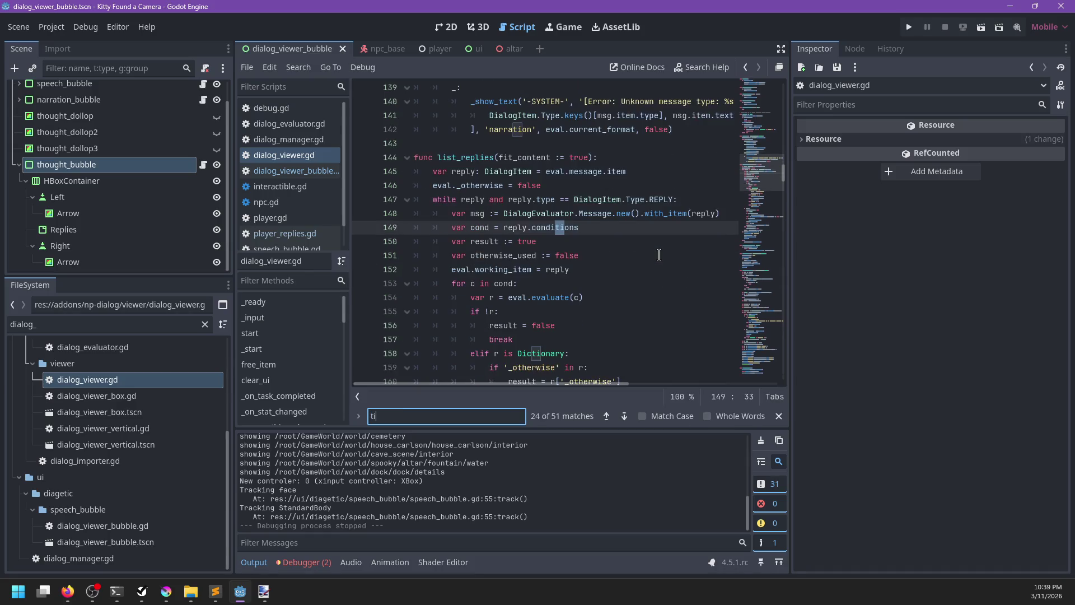
pyautogui.press('BackSpace')
pyautogui.write('fit_content')
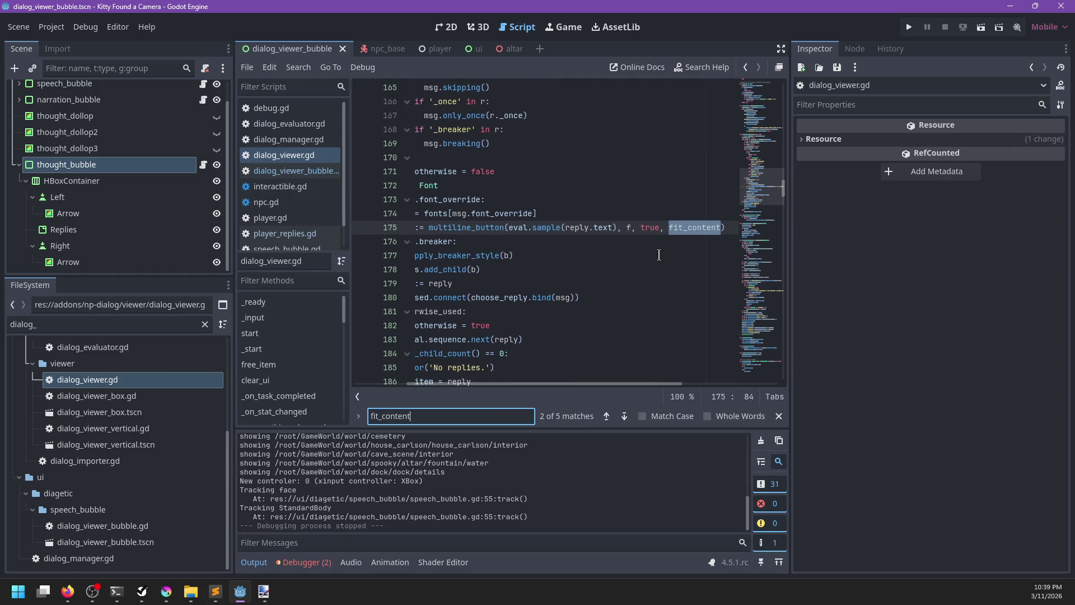
pyautogui.press('Escape')
# Step: Jump to the multiline_button definition and read through its signature and body
pyautogui.keyDown('ctrl'); pyautogui.click(582, 242); pyautogui.keyUp('ctrl')
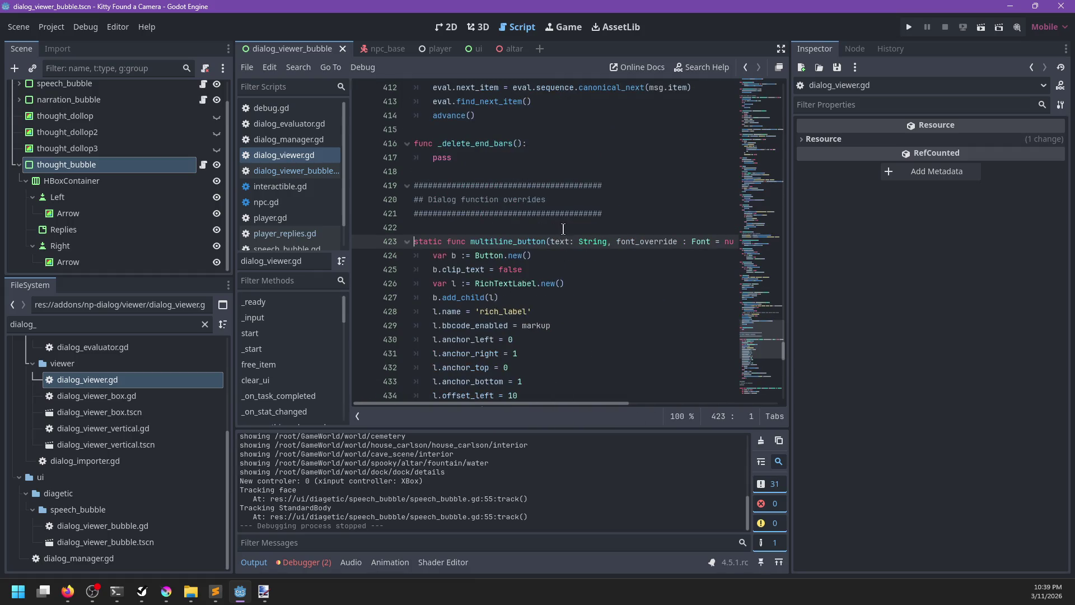
pyautogui.press('End')
pyautogui.hscroll(-5, 530, 277)
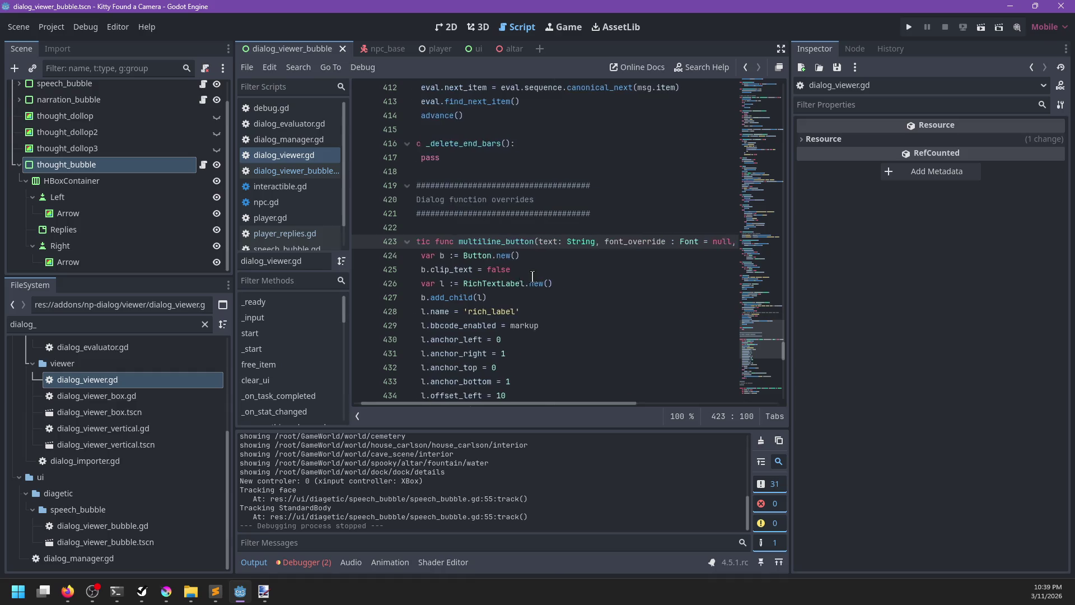
pyautogui.scroll(-1, 531, 277)
pyautogui.scroll(-4, 530, 276)
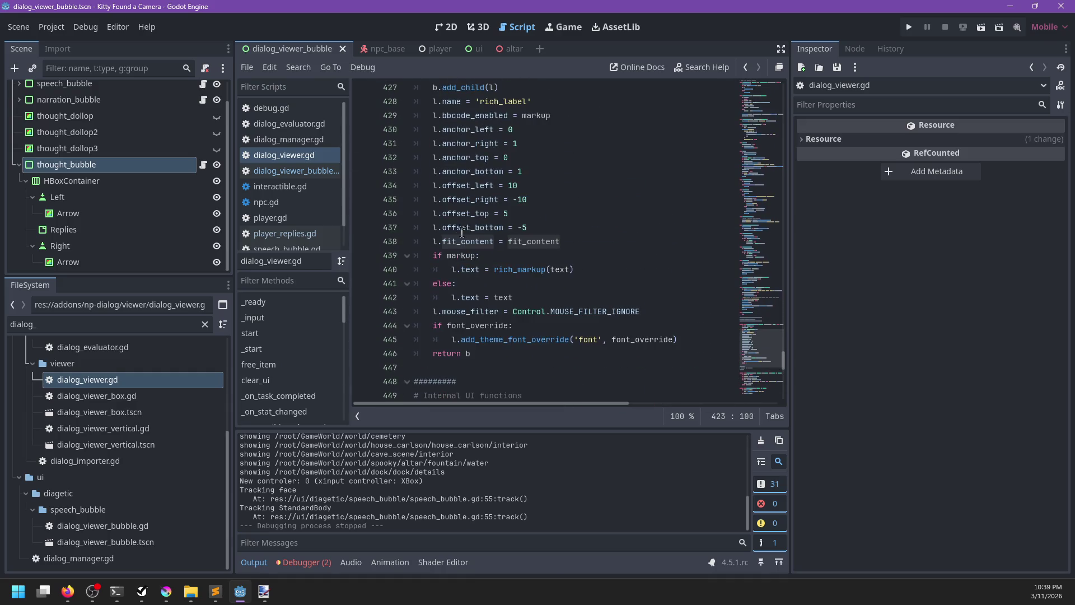
pyautogui.scroll(2, 546, 232)
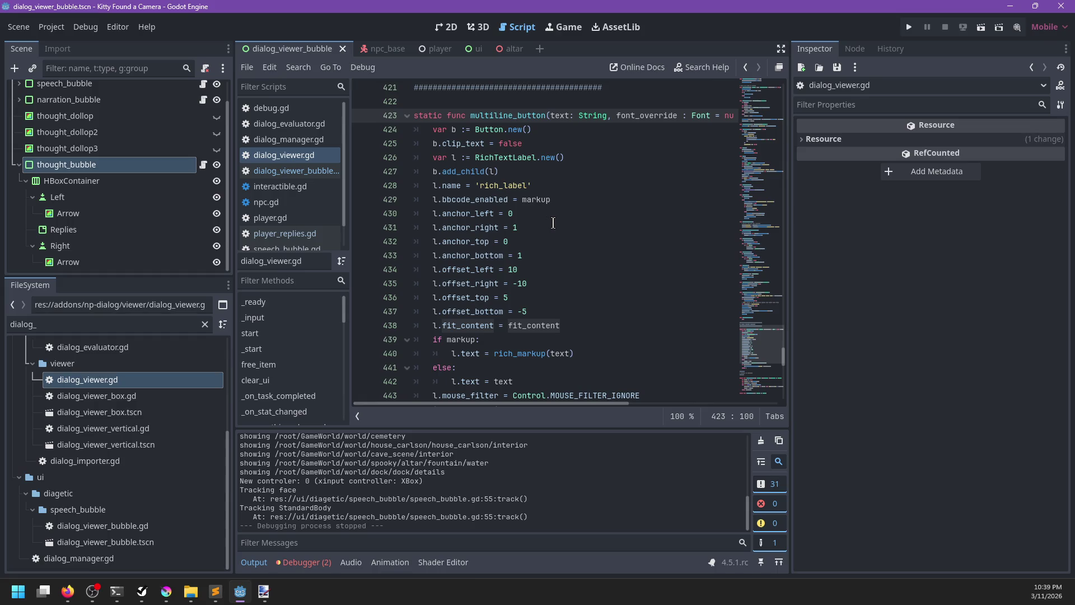
pyautogui.scroll(-1, 552, 223)
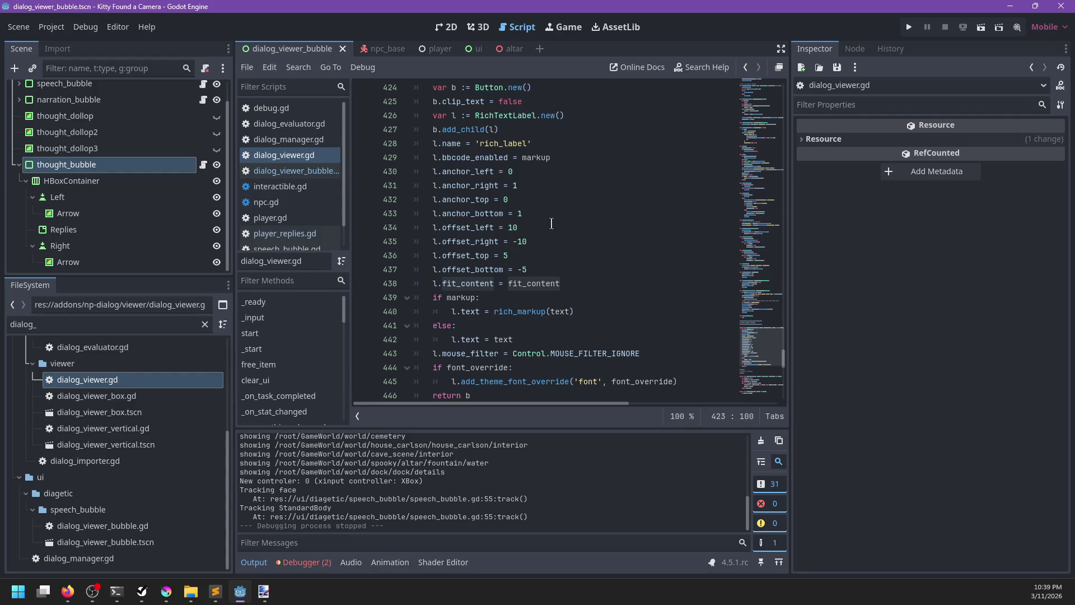
pyautogui.scroll(1, 546, 200)
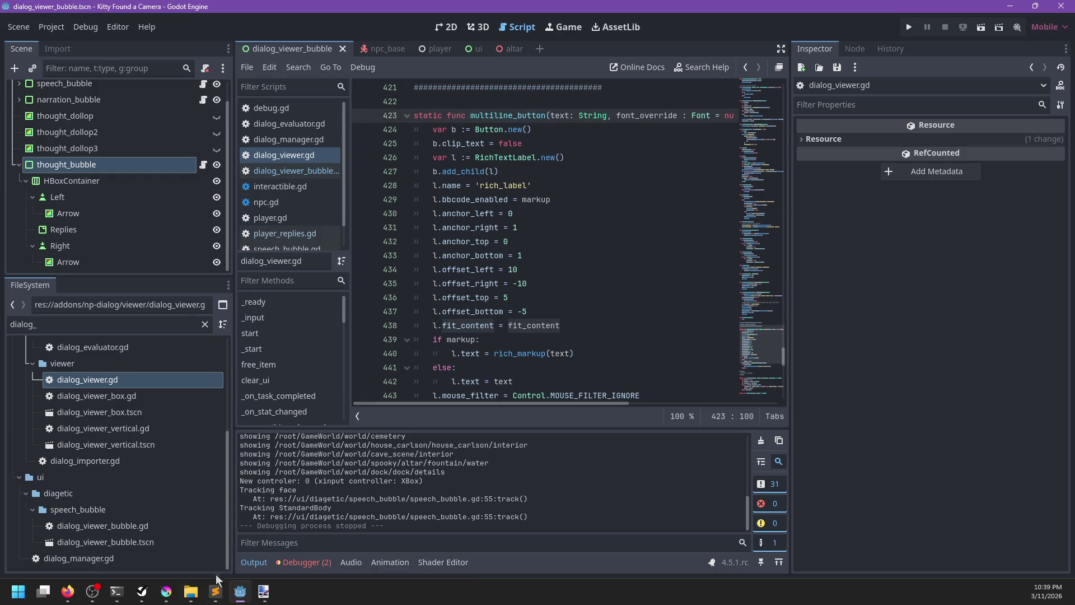
# Step: Search the web in Firefox for 'button with rich text'
pyautogui.moveTo(68, 591)
pyautogui.click(255, 510)
pyautogui.hotkey('ctrl', 'l')
pyautogui.write('button with rich ')
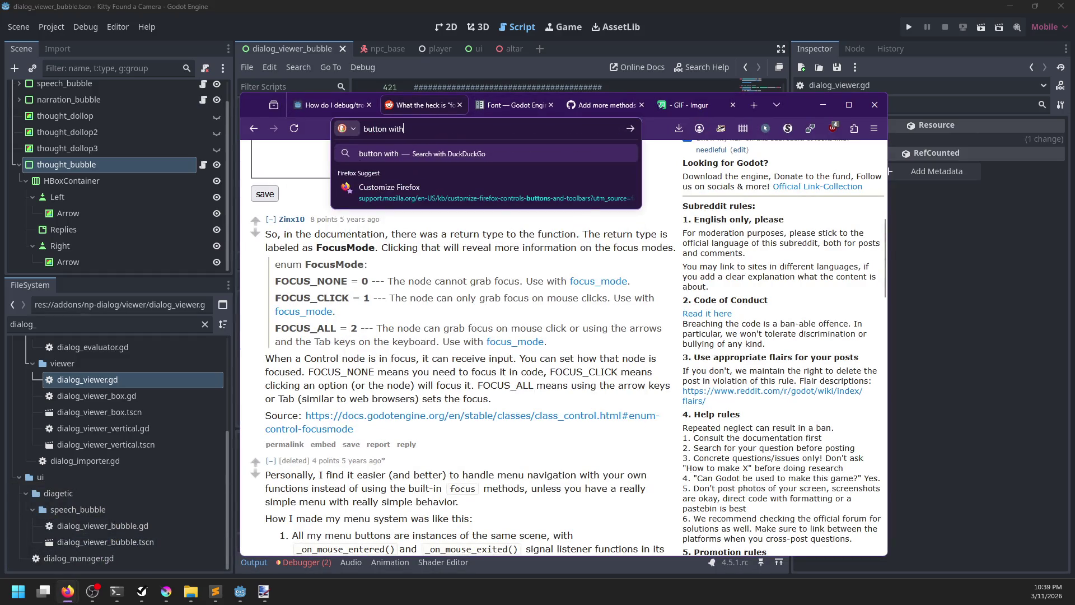
pyautogui.write('text')
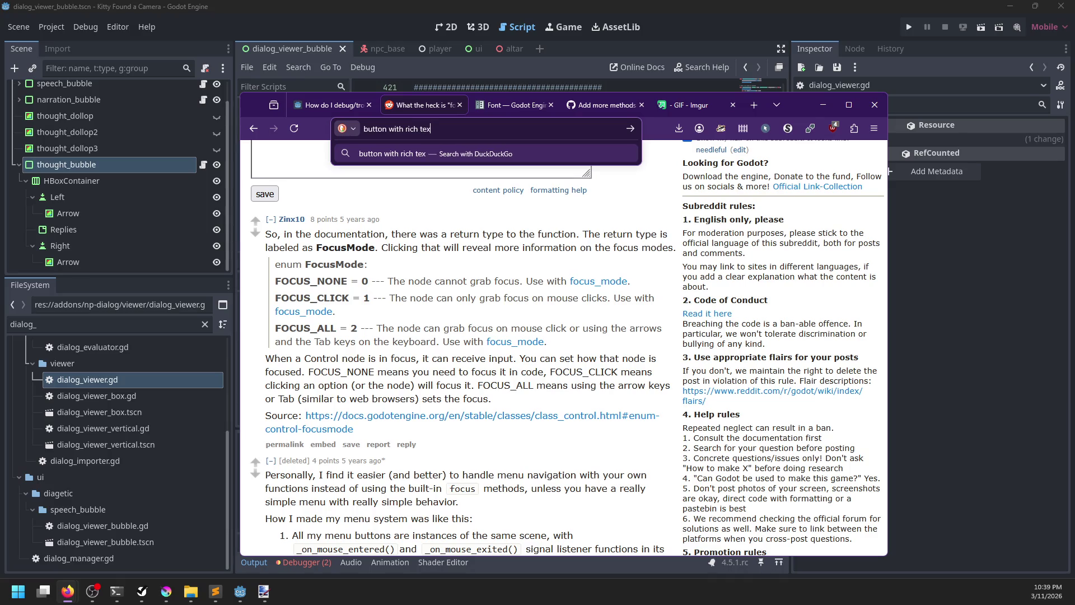
pyautogui.press('Return')
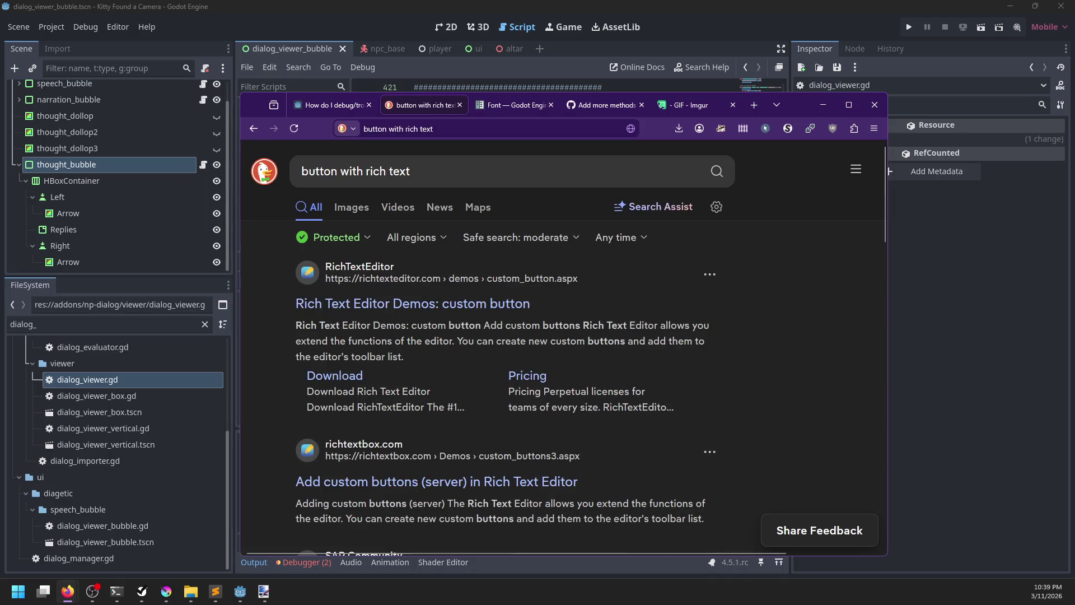
# Step: Refine the DuckDuckGo query to 'button with child godot' and browse the results
pyautogui.click(417, 168)
pyautogui.write('godot')
pyautogui.press('Return')
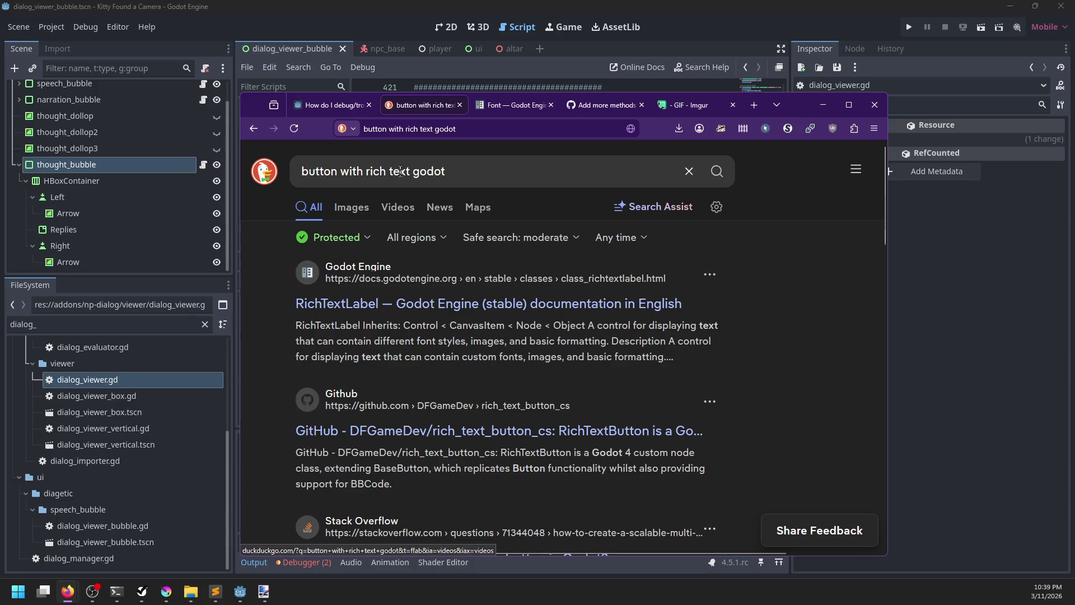
pyautogui.click(412, 173)
pyautogui.press('BackSpace')
pyautogui.press('BackSpace')
pyautogui.press('BackSpace')
pyautogui.write('hild')
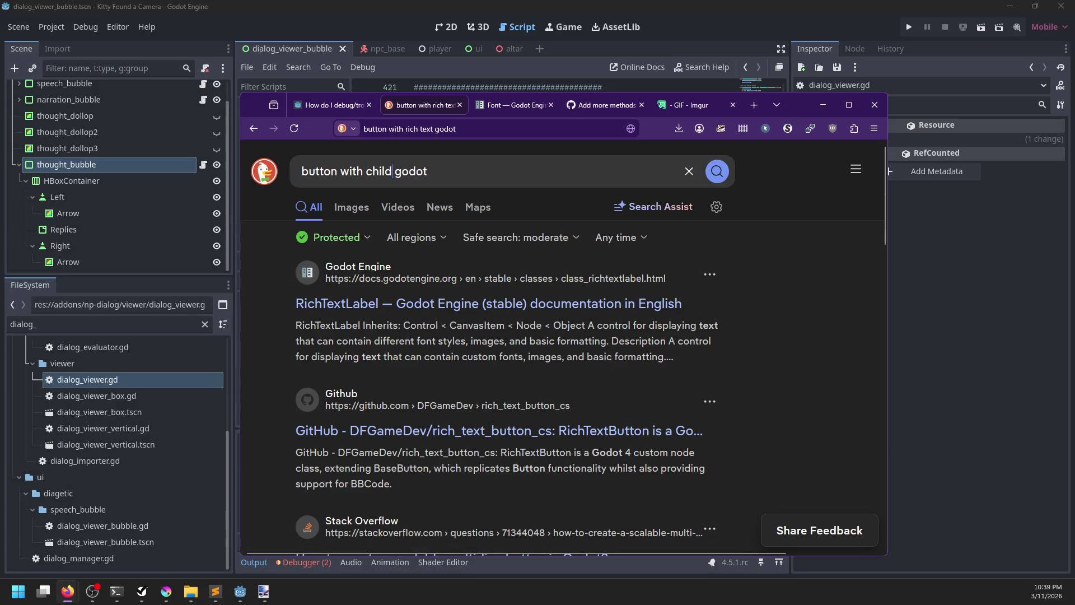
pyautogui.press('Return')
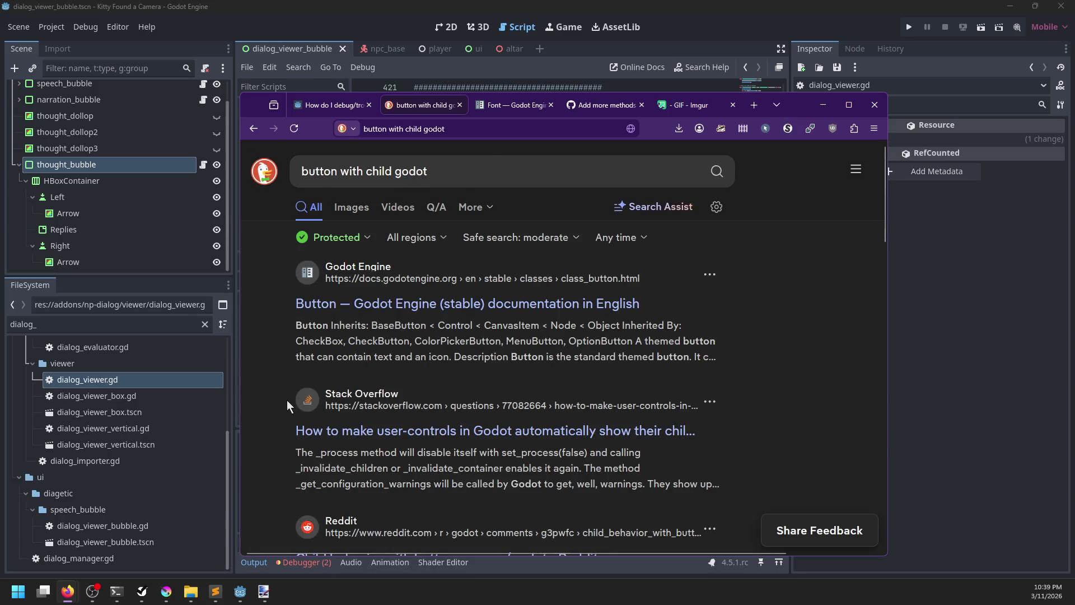
pyautogui.scroll(-2, 287, 400)
pyautogui.scroll(-1, 285, 398)
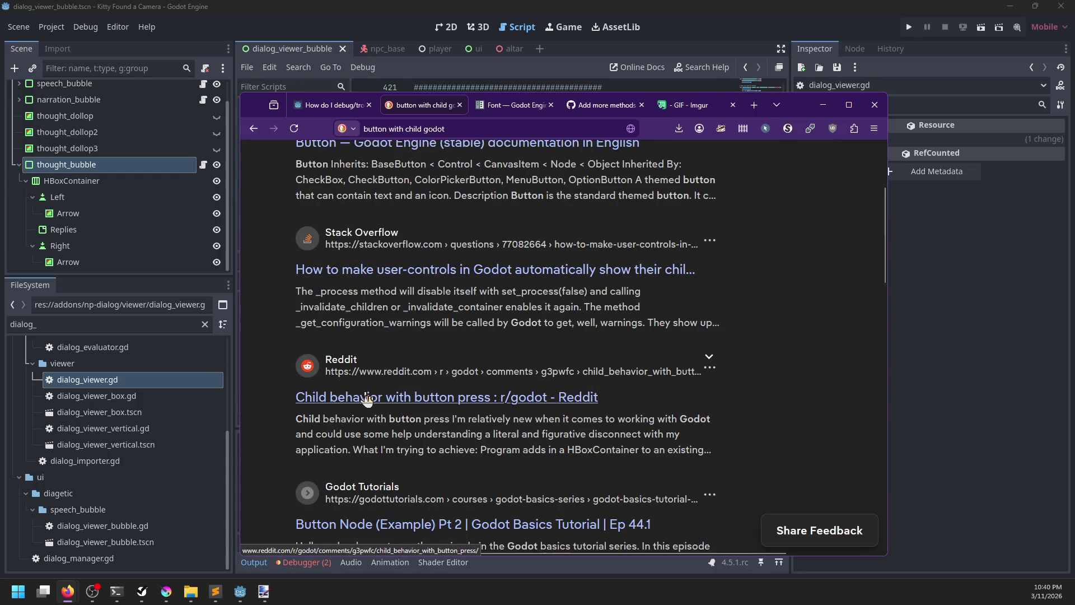
pyautogui.scroll(-6, 336, 395)
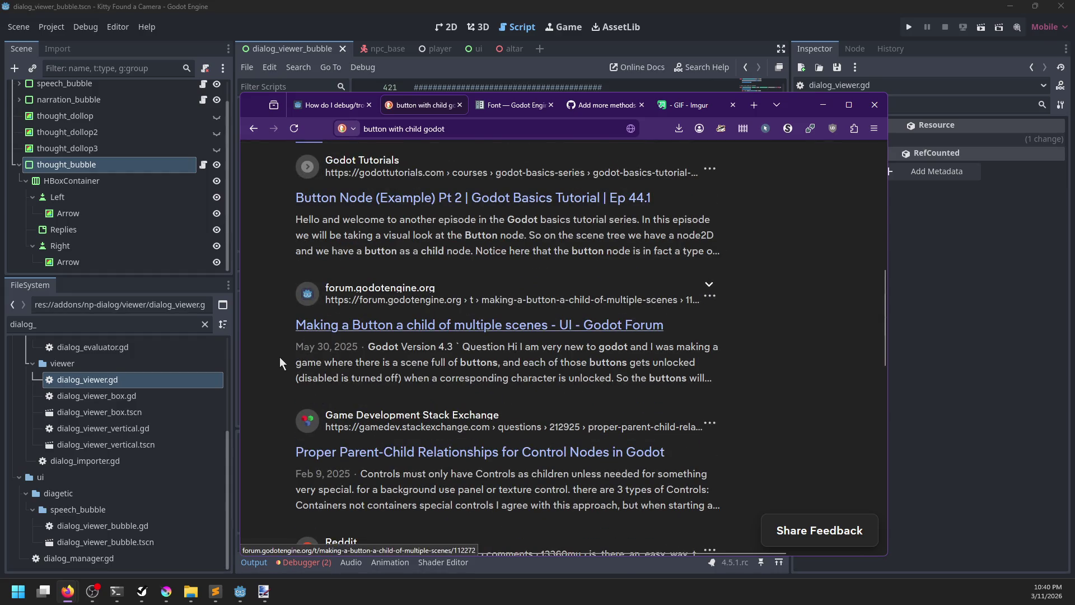
pyautogui.scroll(-2, 279, 364)
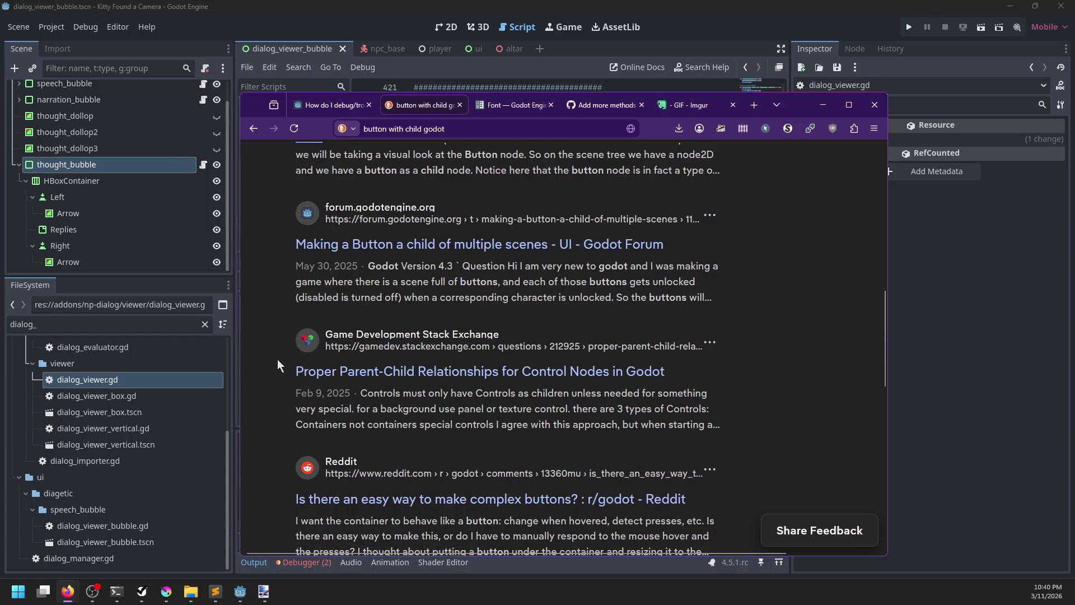
pyautogui.scroll(-4, 277, 358)
# Step: Read the Reddit thread 'Is there an easy way to make complex buttons?', then return to Godot
pyautogui.click(404, 338)
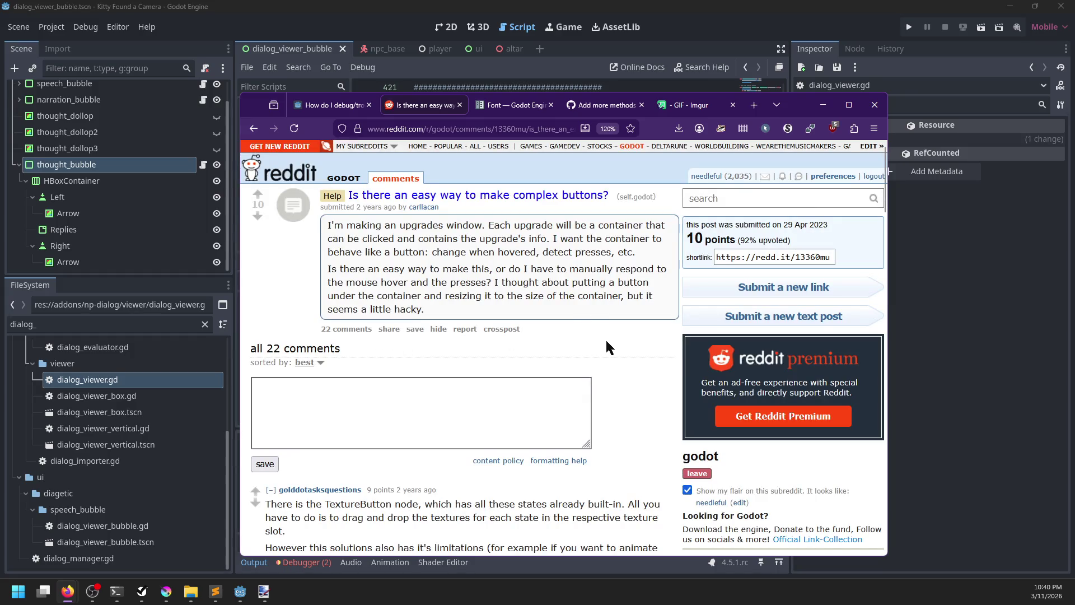
pyautogui.scroll(-5, 608, 344)
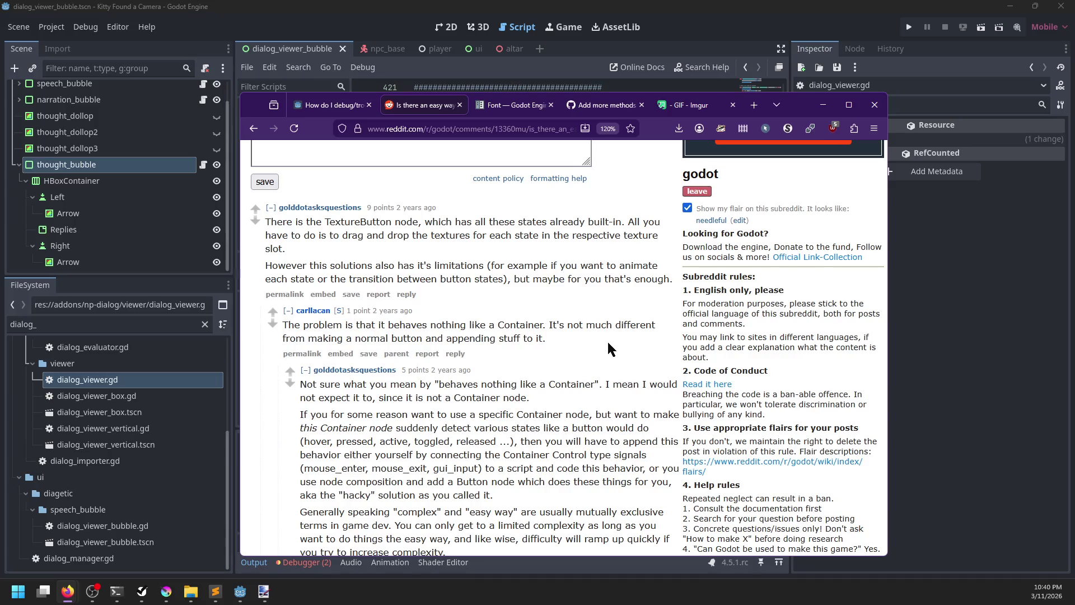
pyautogui.scroll(-3, 609, 331)
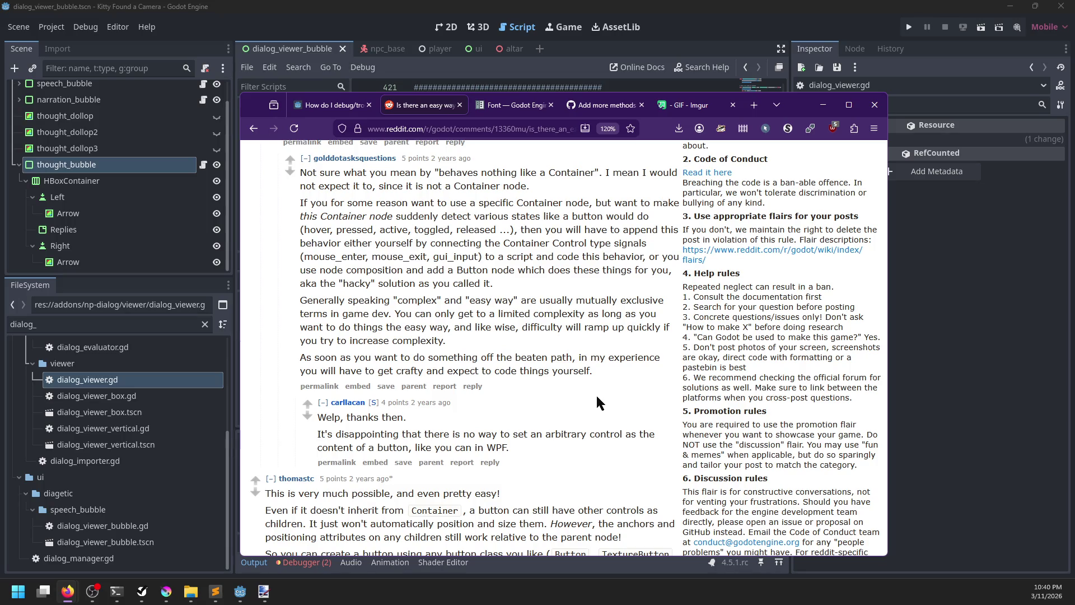
pyautogui.scroll(-4, 592, 392)
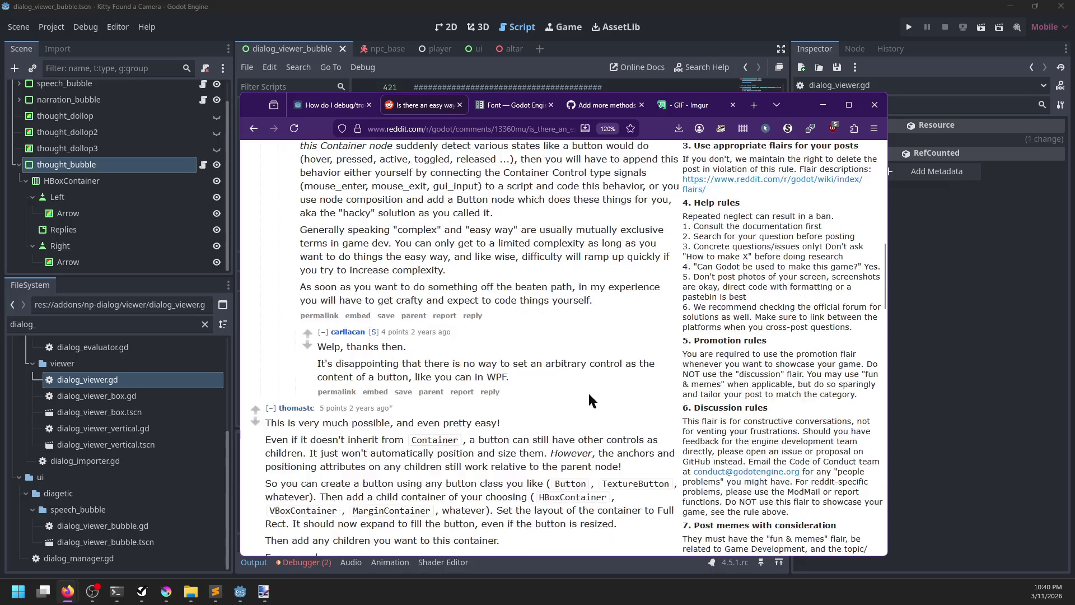
pyautogui.scroll(-1, 589, 395)
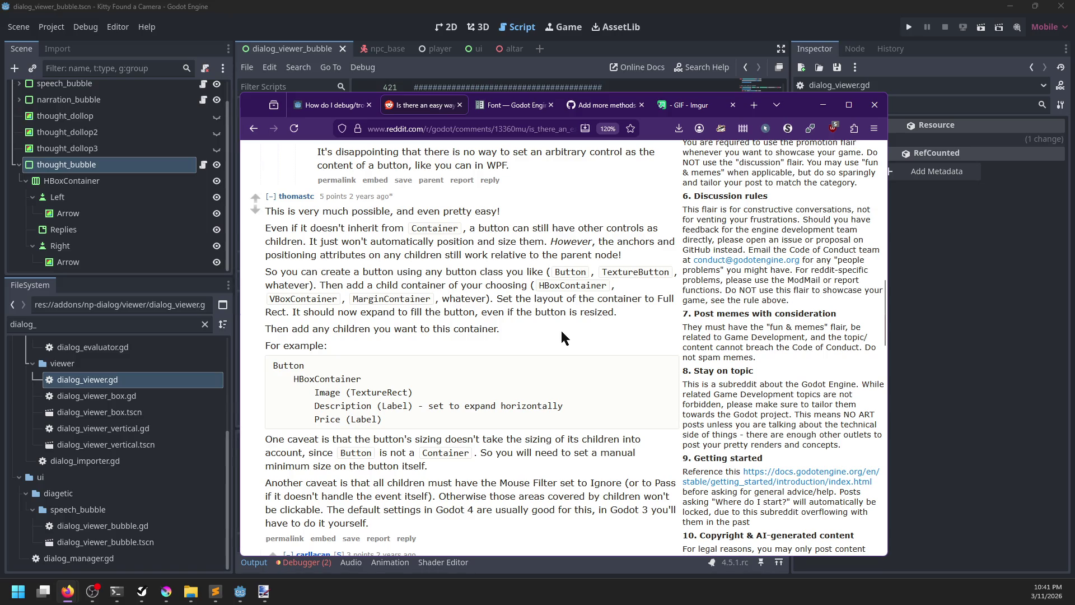
pyautogui.hotkey('alt', 'Tab')
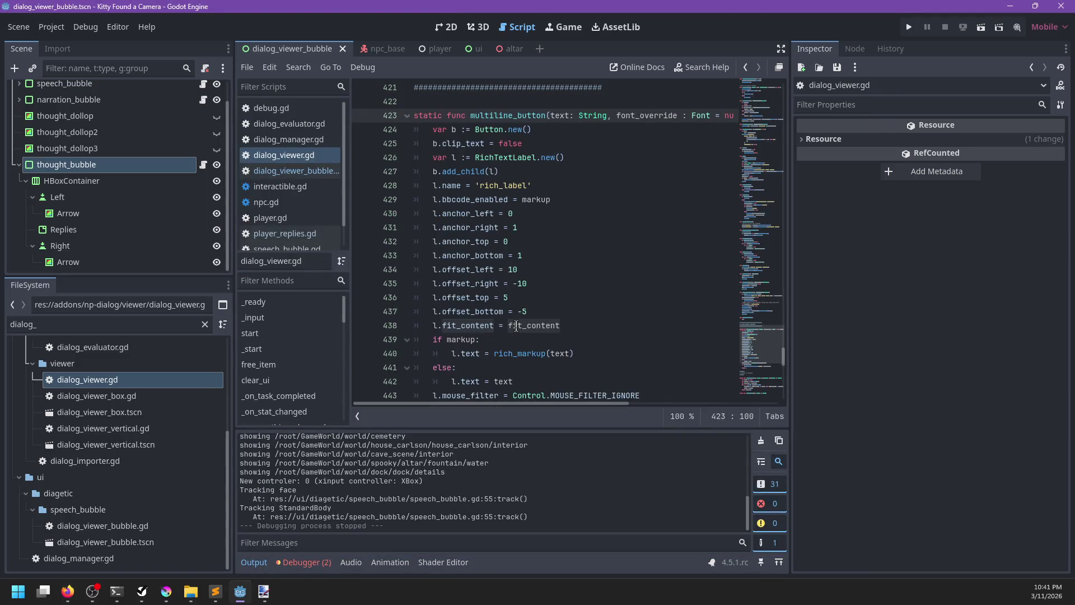
# Step: Open dialog_viewer_bubble.gd and put the caret at the end of line 103
pyautogui.click(593, 316)
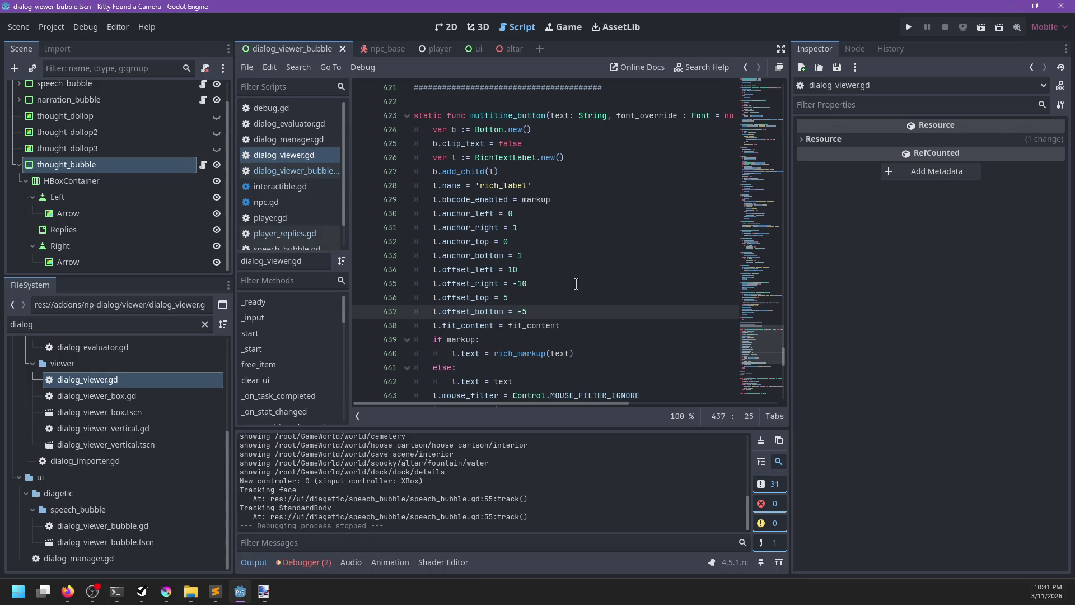
pyautogui.click(319, 171)
pyautogui.scroll(-1, 314, 235)
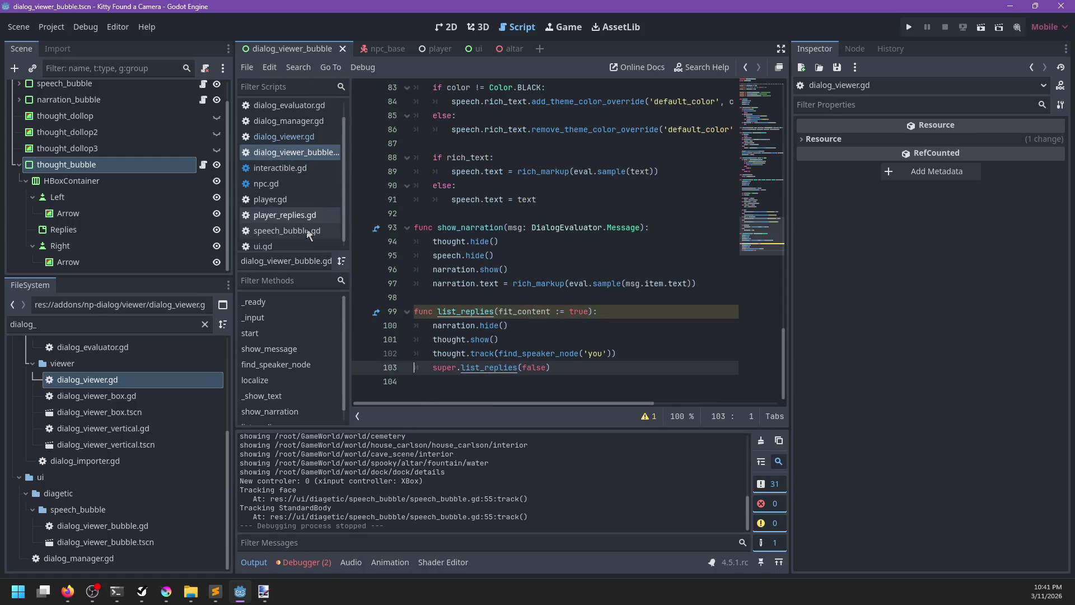
pyautogui.click(606, 373)
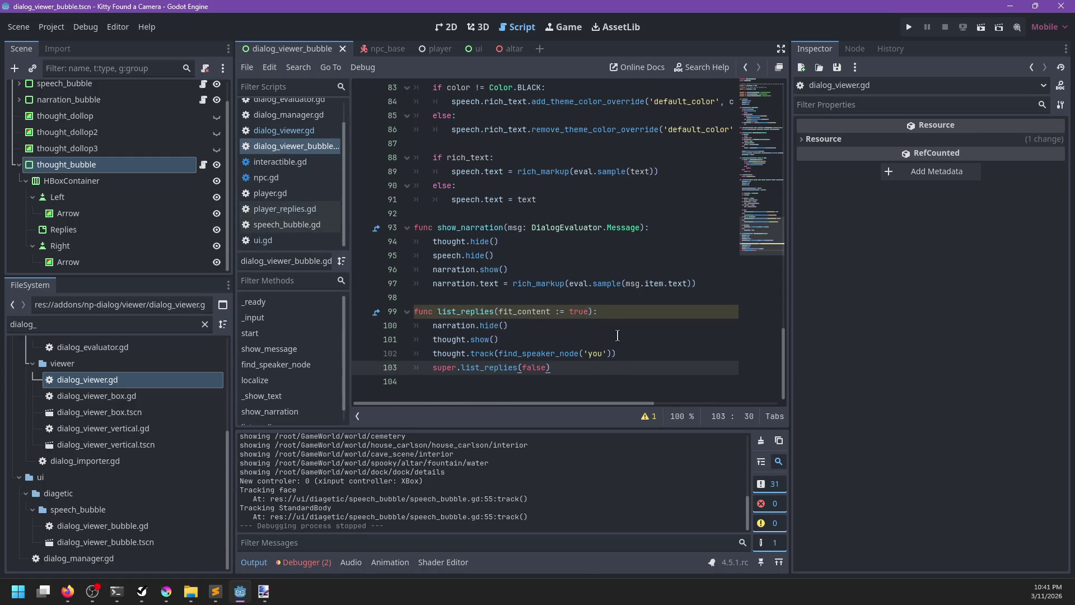
pyautogui.scroll(3, 560, 280)
# Step: Review player_replies.gd and dialog_viewer.gd, then add a blank line after super.list_replies(false)
pyautogui.click(280, 210)
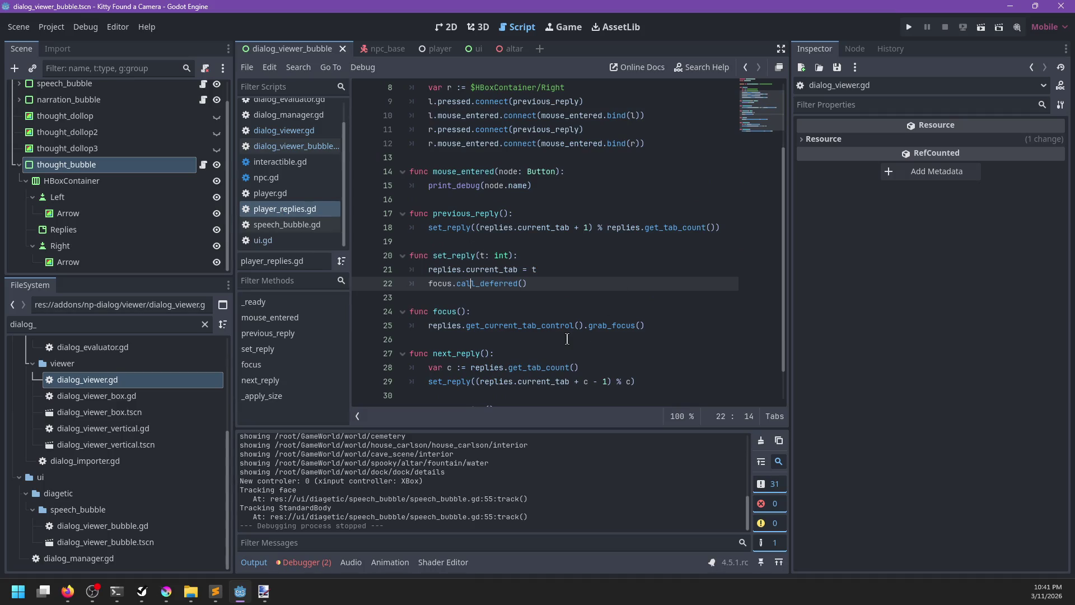
pyautogui.scroll(1, 290, 174)
pyautogui.click(285, 156)
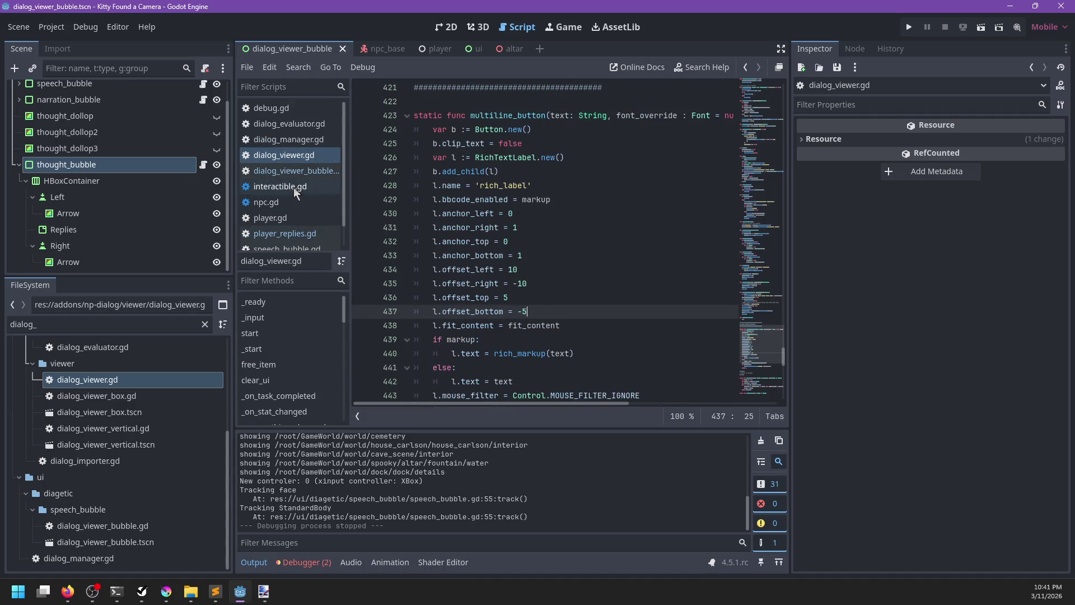
pyautogui.scroll(-5, 560, 201)
pyautogui.scroll(-6, 560, 201)
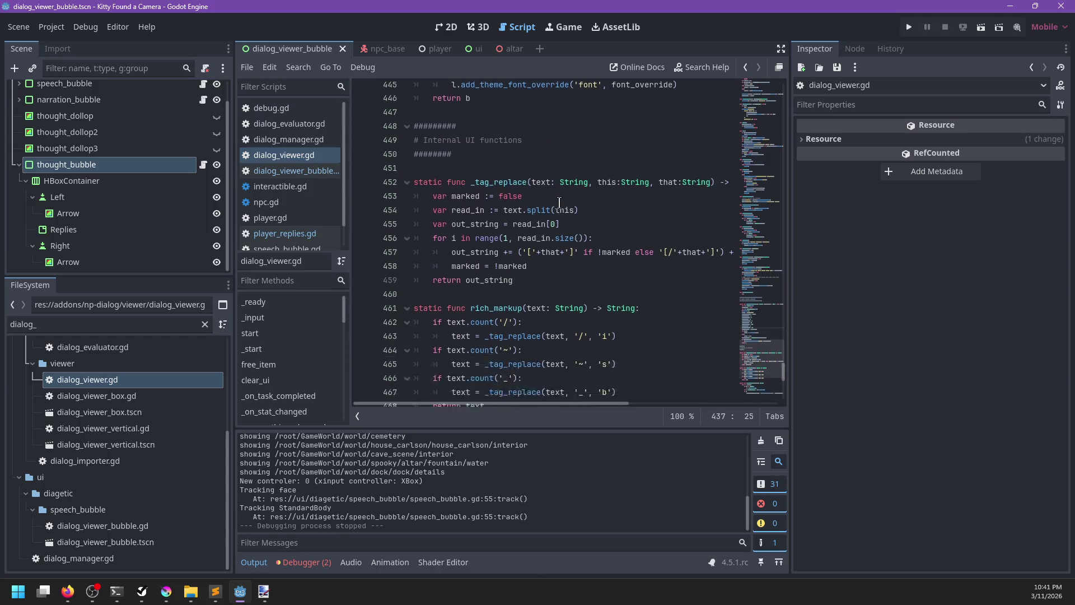
pyautogui.scroll(-1, 290, 168)
pyautogui.click(288, 147)
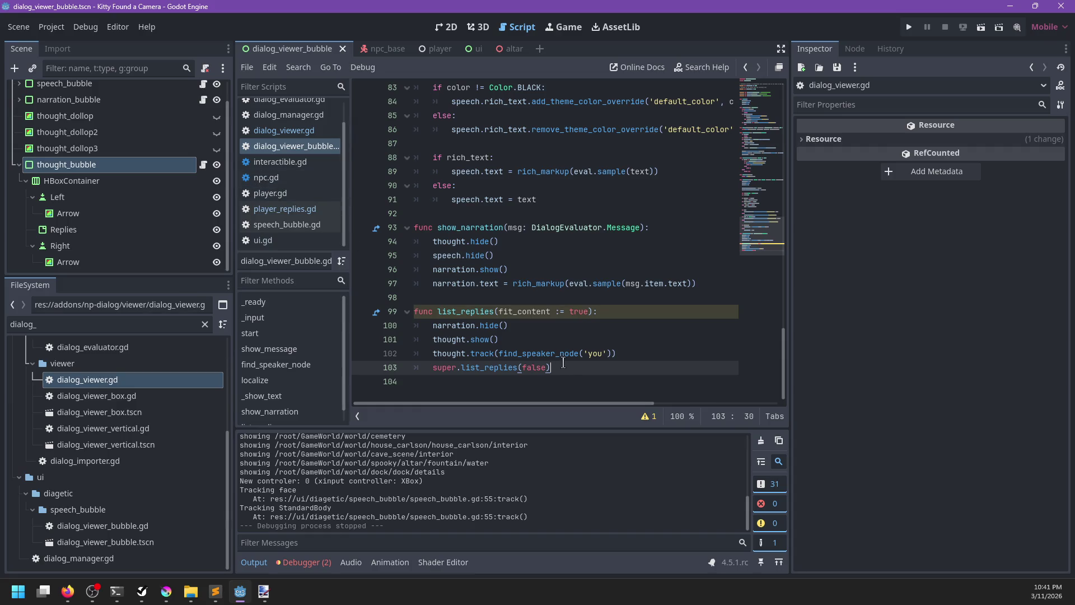
pyautogui.press('Return')
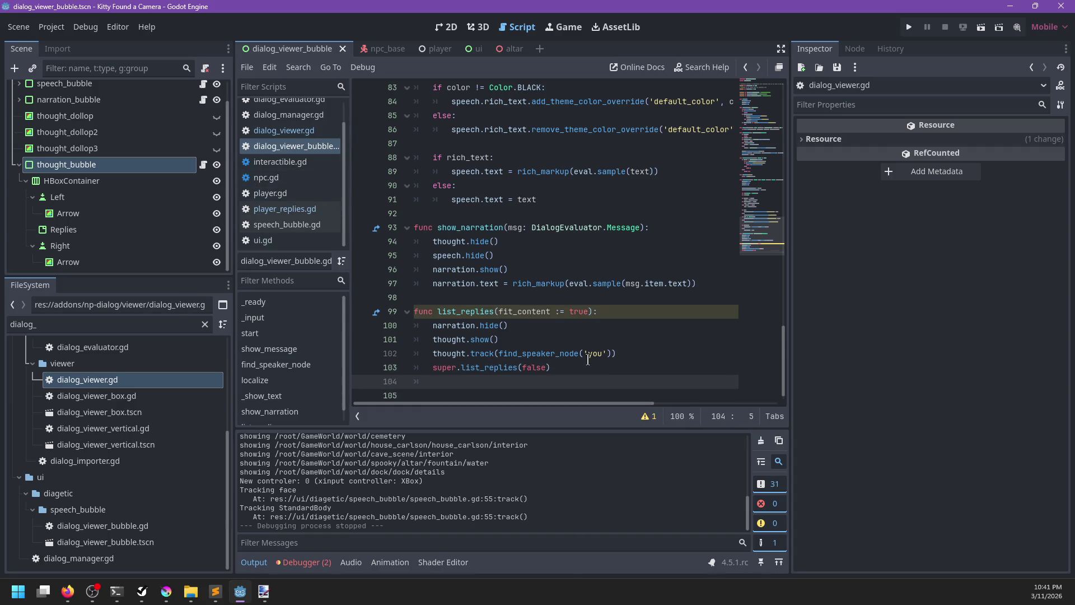
# Step: Rename fit_content to _fit_content, loop over replies setting b.size = Vector2(0,0), save and run
pyautogui.click(499, 311)
pyautogui.write('_')
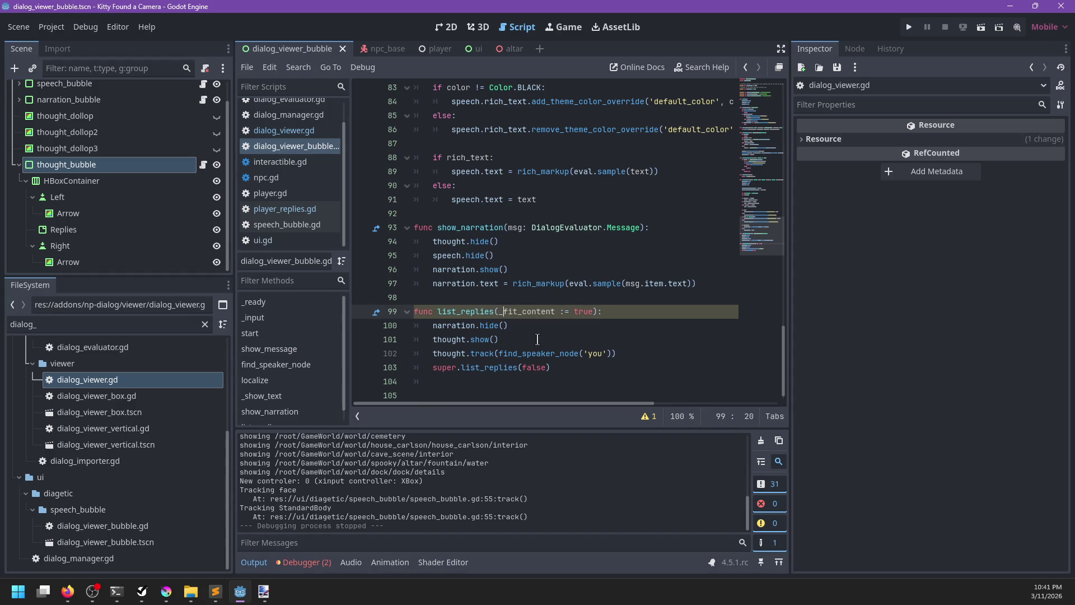
pyautogui.press('Down')
pyautogui.press('Down')
pyautogui.press('Down')
pyautogui.write('for b in replies.')
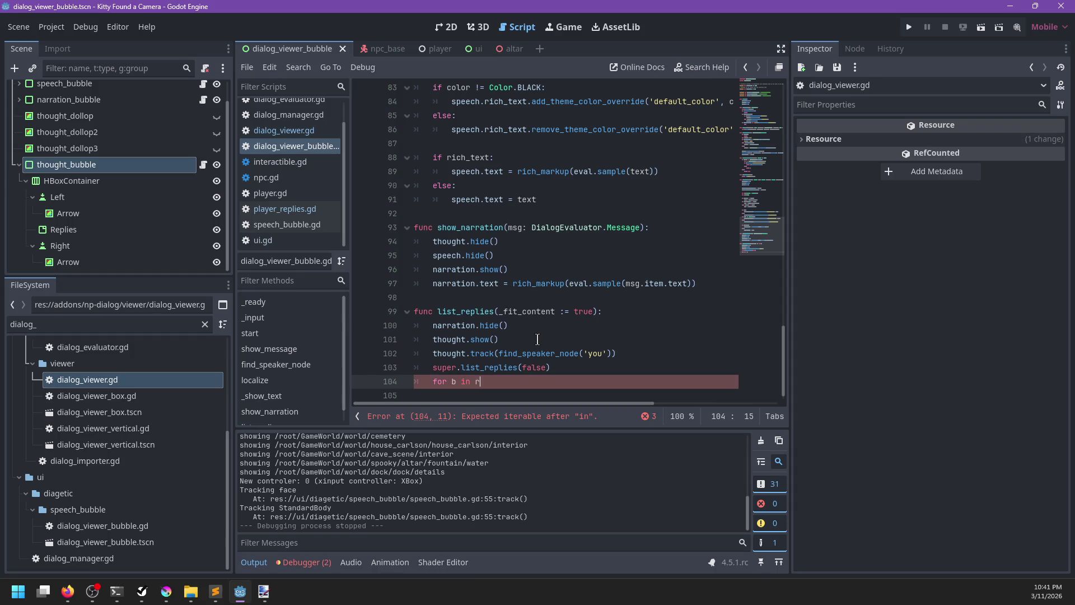
pyautogui.write('ge')
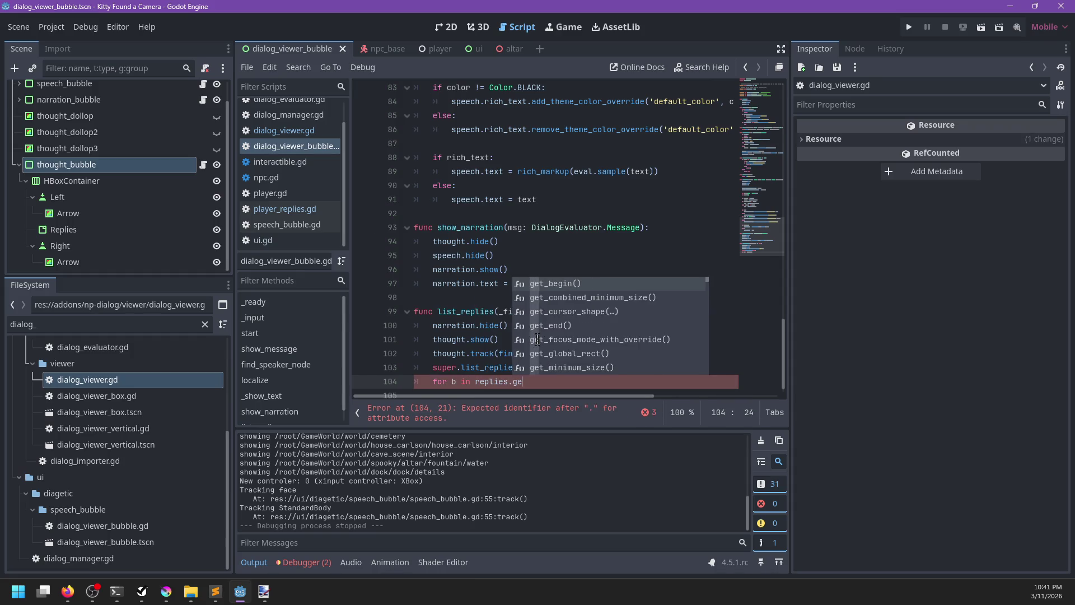
pyautogui.write('t_children():')
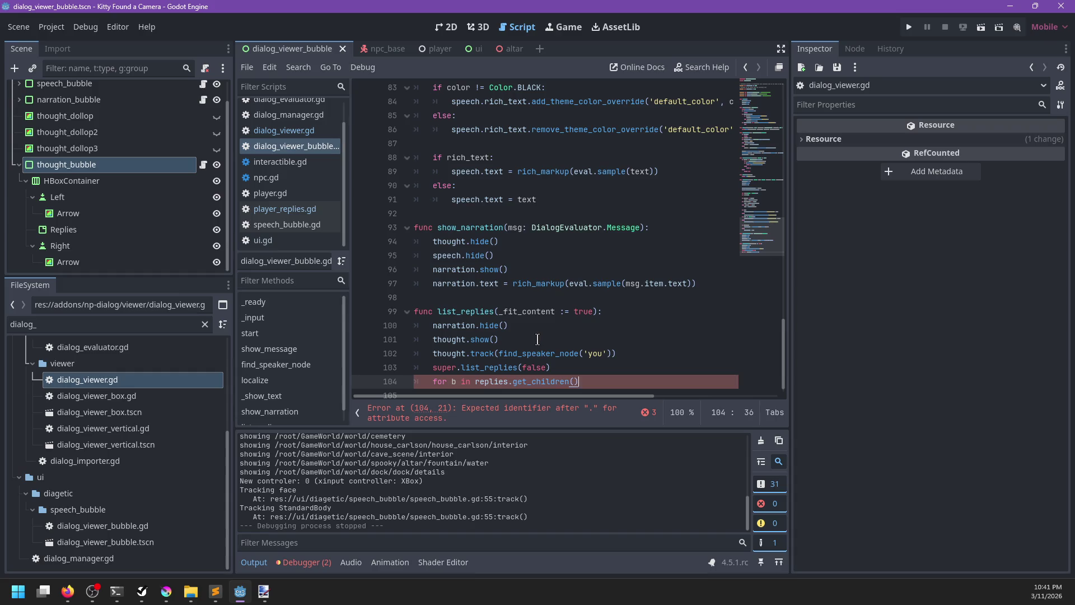
pyautogui.press('Return')
pyautogui.write('b.s')
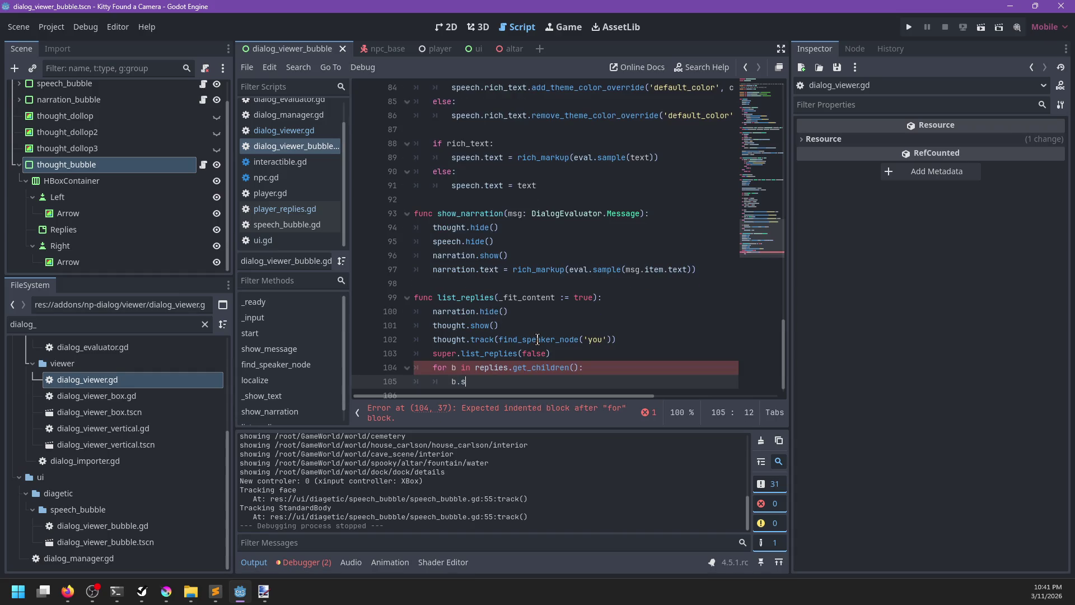
pyautogui.write('ize = Vector2(0)')
pyautogui.press('Left')
pyautogui.write(',0')
pyautogui.hotkey('ctrl', 's')
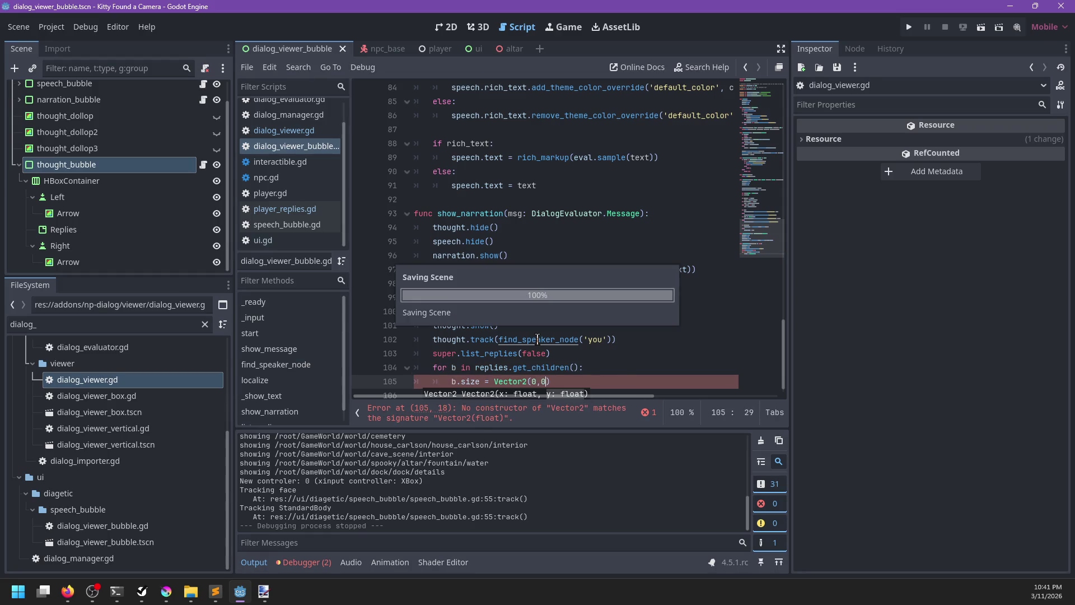
pyautogui.press('F5')
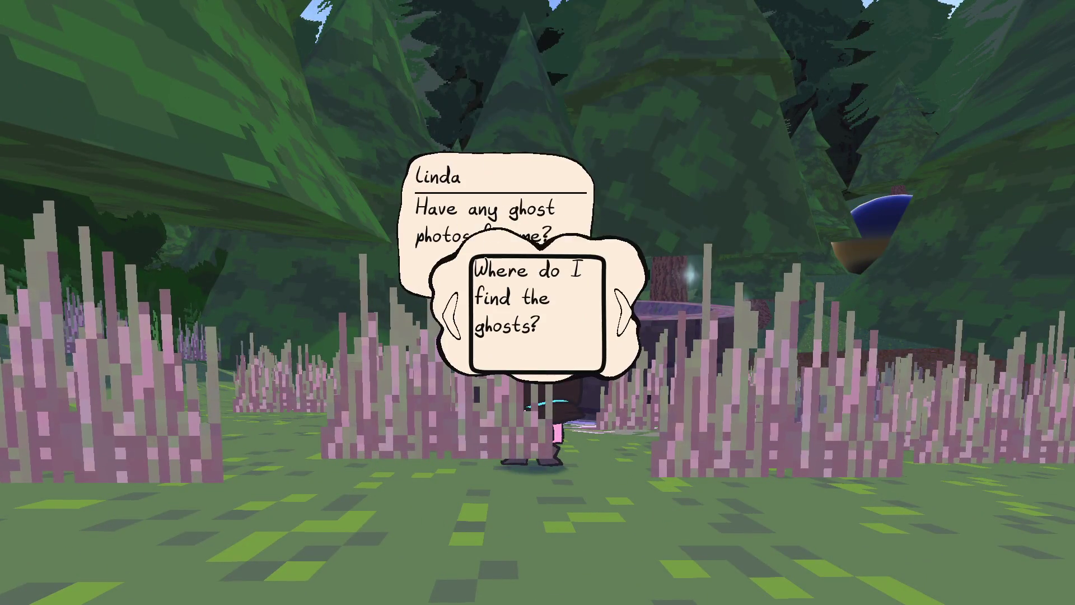
# Step: Stop the test run after viewing the 'Where do I find the ghosts?' reply bubble
pyautogui.press('F8')
# Step: Select the new size-reset loop and glance at speech_bubble.gd and player_replies.gd before returning
pyautogui.scroll(-1, 515, 309)
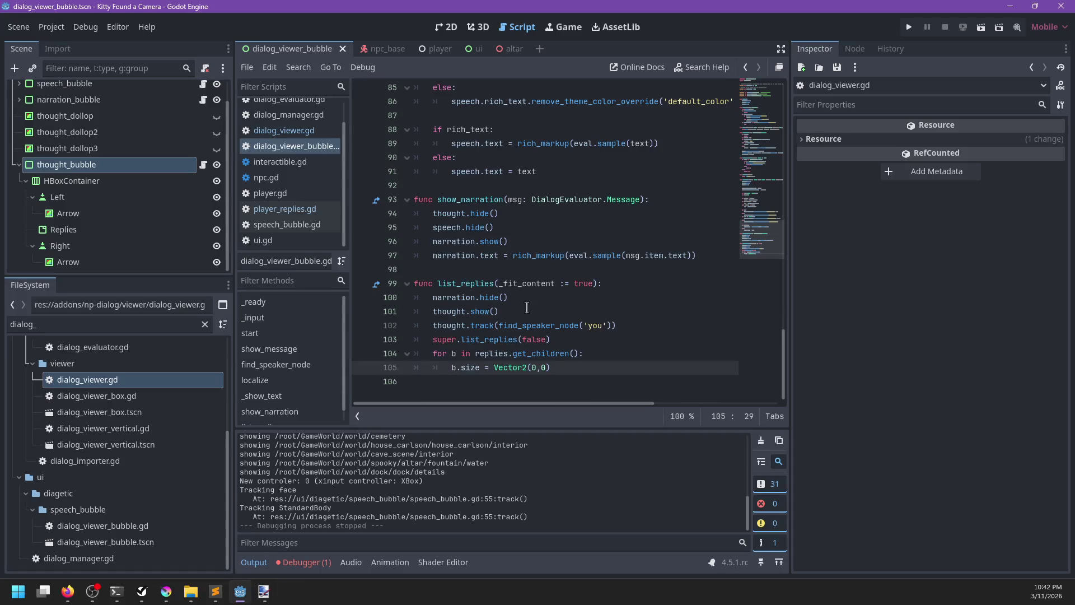
pyautogui.moveTo(574, 370); pyautogui.dragTo(575, 341)
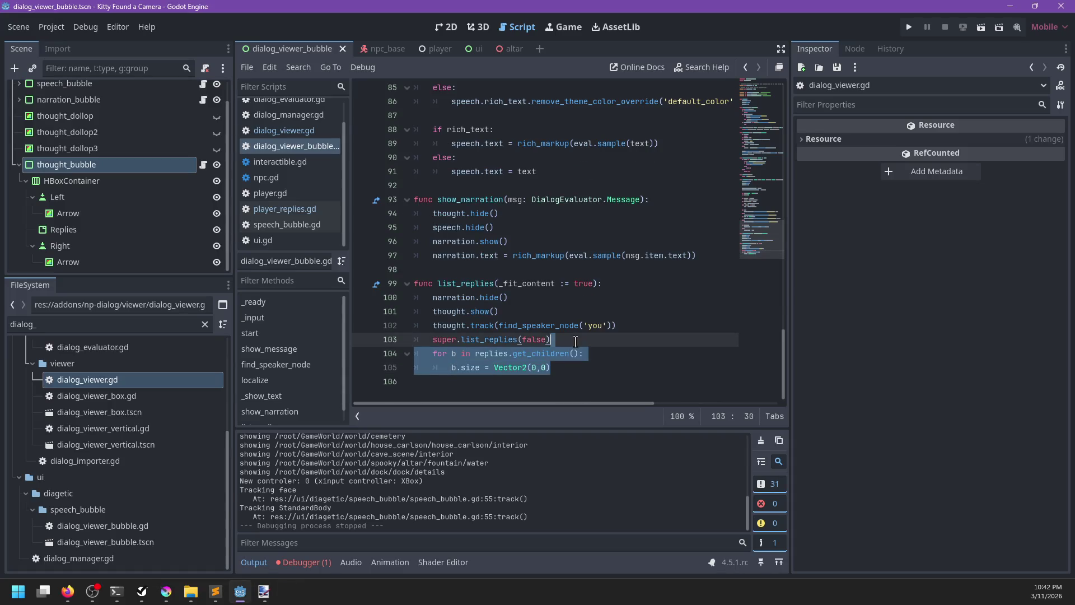
pyautogui.click(274, 223)
pyautogui.click(273, 211)
pyautogui.scroll(-2, 594, 291)
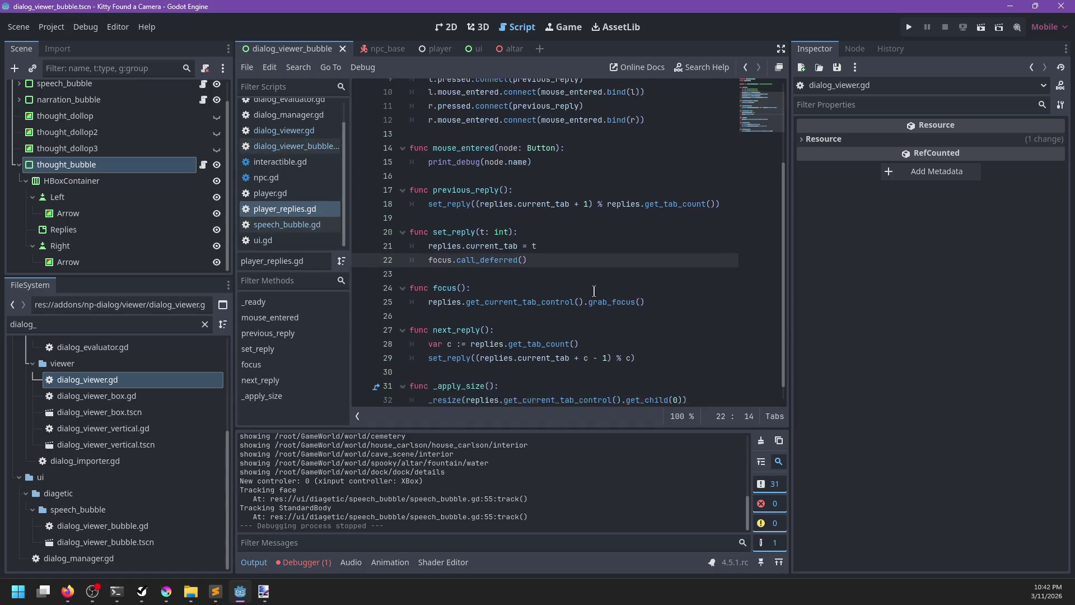
pyautogui.click(297, 146)
# Step: In Firefox, enter a web search for 'godot richtextlabel cannot be resized'
pyautogui.moveTo(79, 593)
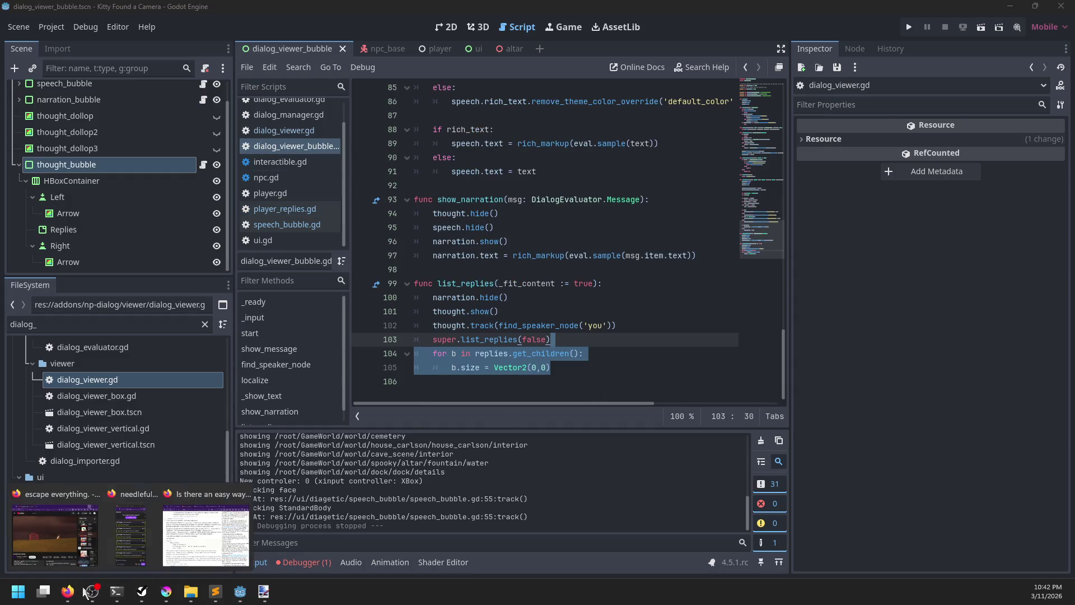
pyautogui.click(206, 532)
pyautogui.click(493, 128)
pyautogui.write('godot richtextlabel cannot be resized')
# Step: Read the comments on GitHub issue #102096 about RichTextLabel resizing, then return to Godot
pyautogui.press('Return')
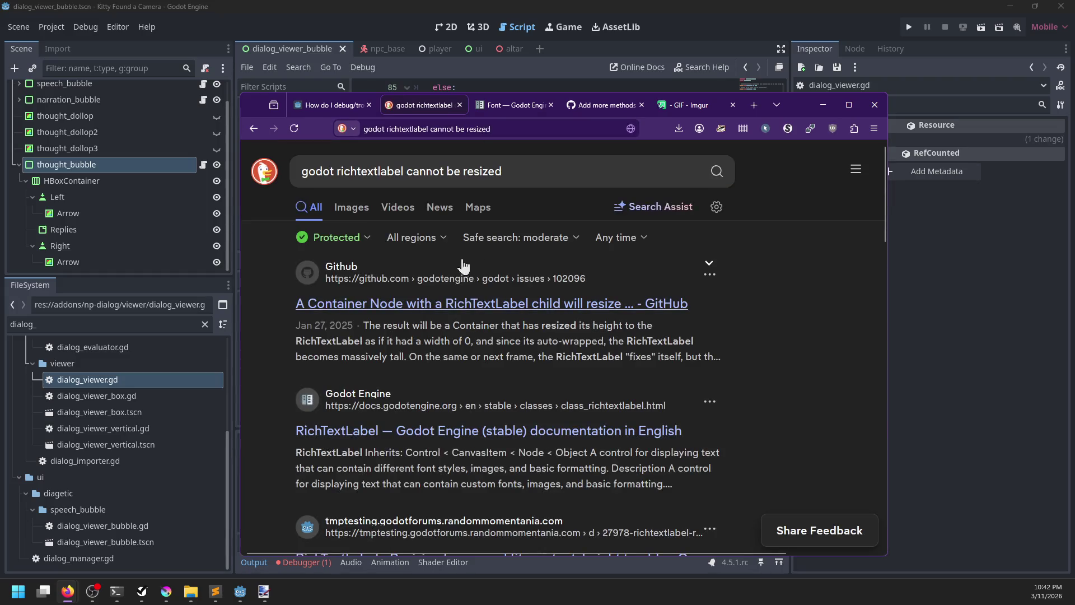
pyautogui.click(435, 305)
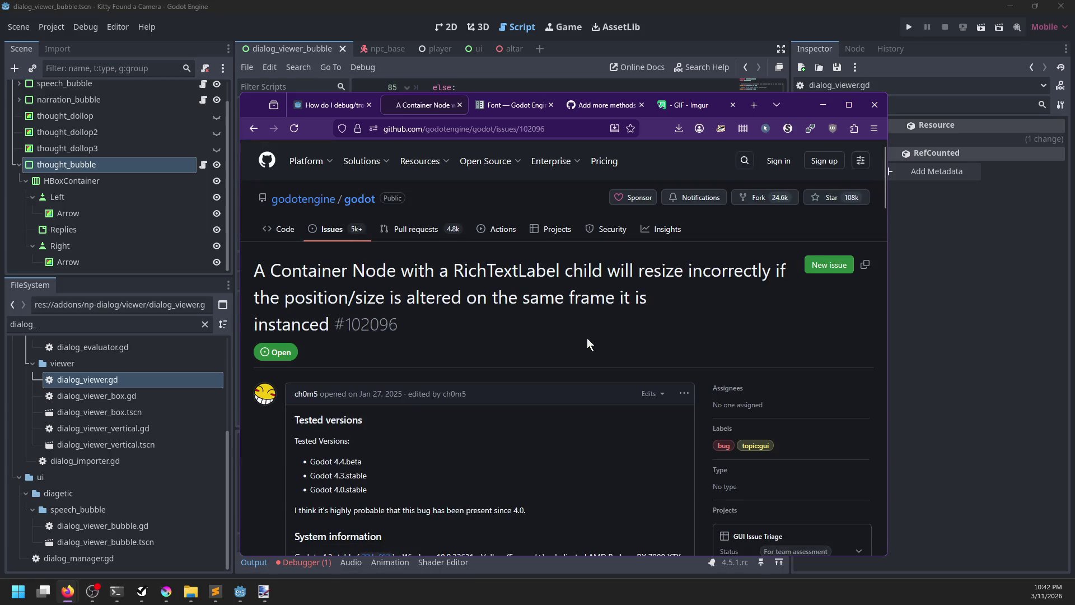
pyautogui.scroll(-1, 478, 305)
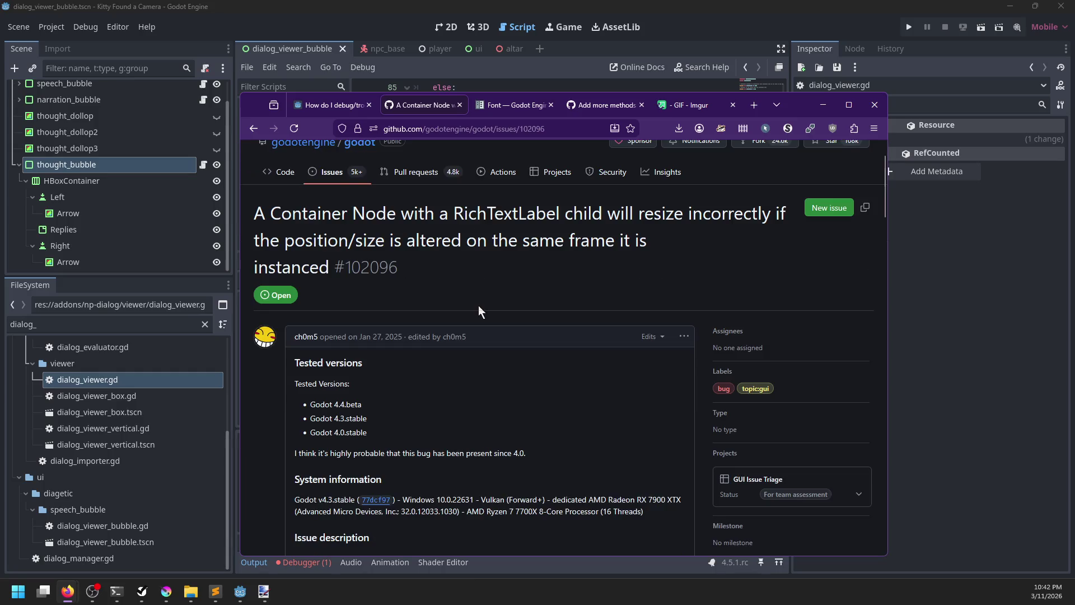
pyautogui.scroll(-10, 479, 304)
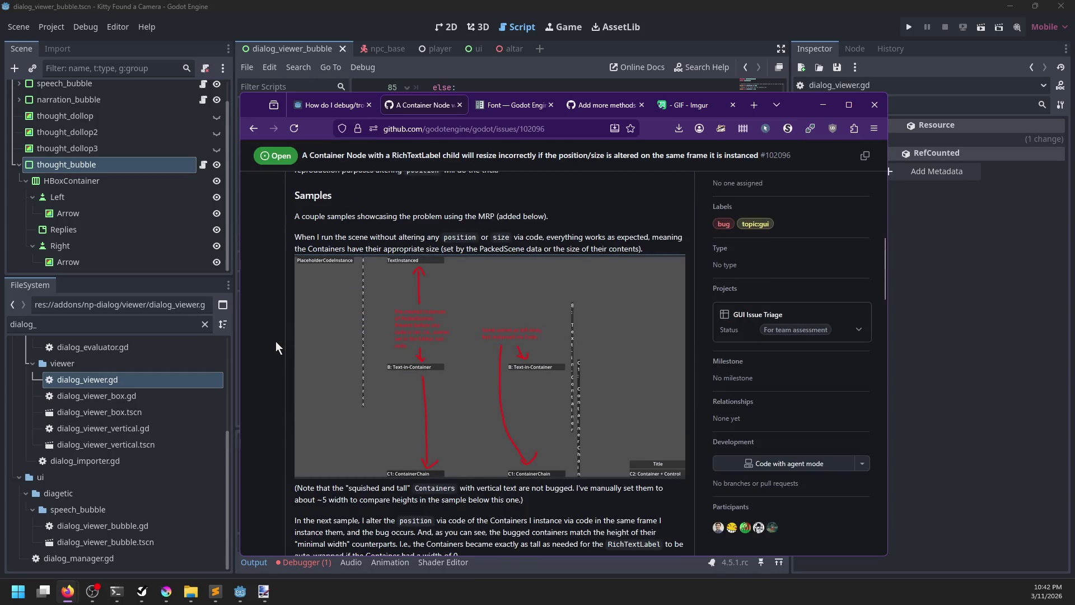
pyautogui.scroll(-15, 277, 342)
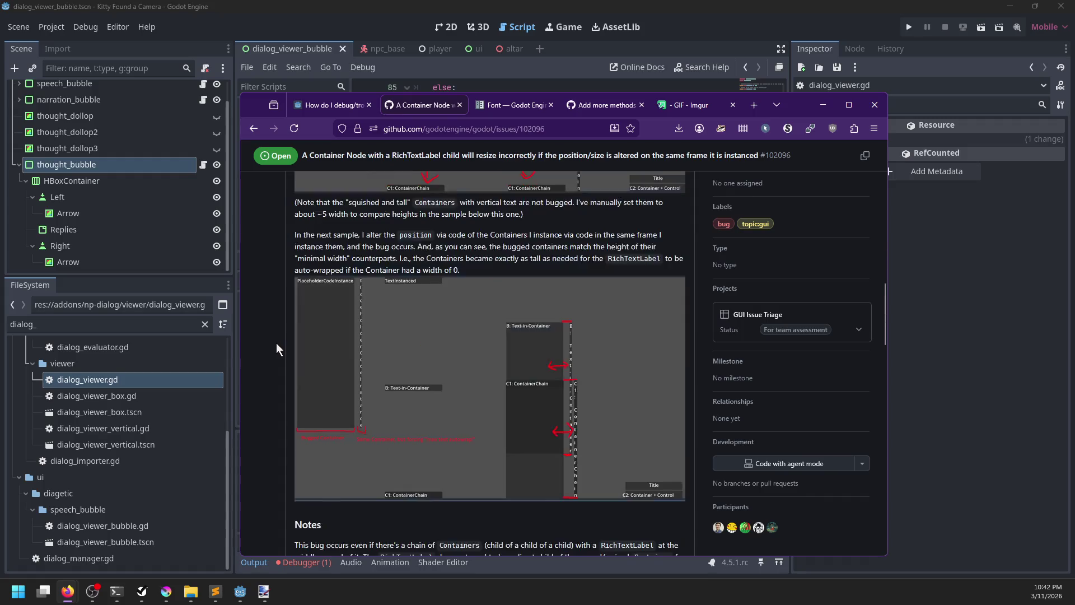
pyautogui.scroll(-6, 277, 343)
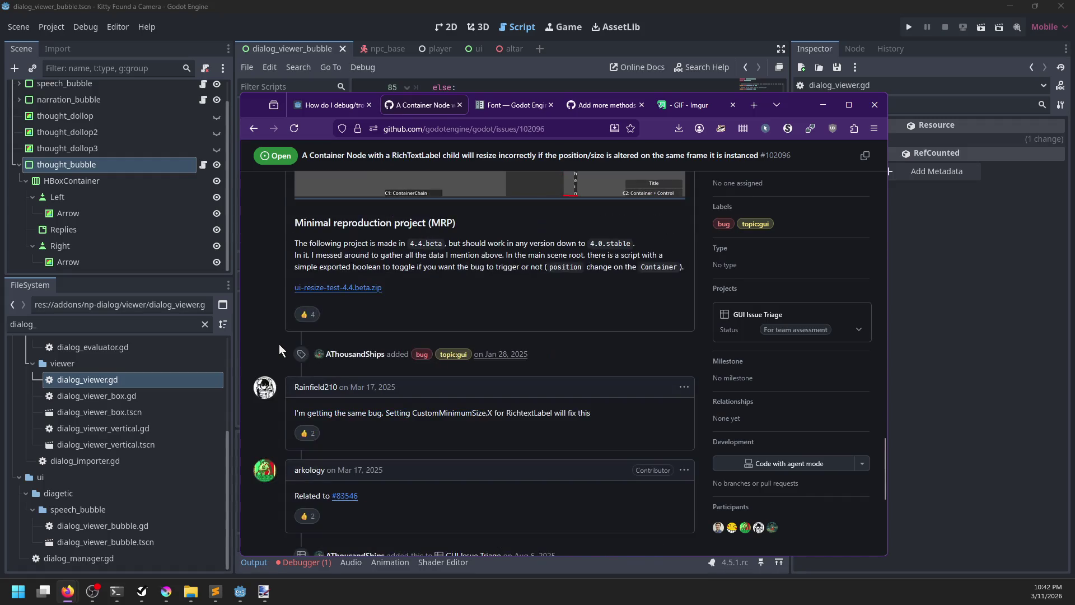
pyautogui.scroll(-3, 259, 325)
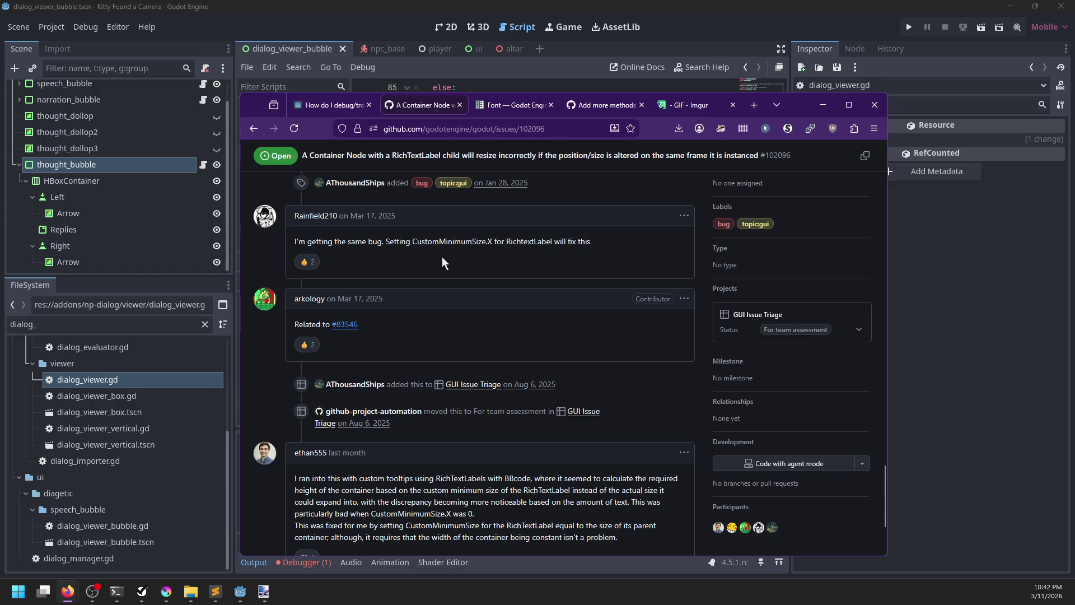
pyautogui.scroll(-3, 442, 258)
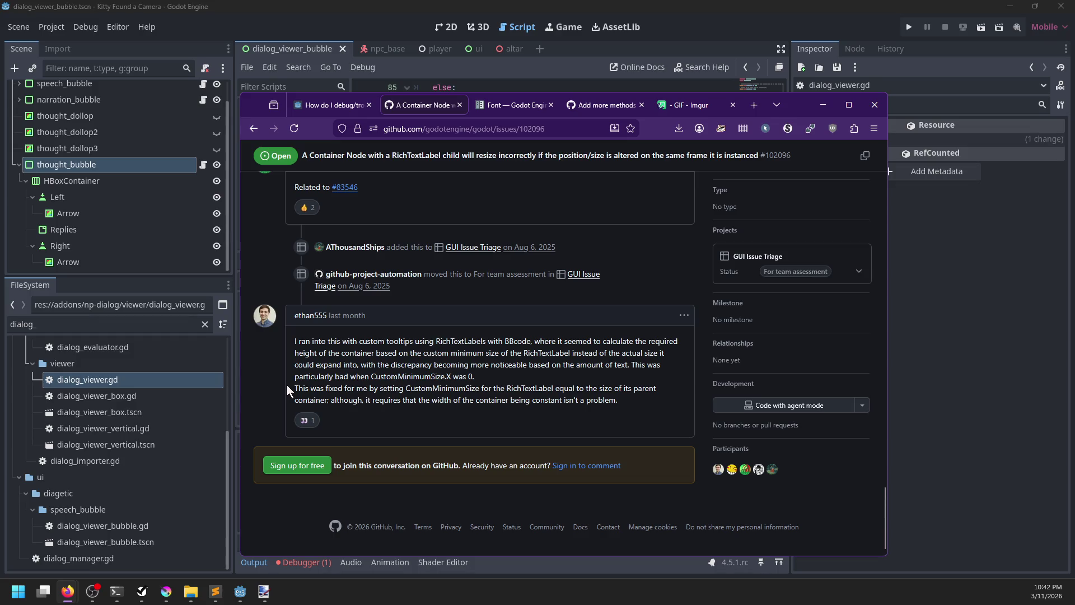
pyautogui.click(385, 10)
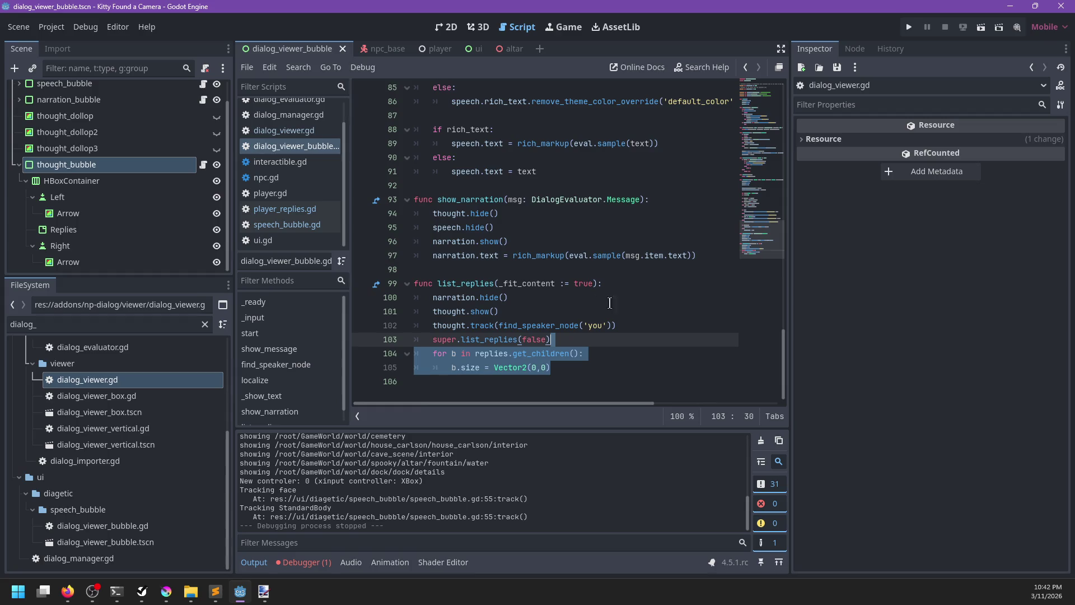
# Step: Add line 106 in the list_replies loop: b.get_child(0).custom_minimum_size.x = 250
pyautogui.click(611, 325)
pyautogui.click(611, 337)
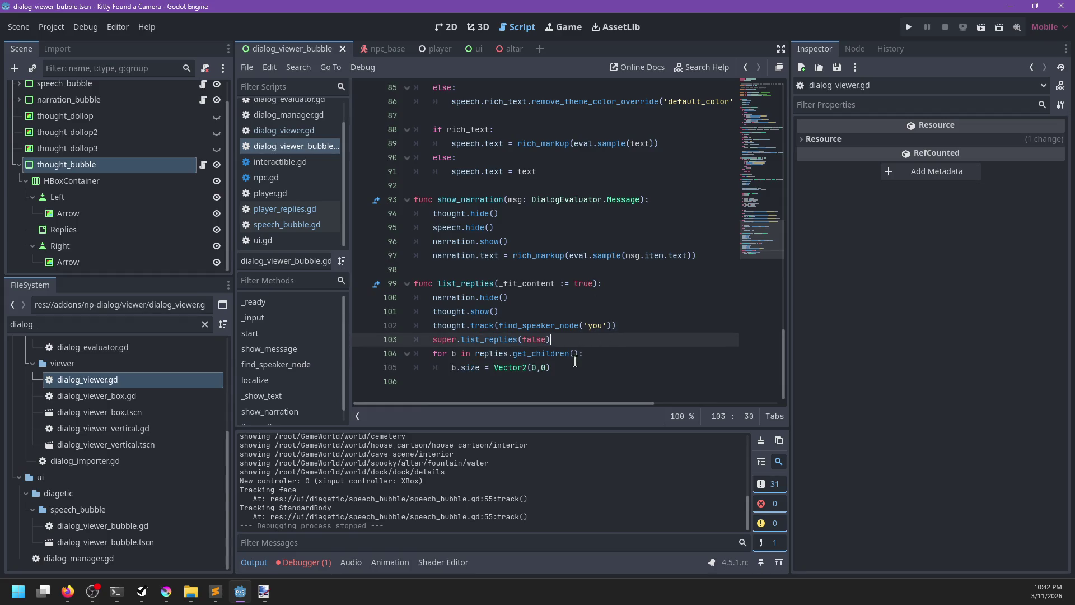
pyautogui.press('Down')
pyautogui.press('Down')
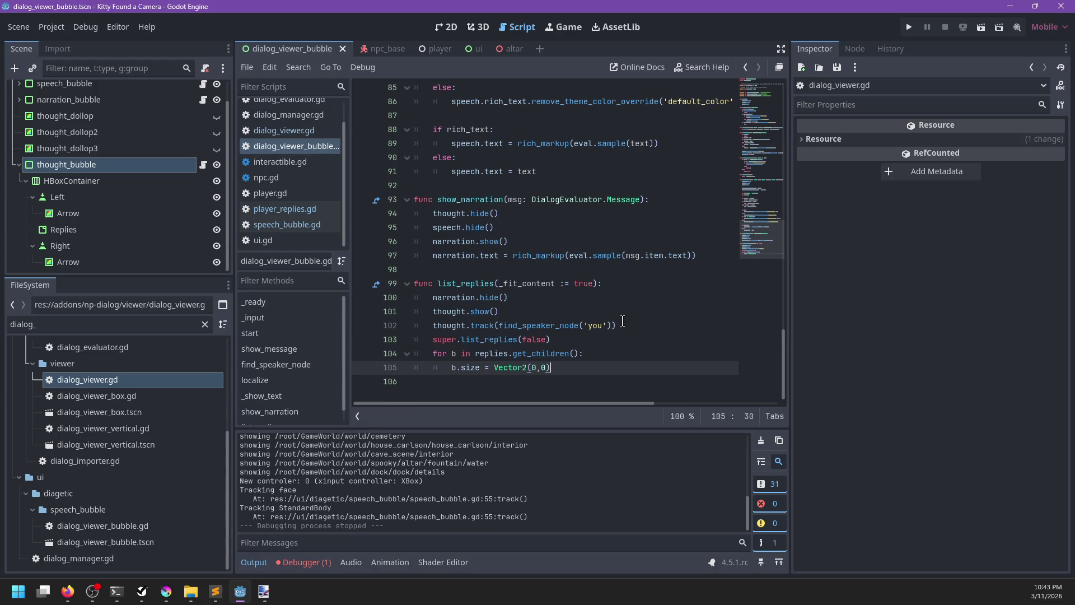
pyautogui.press('Return')
pyautogui.write('b.get_')
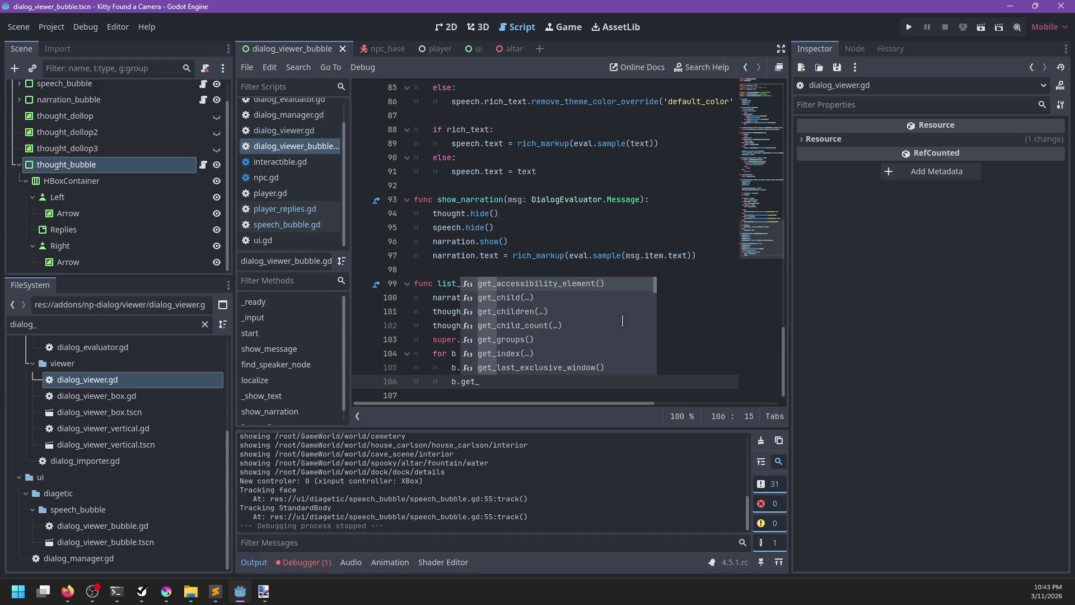
pyautogui.write('child(0')
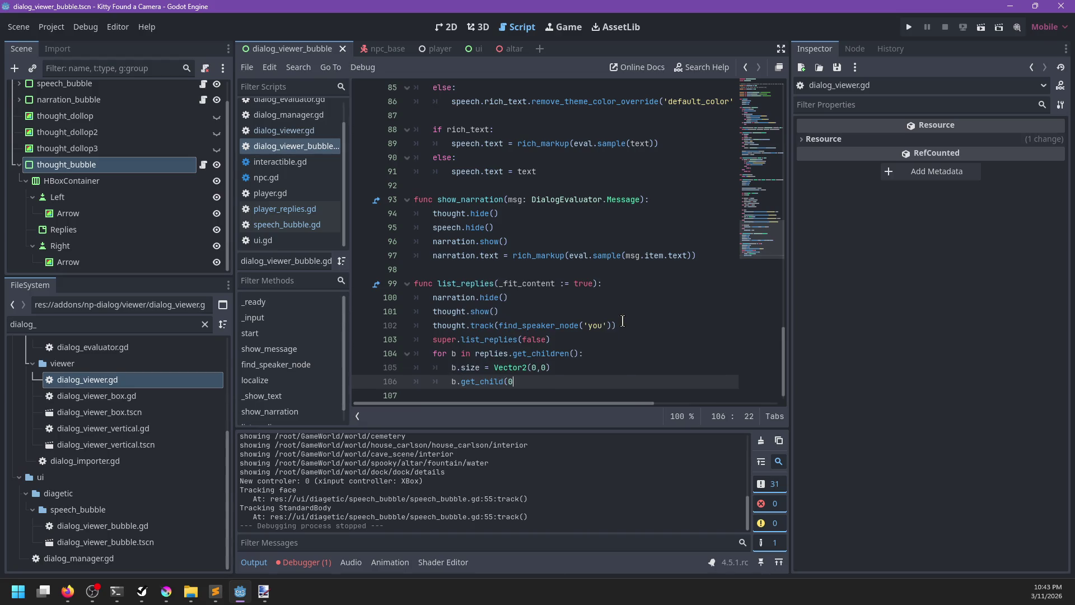
pyautogui.write(').min')
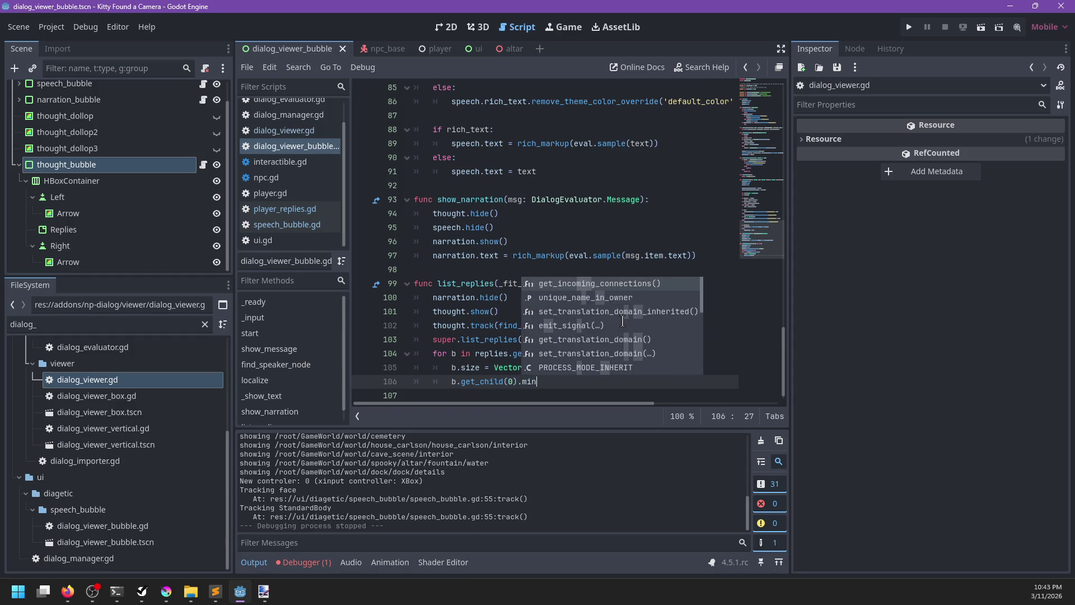
pyautogui.press('BackSpace')
pyautogui.press('BackSpace')
pyautogui.press('BackSpace')
pyautogui.write('custom_mi')
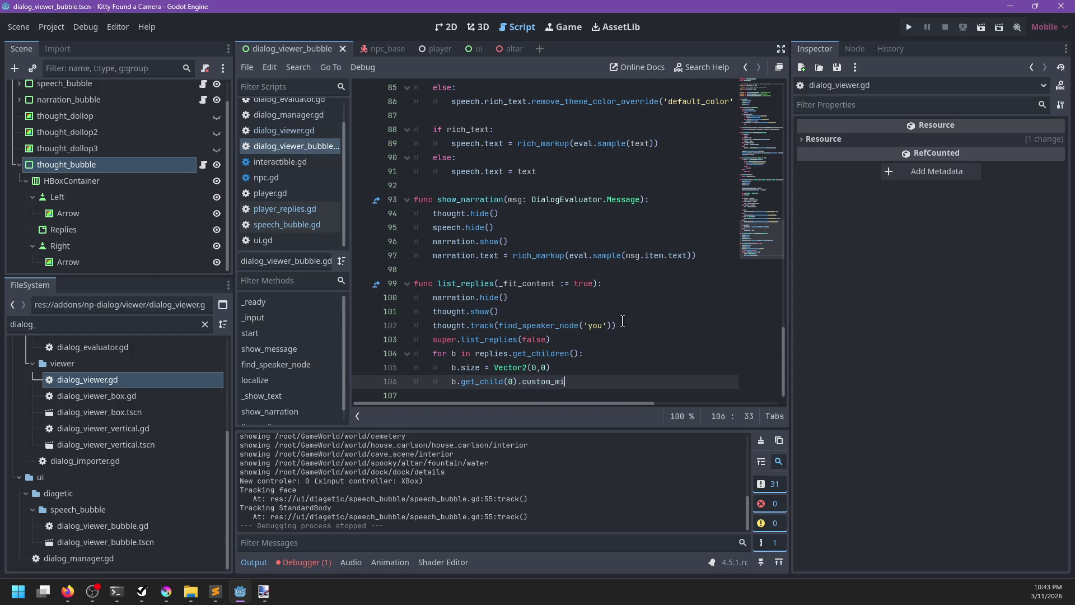
pyautogui.write('nimum')
pyautogui.write('_size.x = 250')
# Step: Save and run the game, start the NPC conversation and cycle between the two reply options
pyautogui.hotkey('ctrl', 's')
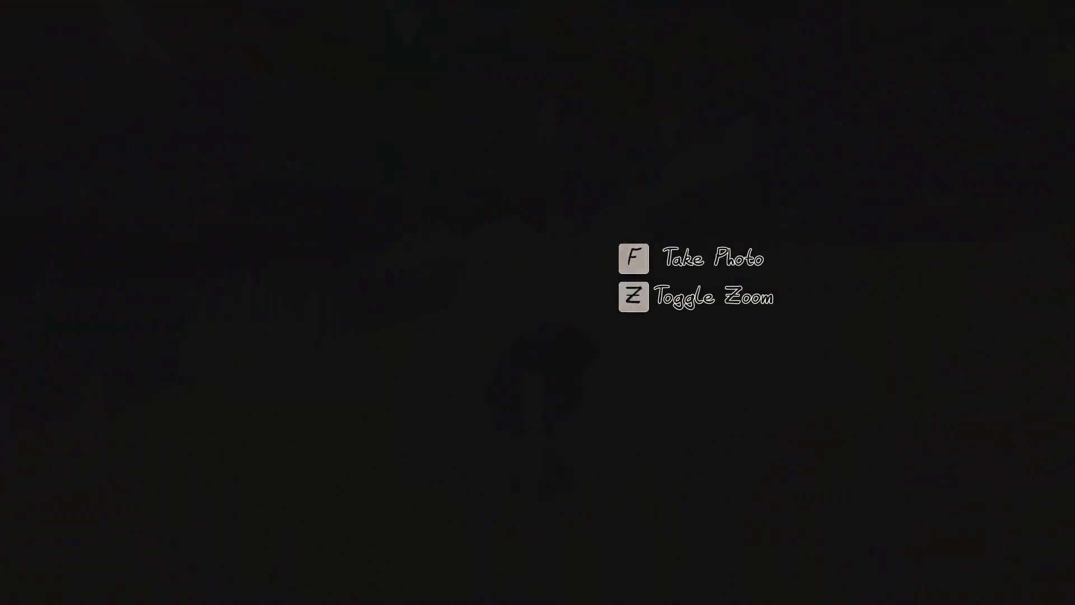
pyautogui.press('2')
pyautogui.press('Right')
pyautogui.press('Left')
pyautogui.press('Right')
pyautogui.press('Left')
pyautogui.press('Right')
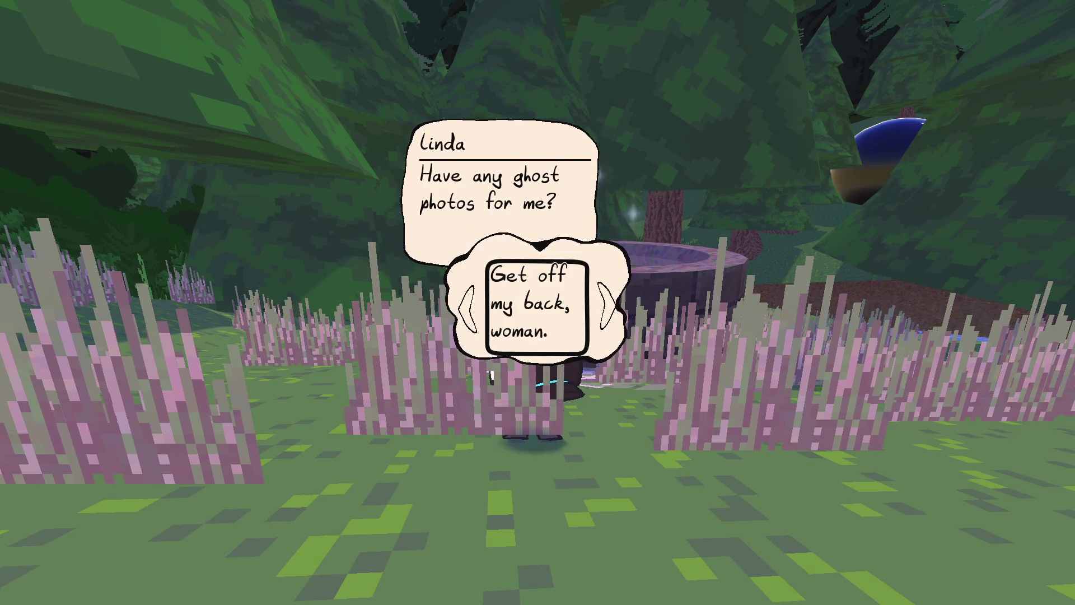
pyautogui.hotkey('alt', 'Tab')
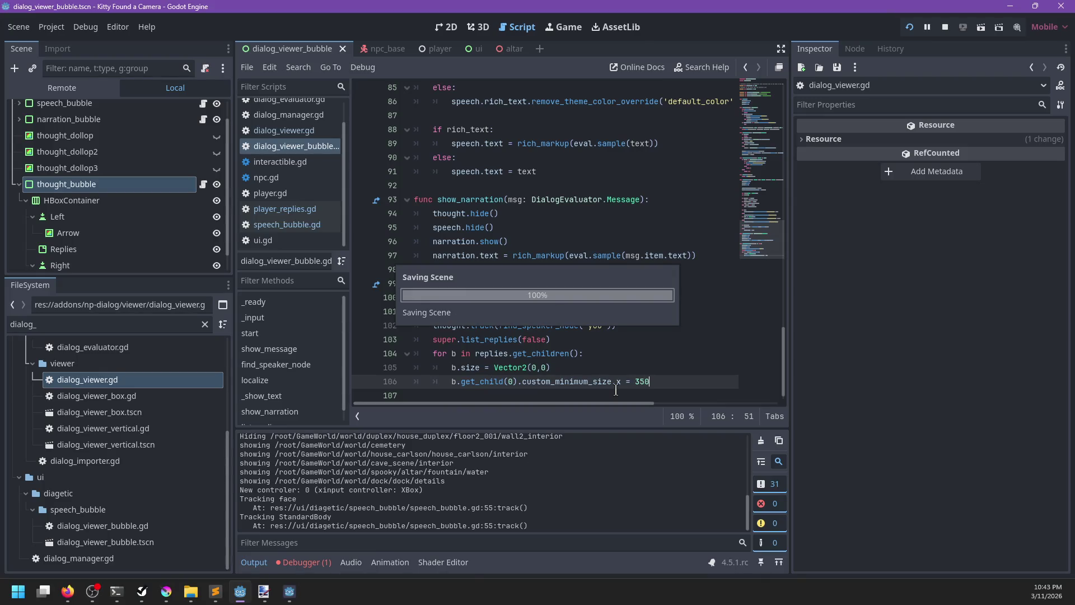
pyautogui.hotkey('alt', 'Tab')
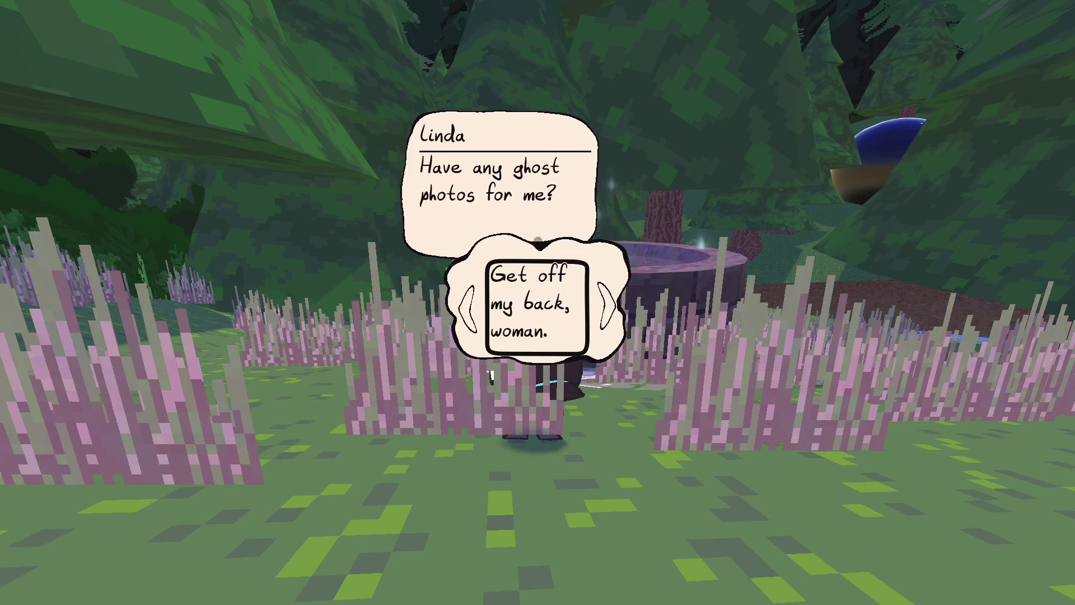
# Step: Pick the reply 'Get off my back, woman.', read the NPC's answer, and quit the game
pyautogui.press('Right')
pyautogui.press('Left')
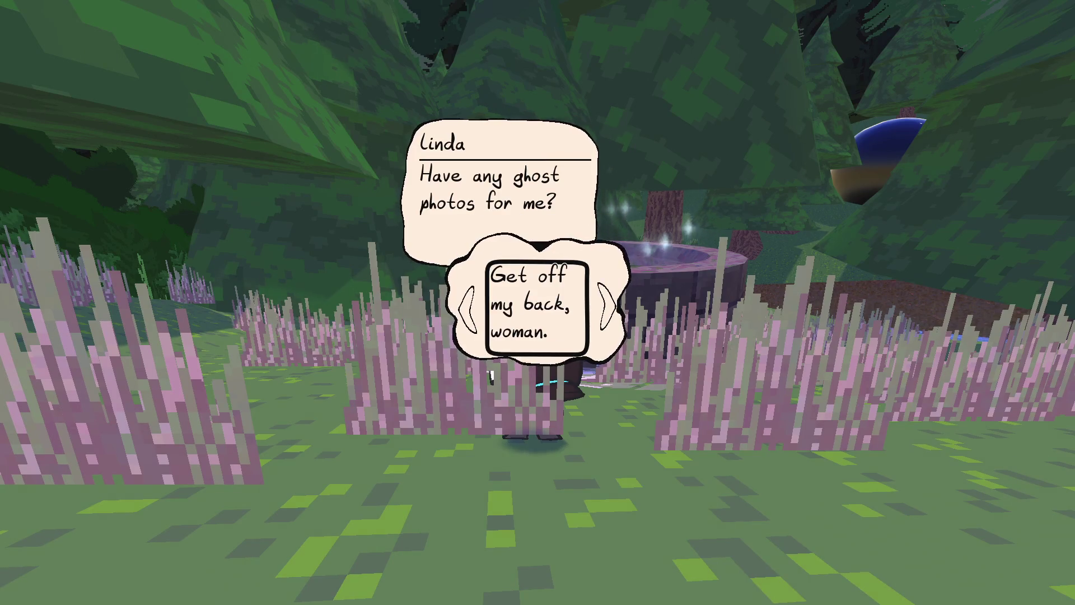
pyautogui.press('Return')
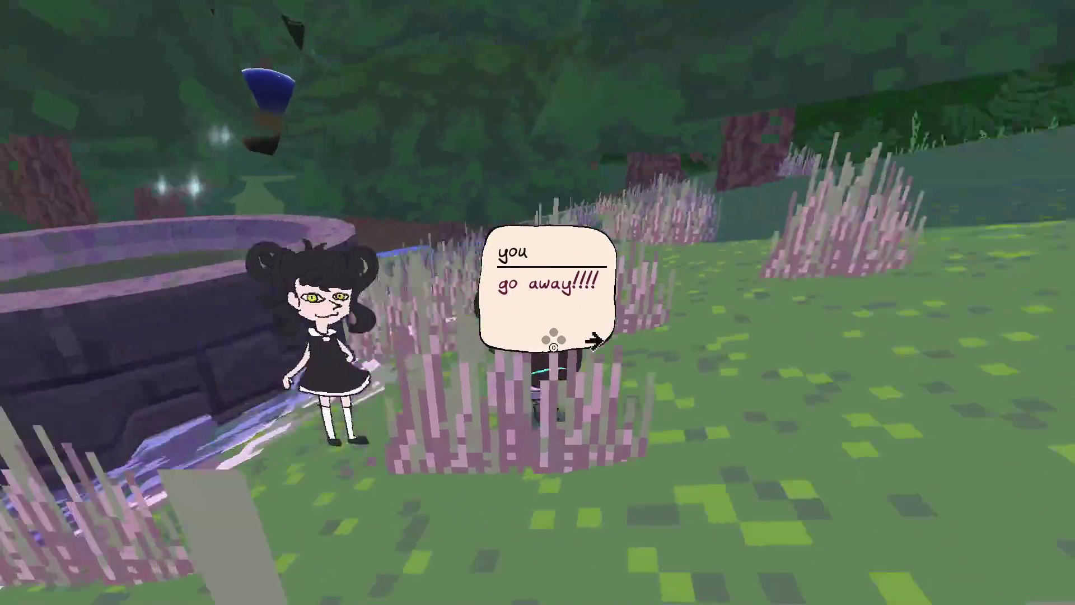
pyautogui.press('Return')
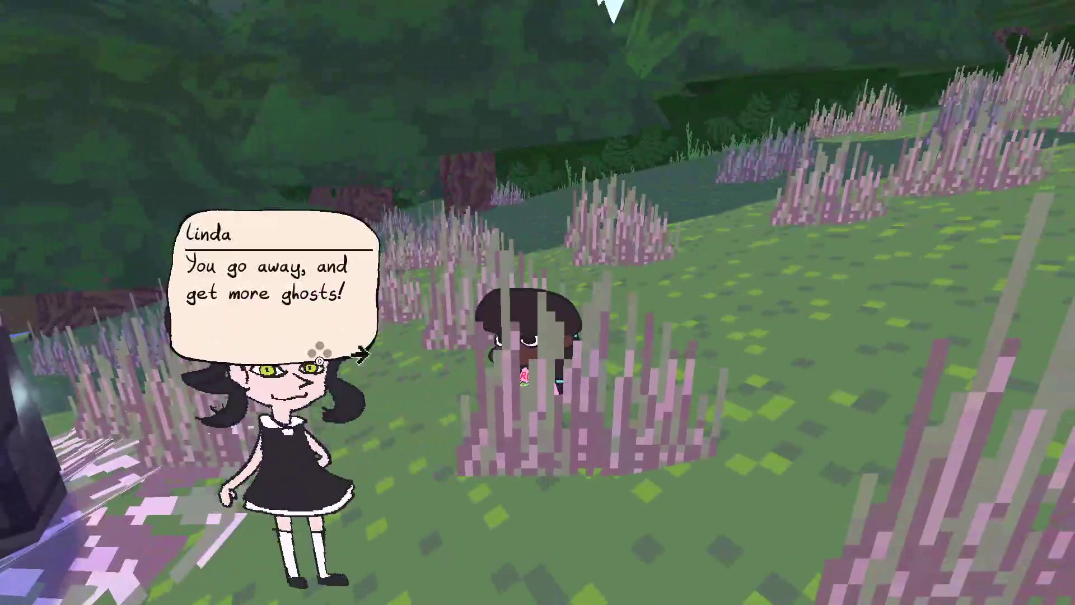
pyautogui.press('Return')
pyautogui.hotkey('alt', 'F4')
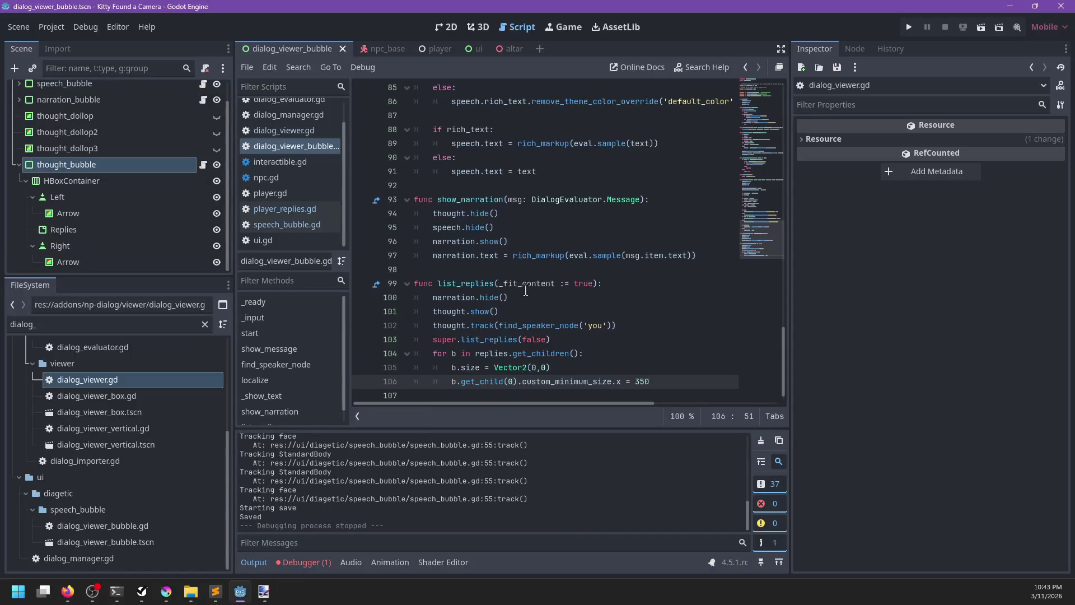
# Step: Delete the _apply_size() call from _process in speech_bubble.gd
pyautogui.scroll(12, 526, 292)
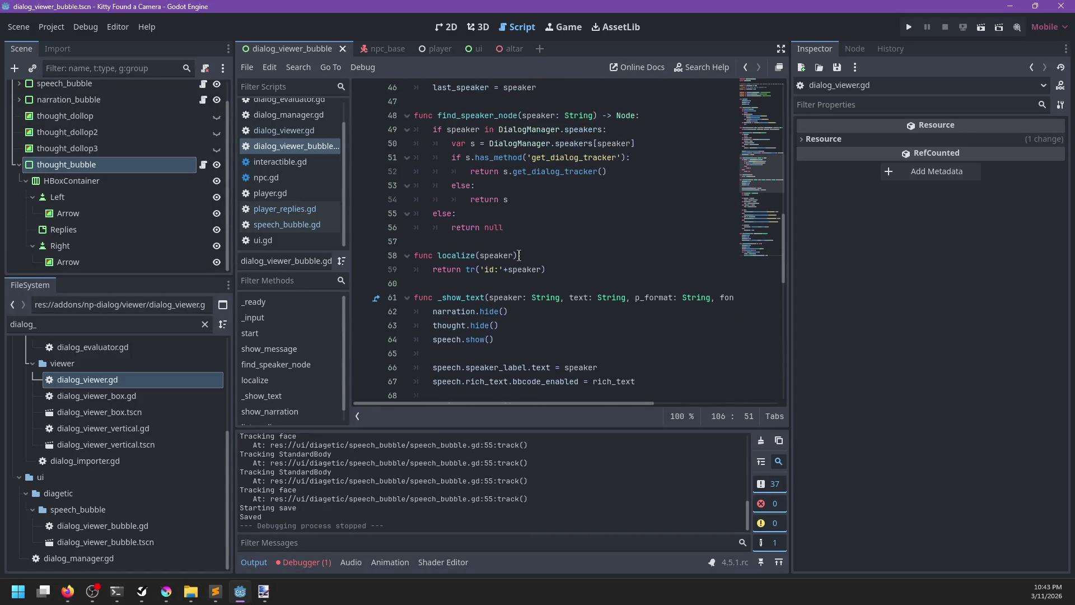
pyautogui.scroll(5, 519, 256)
pyautogui.click(293, 213)
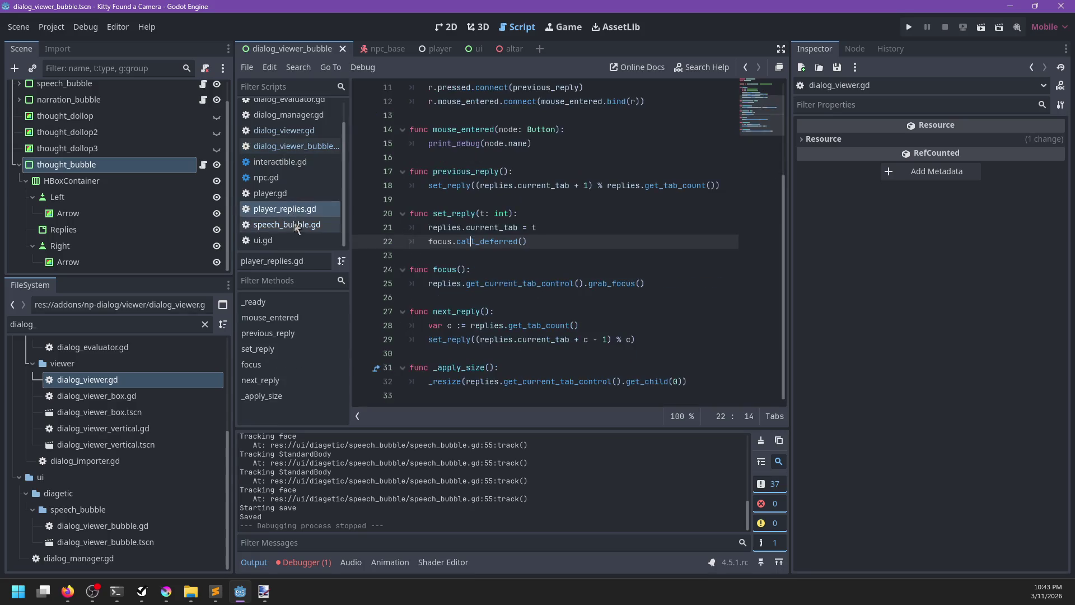
pyautogui.click(333, 224)
pyautogui.moveTo(590, 257); pyautogui.dragTo(656, 245)
pyautogui.press('Delete')
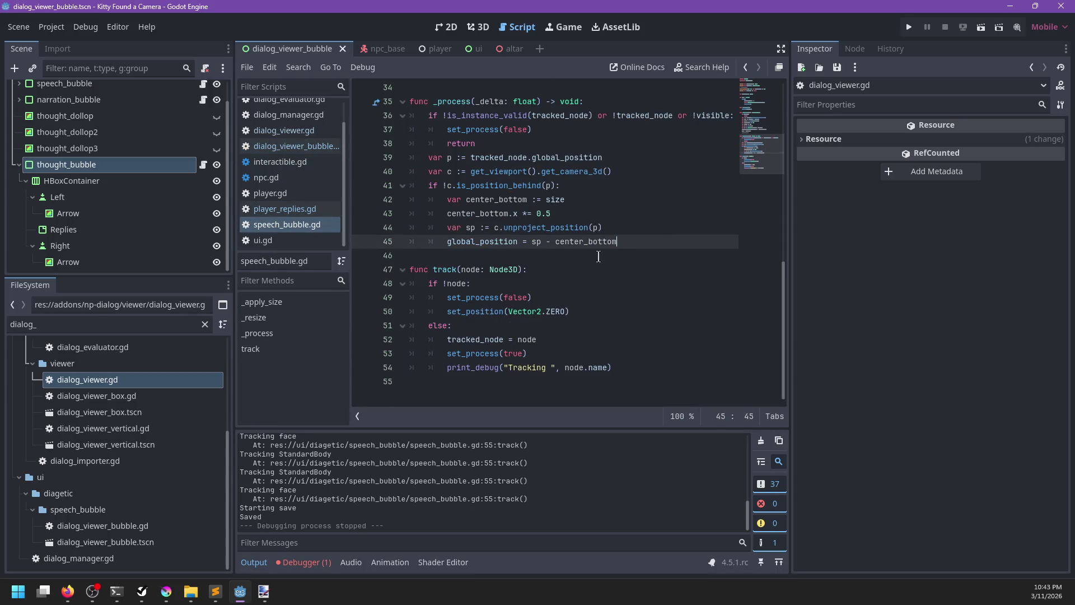
# Step: Save speech_bubble.gd, select its setter's await and _apply_size() lines, and open player_replies.gd
pyautogui.scroll(10, 564, 286)
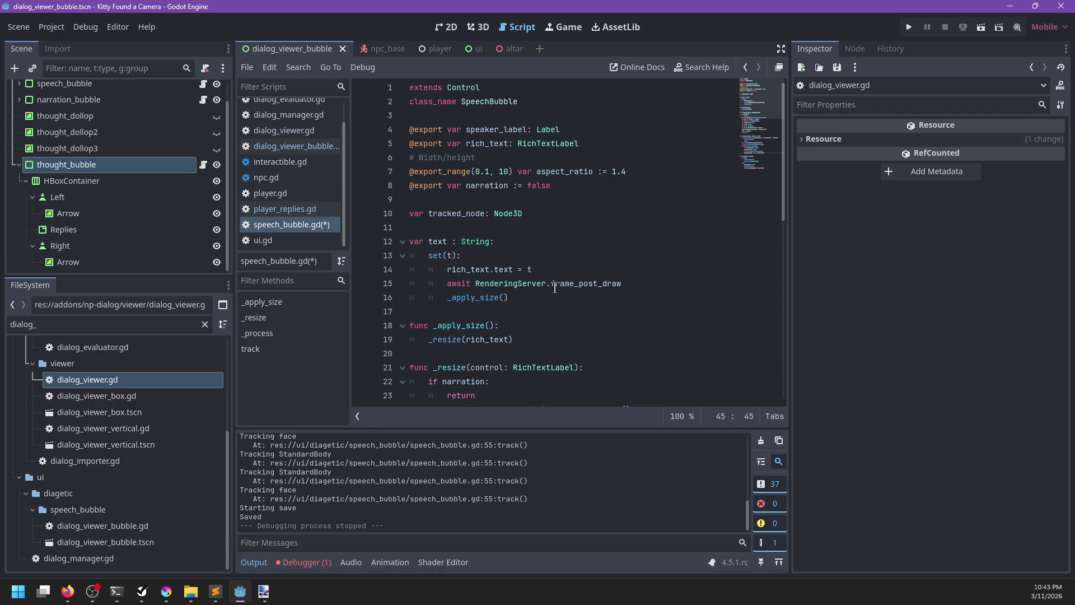
pyautogui.click(470, 297)
pyautogui.moveTo(546, 298); pyautogui.dragTo(441, 298)
pyautogui.hotkey('ctrl', 's')
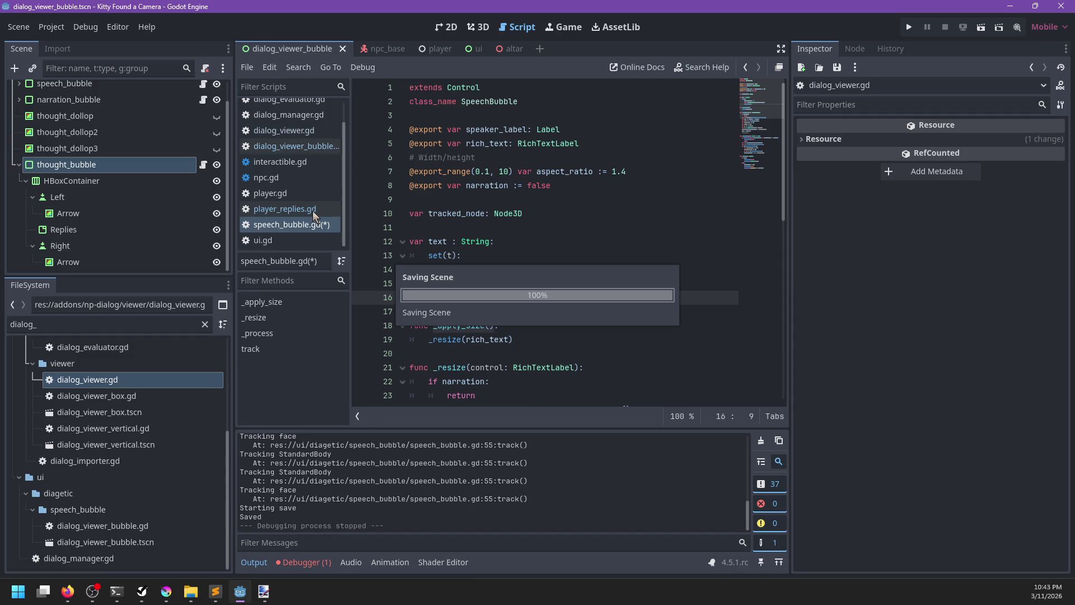
pyautogui.moveTo(569, 298); pyautogui.dragTo(567, 275)
pyautogui.hotkey('ctrl', 'c')
pyautogui.click(294, 210)
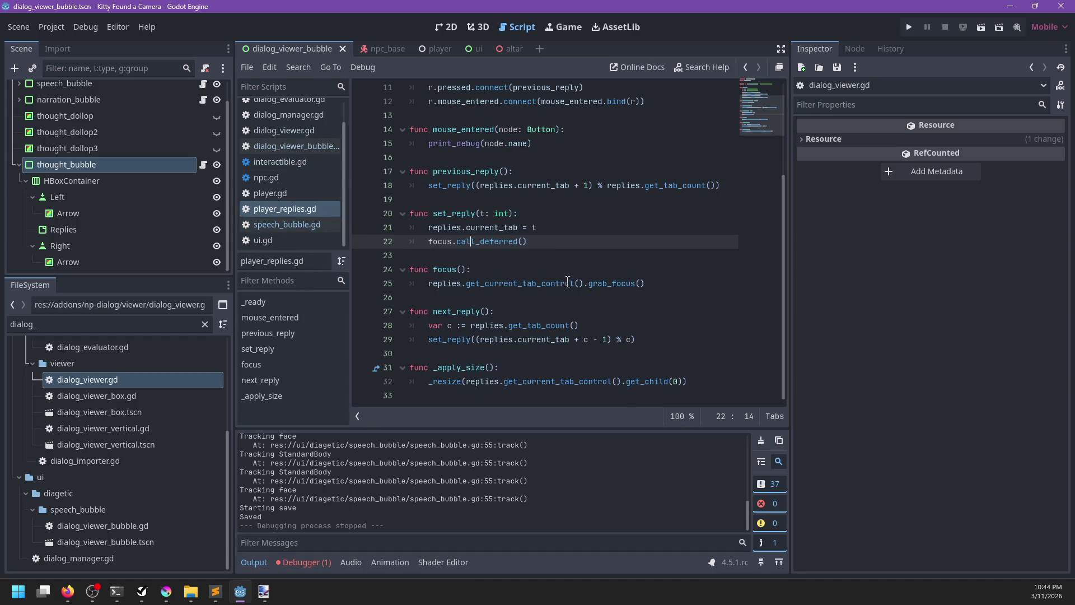
# Step: Paste the await and _apply_size() lines into next_reply and after the resize line, unindented
pyautogui.click(664, 339)
pyautogui.hotkey('ctrl', 'v')
pyautogui.scroll(-1, 683, 347)
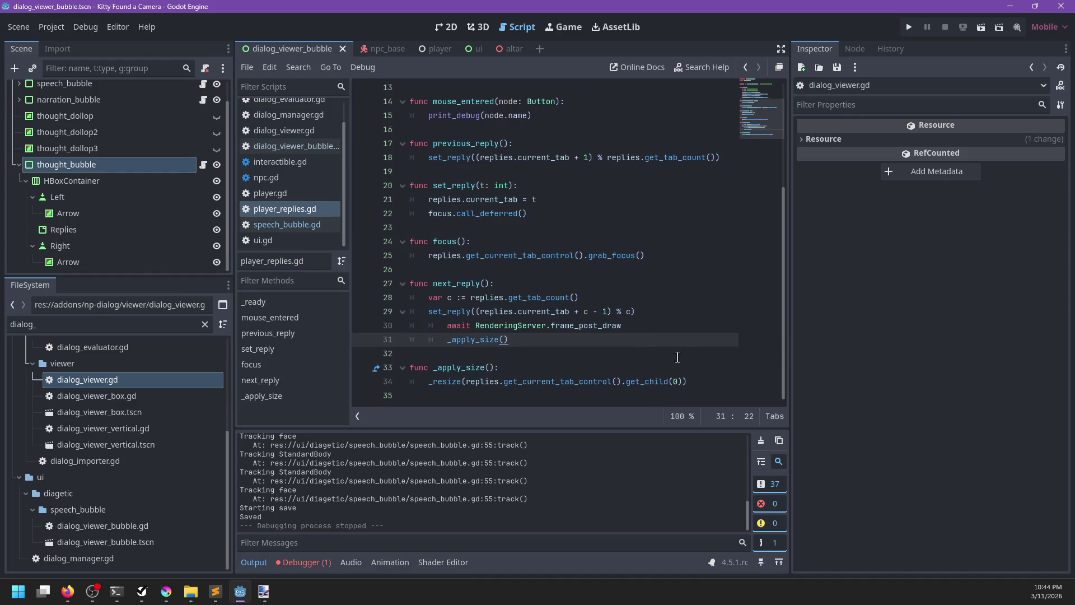
pyautogui.moveTo(457, 339); pyautogui.dragTo(445, 325)
pyautogui.hotkey('shift', 'Tab')
pyautogui.click(701, 383)
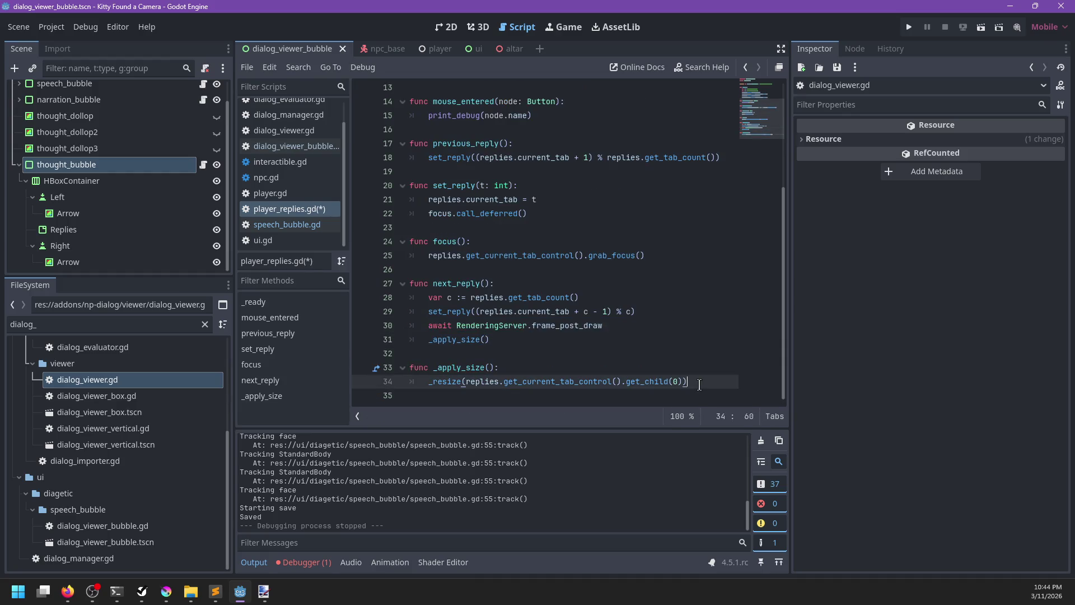
pyautogui.hotkey('ctrl', 'v')
pyautogui.moveTo(466, 395); pyautogui.dragTo(453, 383)
pyautogui.hotkey('shift', 'Tab')
pyautogui.click(537, 352)
pyautogui.hotkey('ctrl', 's')
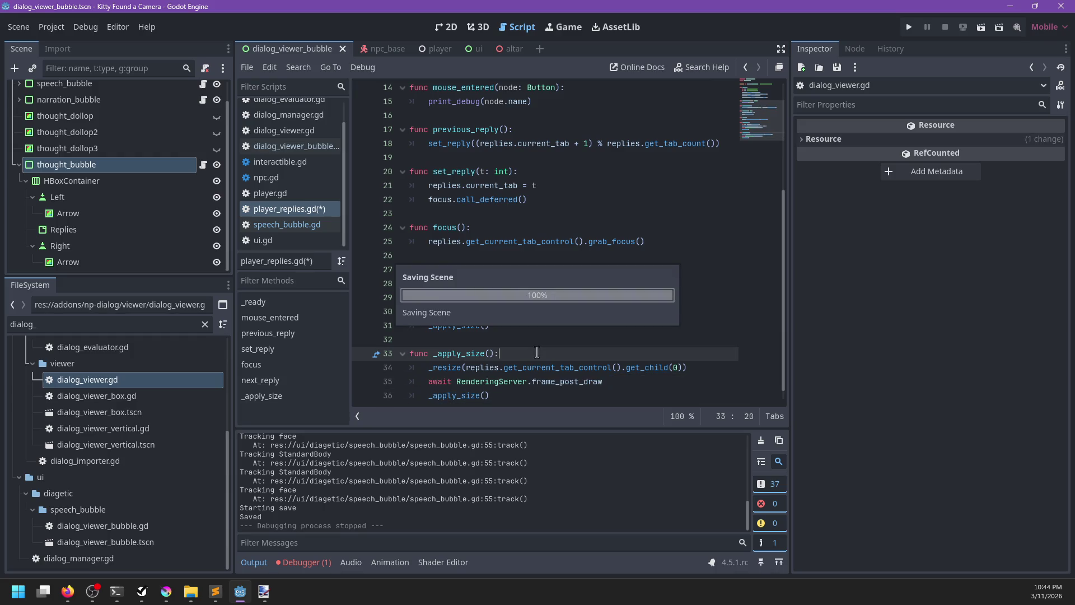
# Step: Move the await and _apply_size() lines into set_reply, removing the copies from _apply_size and next_reply
pyautogui.scroll(1, 569, 266)
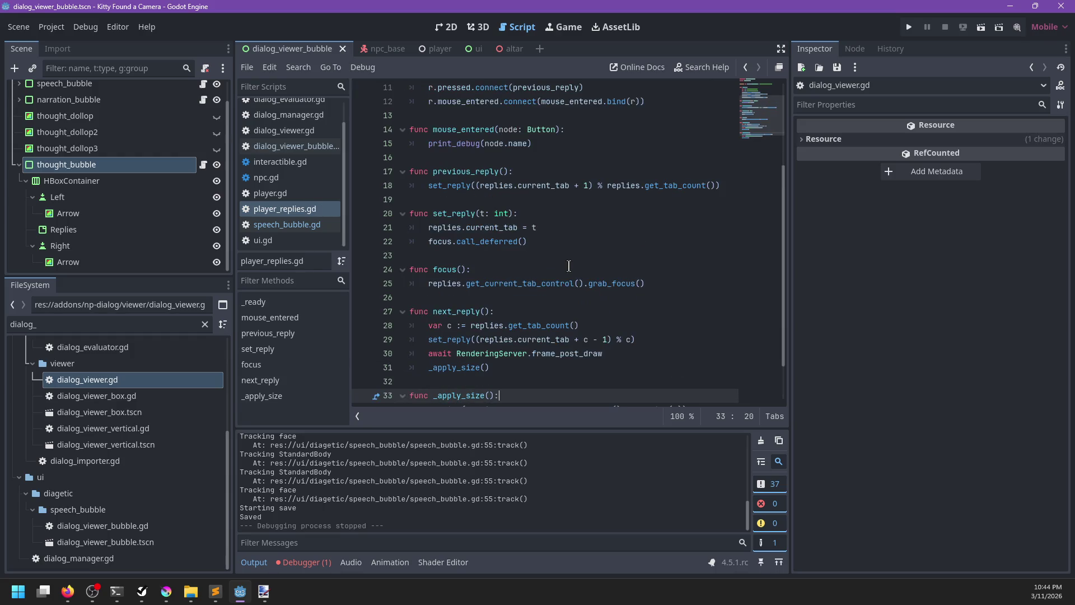
pyautogui.scroll(-1, 563, 264)
pyautogui.moveTo(528, 381)
pyautogui.mouseDown()
pyautogui.moveTo(532, 368)
pyautogui.moveTo(706, 353)
pyautogui.mouseUp()
pyautogui.press('BackSpace')
pyautogui.click(555, 179)
pyautogui.hotkey('ctrl', 'v')
pyautogui.moveTo(586, 340); pyautogui.dragTo(667, 311)
pyautogui.press('BackSpace')
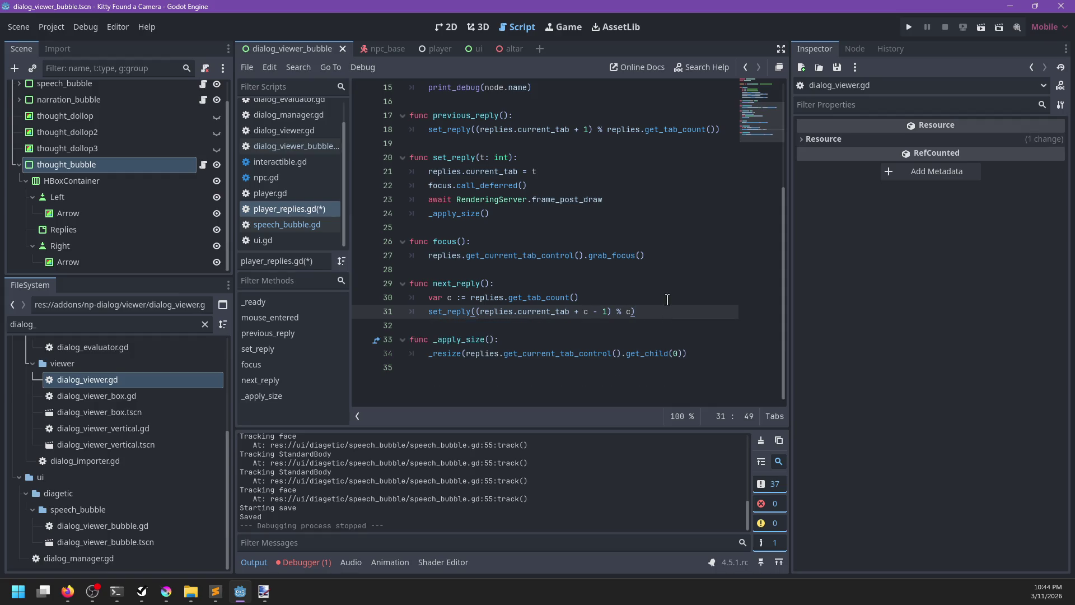
# Step: Move grab_focus() into set_reply after the await, delete the empty focus function, and save
pyautogui.moveTo(652, 256); pyautogui.dragTo(426, 256)
pyautogui.hotkey('ctrl', 'x')
pyautogui.click(626, 199)
pyautogui.press('Return')
pyautogui.hotkey('ctrl', 'v')
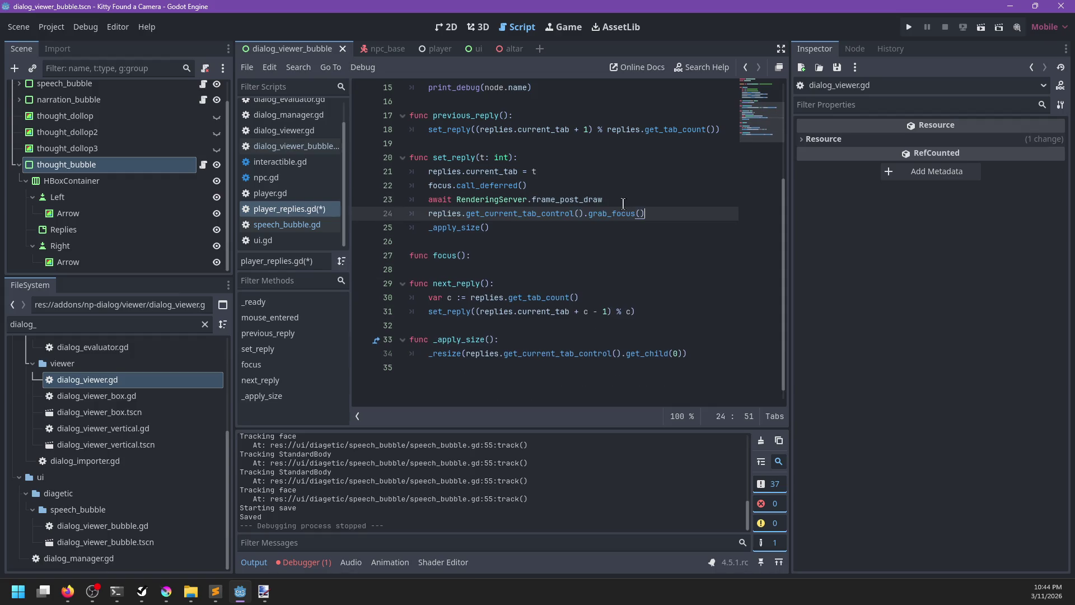
pyautogui.click(497, 249)
pyautogui.press('BackSpace')
pyautogui.press('BackSpace')
pyautogui.press('BackSpace')
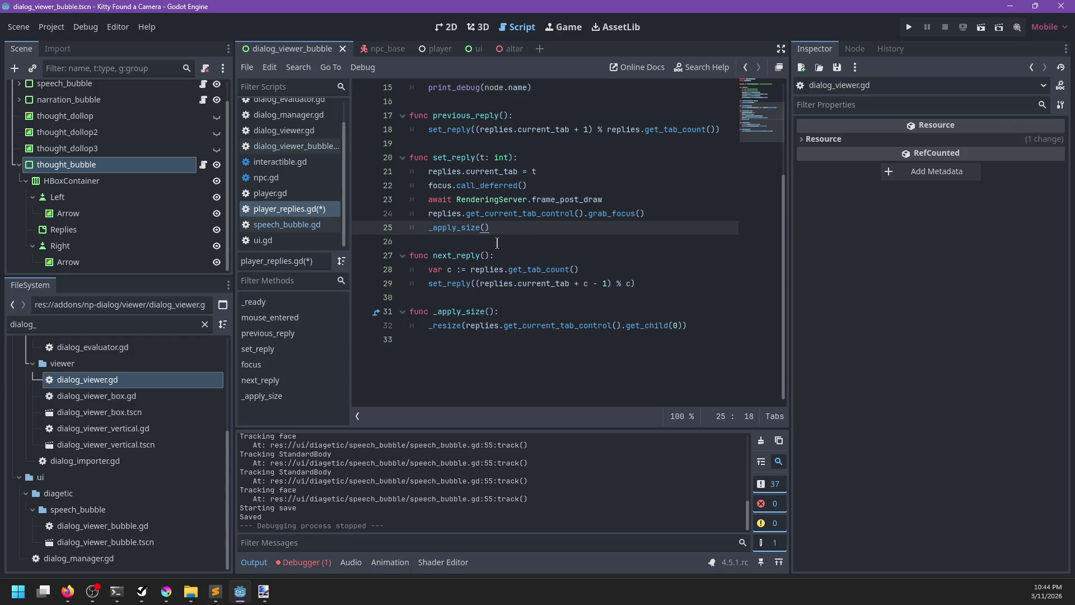
pyautogui.scroll(5, 497, 242)
pyautogui.hotkey('ctrl', 's')
# Step: Fix the parse error by deleting the stale focus.call_deferred() line, then save
pyautogui.scroll(-3, 498, 247)
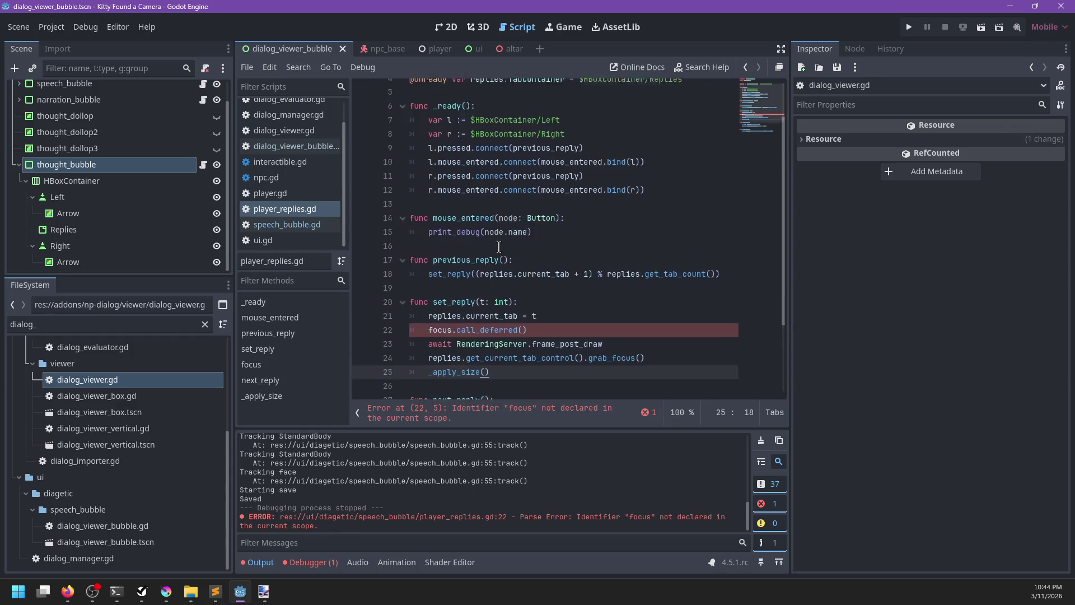
pyautogui.click(557, 225)
pyautogui.click(553, 254)
pyautogui.click(560, 236)
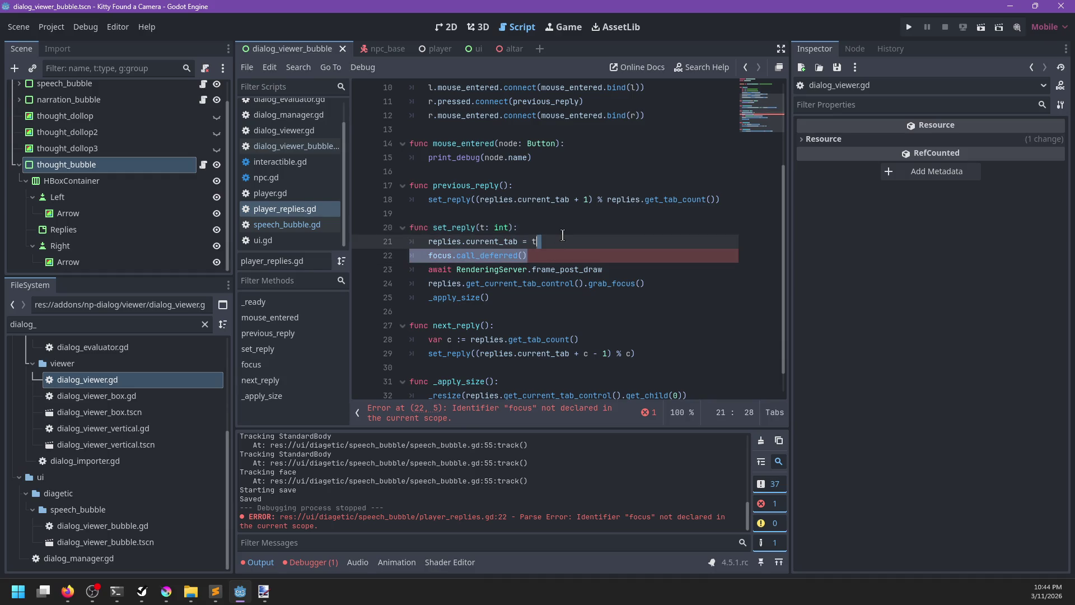
pyautogui.hotkey('shift', 'Down')
pyautogui.press('BackSpace')
pyautogui.hotkey('ctrl', 's')
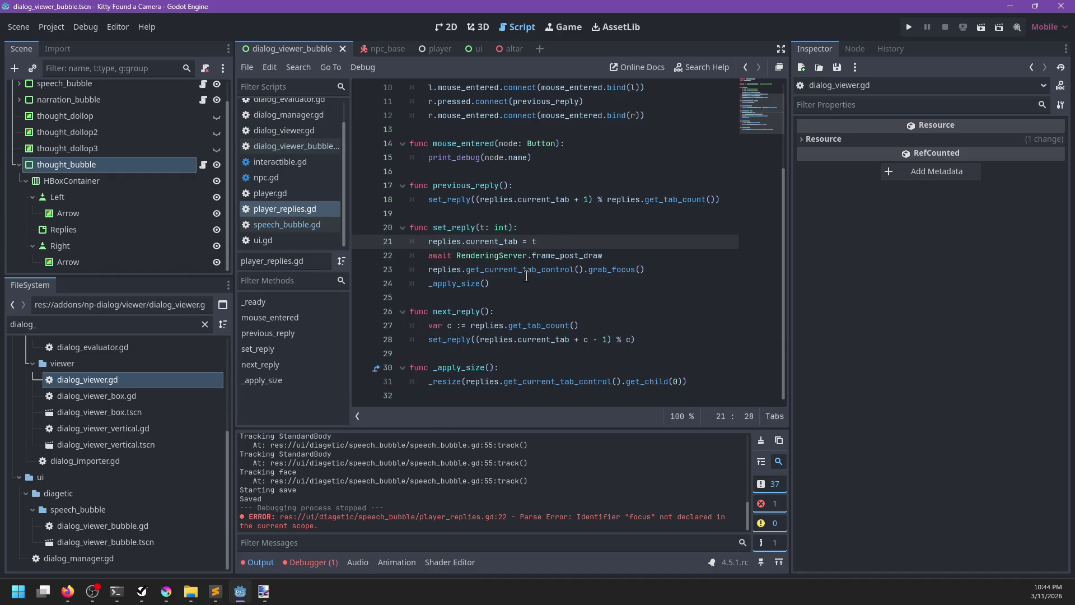
# Step: Highlight every use of set_reply, then switch to dialog_viewer_bubble.gd
pyautogui.click(525, 283)
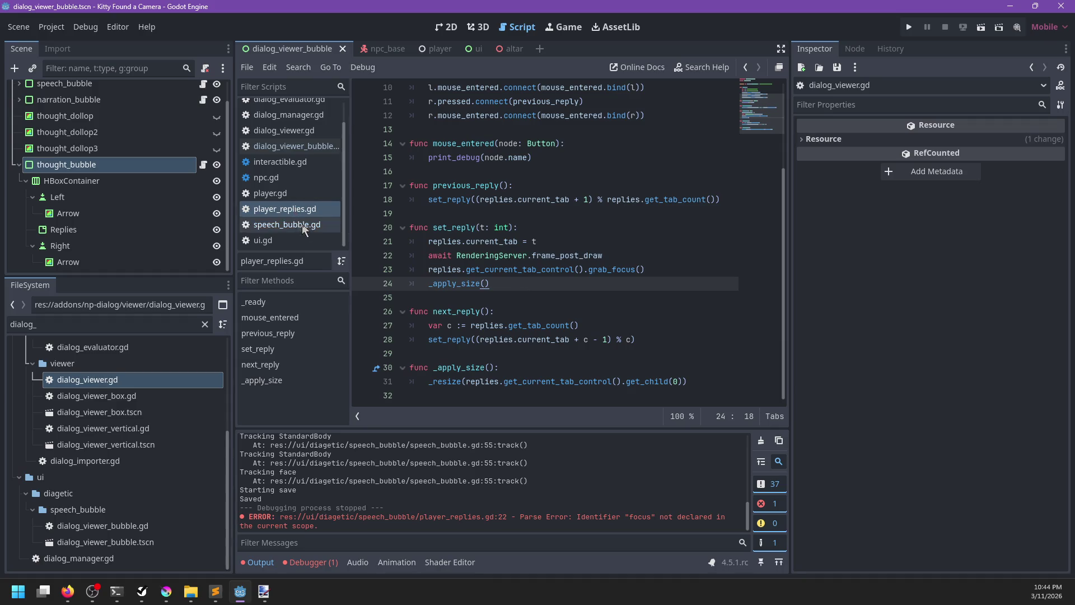
pyautogui.doubleClick(454, 227)
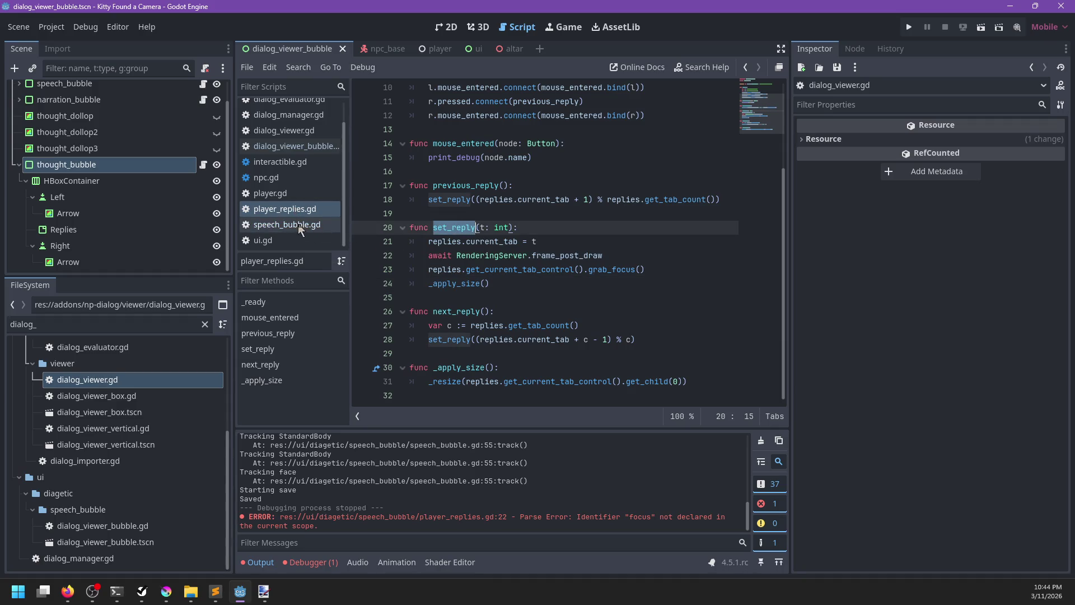
pyautogui.click(289, 146)
pyautogui.scroll(-15, 564, 309)
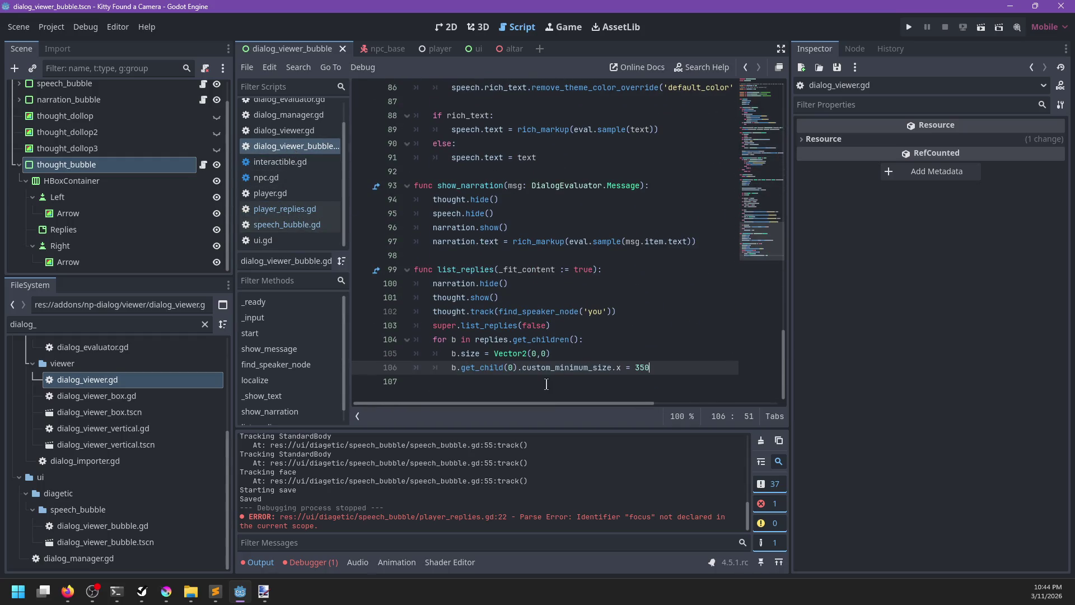
# Step: Add a thought.set_reply(0) call at the end of list_replies and run the game with F5
pyautogui.click(525, 382)
pyautogui.write('h')
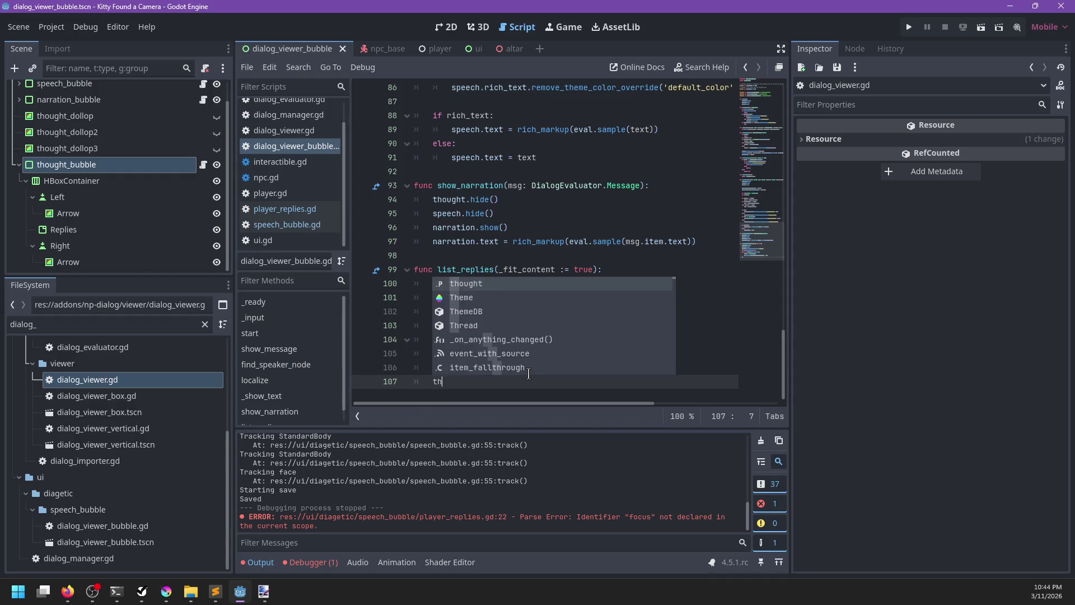
pyautogui.write('ought.set_reply(0)')
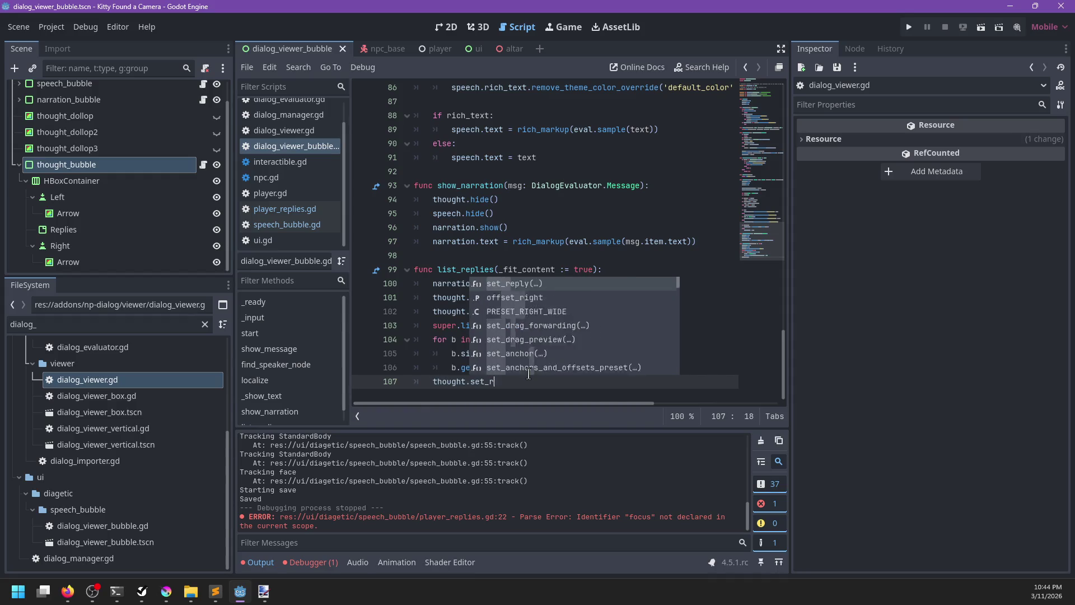
pyautogui.press('F5')
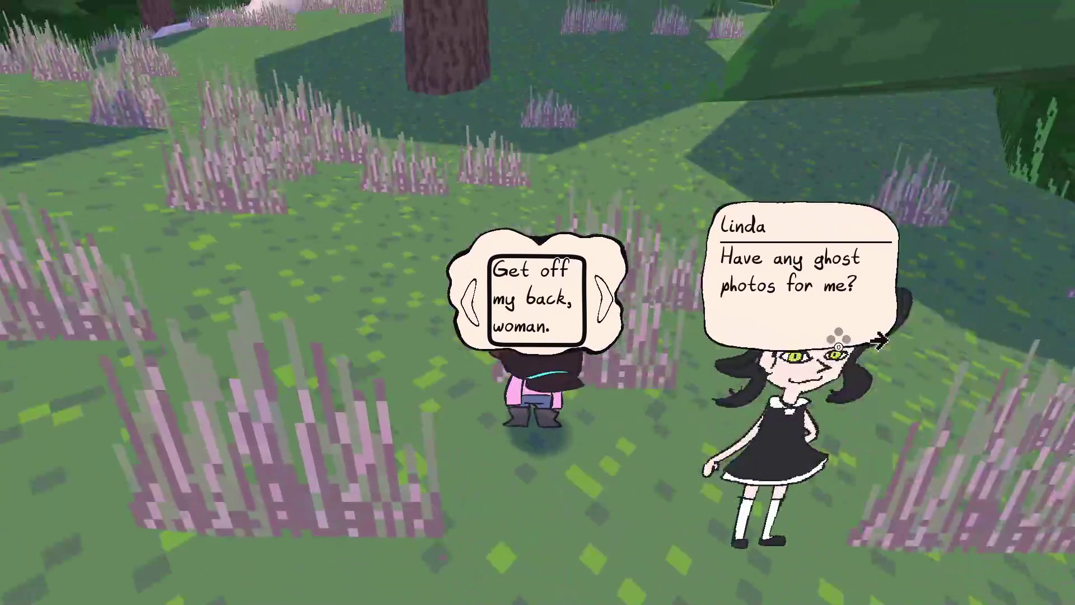
# Step: Toggle between the ghosts question and 'Get off my back' replies to compare bubble sizes
pyautogui.press('Right')
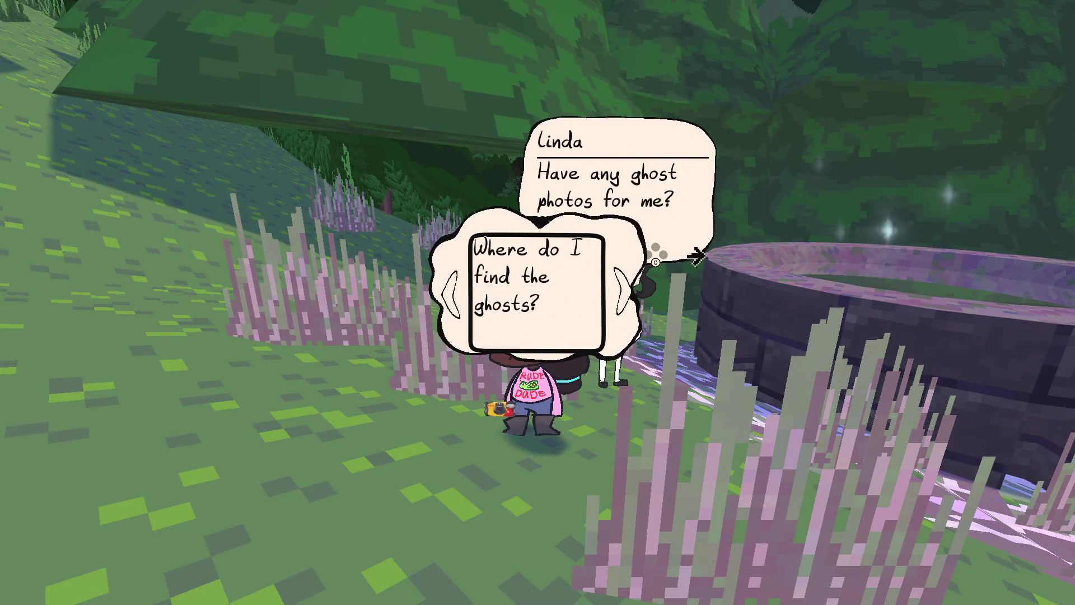
pyautogui.press('Left')
pyautogui.press('Right')
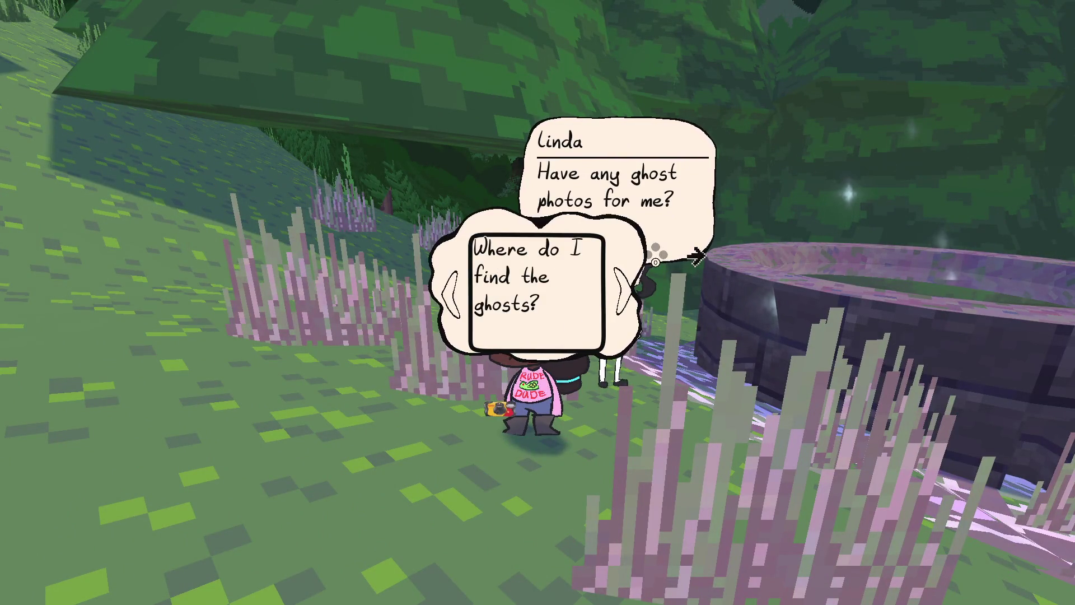
pyautogui.press('Left')
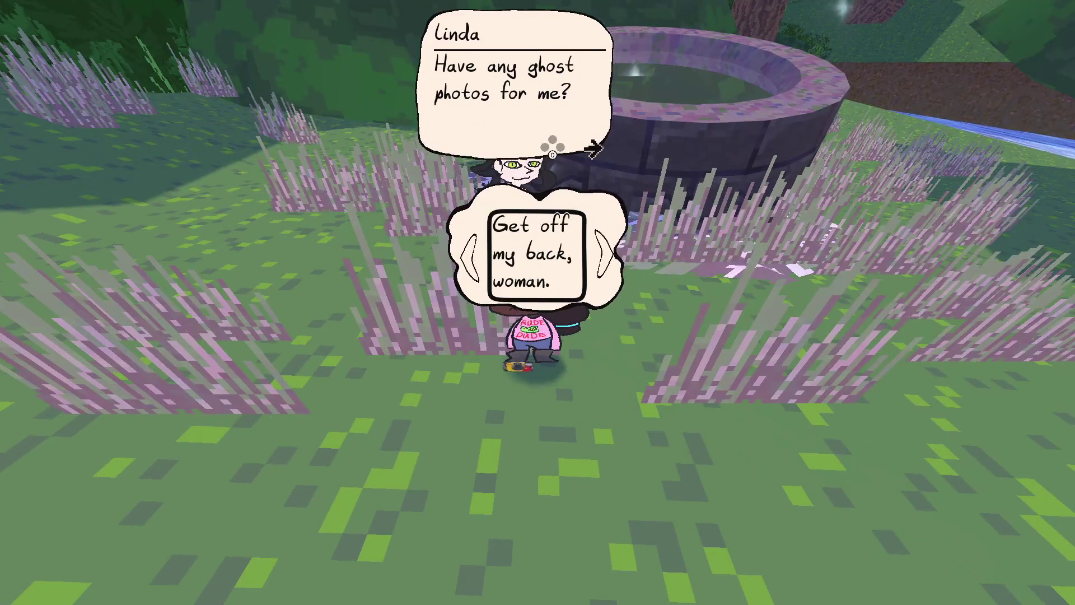
pyautogui.press('Right')
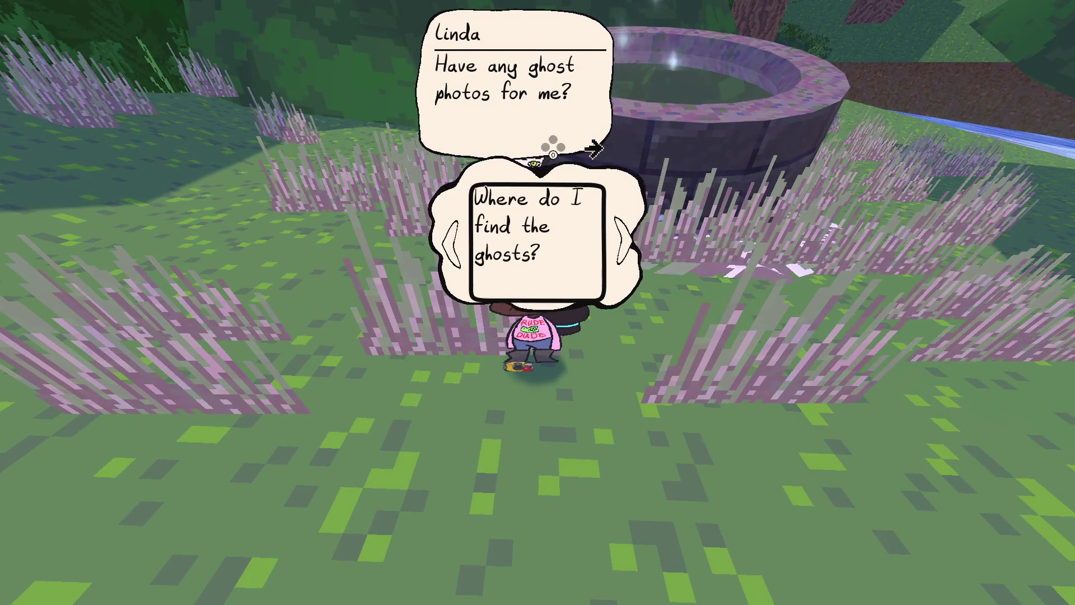
pyautogui.press('Left')
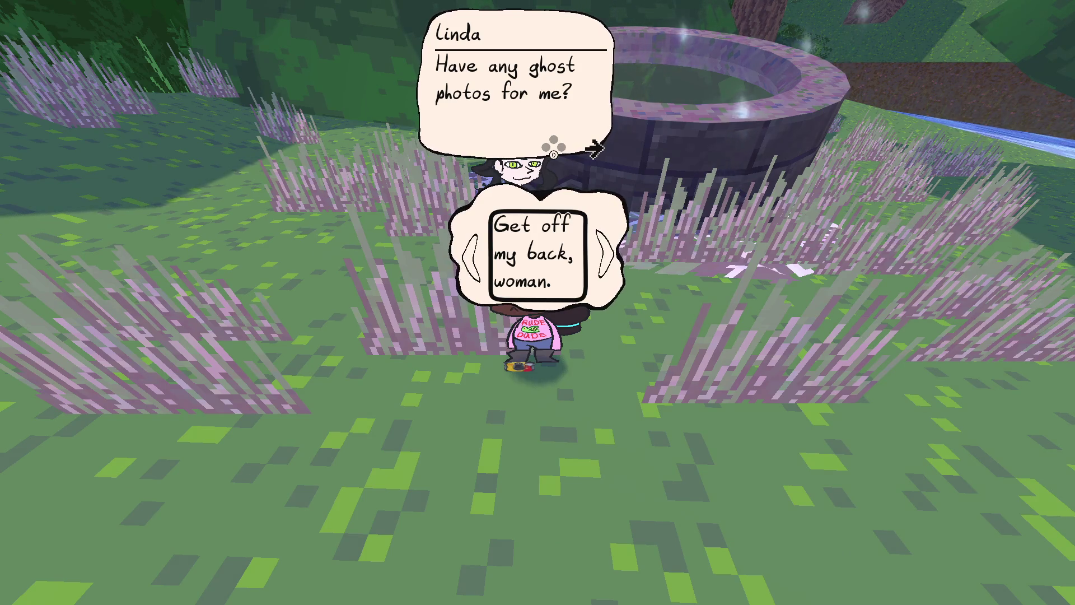
pyautogui.press('Right')
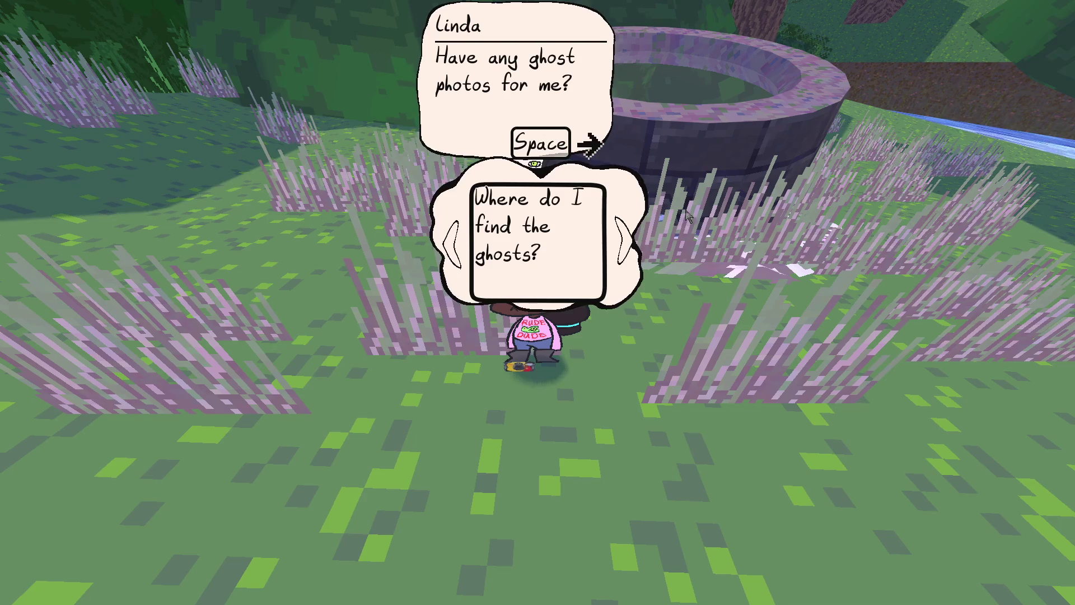
# Step: Return to the editor and select the thought_bubble node in the Scene dock
pyautogui.click(620, 244)
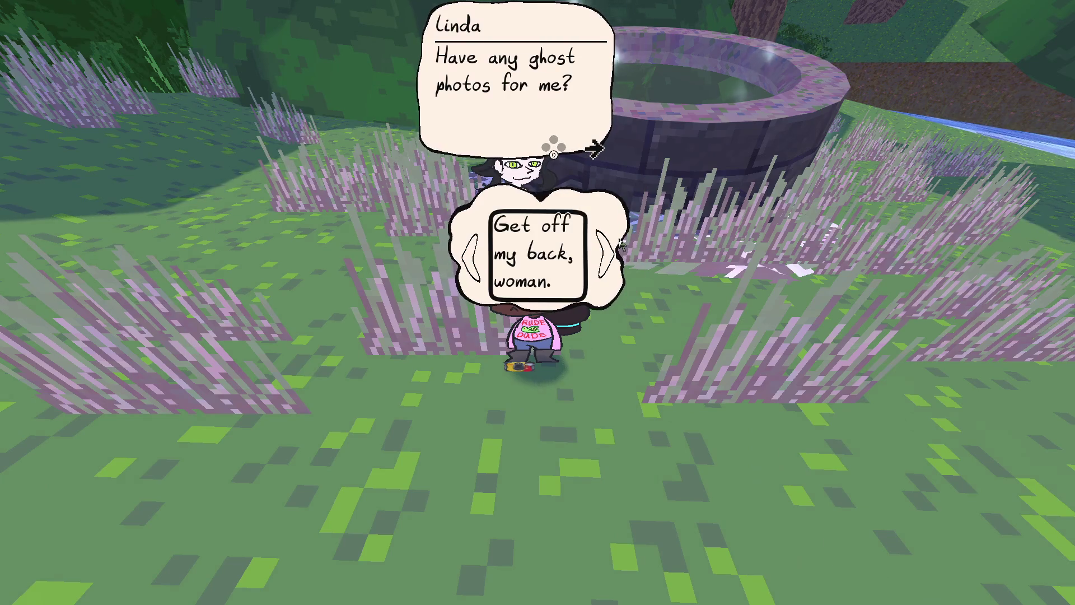
pyautogui.hotkey('alt', 'Tab')
pyautogui.click(76, 183)
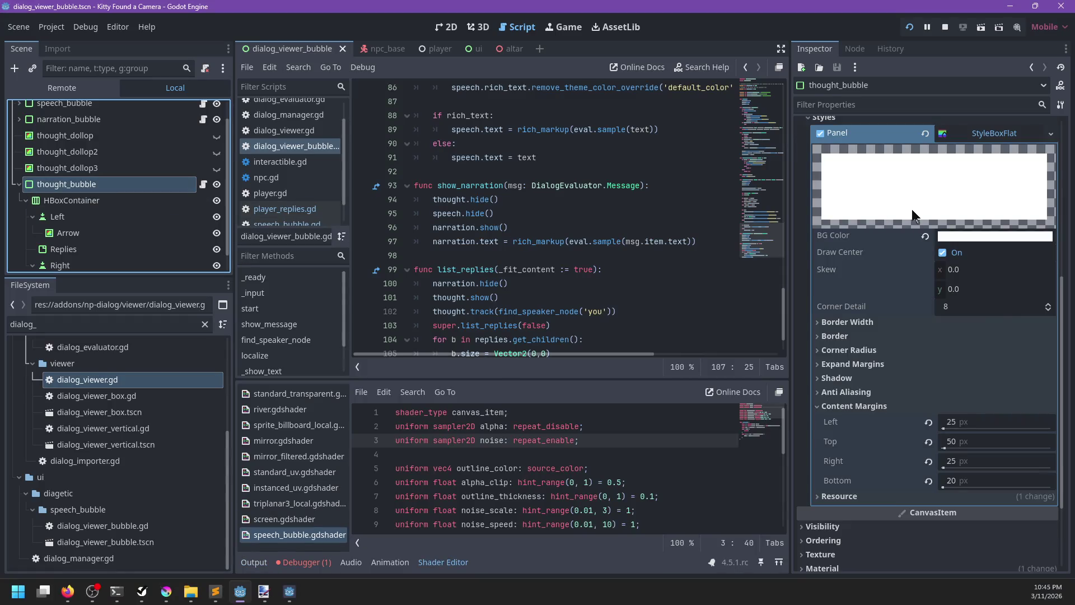
# Step: Set the thought bubble's SpeechBubble Aspect Ratio to 2.0 in the Inspector
pyautogui.scroll(5, 894, 307)
pyautogui.click(961, 177)
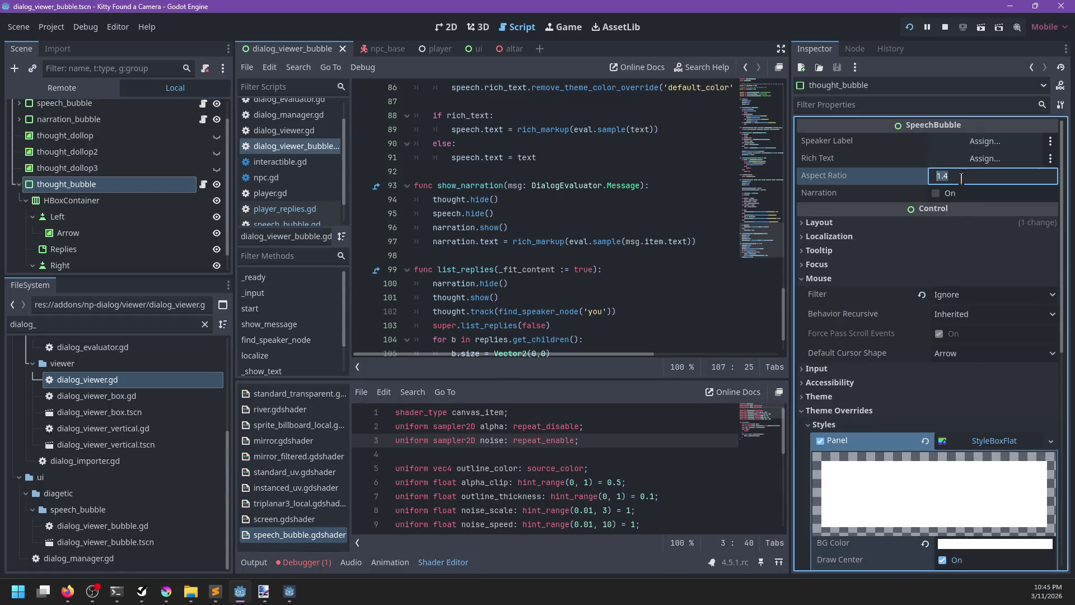
pyautogui.write('2.0')
pyautogui.press('Return')
# Step: Rerun the game, toggle the replies to compare bubble widths, and return to the editor
pyautogui.press('Right')
pyautogui.press('Right')
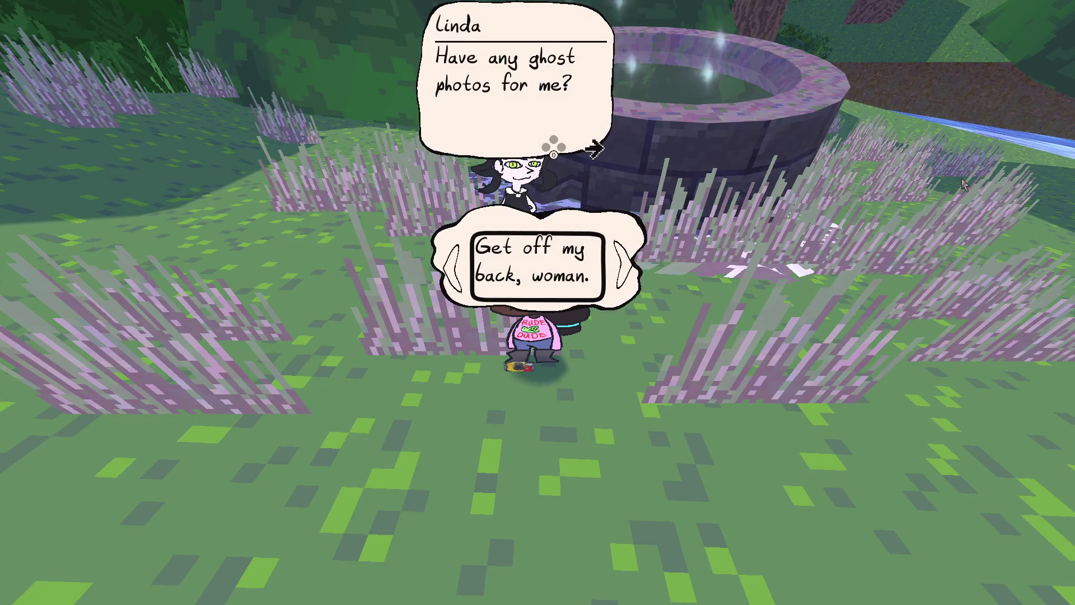
pyautogui.press('Right')
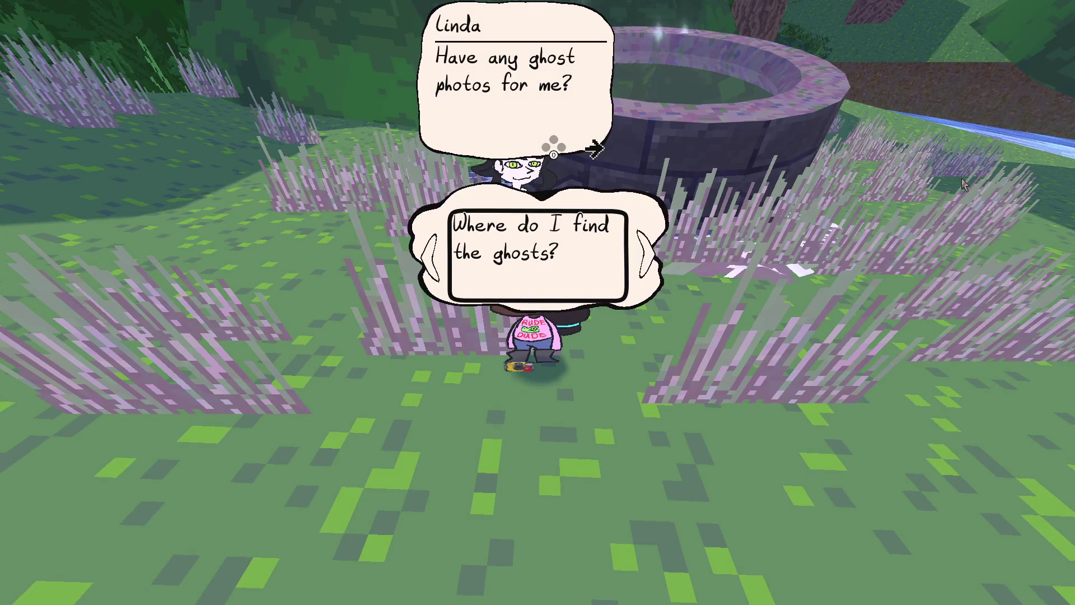
pyautogui.press('Right')
pyautogui.press('Right')
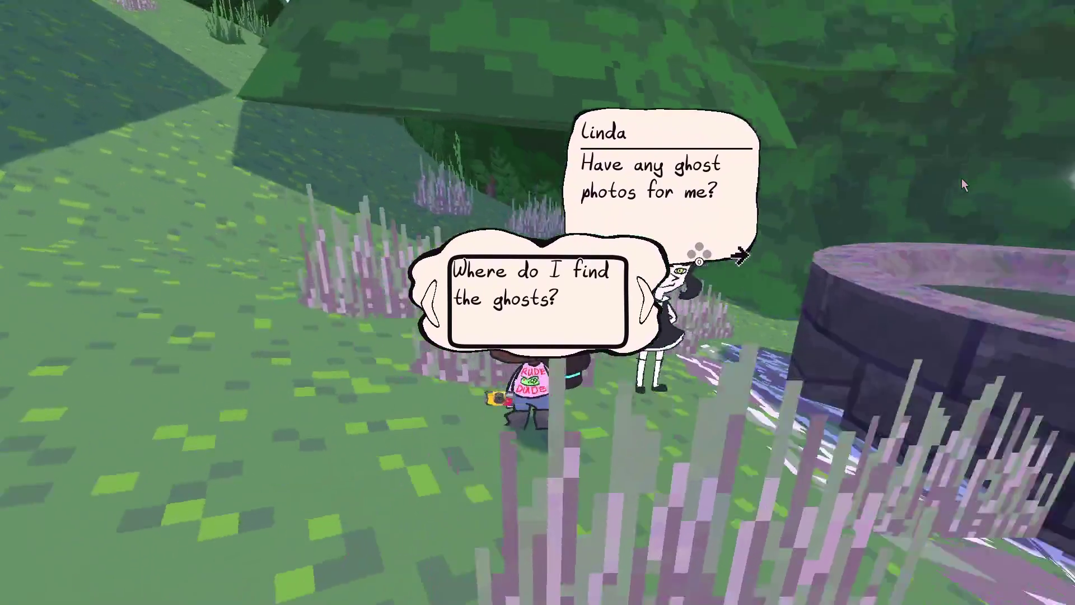
pyautogui.press('Right')
pyautogui.press('Right')
pyautogui.press('Right')
pyautogui.press('Right')
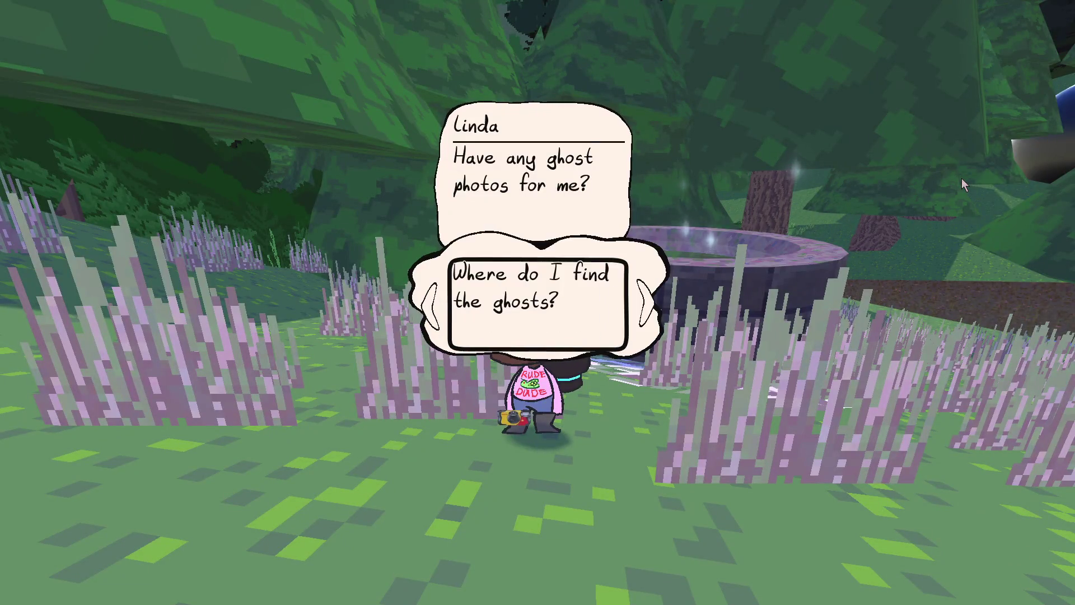
pyautogui.press('Right')
pyautogui.press('Right')
pyautogui.press('Right')
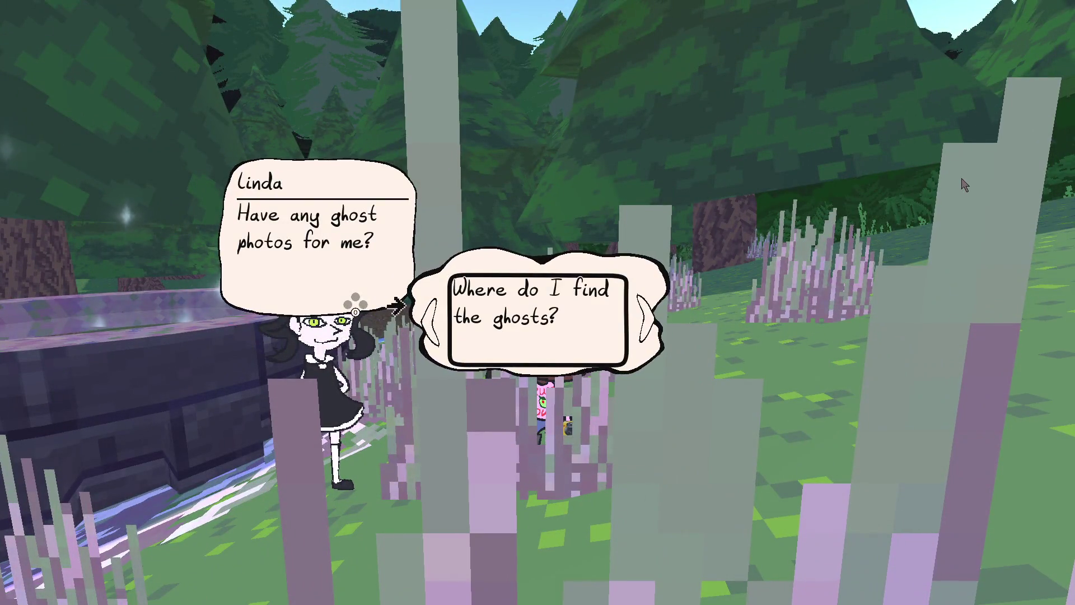
pyautogui.press('Right')
pyautogui.press('Right')
pyautogui.press('Right')
pyautogui.press('Right')
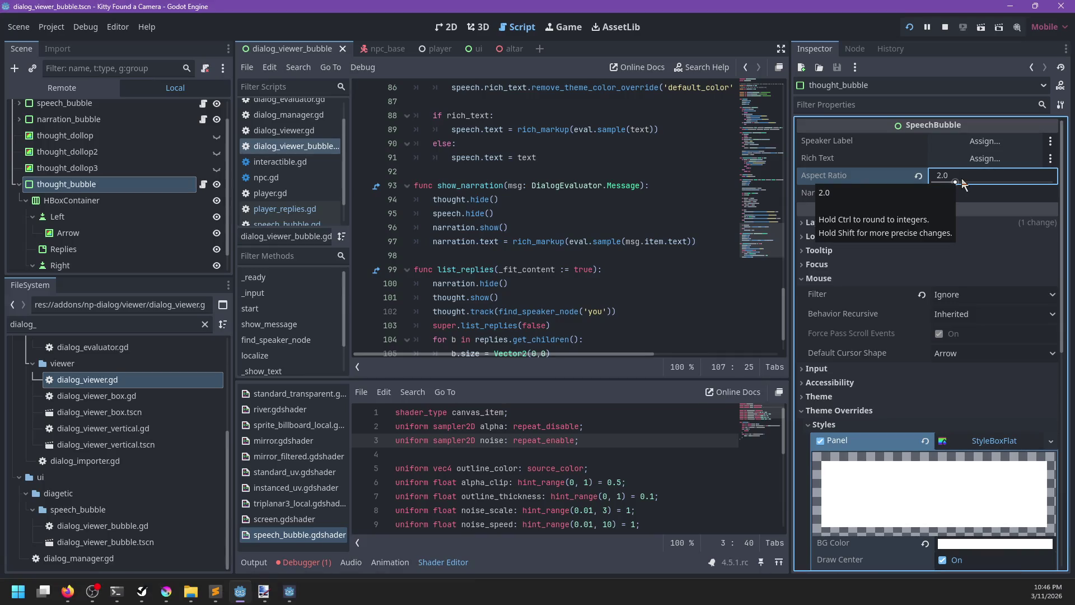
pyautogui.click(659, 220)
pyautogui.scroll(5, 659, 221)
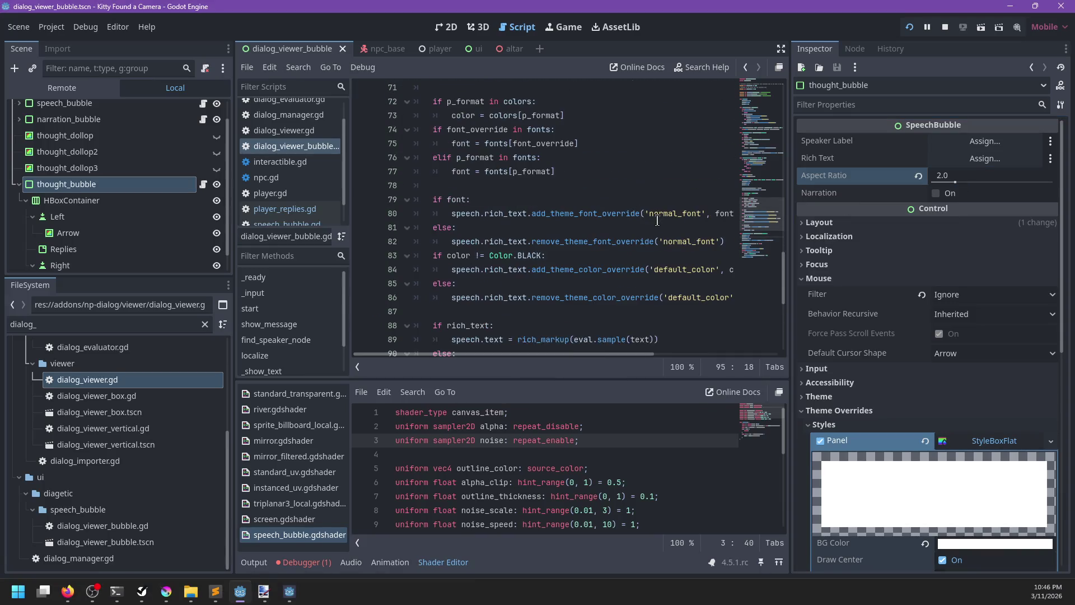
# Step: Switch from player_replies.gd to the speech_bubble.gd script
pyautogui.click(300, 564)
pyautogui.click(302, 562)
pyautogui.scroll(16, 545, 359)
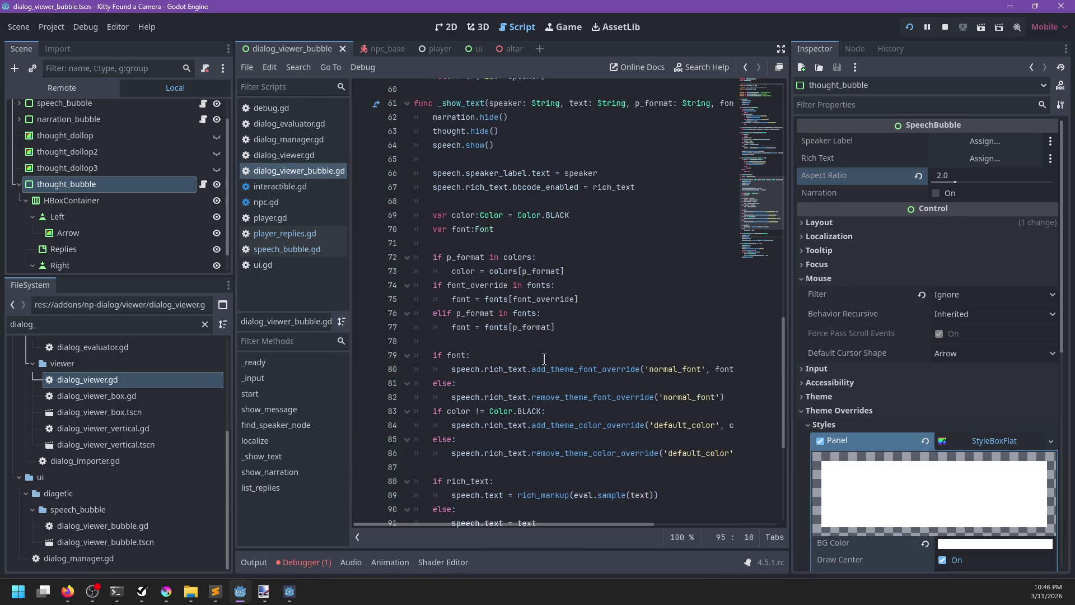
pyautogui.scroll(7, 544, 359)
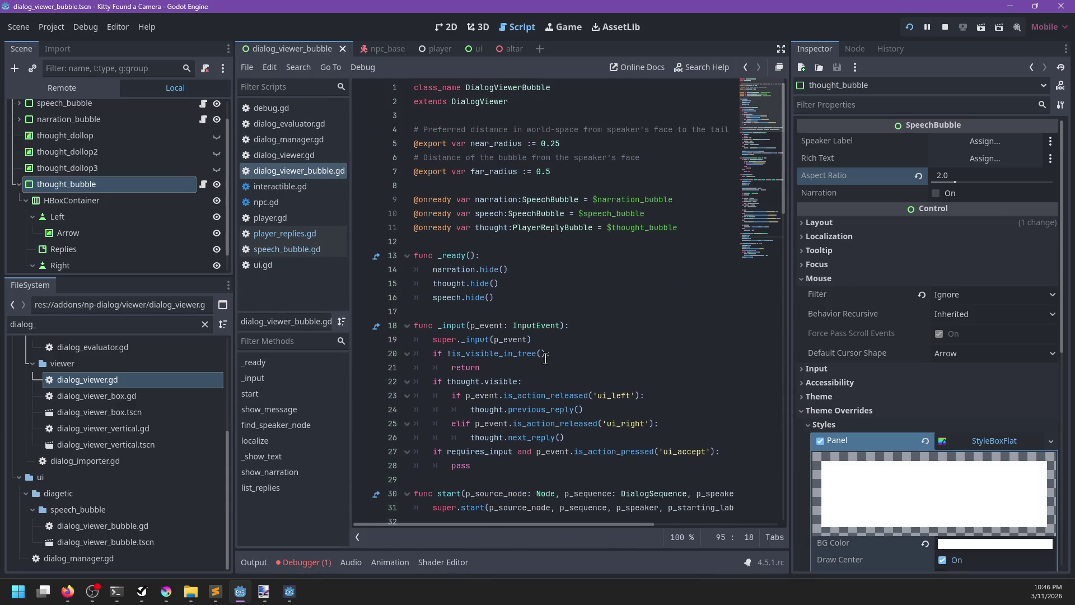
pyautogui.click(277, 238)
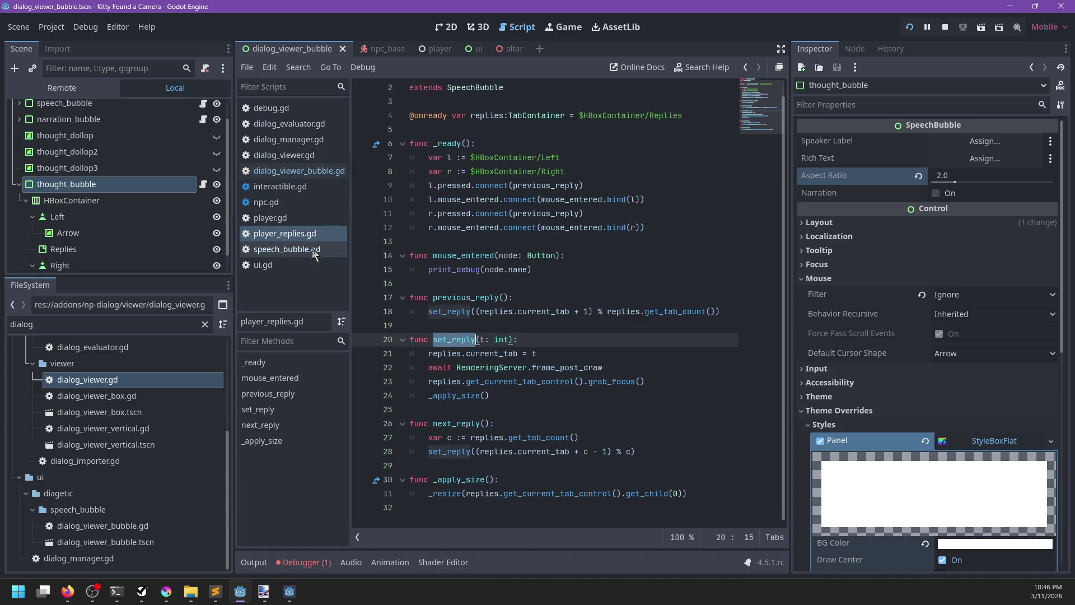
pyautogui.click(311, 251)
pyautogui.scroll(-2, 603, 334)
pyautogui.scroll(3, 603, 334)
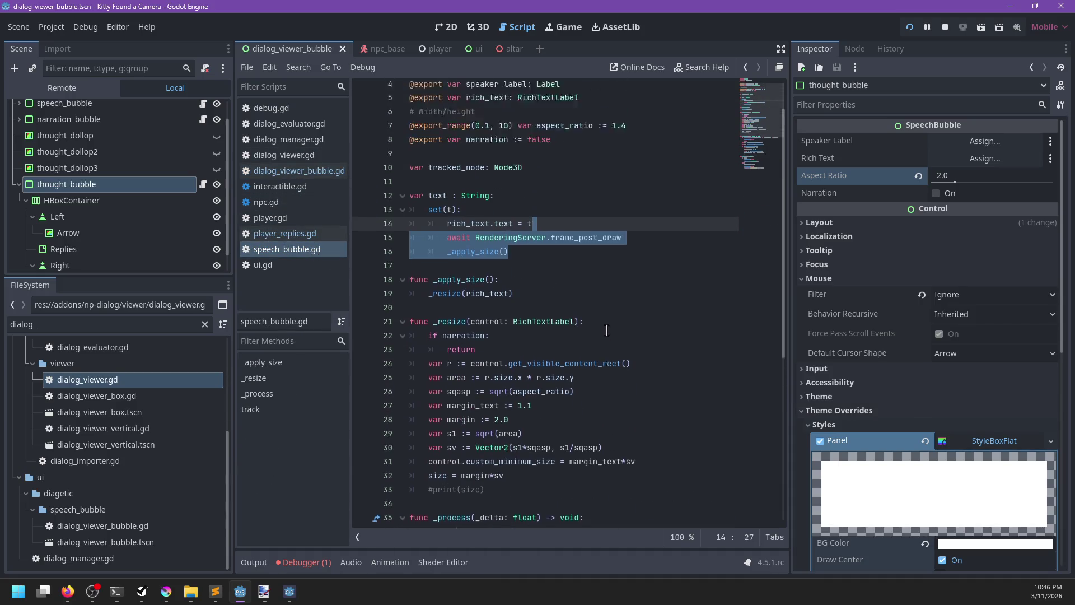
# Step: Add a size_tween variable typed as Tweener on a new line after line 10
pyautogui.click(554, 219)
pyautogui.press('Return')
pyautogui.write('var size_tween :=')
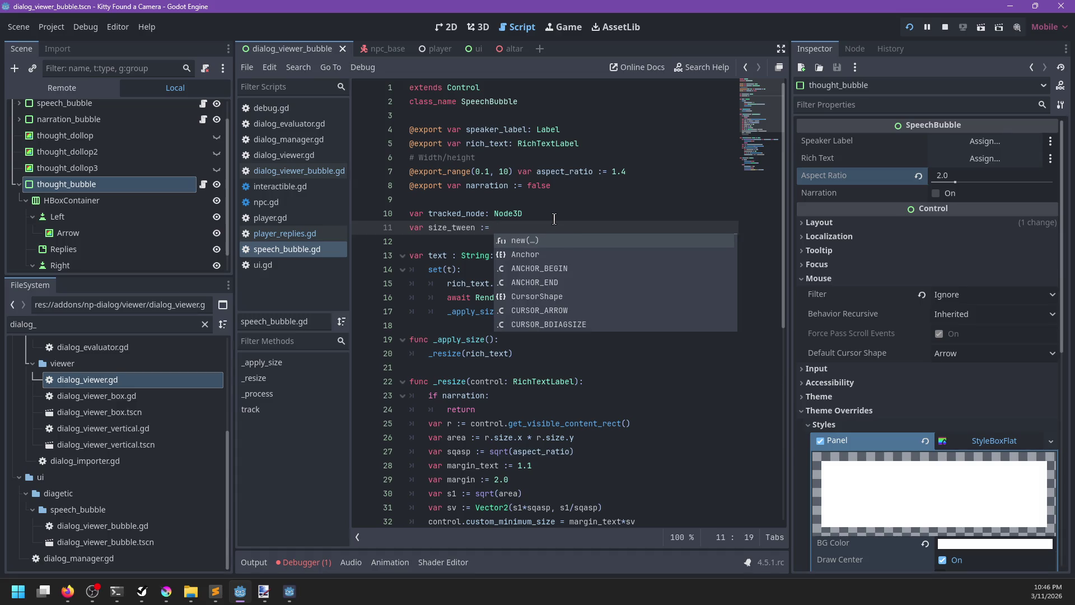
pyautogui.press('BackSpace')
pyautogui.press('BackSpace')
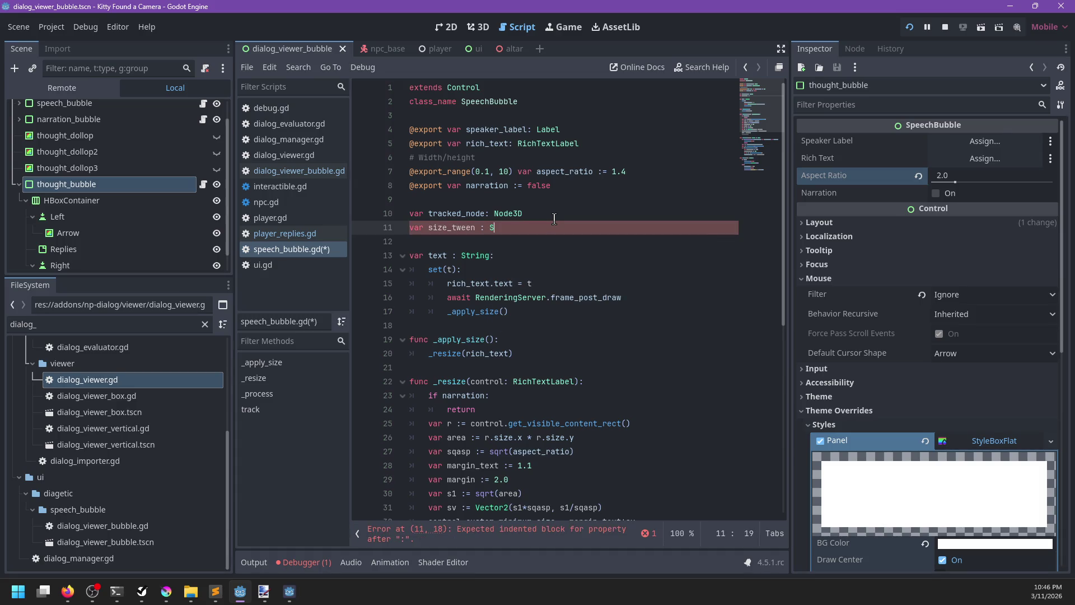
pyautogui.write('cene')
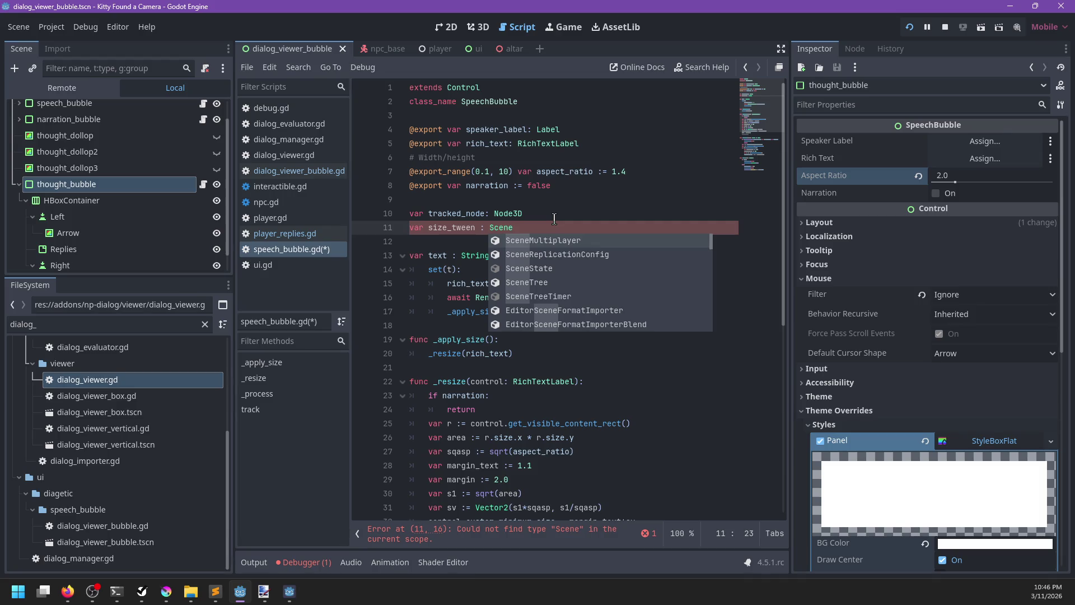
pyautogui.press('BackSpace')
pyautogui.press('BackSpace')
pyautogui.press('BackSpace')
pyautogui.write('Tweener')
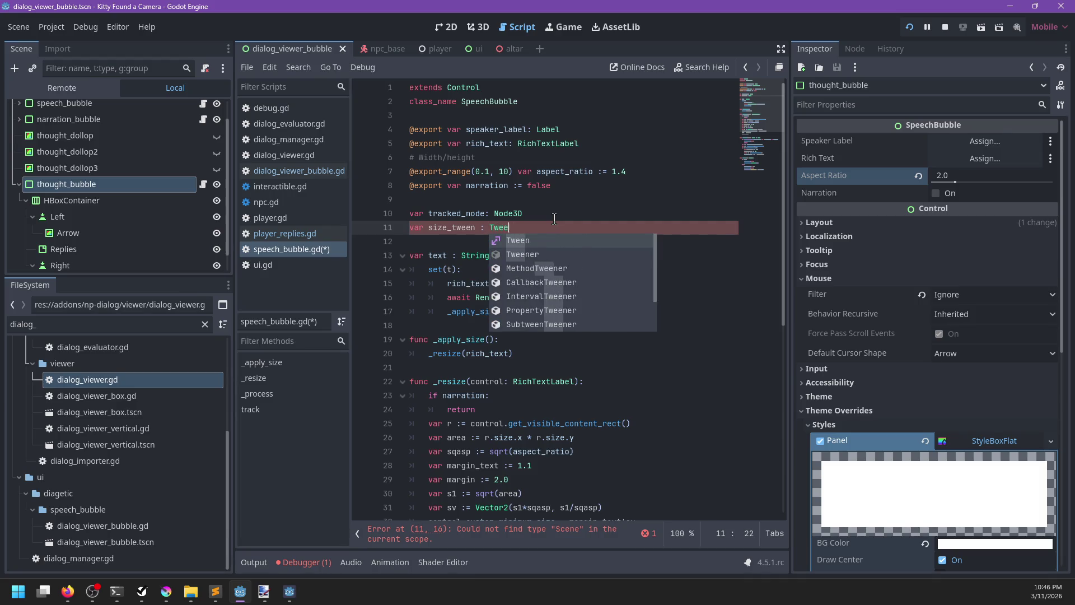
pyautogui.hotkey('alt', 's')
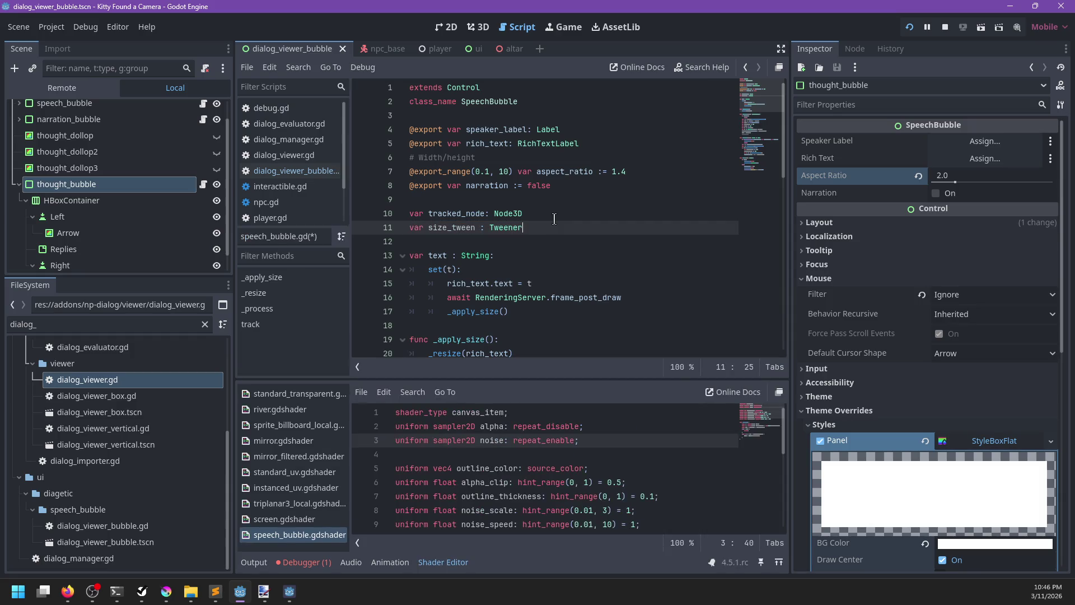
# Step: In _resize, begin an 'if size_tween:' block above the resize code
pyautogui.click(306, 562)
pyautogui.scroll(-3, 527, 302)
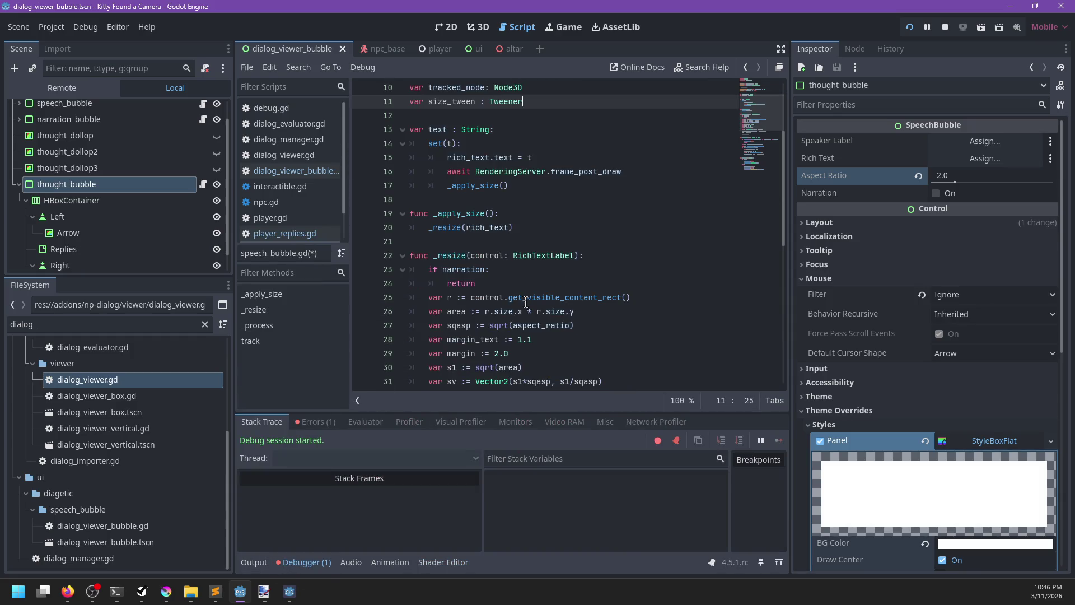
pyautogui.click(322, 563)
pyautogui.click(532, 414)
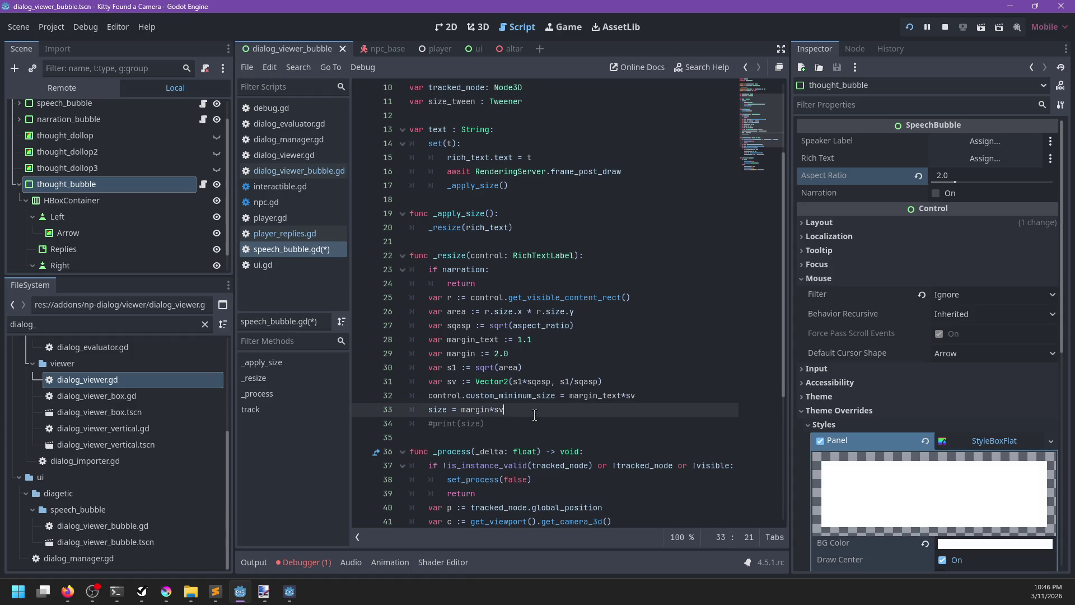
pyautogui.press('Up')
pyautogui.press('Up')
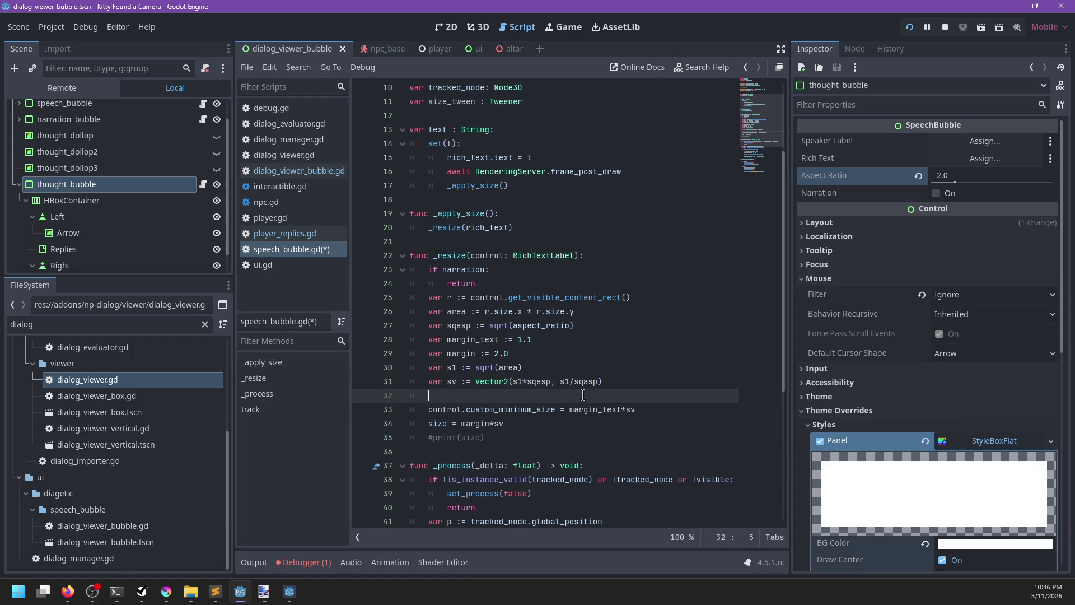
pyautogui.write('we')
pyautogui.press('BackSpace')
pyautogui.press('BackSpace')
pyautogui.press('BackSpace')
pyautogui.write('size')
pyautogui.press('Return')
pyautogui.write(':')
pyautogui.press('Return')
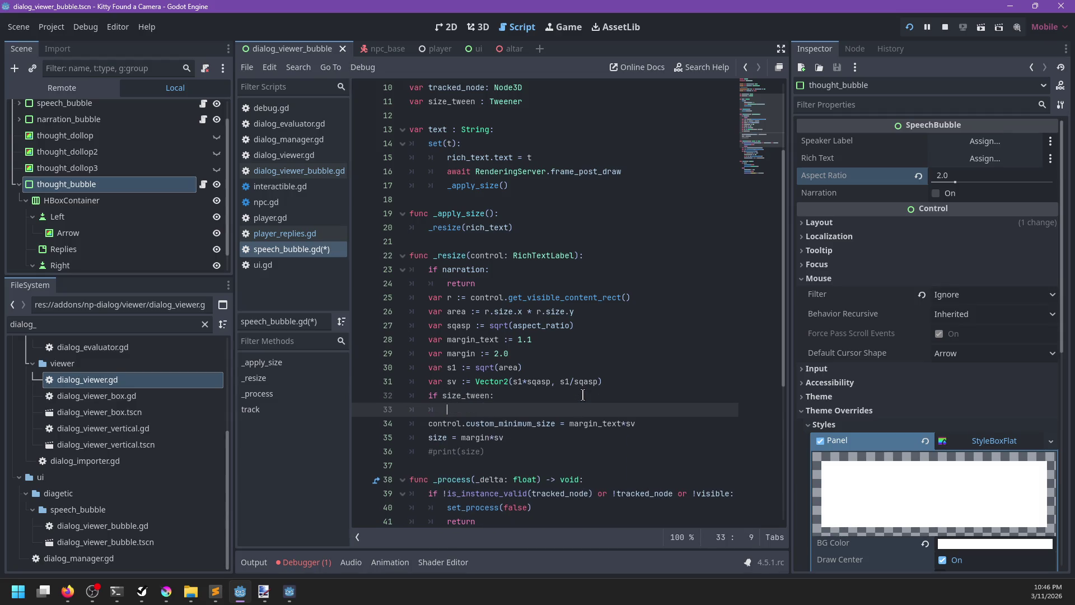
# Step: Start a size_tween.stop call inside the if block
pyautogui.write('size')
pyautogui.press('Return')
pyautogui.write('.k')
pyautogui.press('BackSpace')
pyautogui.press('BackSpace')
pyautogui.write('stop')
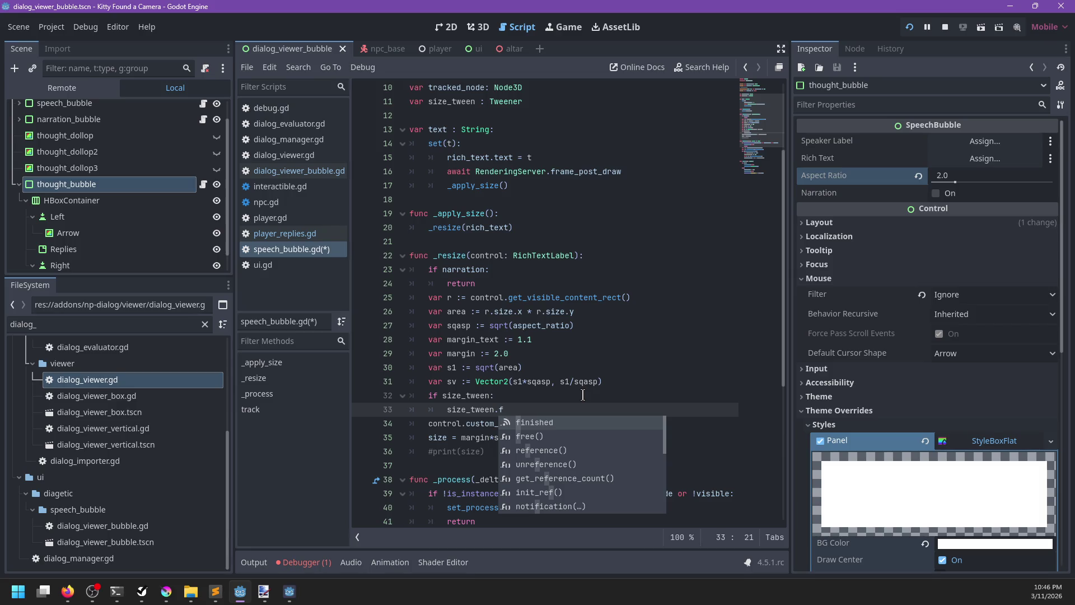
pyautogui.hotkey('alt', 's')
pyautogui.press('BackSpace')
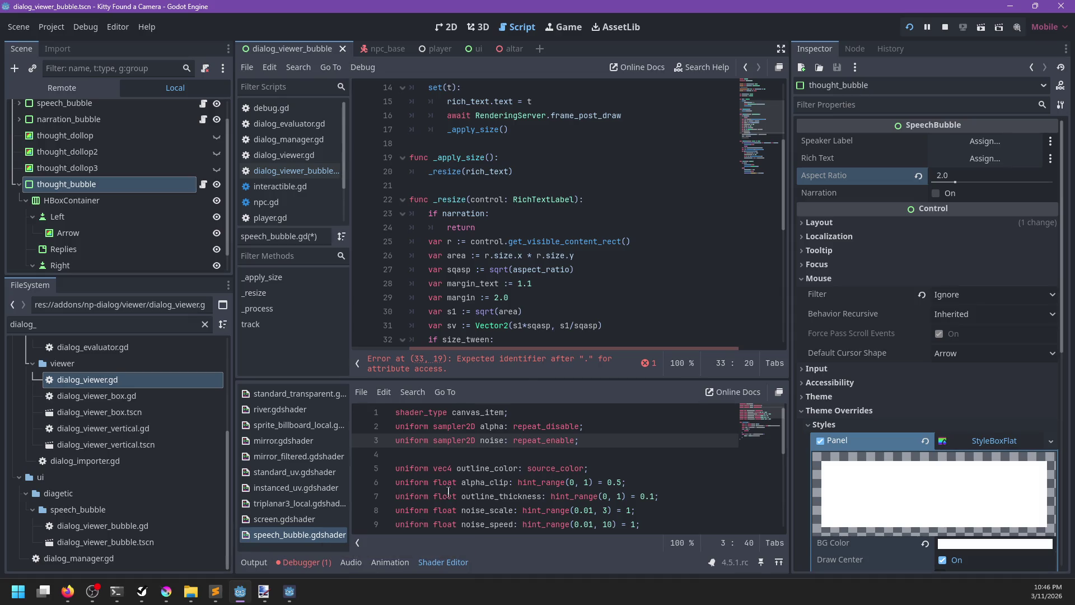
# Step: Collapse the Inspector's Mouse and Theme Overrides sections and hide the bottom panel
pyautogui.click(829, 252)
pyautogui.click(829, 252)
pyautogui.click(829, 279)
pyautogui.click(829, 335)
pyautogui.click(973, 159)
pyautogui.click(578, 483)
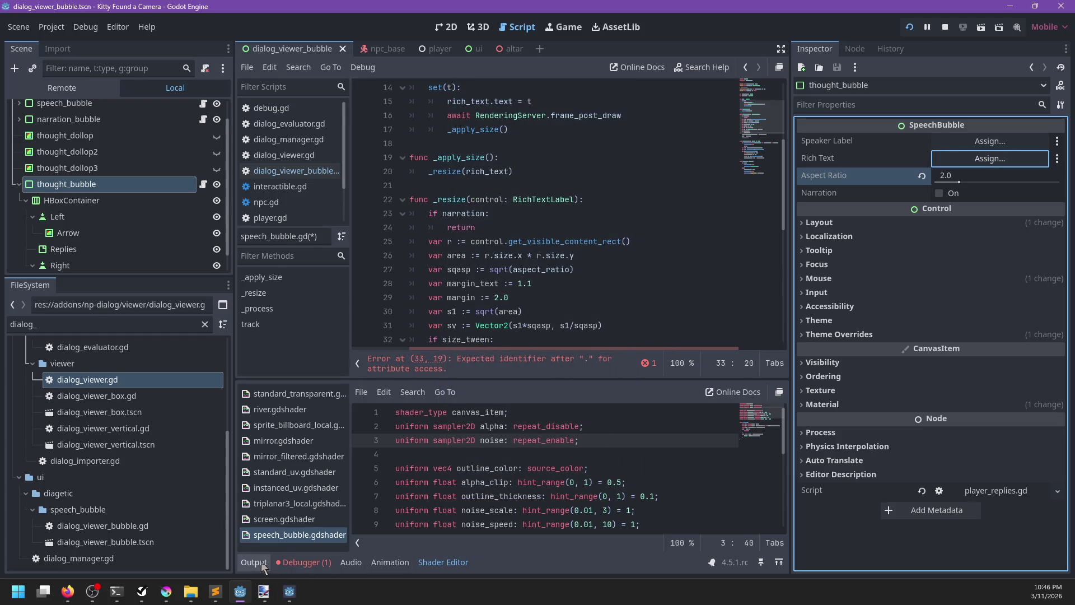
pyautogui.click(259, 562)
pyautogui.click(254, 563)
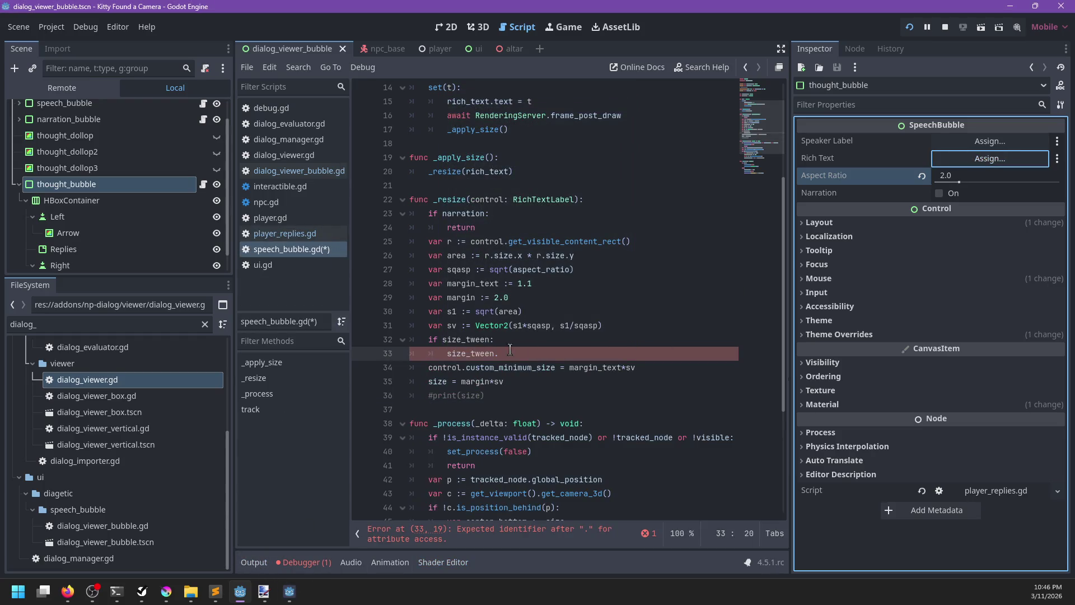
# Step: Read the Tweener and Tween class documentation from the line 11 size_tween declaration
pyautogui.keyDown('ctrl'); pyautogui.click(470, 350); pyautogui.keyUp('ctrl')
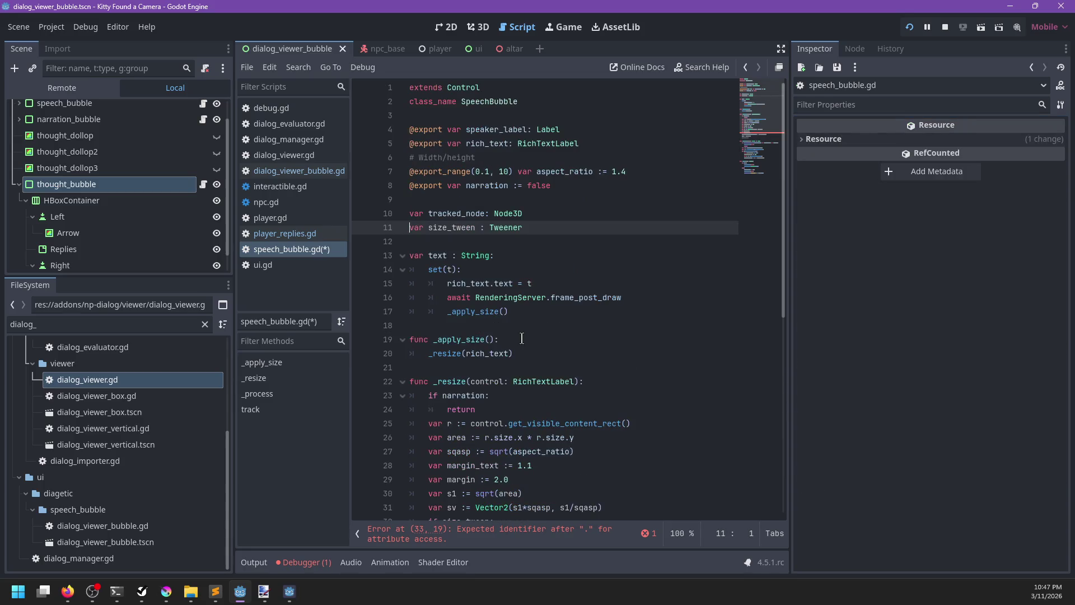
pyautogui.keyDown('ctrl'); pyautogui.click(506, 230); pyautogui.keyUp('ctrl')
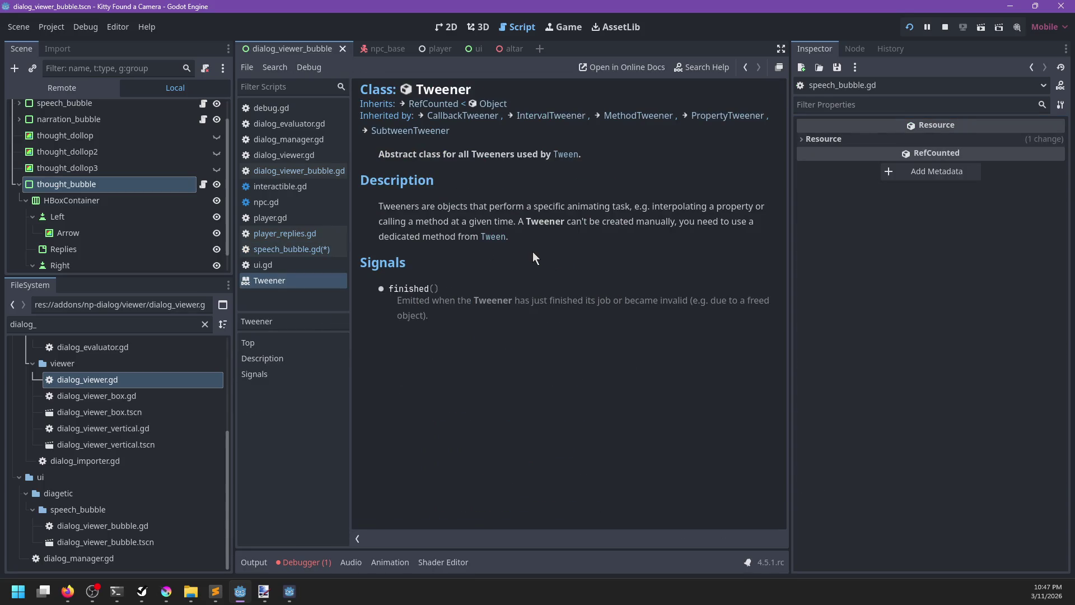
pyautogui.click(493, 237)
pyautogui.click(291, 249)
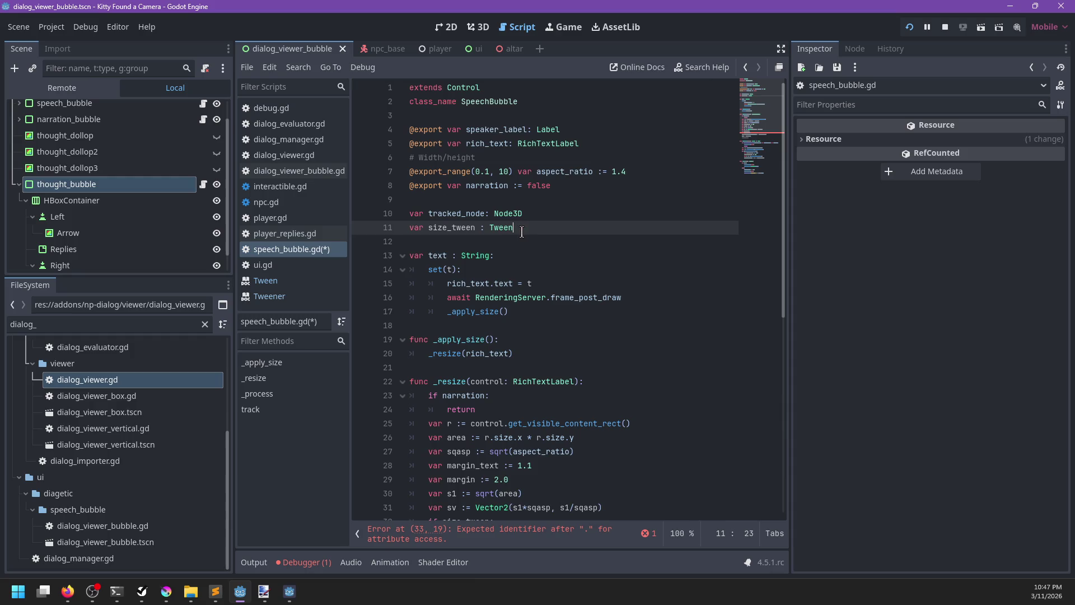
pyautogui.scroll(-8, 521, 223)
# Step: Call size_tween.kill(), then assign size_tween = create_tween()
pyautogui.click(519, 199)
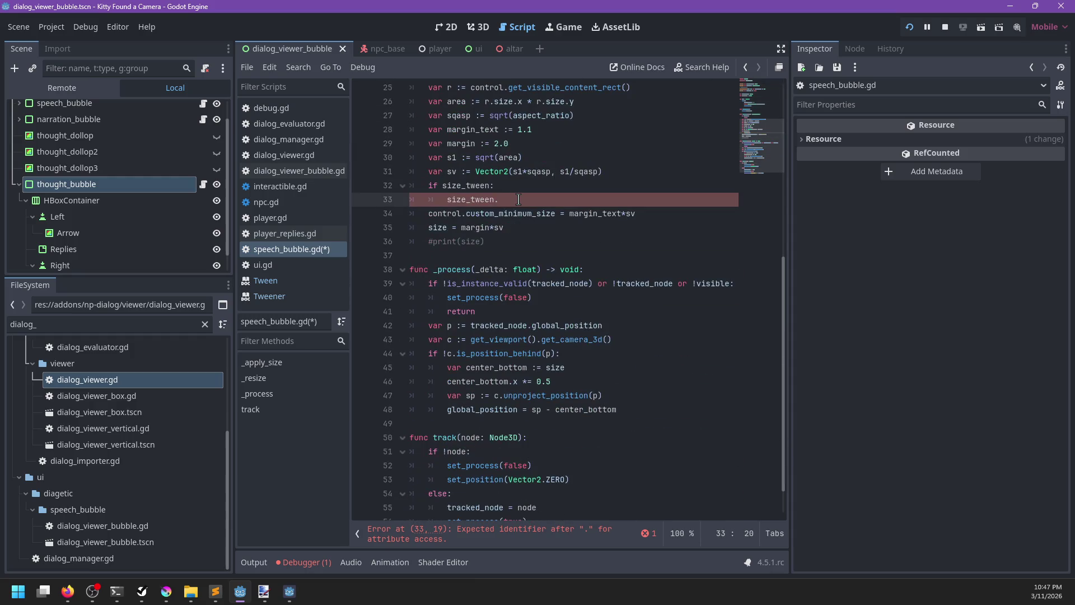
pyautogui.write('k')
pyautogui.press('Return')
pyautogui.press('Return')
pyautogui.write('s')
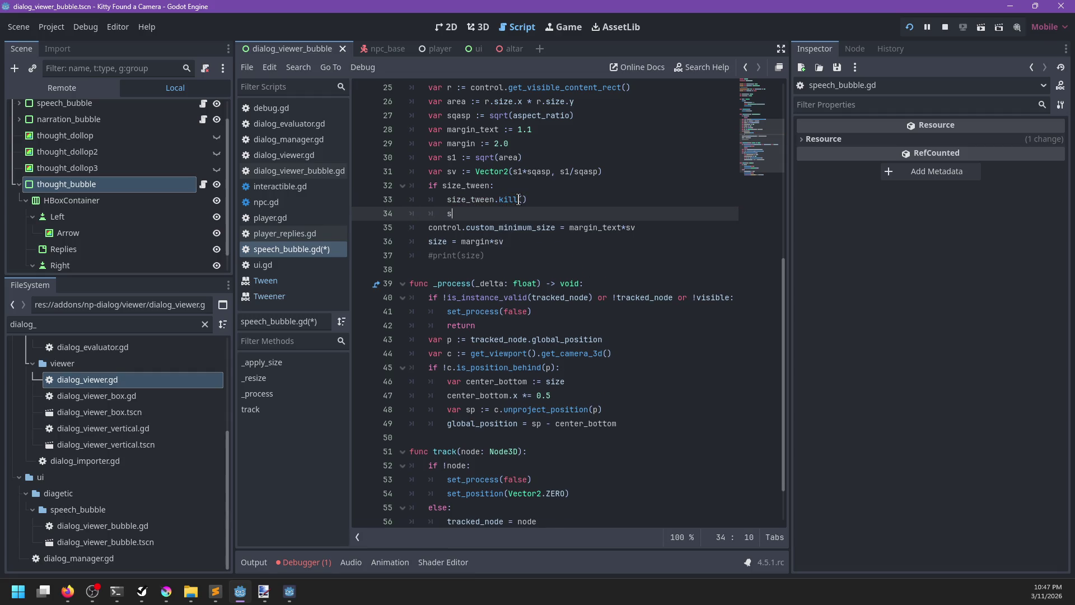
pyautogui.write('ize_t')
pyautogui.press('Return')
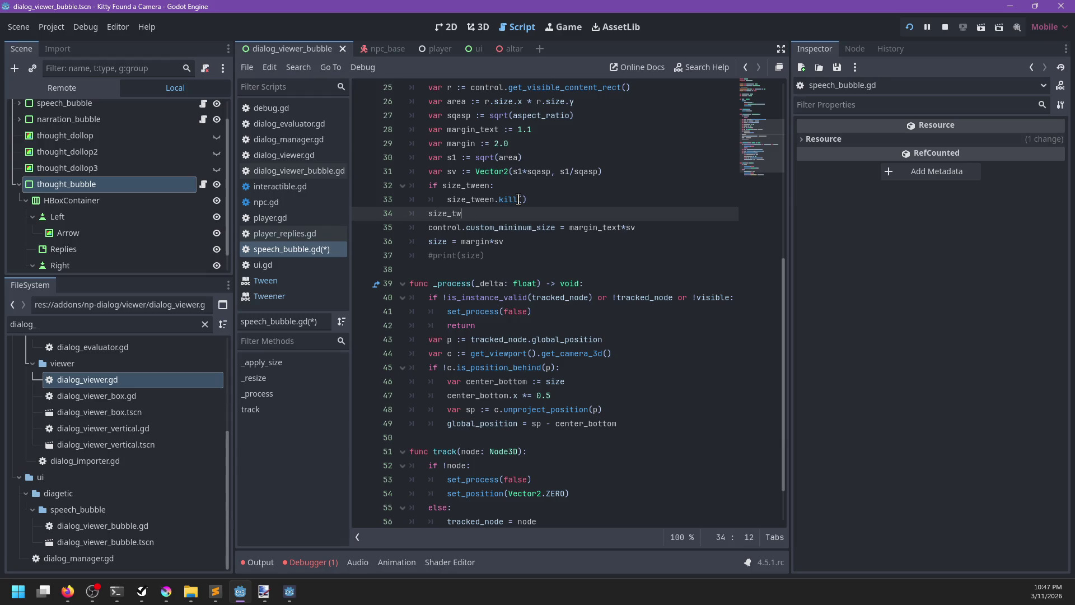
pyautogui.write('een = create')
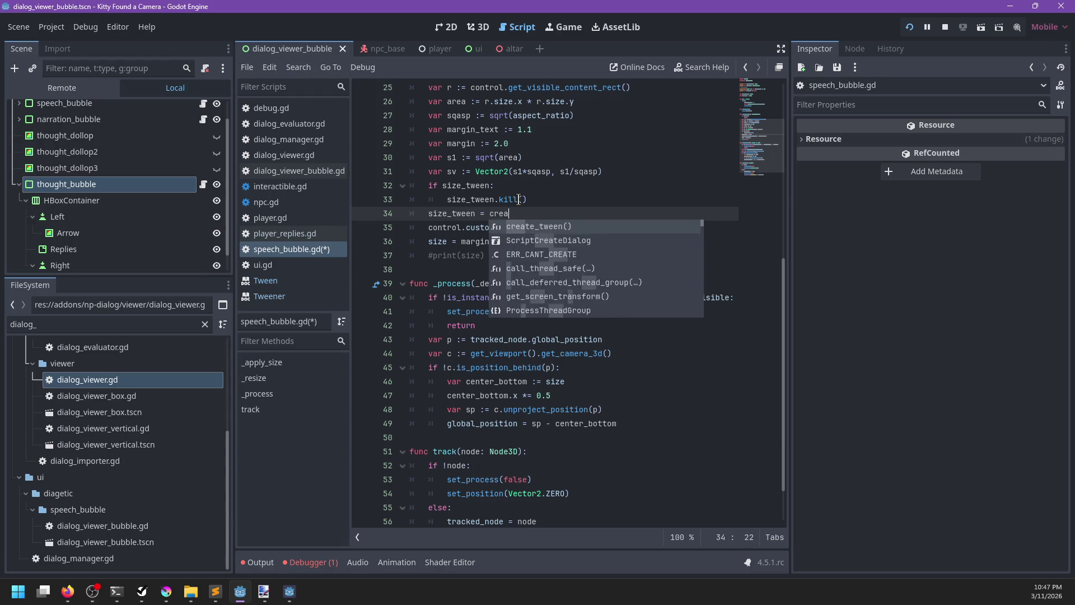
pyautogui.press('Return')
pyautogui.click(524, 242)
pyautogui.click(644, 227)
pyautogui.click(638, 215)
pyautogui.press('Return')
pyautogui.write('size')
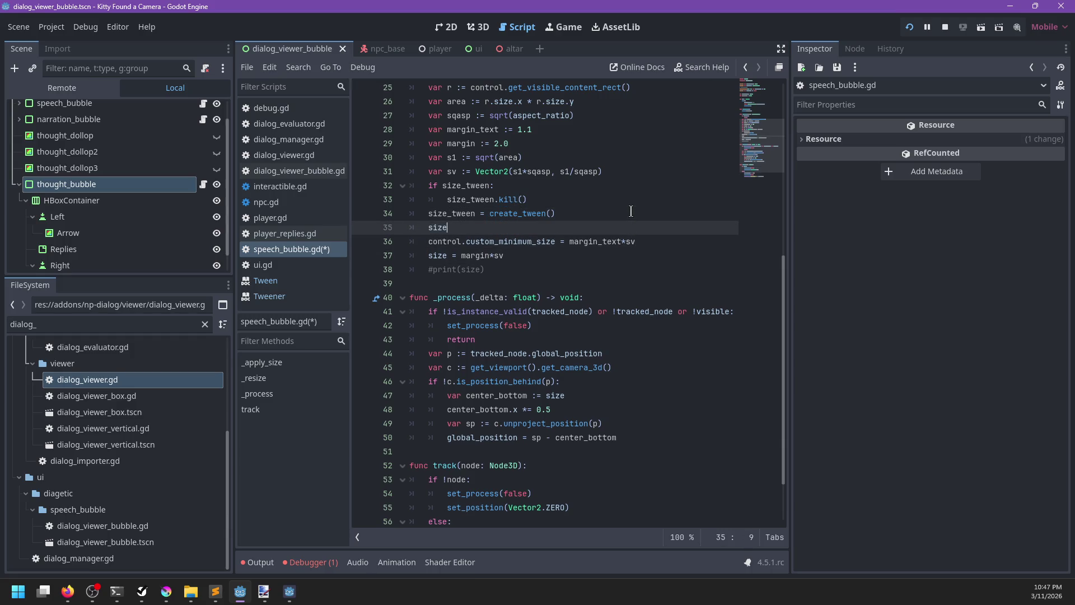
# Step: Add tween_property(control, 'custom_minimum_size', margin_text*sv, 0.4) using the cut target value
pyautogui.write('_tween.twee')
pyautogui.write('n_p')
pyautogui.press('Return')
pyautogui.write("'custom_minimum_size;,")
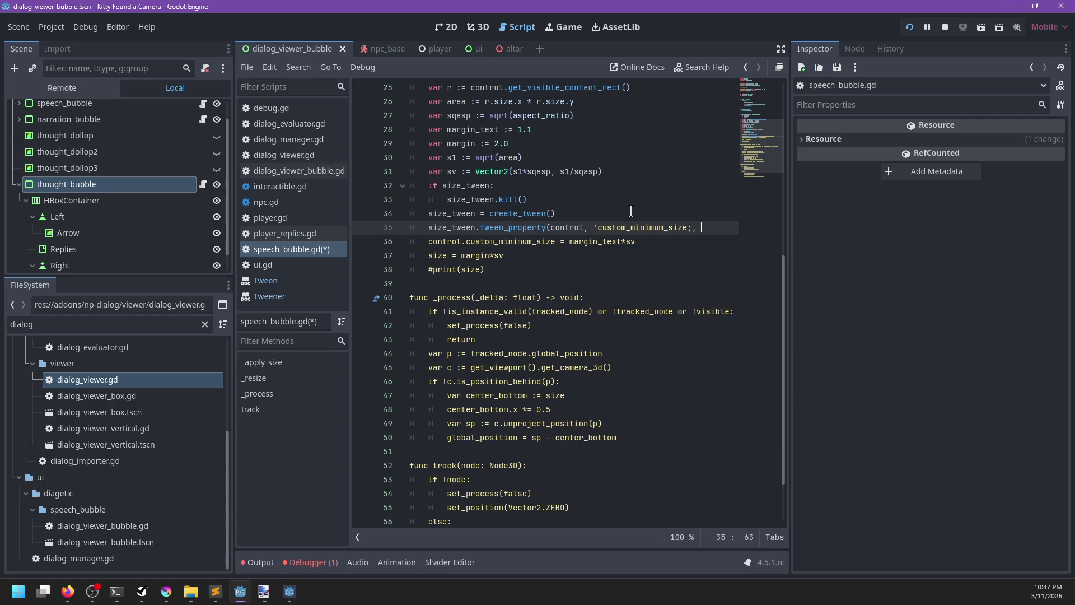
pyautogui.write("'")
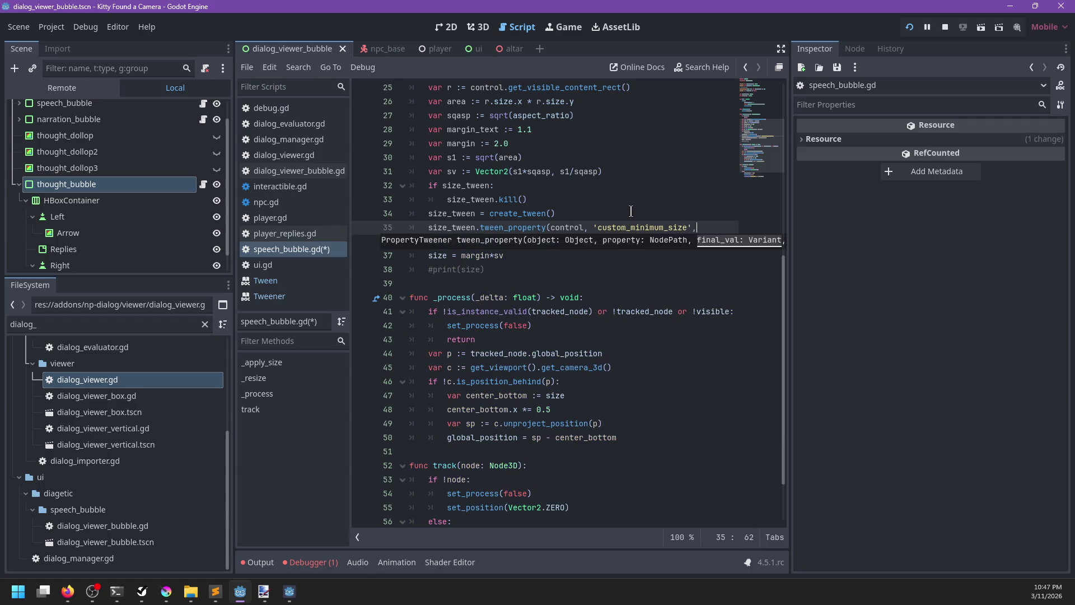
pyautogui.moveTo(571, 239); pyautogui.dragTo(653, 243)
pyautogui.hotkey('ctrl', 'x')
pyautogui.click(713, 227)
pyautogui.hotkey('ctrl', 'v')
pyautogui.write(', ')
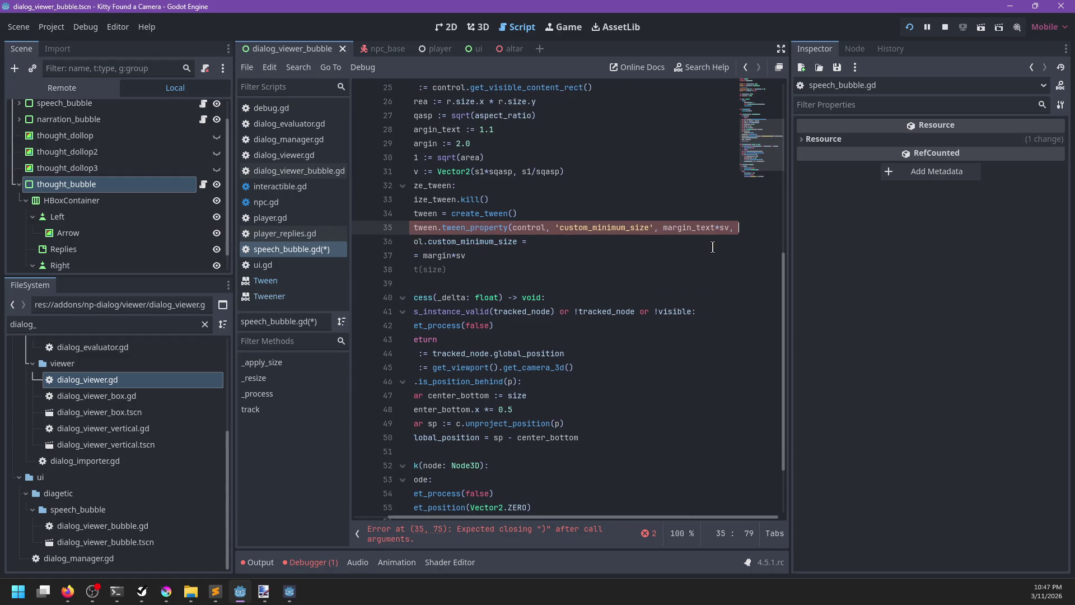
pyautogui.write('0.2)')
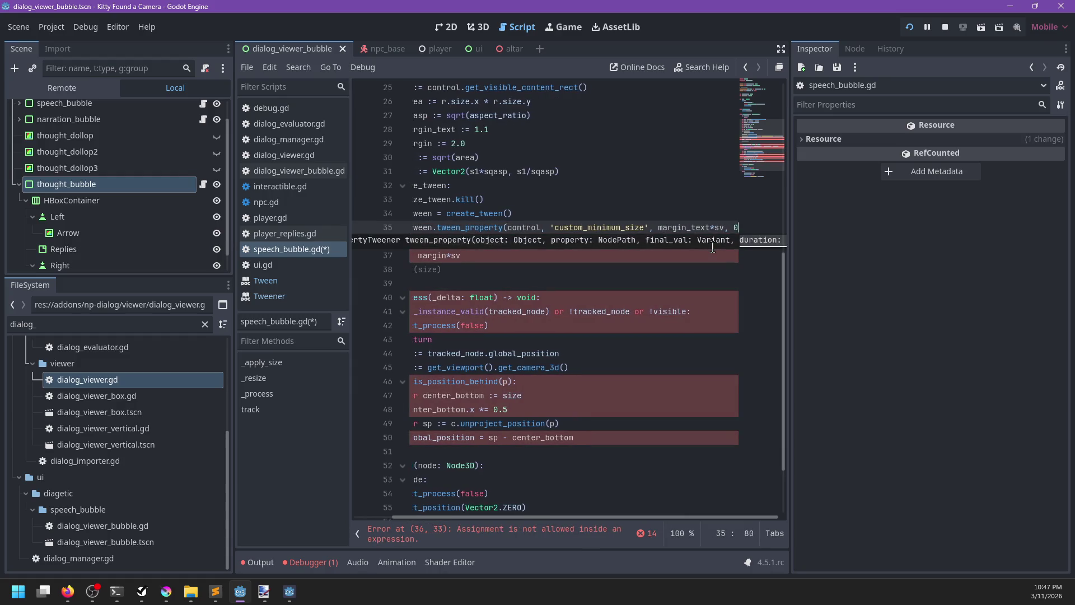
pyautogui.press('Left')
pyautogui.press('Left')
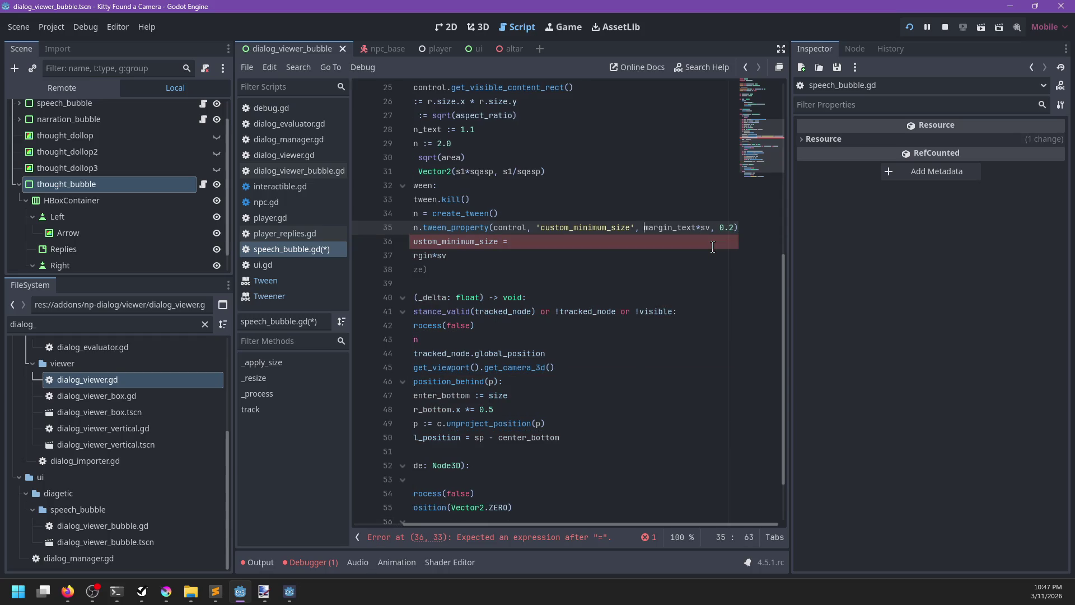
pyautogui.write('4')
pyautogui.press('Return')
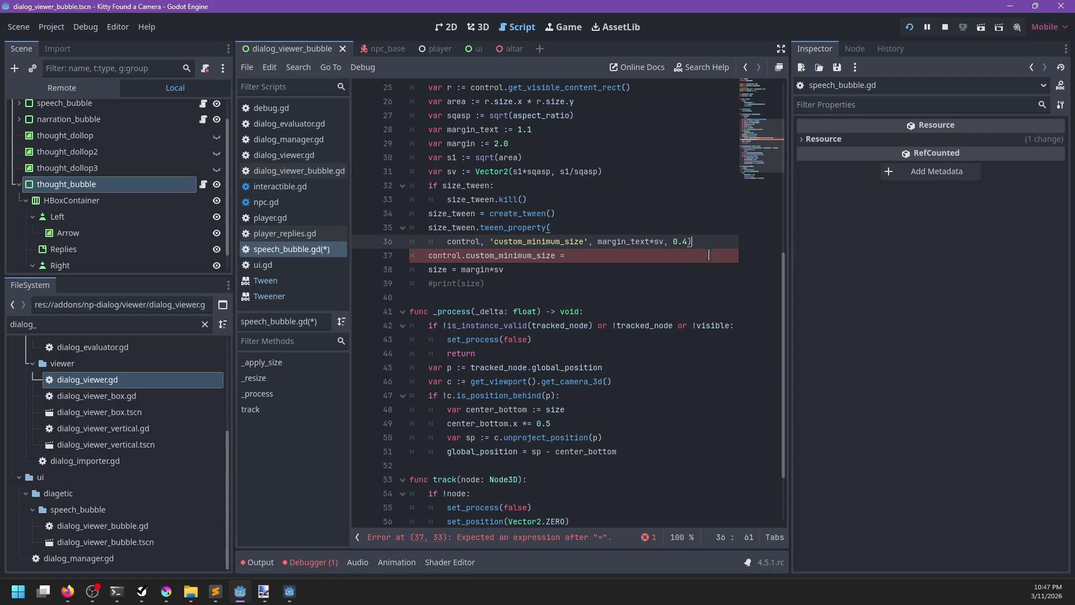
pyautogui.press('Return')
pyautogui.press('BackSpace')
pyautogui.press('BackSpace')
pyautogui.press('BackSpace')
# Step: Chain .set_ease(Tween.EASE_IN_OUT) onto the tween_property call, then select the block
pyautogui.write('.')
pyautogui.press('Left')
pyautogui.press('Left')
pyautogui.press('Return')
pyautogui.press('End')
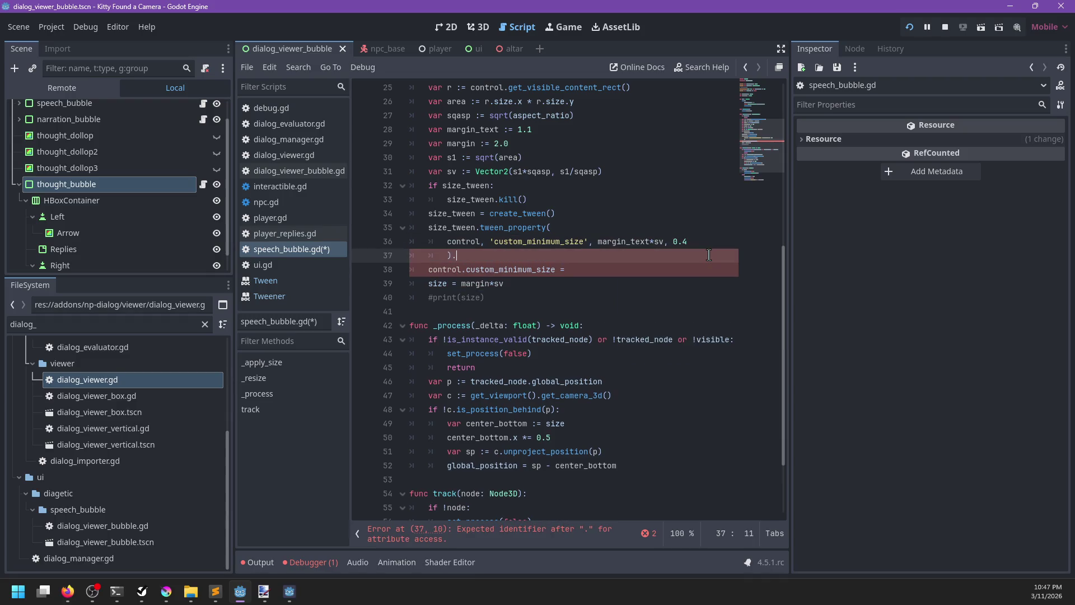
pyautogui.write('set_ea')
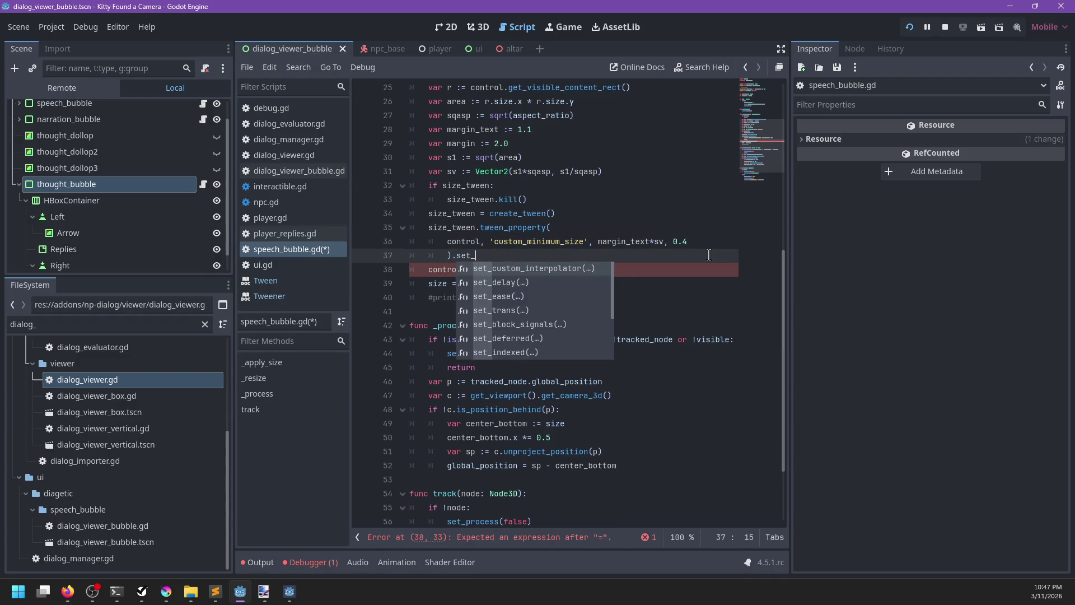
pyautogui.press('Return')
pyautogui.press('Down')
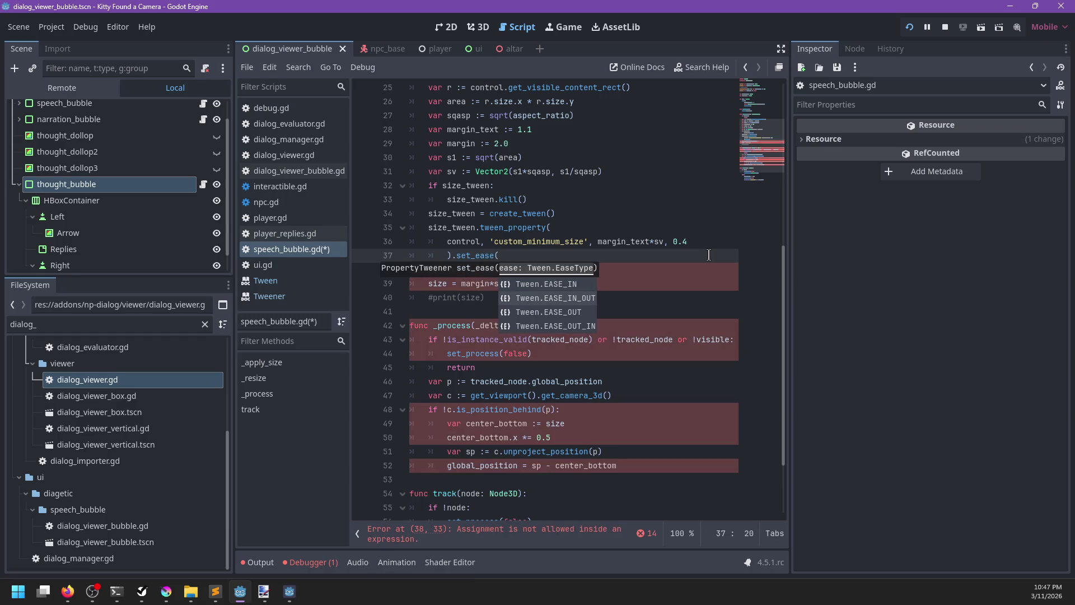
pyautogui.press('Return')
pyautogui.write(')')
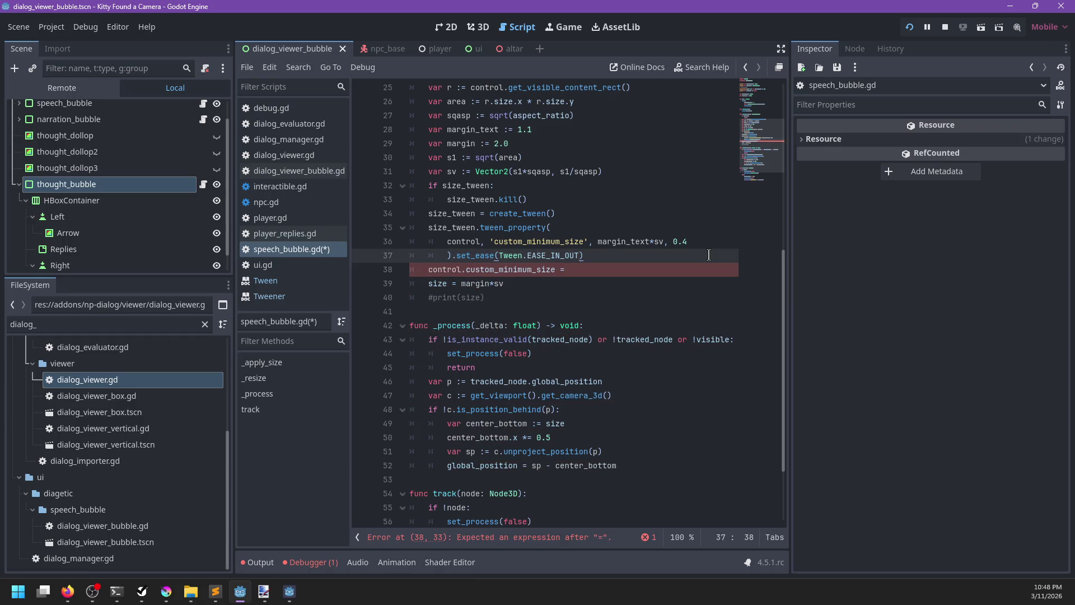
pyautogui.moveTo(596, 254); pyautogui.dragTo(435, 228)
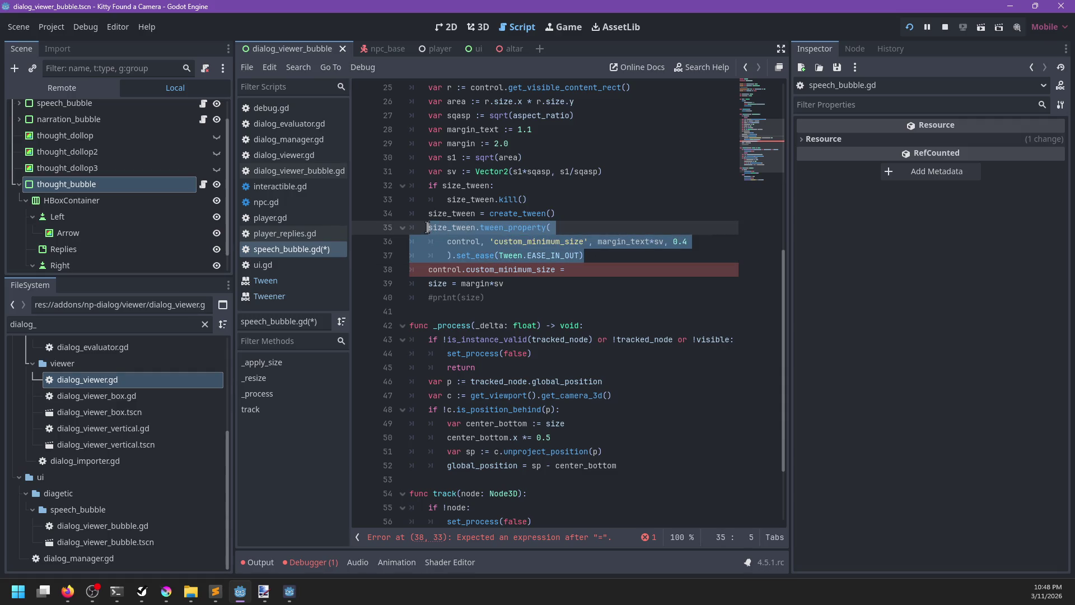
# Step: Replace the old assignment with a copied tween of self's 'size' to margin*sv
pyautogui.moveTo(578, 269); pyautogui.dragTo(428, 269)
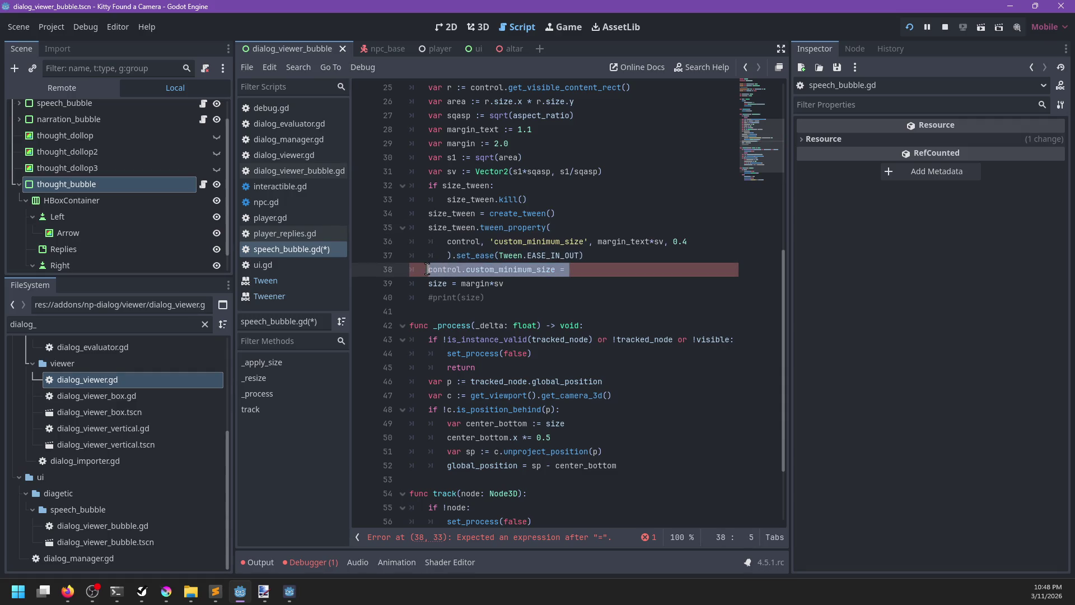
pyautogui.hotkey('ctrl', 'v')
pyautogui.doubleClick(459, 282)
pyautogui.write('self')
pyautogui.press('Right')
pyautogui.press('Right')
pyautogui.press('Right')
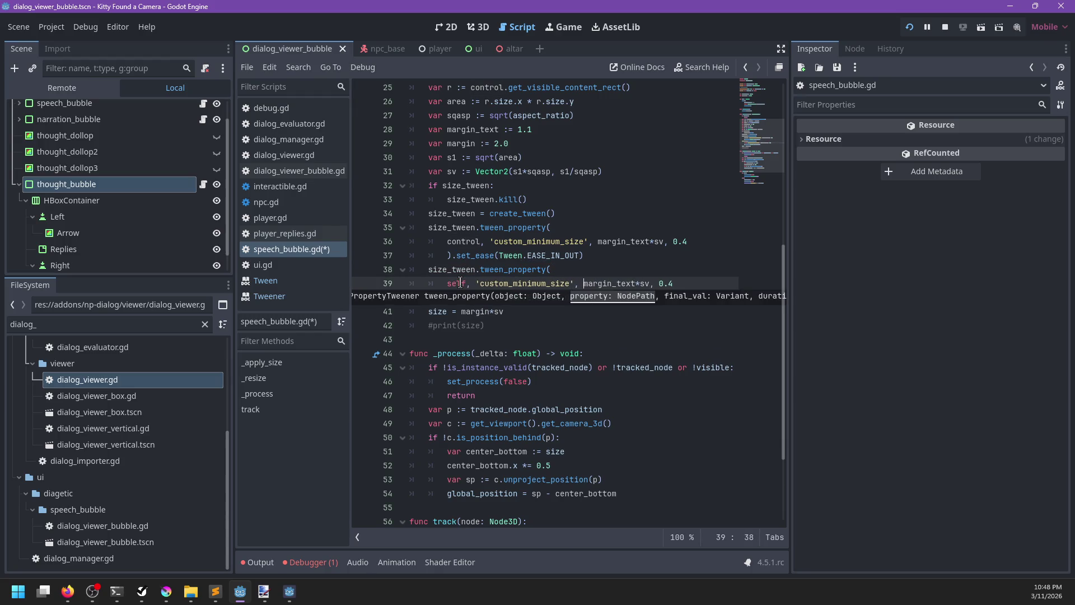
pyautogui.write('s')
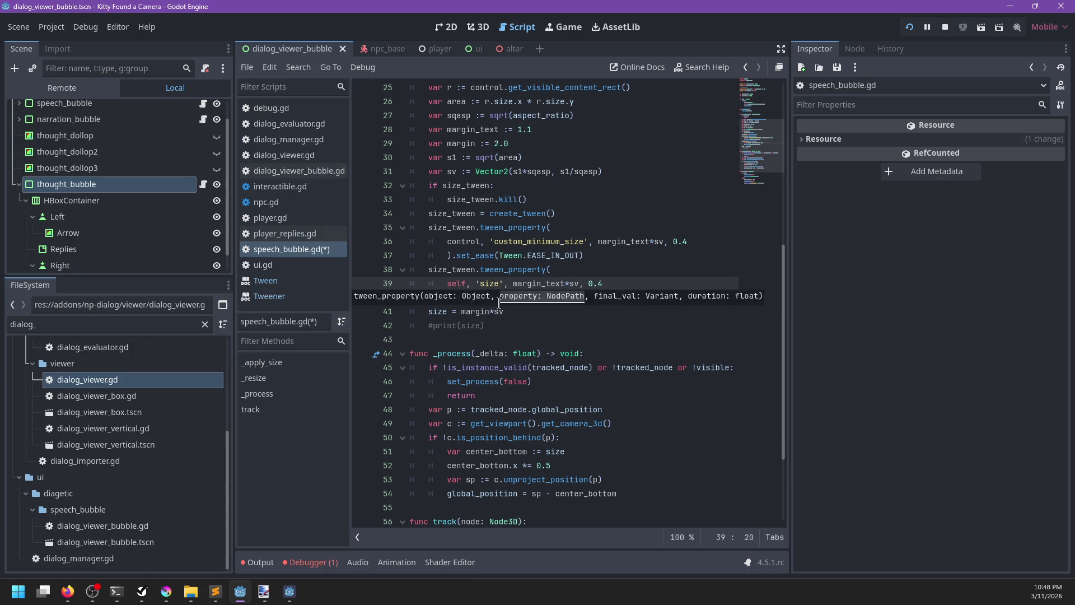
pyautogui.press('Down')
pyautogui.press('Down')
pyautogui.hotkey('ctrl', 'x')
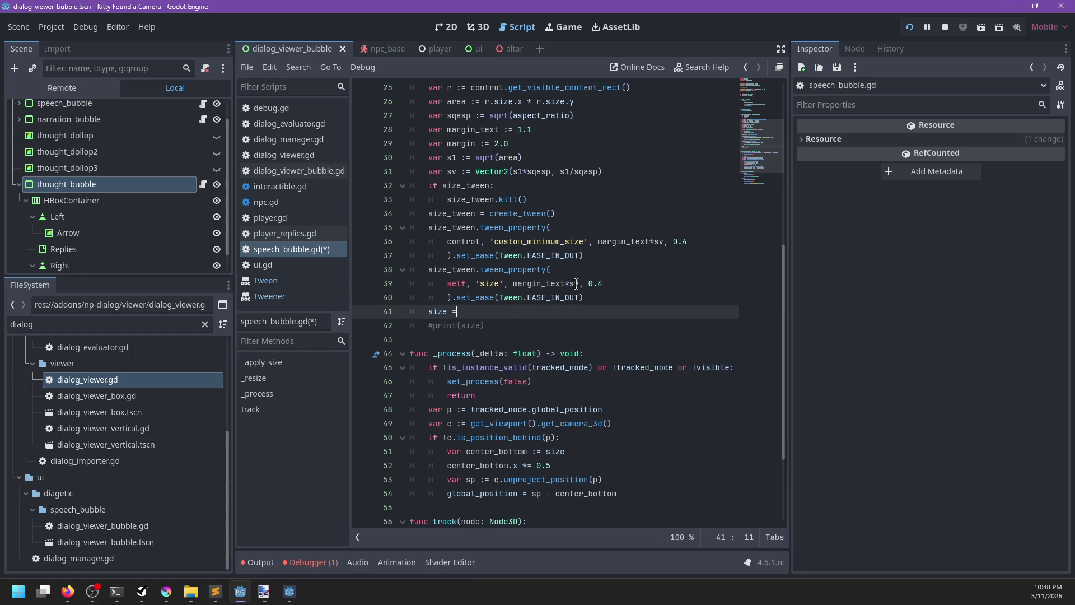
pyautogui.moveTo(578, 284); pyautogui.dragTo(513, 284)
pyautogui.hotkey('ctrl', 'v')
# Step: Delete the leftover size line, save, and run the game with F5
pyautogui.click(527, 310)
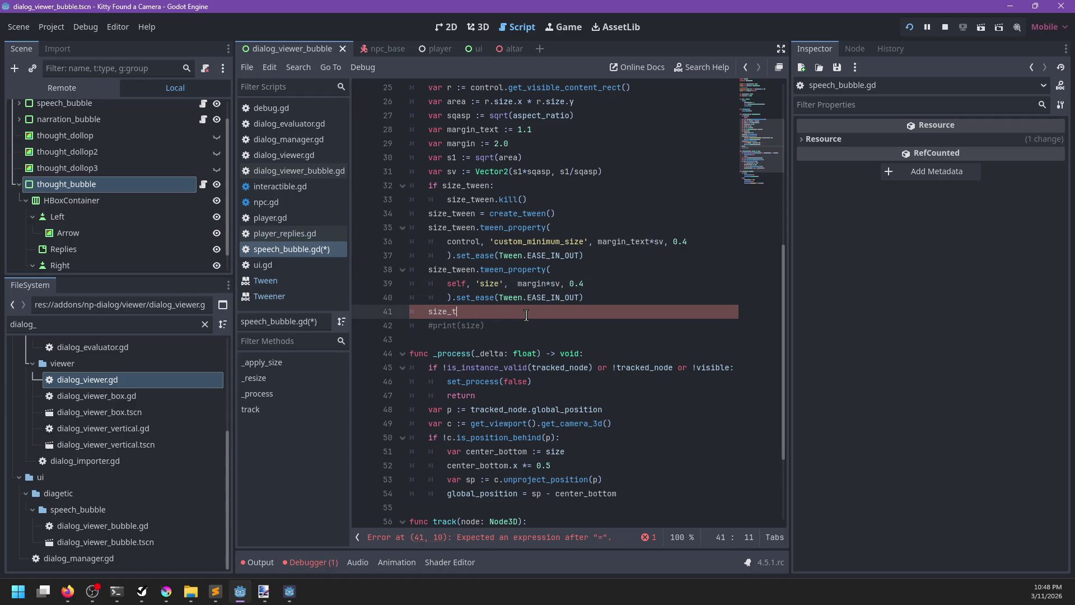
pyautogui.write('.')
pyautogui.hotkey('ctrl', 'BackSpace')
pyautogui.hotkey('ctrl', 'BackSpace')
pyautogui.hotkey('ctrl', 'BackSpace')
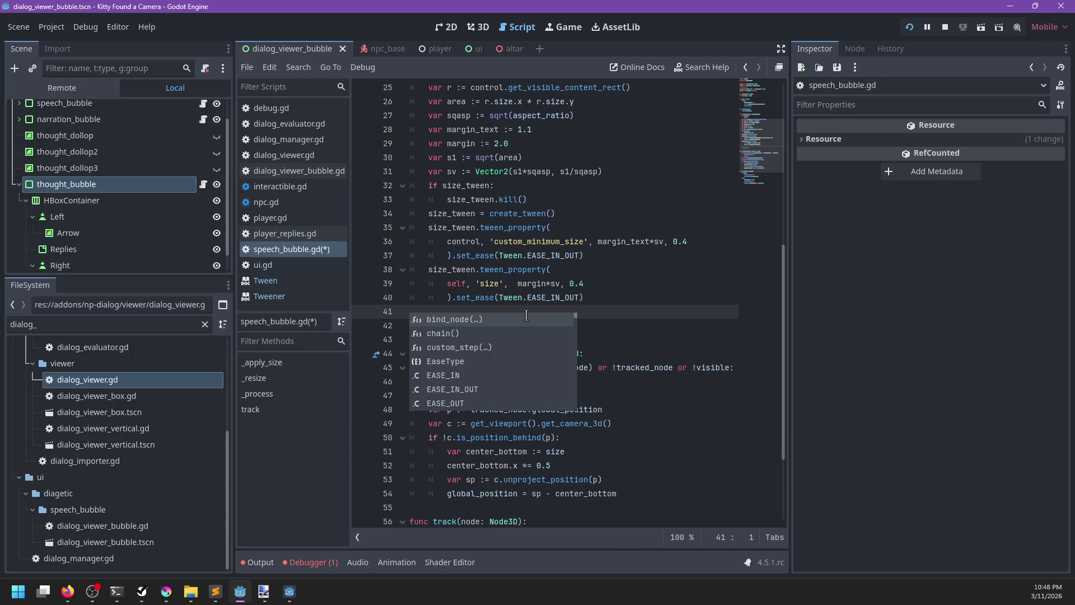
pyautogui.press('BackSpace')
pyautogui.hotkey('ctrl', 's')
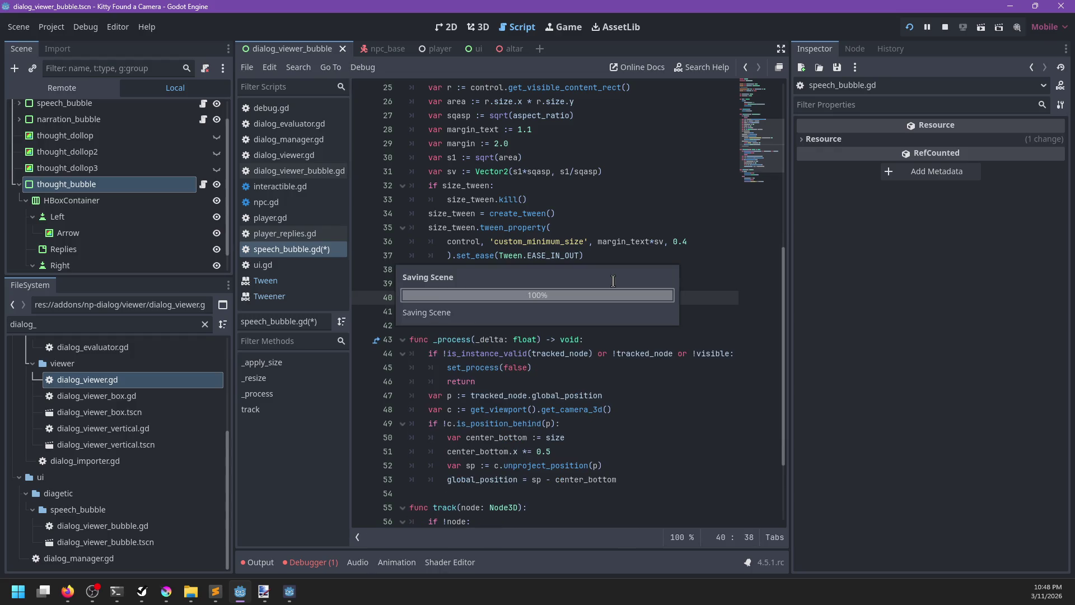
pyautogui.press('F5')
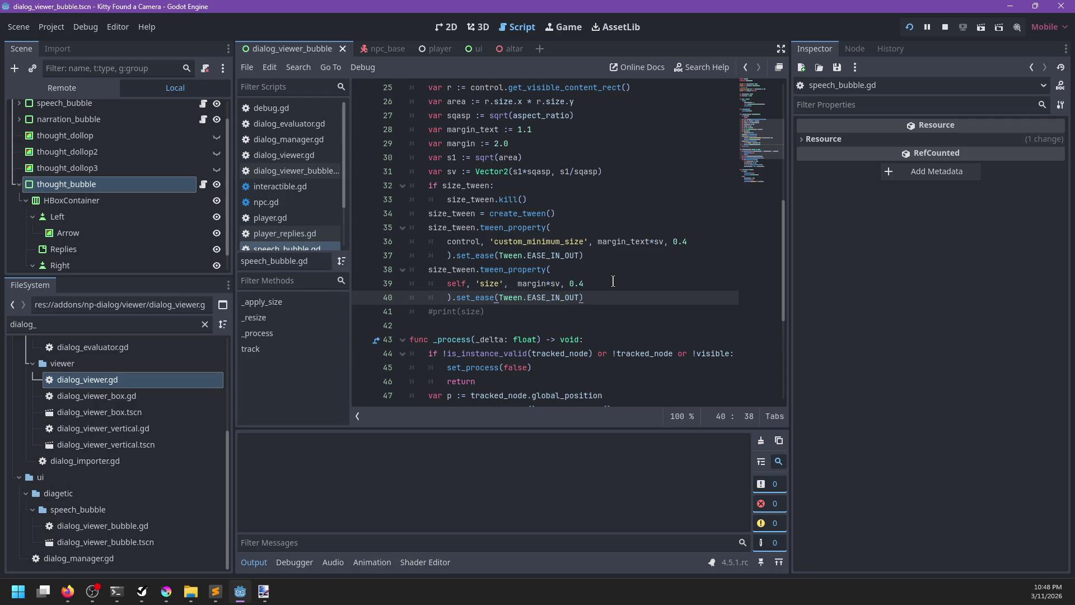
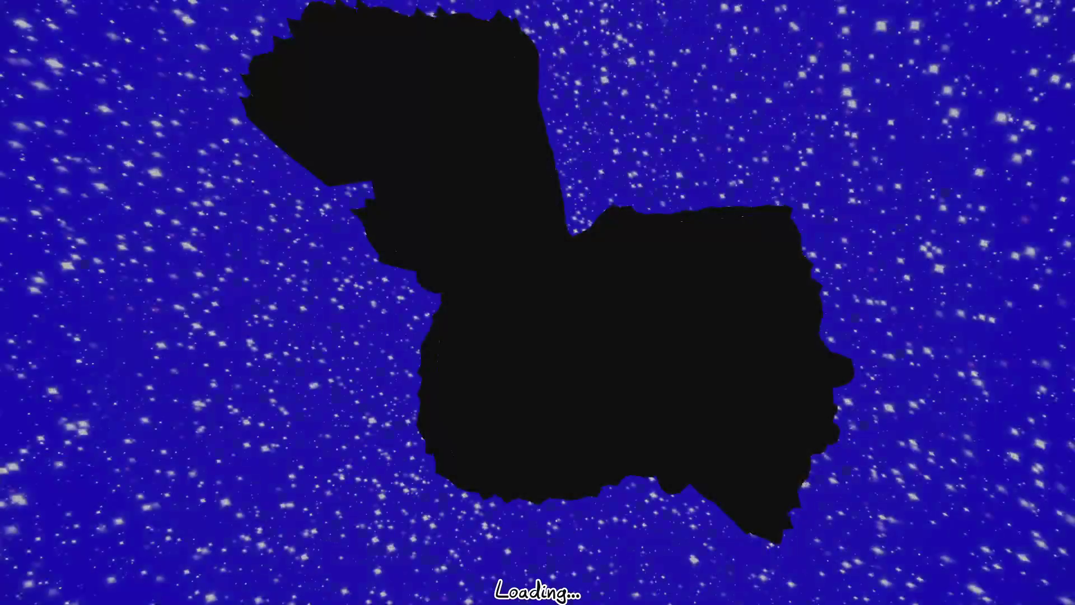
# Step: Talk to Linda until her ghost-photo speech bubble appears, then stop the game
pyautogui.press('2')
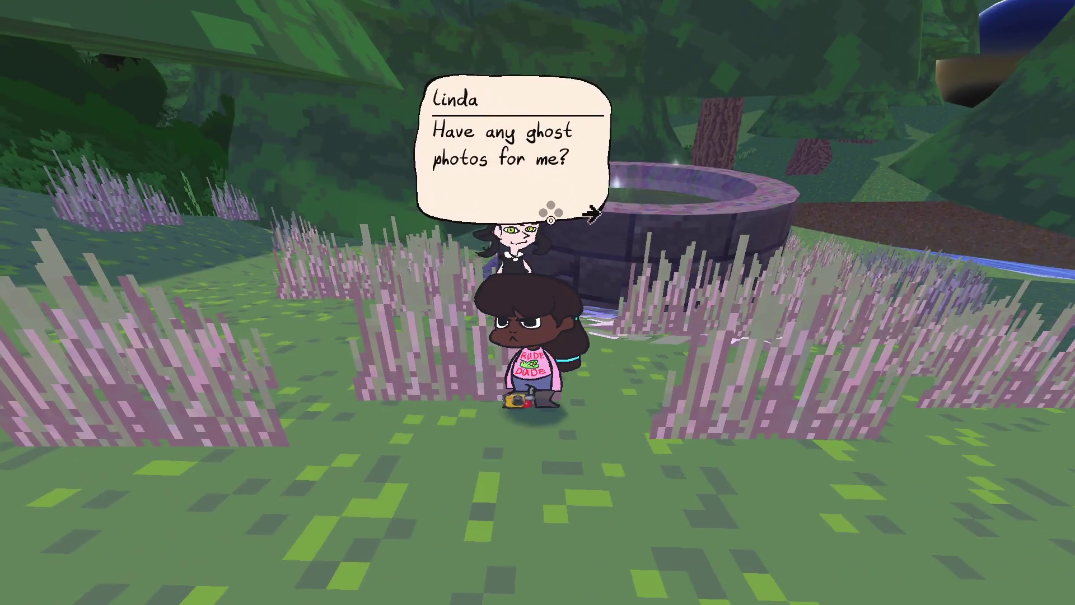
pyautogui.press('F8')
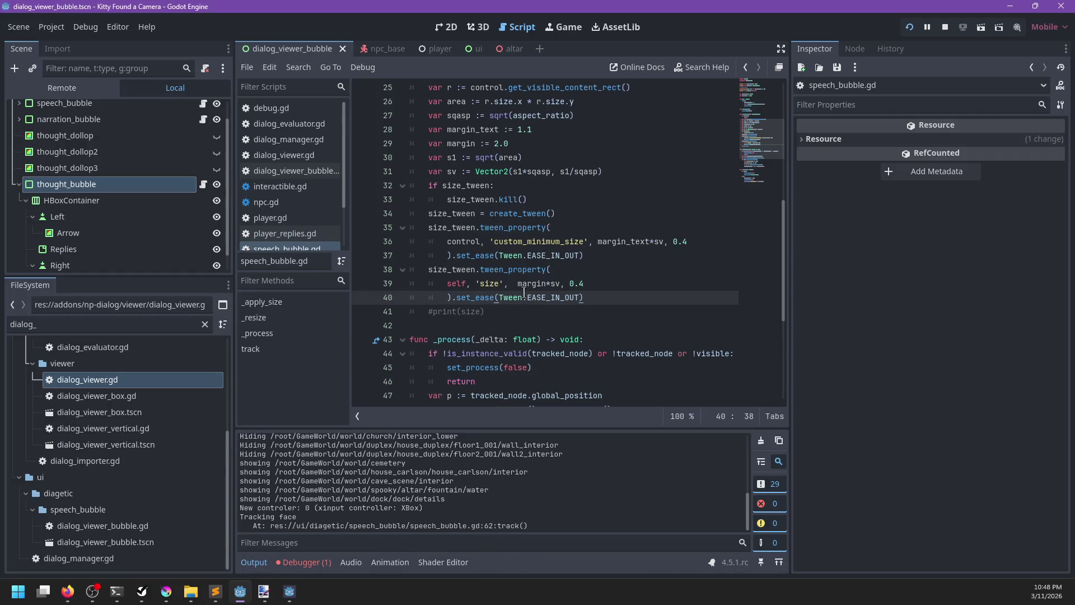
# Step: Make the second size tween run in parallel, then playtest Linda's reply-choice bubble resize
pyautogui.click(479, 270)
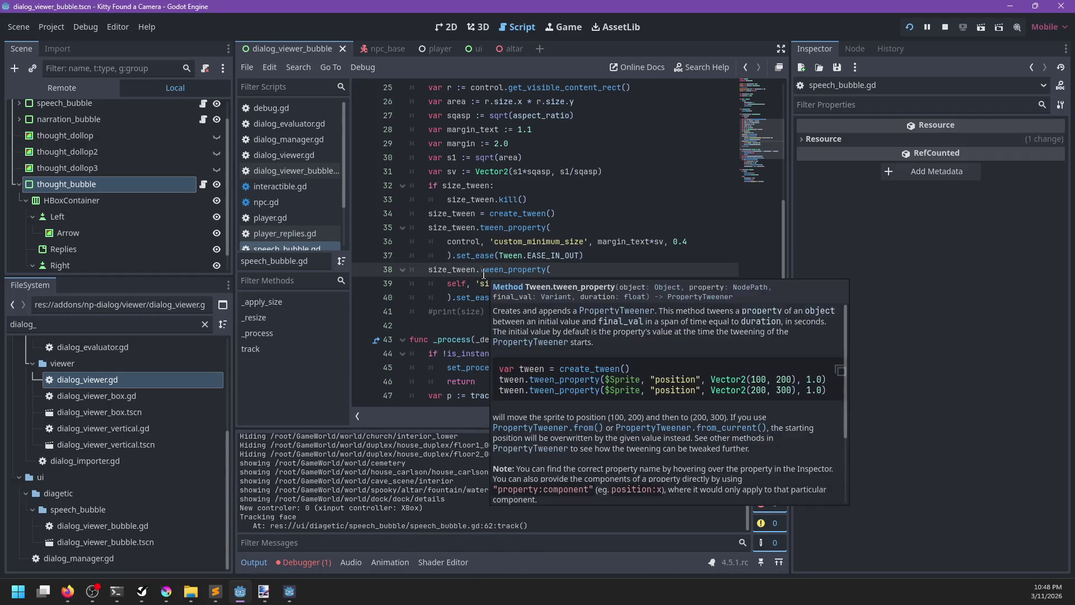
pyautogui.write('par')
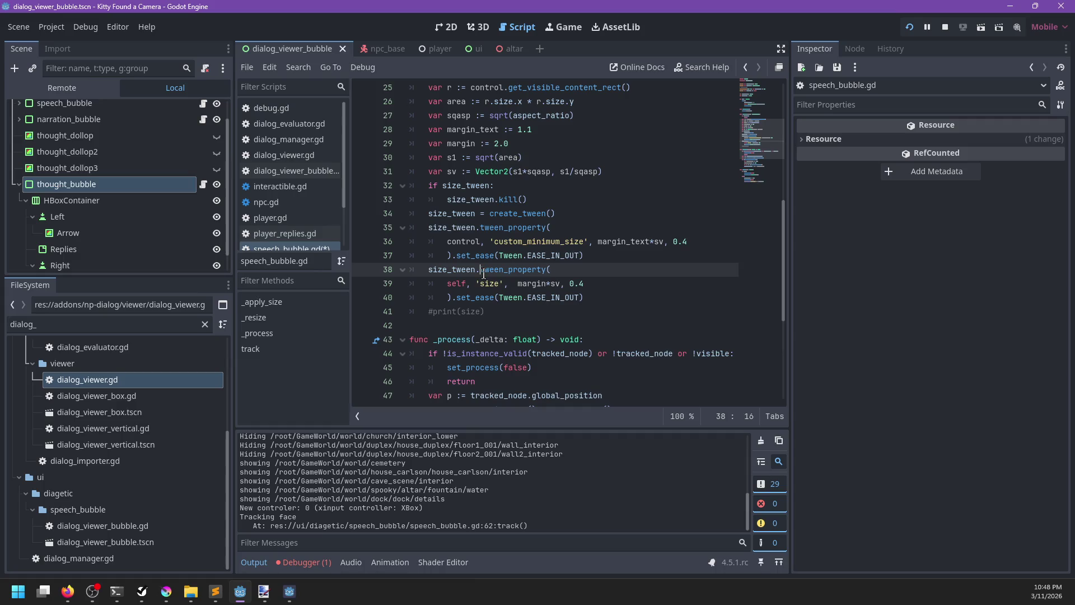
pyautogui.write('().')
pyautogui.hotkey('ctrl', 's')
pyautogui.press('space')
pyautogui.press('Right')
pyautogui.press('F8')
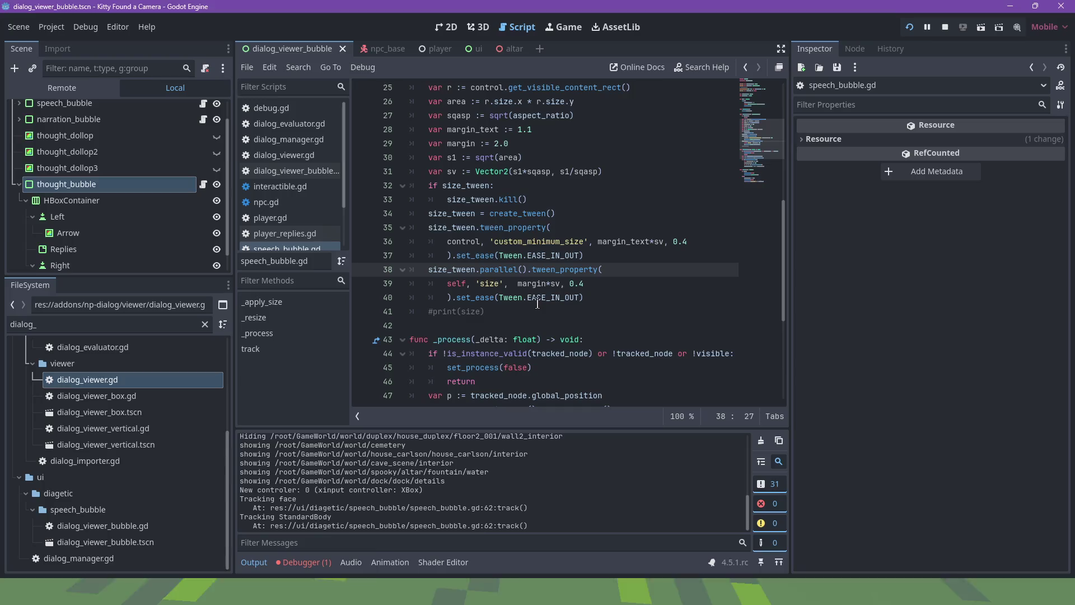
# Step: Add .set_trans(Tween.TRANS_CUBIC) to both size tweens on lines 37 and 40
pyautogui.click(596, 255)
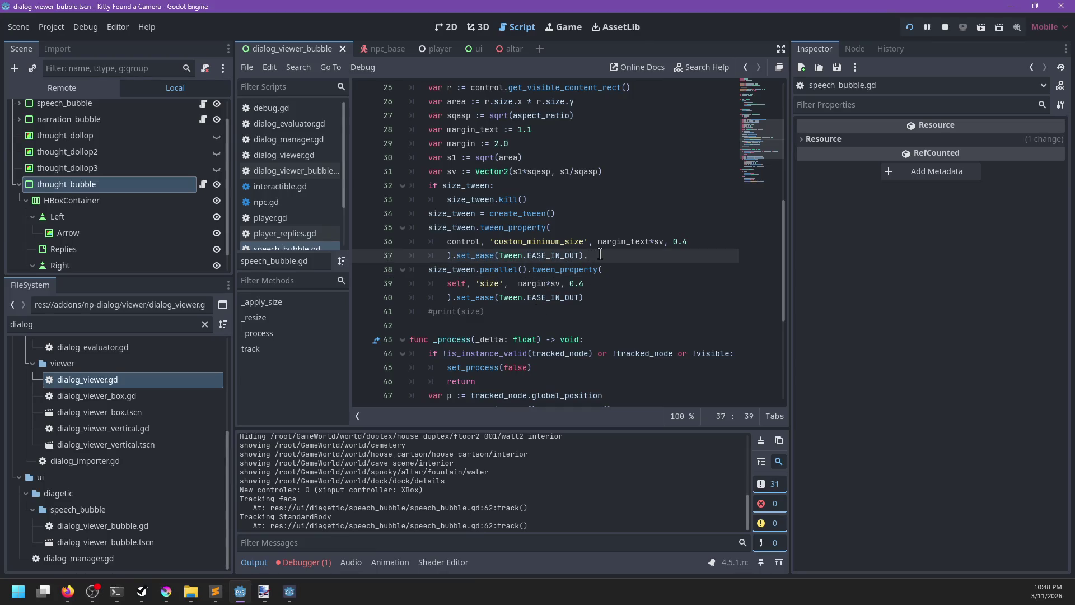
pyautogui.write('set_tr')
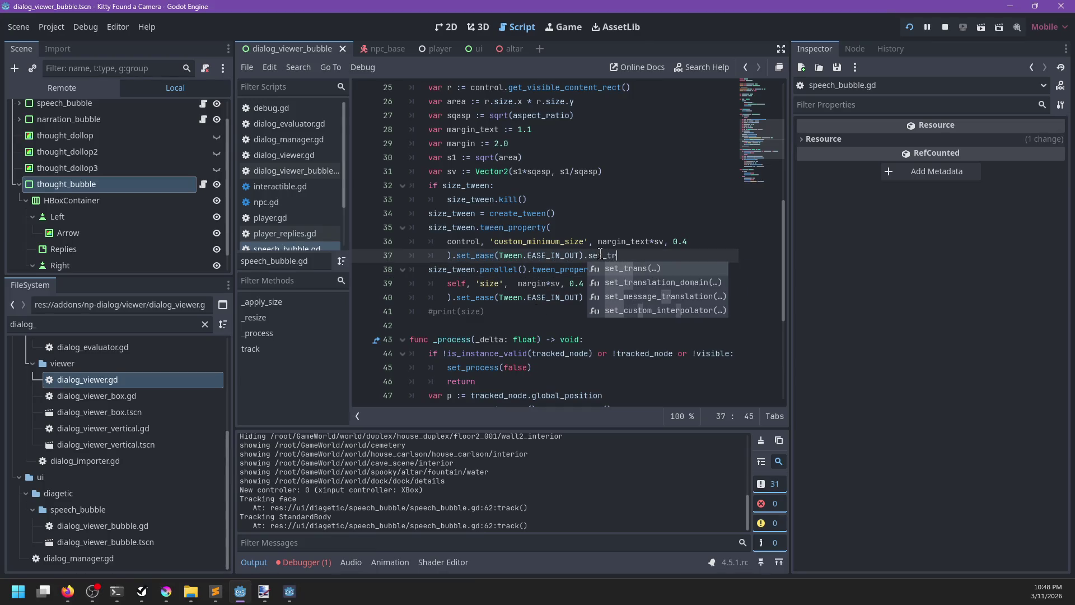
pyautogui.write('ans(')
pyautogui.press('Down')
pyautogui.press('Down')
pyautogui.press('Down')
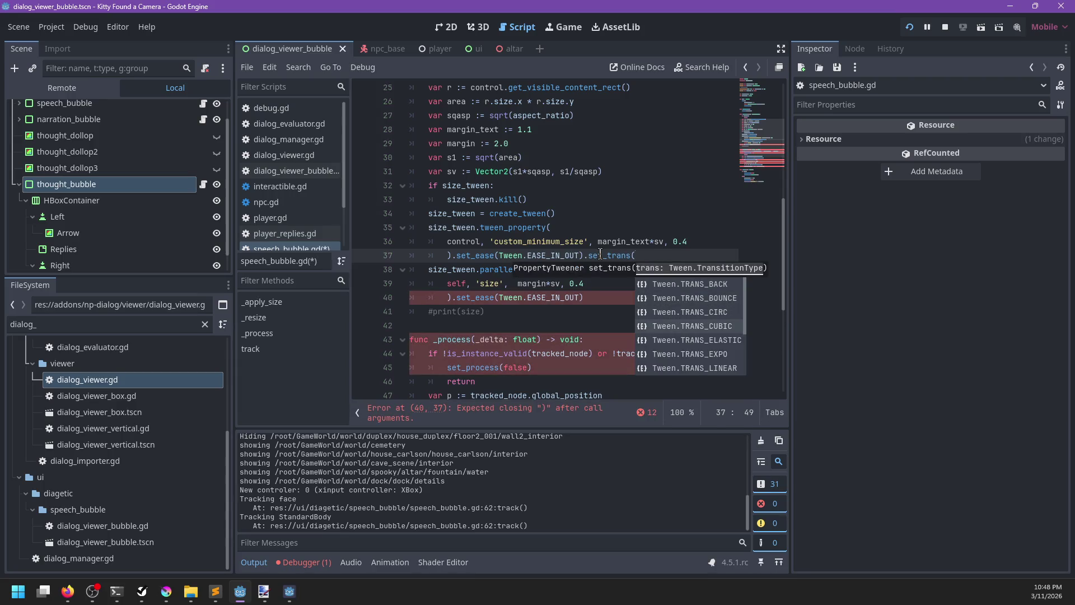
pyautogui.press('Return')
pyautogui.write(')')
pyautogui.hotkey('ctrl', 'shift', 'Left')
pyautogui.hotkey('ctrl', 'shift', 'Left')
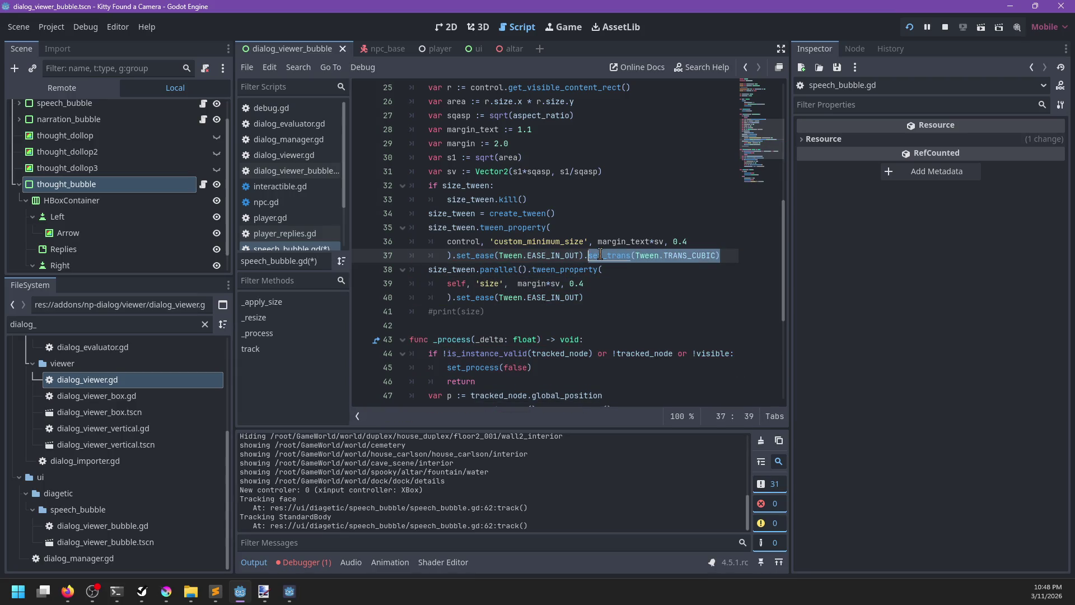
pyautogui.hotkey('ctrl', 'c')
pyautogui.press('Down')
pyautogui.press('Down')
pyautogui.press('Down')
pyautogui.hotkey('ctrl', 'v')
# Step: Shorten both tween durations from 0.4 to 0.1 and rerun the game to check the resize
pyautogui.press('Up')
pyautogui.press('Up')
pyautogui.press('Up')
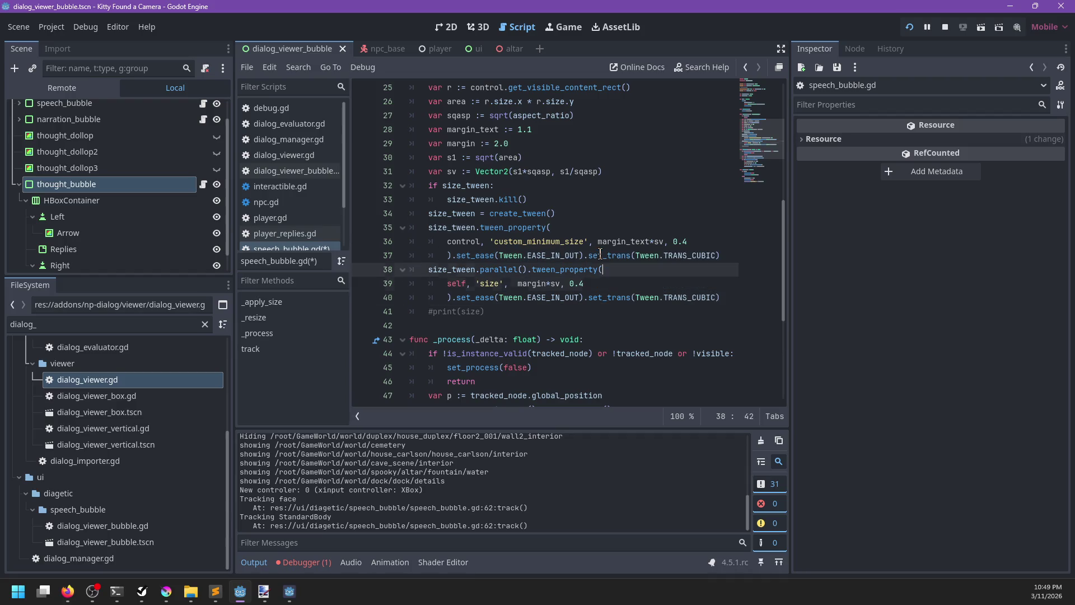
pyautogui.hotkey('shift', 'Left')
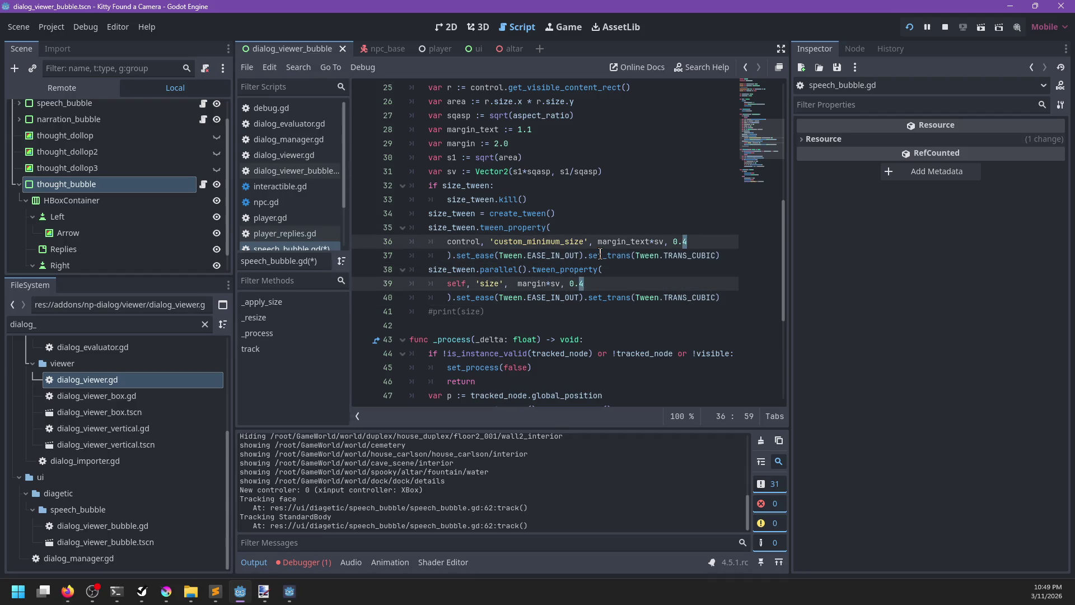
pyautogui.hotkey('ctrl', 's')
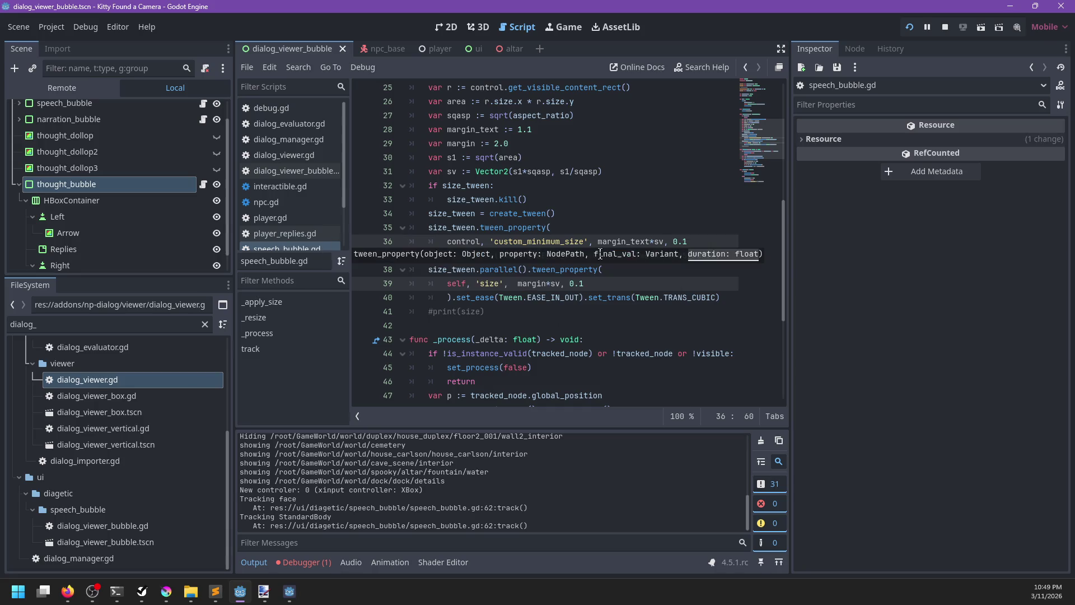
pyautogui.press('Right')
pyautogui.press('Right')
pyautogui.press('Right')
pyautogui.press('Right')
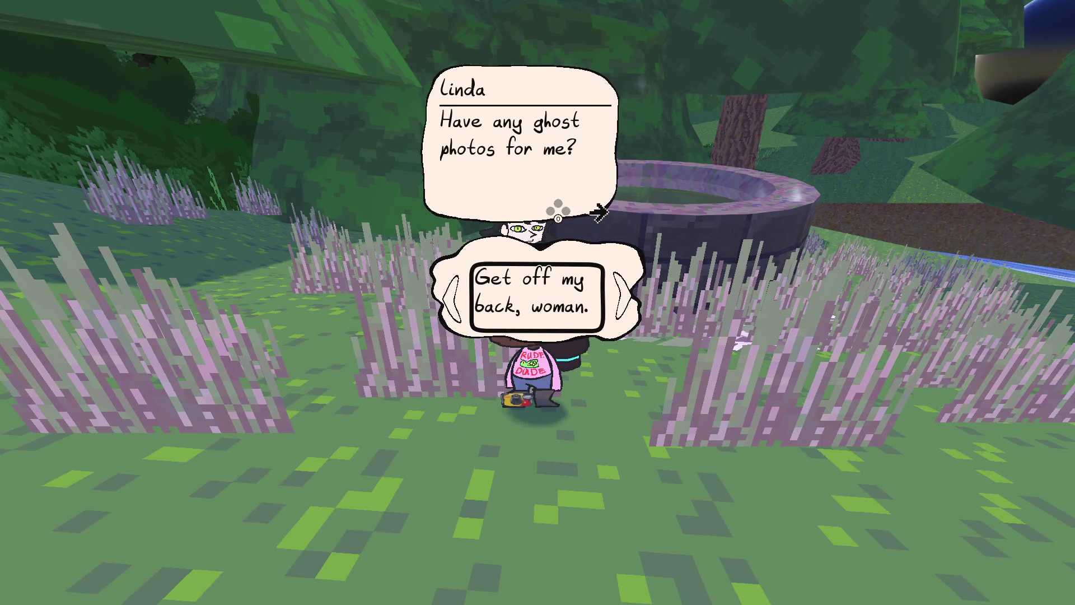
pyautogui.press('Right')
pyautogui.press('Right')
pyautogui.press('Right')
pyautogui.press('Right')
pyautogui.press('Right')
pyautogui.press('Right')
pyautogui.press('Right')
pyautogui.press('Right')
pyautogui.press('Right')
pyautogui.press('Right')
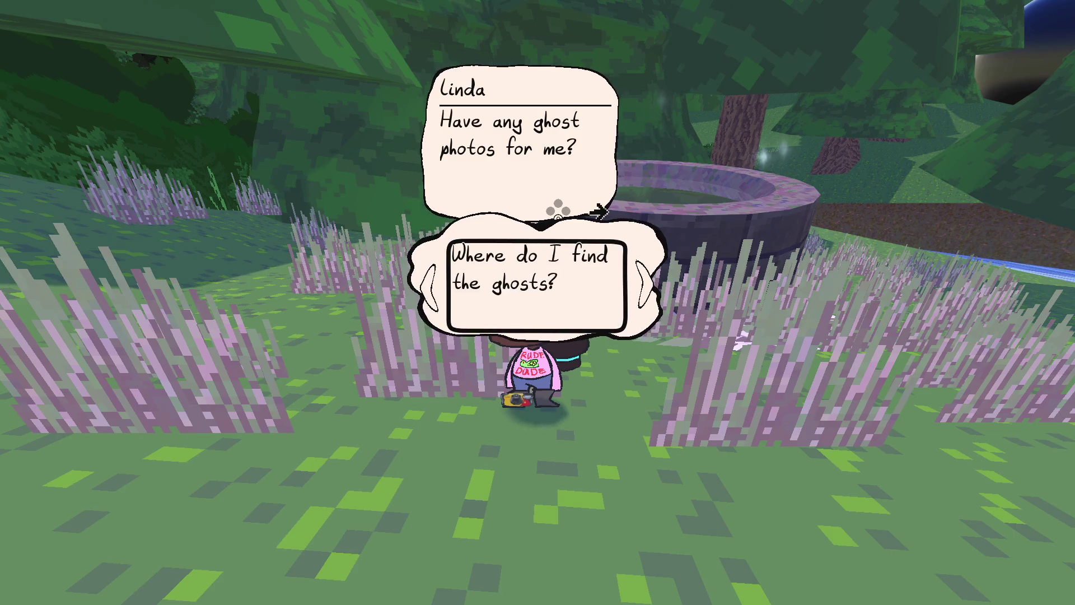
# Step: Answer Linda with 'Get off my back, woman.', finish her dialogue, and talk to her again
pyautogui.press('Return')
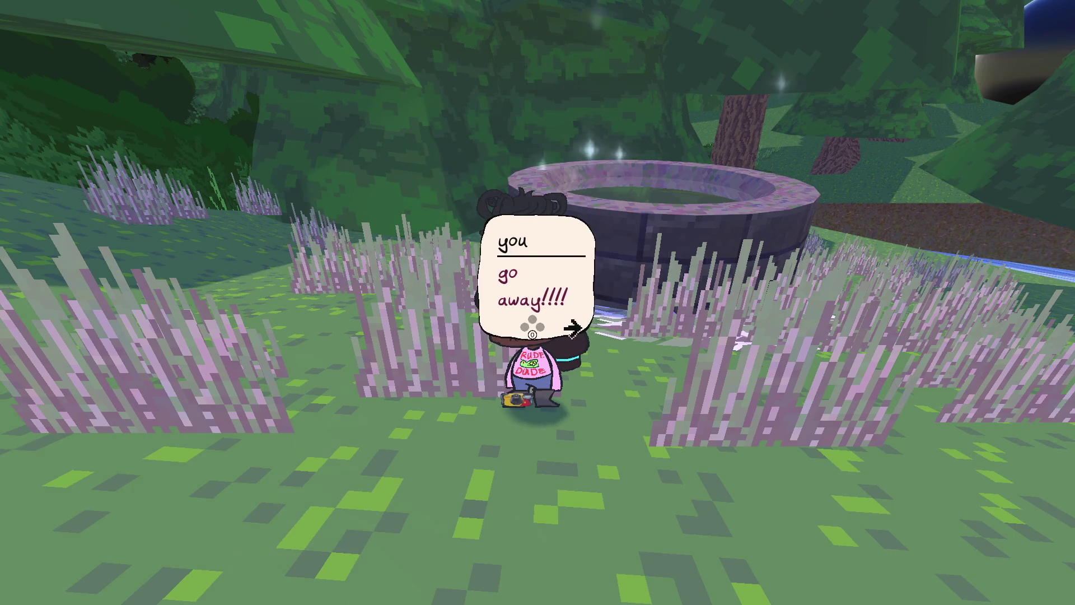
pyautogui.press('Return')
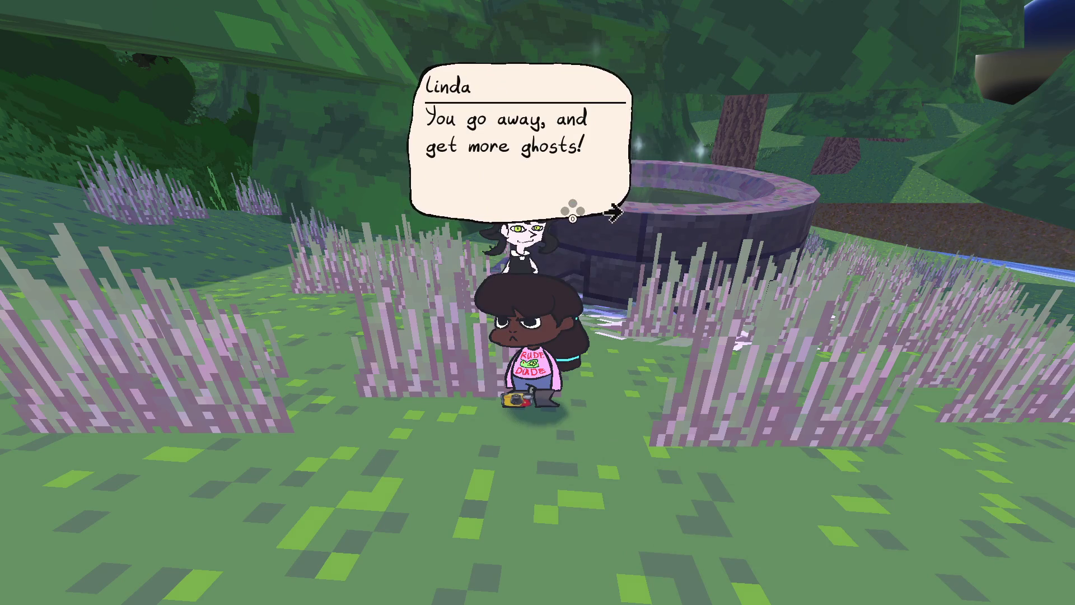
pyautogui.press('Return')
pyautogui.press('Return')
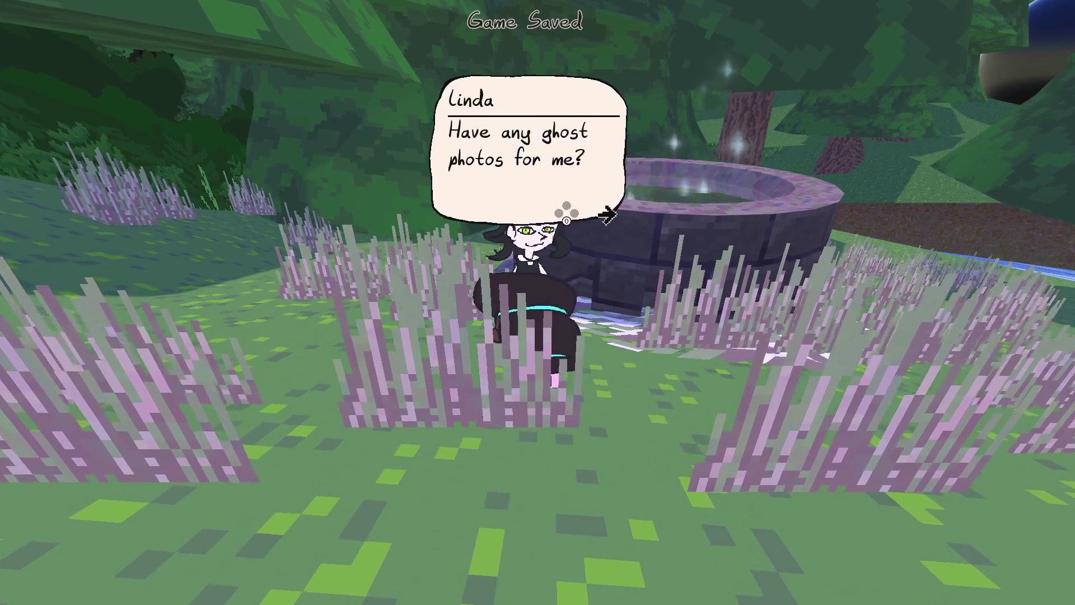
pyautogui.press('Return')
# Step: Cycle through the reply choices to watch the bubble resize, then pick 'Where do I find the ghosts?'
pyautogui.press('Right')
pyautogui.press('Right')
pyautogui.press('Right')
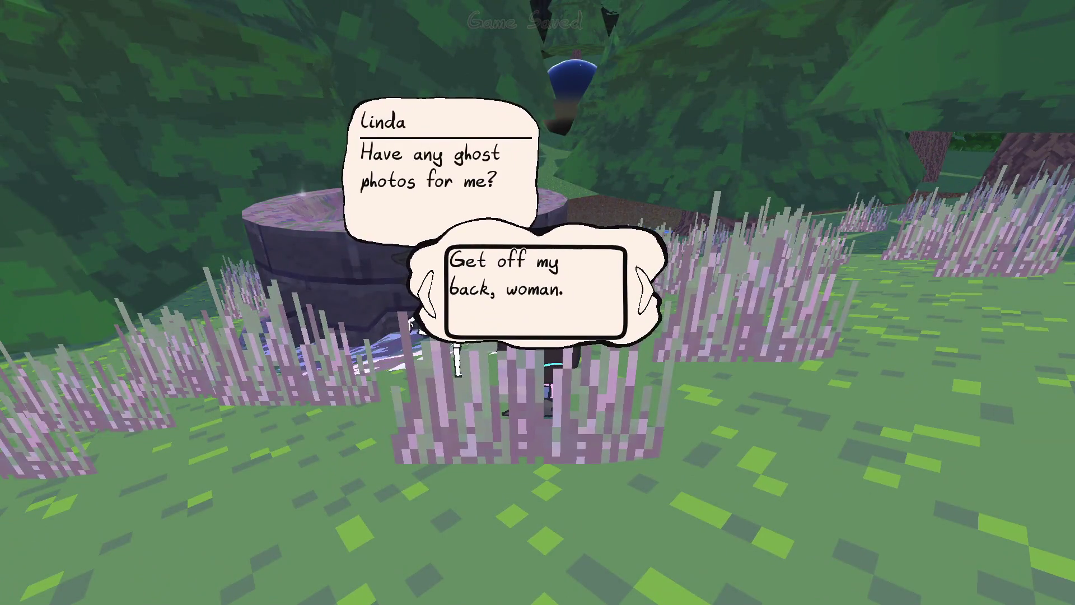
pyautogui.press('Right')
pyautogui.press('Right')
pyautogui.press('Right')
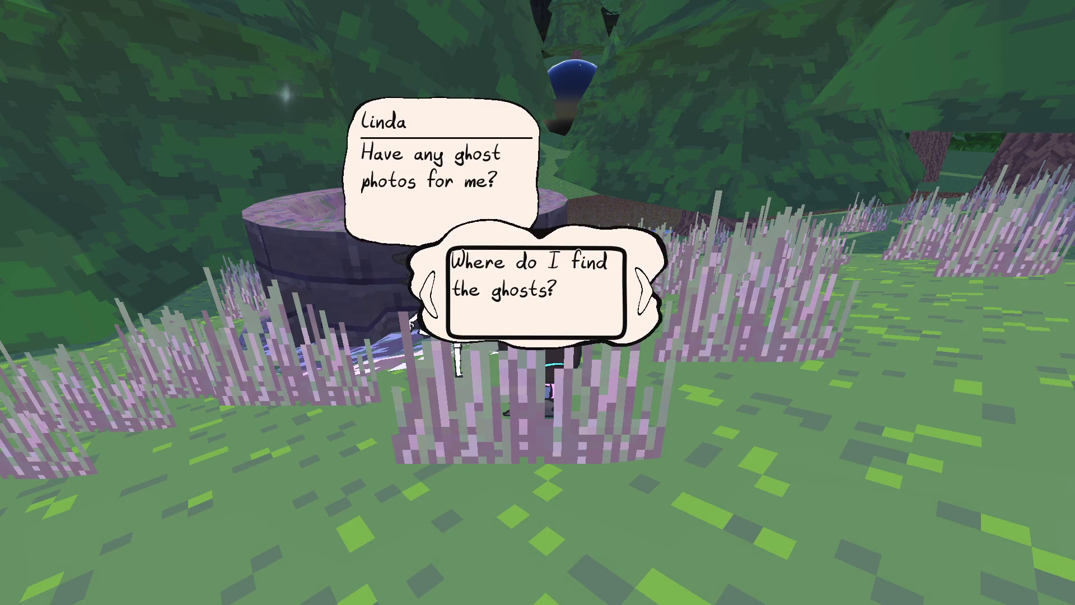
pyautogui.press('Right')
pyautogui.press('Right')
pyautogui.press('Right')
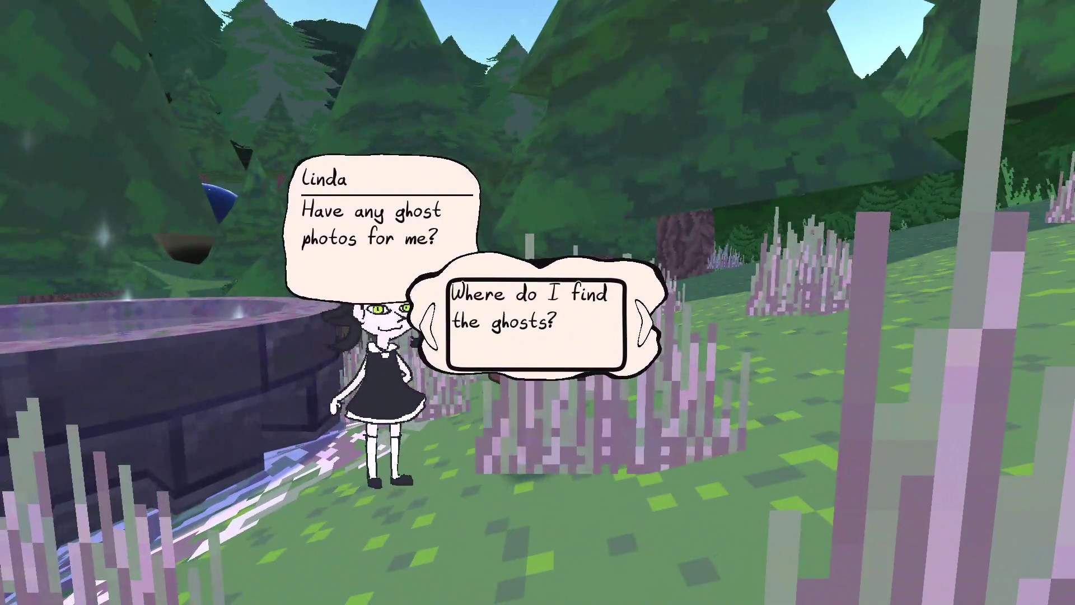
pyautogui.press('Right')
pyautogui.press('Right')
pyautogui.press('Right')
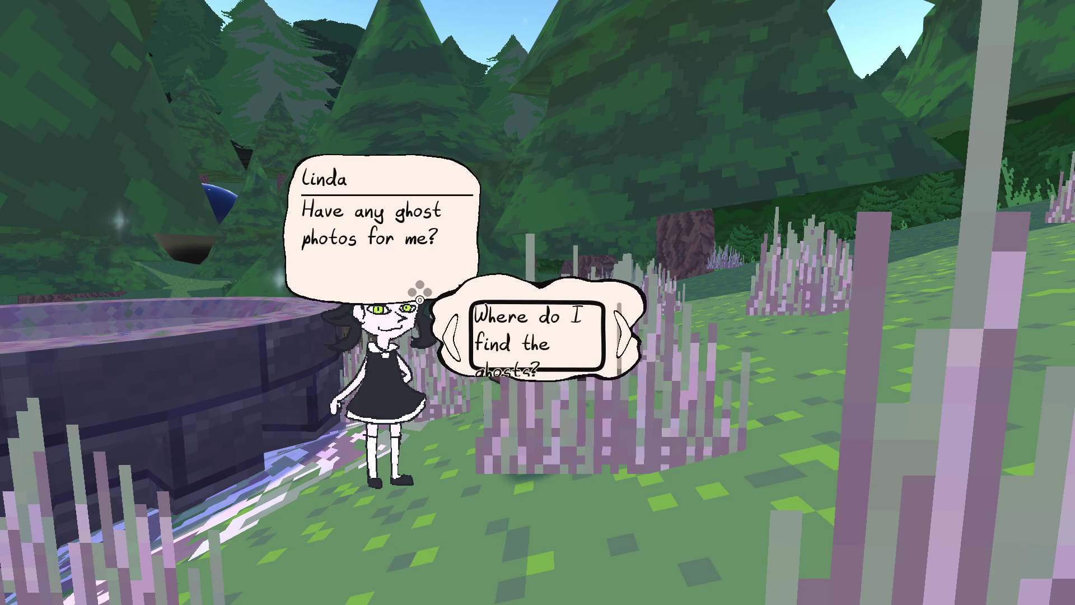
pyautogui.press('Right')
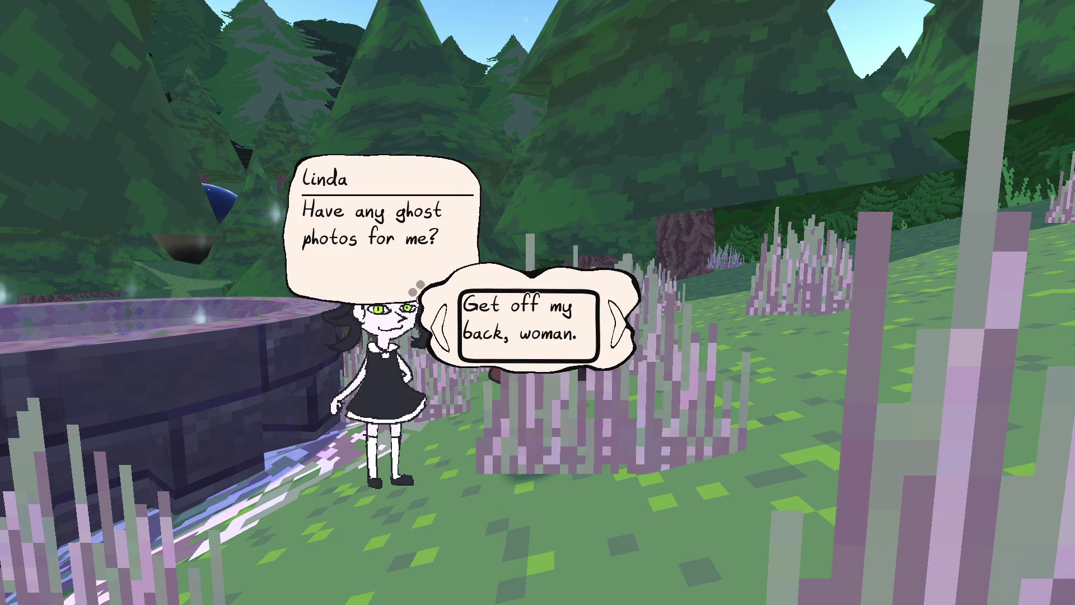
pyautogui.press('Right')
pyautogui.press('Right')
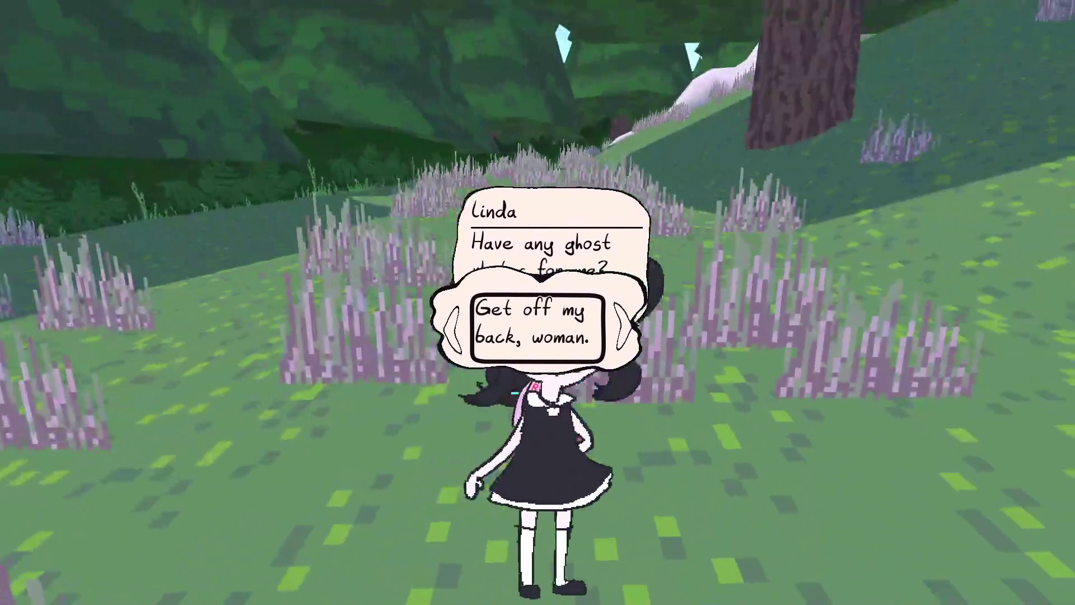
pyautogui.press('Right')
pyautogui.press('Right')
pyautogui.press('Right')
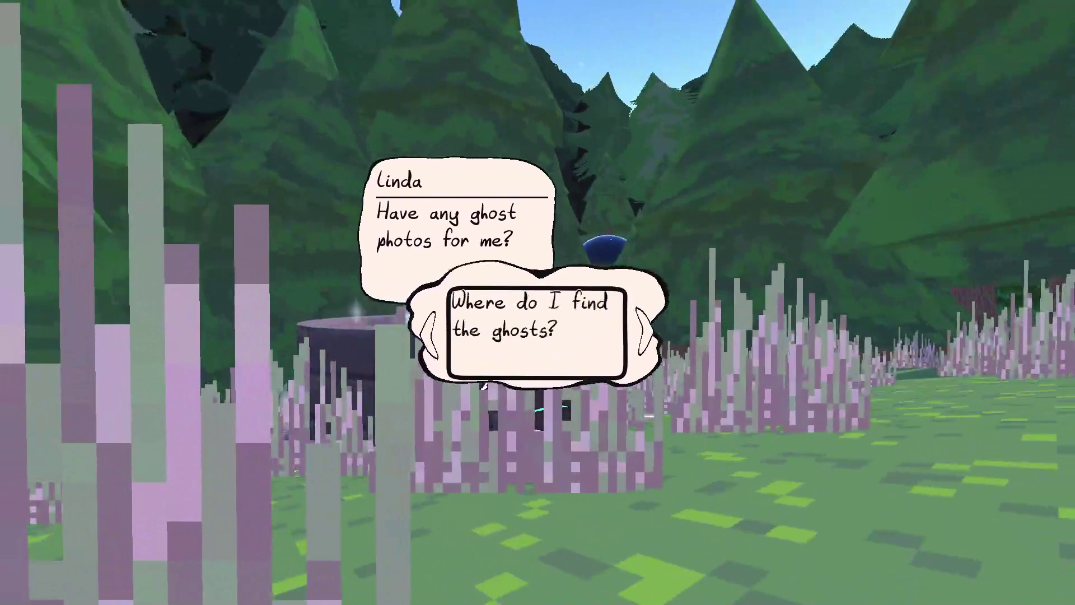
pyautogui.press('Right')
pyautogui.press('Right')
pyautogui.press('Right')
pyautogui.press('Right')
pyautogui.press('Right')
pyautogui.press('Right')
pyautogui.press('Right')
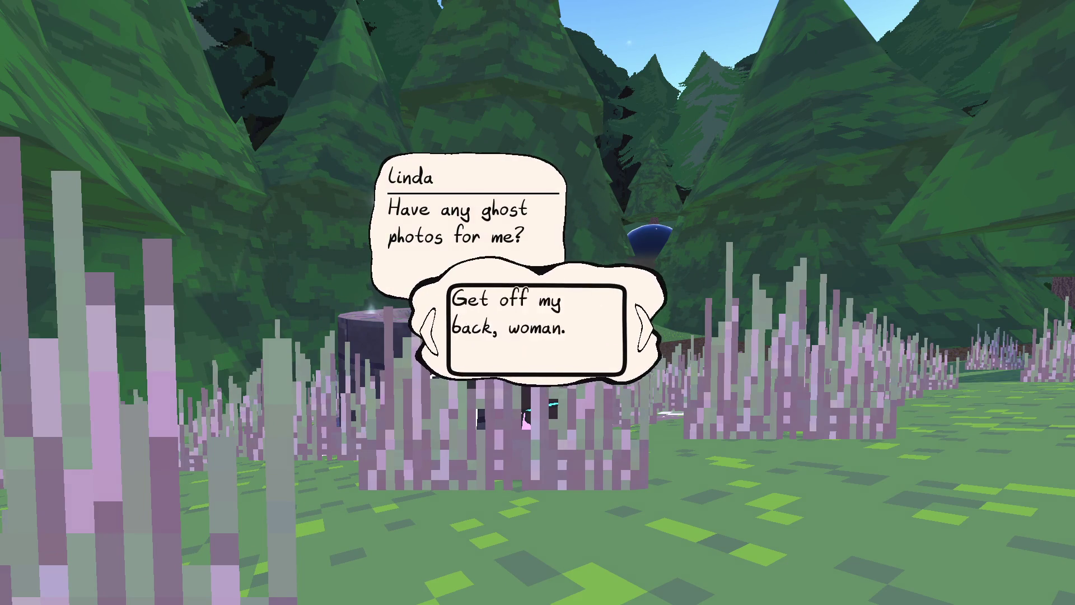
pyautogui.press('Right')
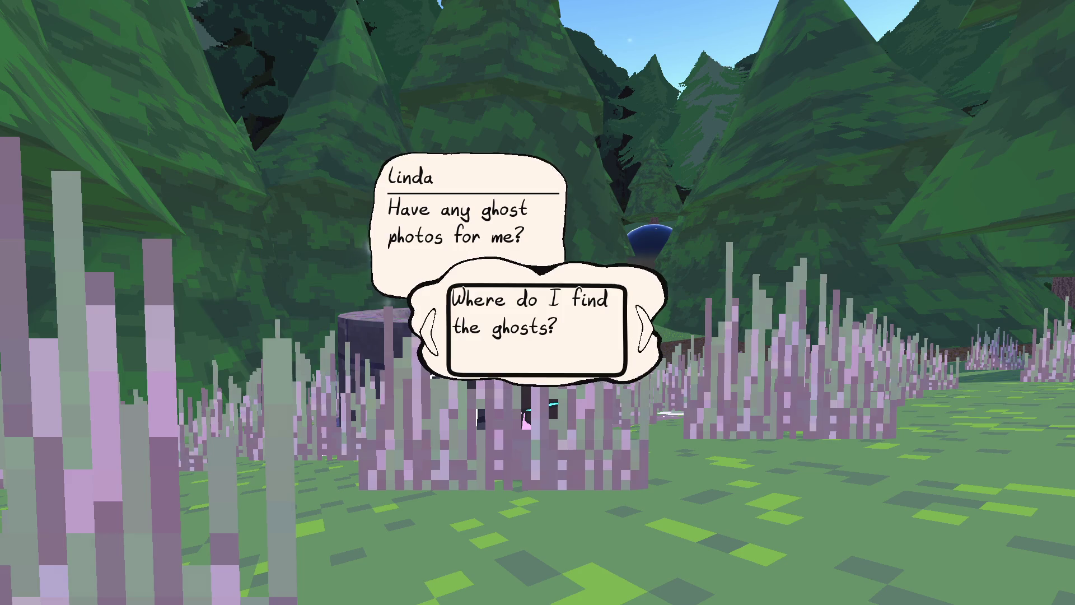
pyautogui.press('Return')
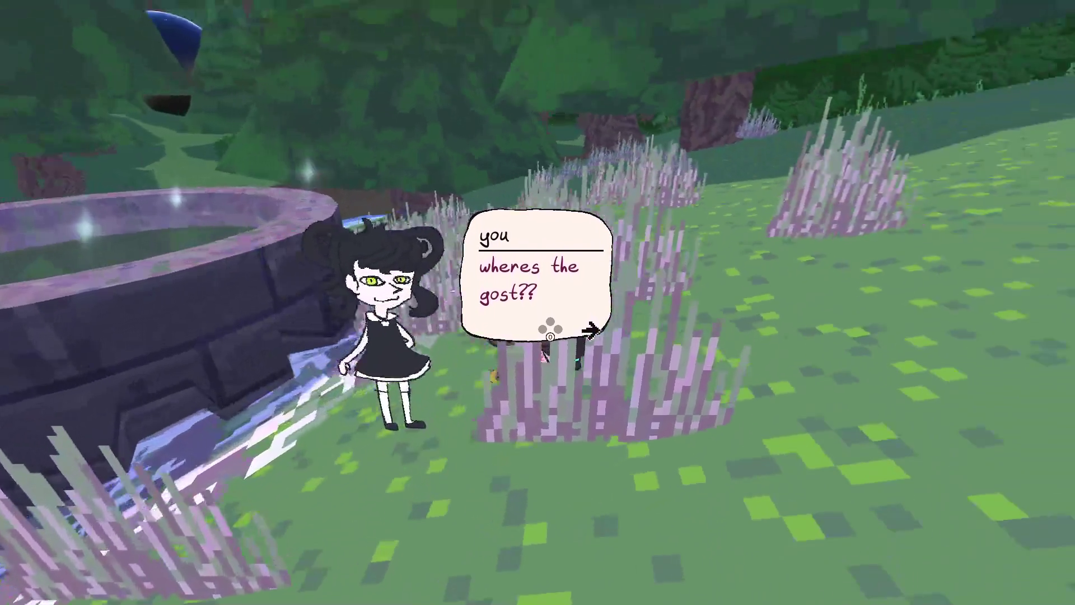
# Step: Advance Linda's ghost, graveyard, creek and haunted-house lines to the player's reply, then return to the editor
pyautogui.press('Return')
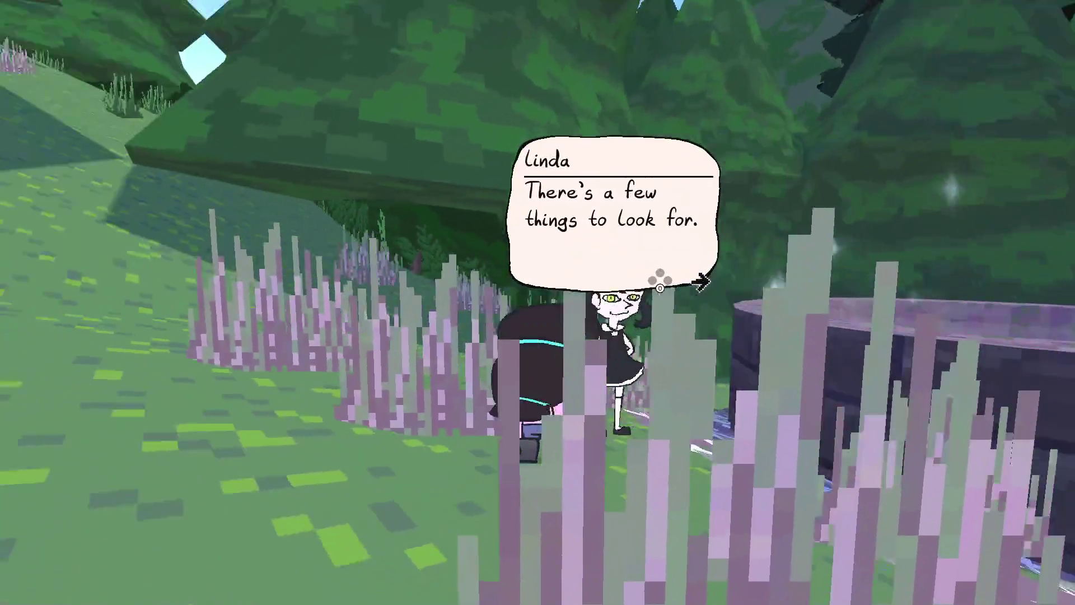
pyautogui.press('Return')
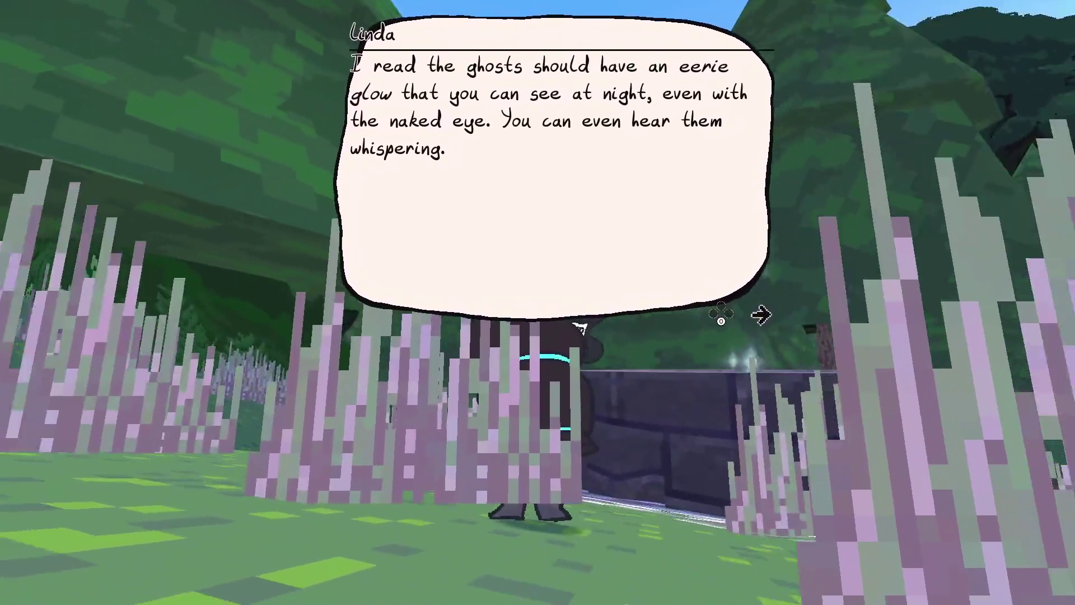
pyautogui.press('Return')
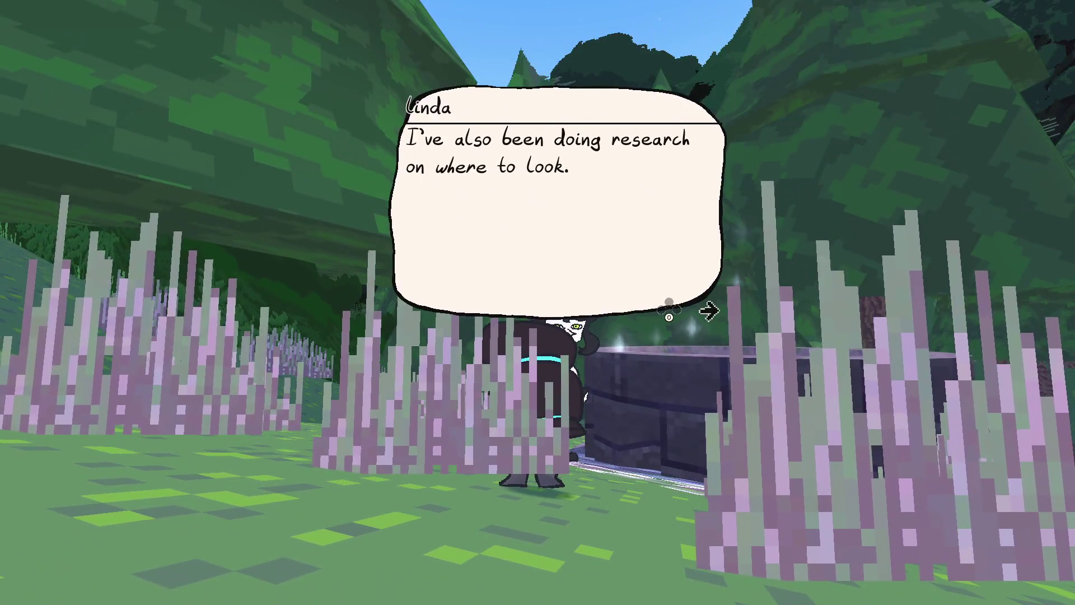
pyautogui.press('Return')
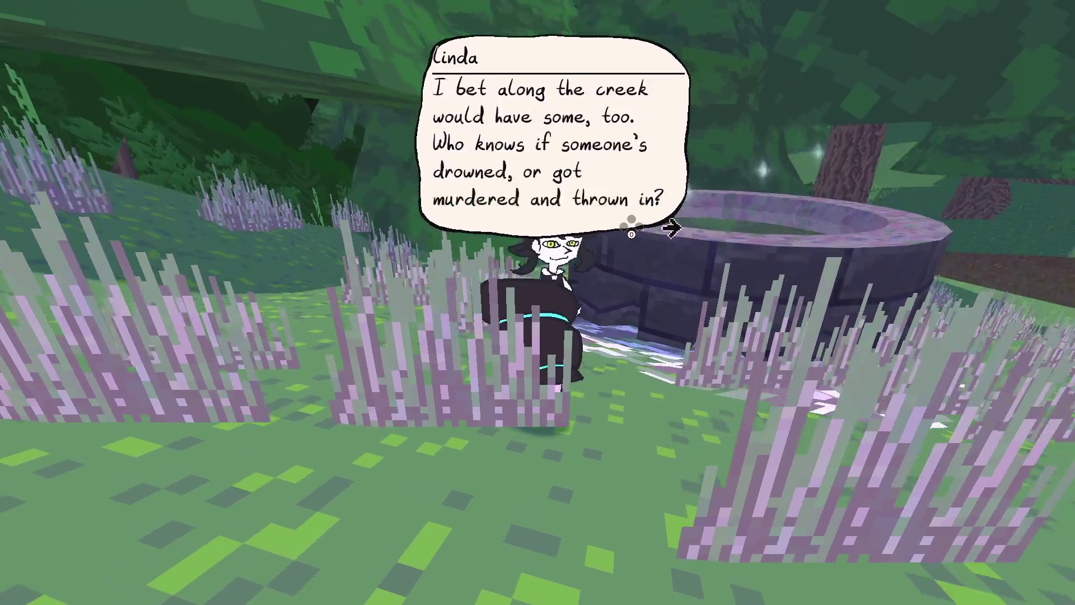
pyautogui.press('Return')
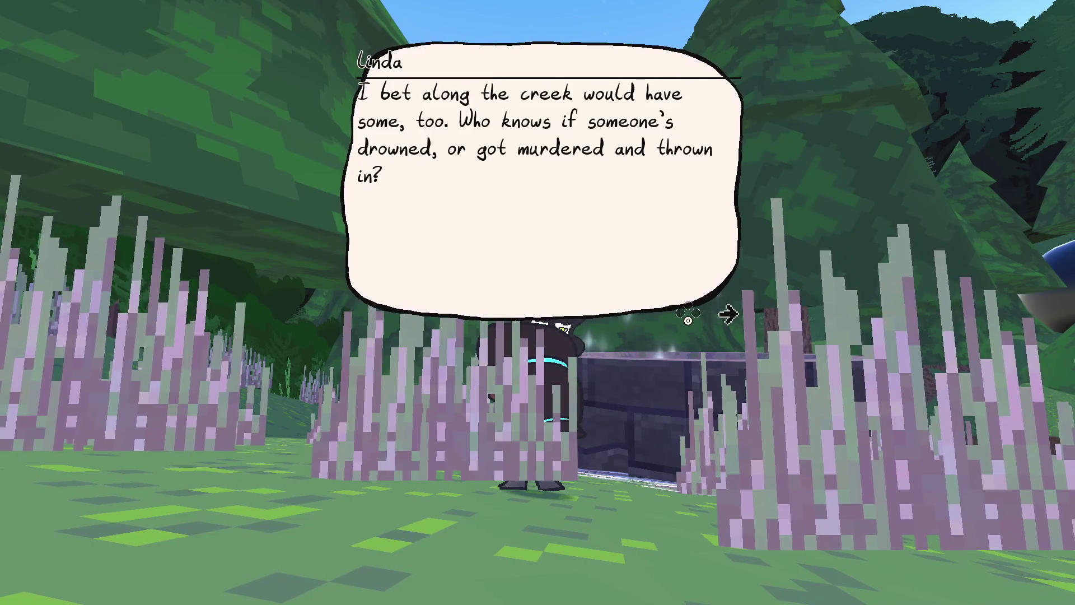
pyautogui.press('space')
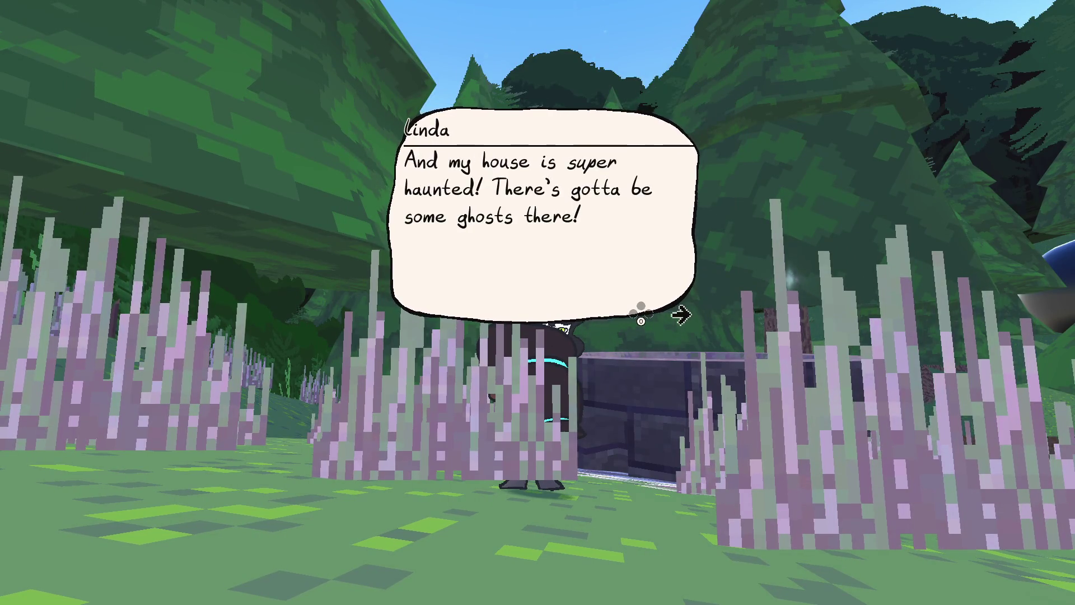
pyautogui.press('space')
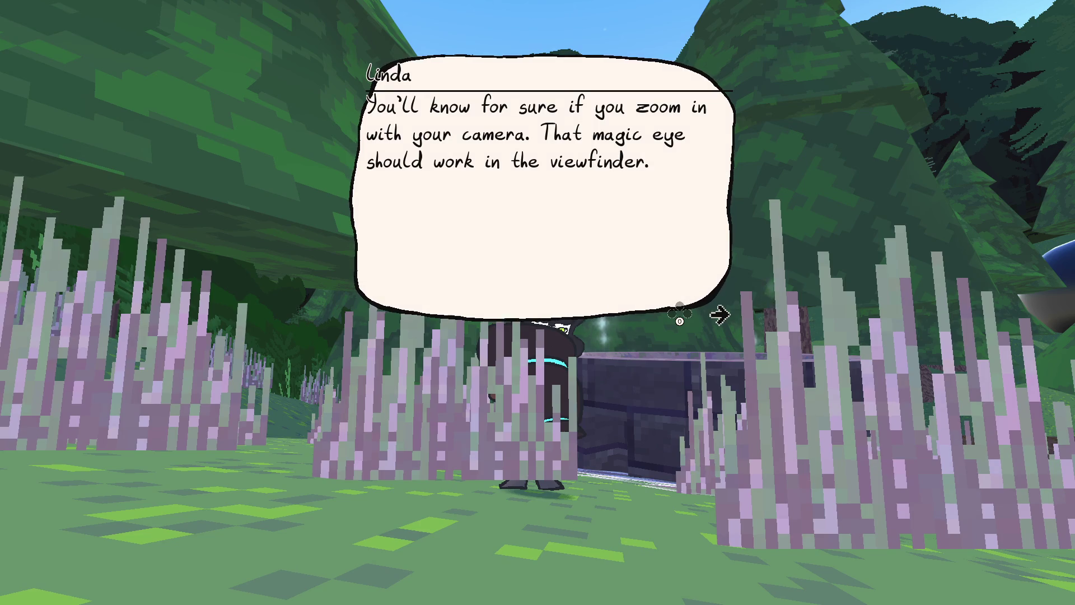
pyautogui.press('space')
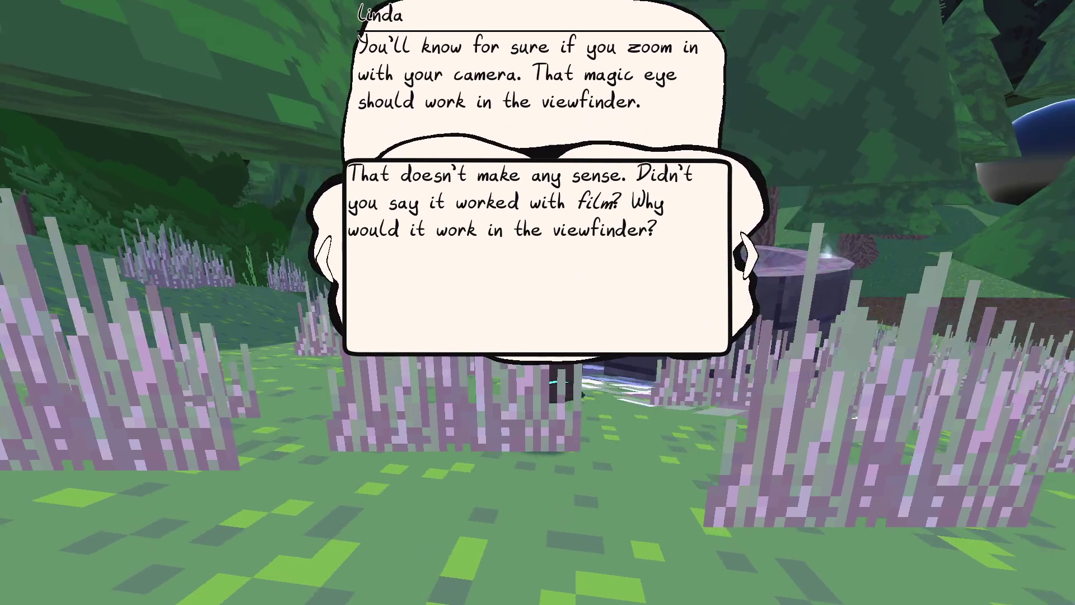
pyautogui.hotkey('alt', 'Tab')
pyautogui.click(596, 283)
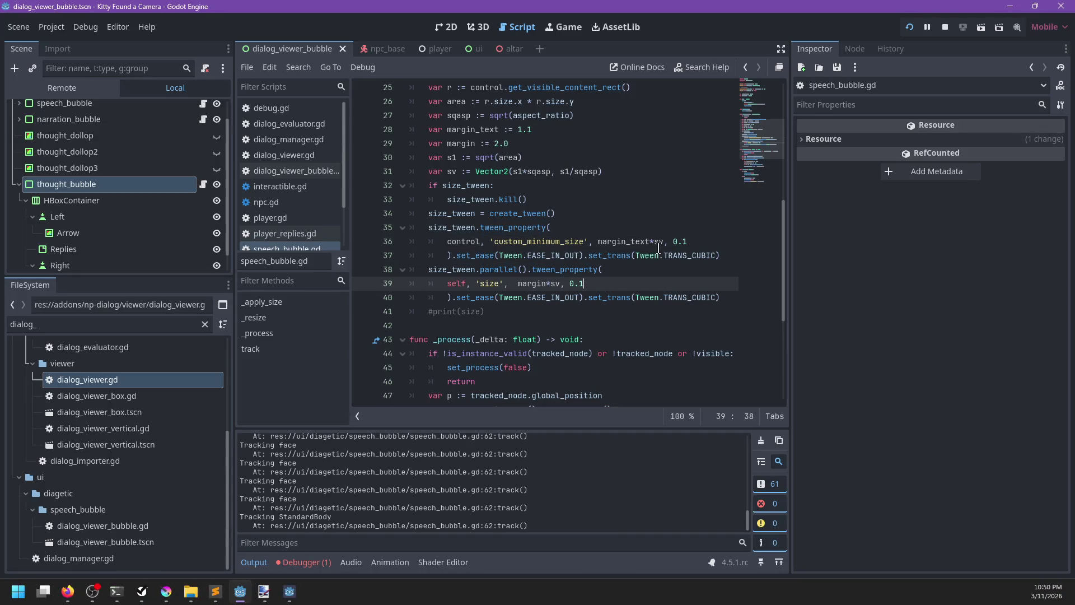
# Step: Check where margin_text is used, then edit the sv vector on line 31 and save
pyautogui.click(609, 214)
pyautogui.doubleClick(629, 241)
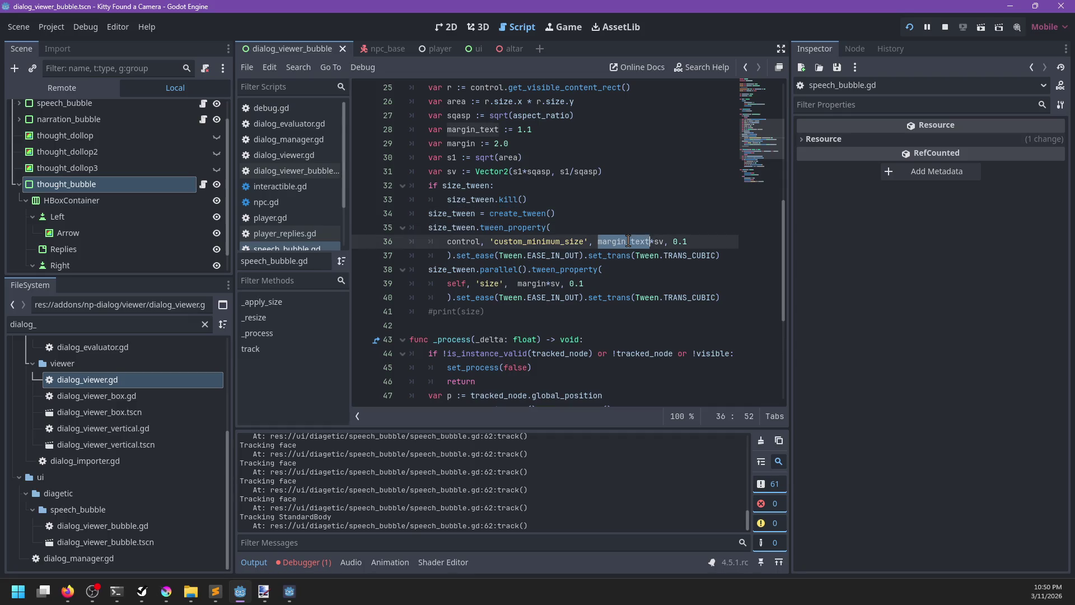
pyautogui.click(596, 171)
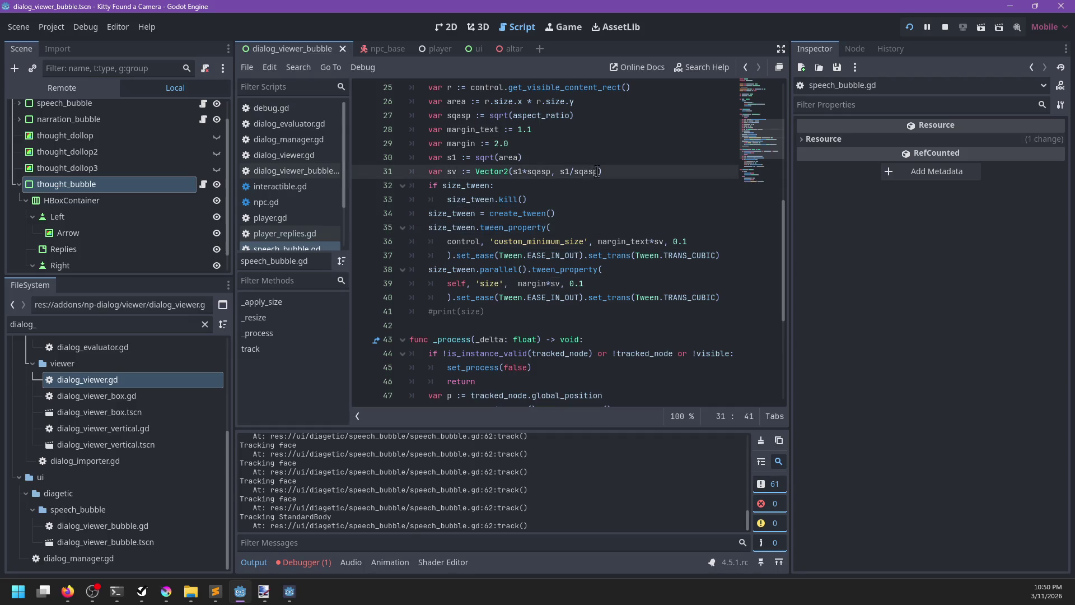
pyautogui.write('1')
pyautogui.hotkey('ctrl', 's')
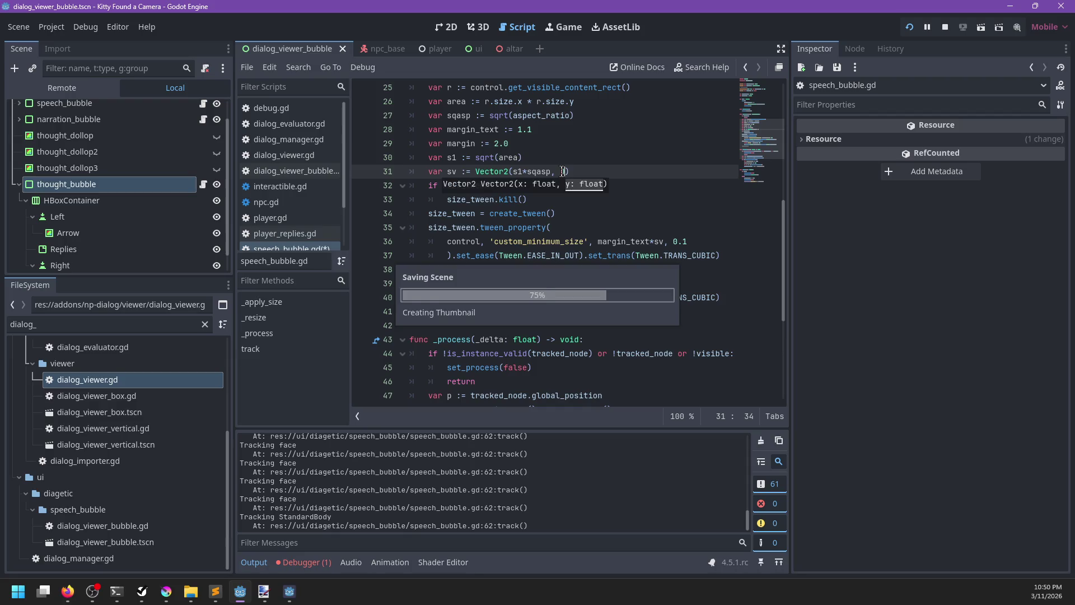
# Step: Test the edited speech bubbles in the running game
pyautogui.hotkey('alt', 'Tab')
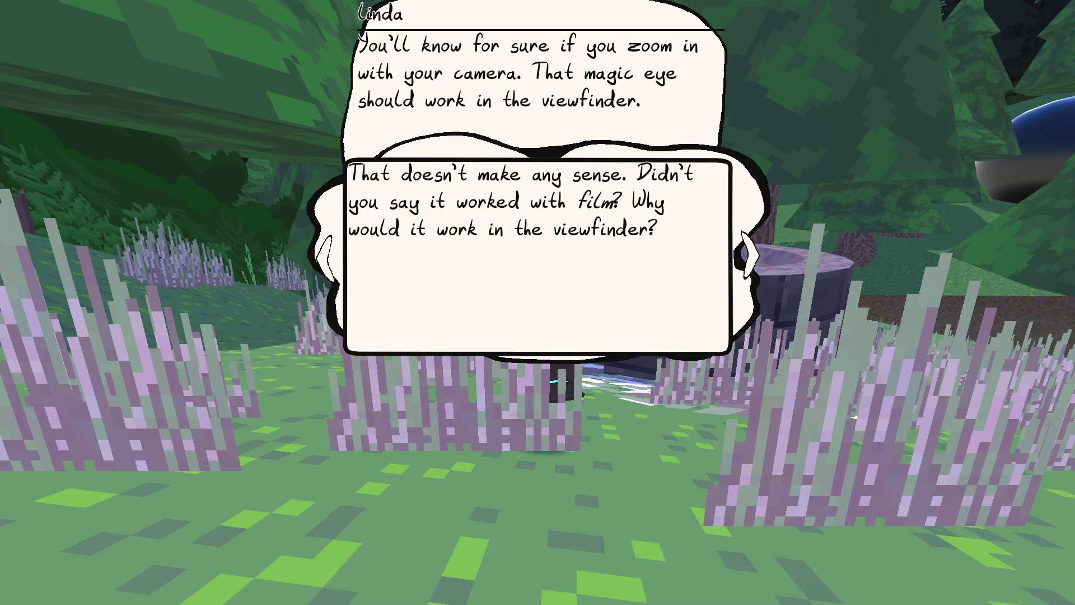
pyautogui.scroll(-1, 537, 302)
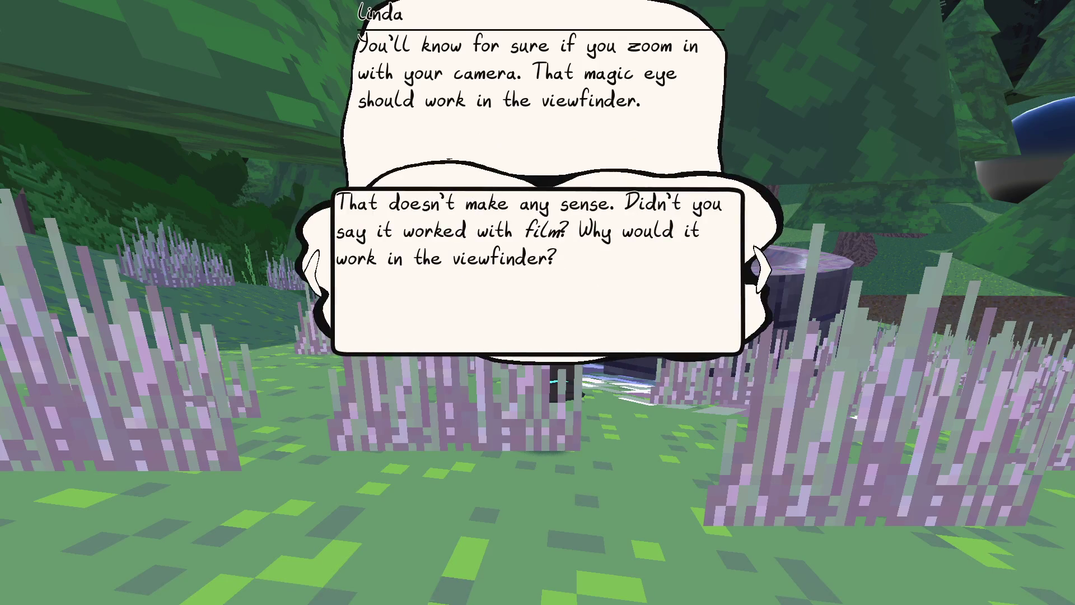
pyautogui.scroll(1, 538, 302)
pyautogui.scroll(-1, 537, 302)
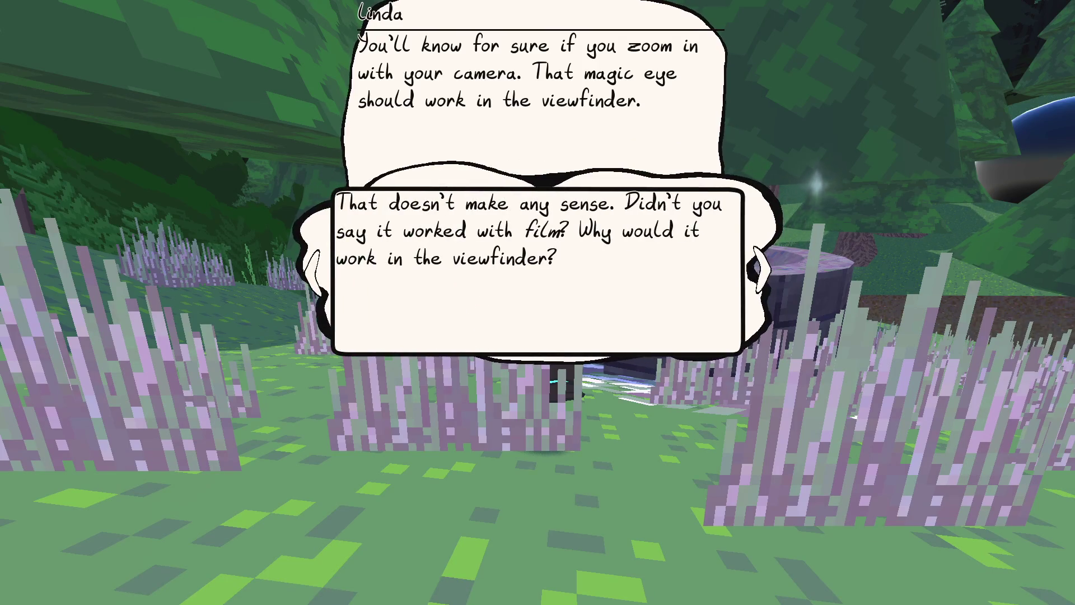
pyautogui.scroll(1, 537, 303)
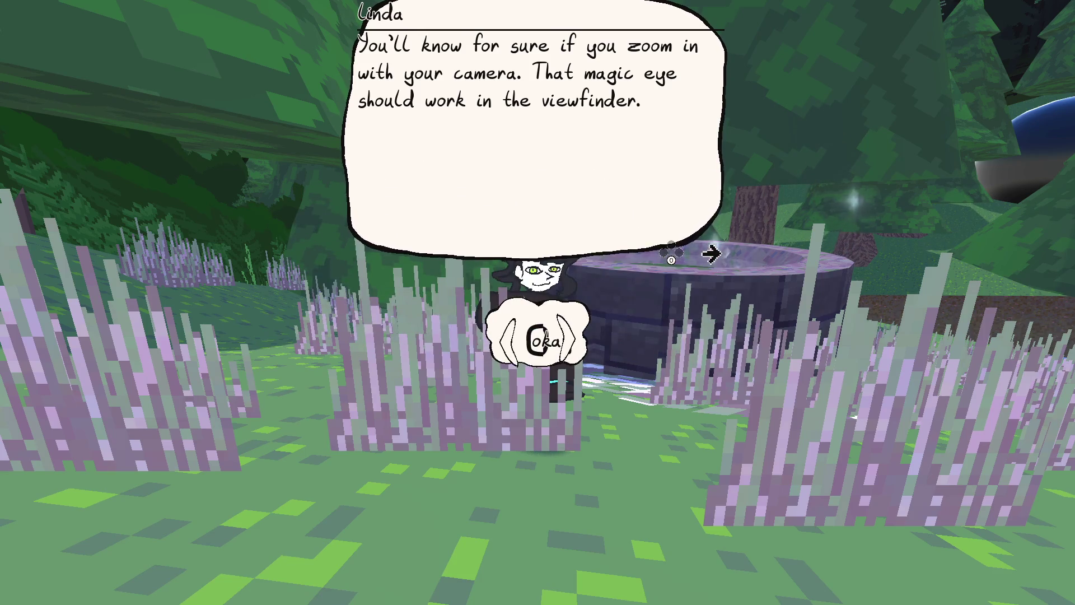
pyautogui.scroll(-1, 538, 303)
# Step: Change the sv vector's y component on line 31 to s1/sqasp
pyautogui.hotkey('alt', 'Tab')
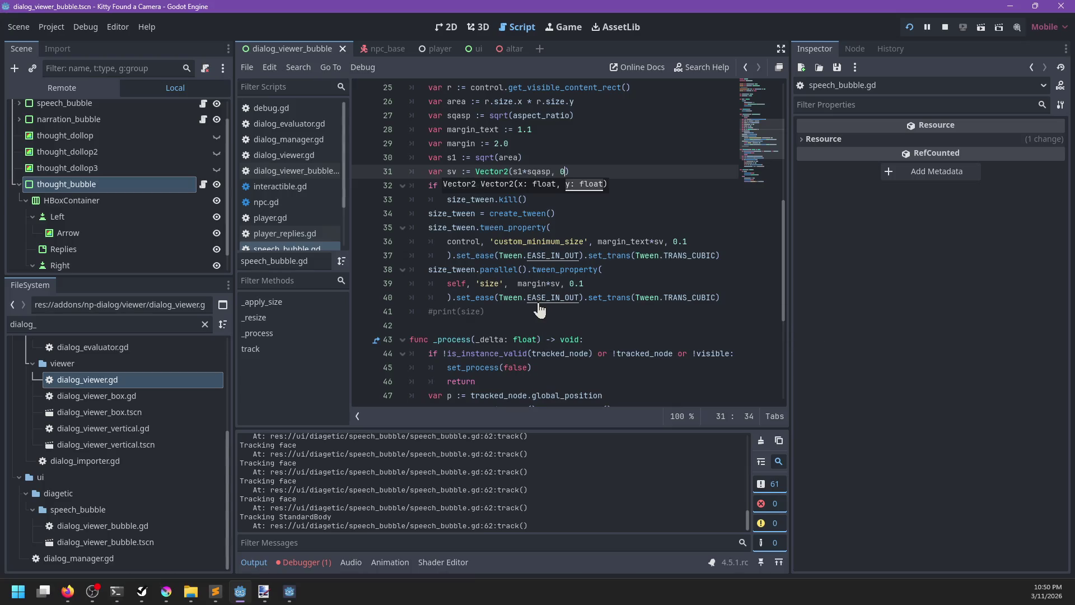
pyautogui.press('BackSpace')
pyautogui.write('s1/sqasp')
pyautogui.press('BackSpace')
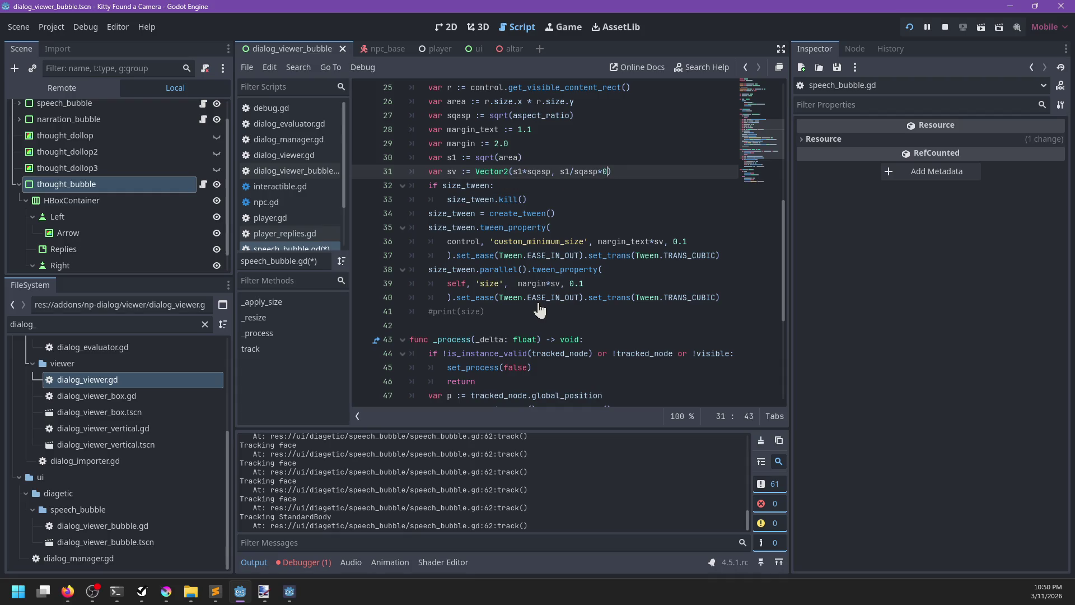